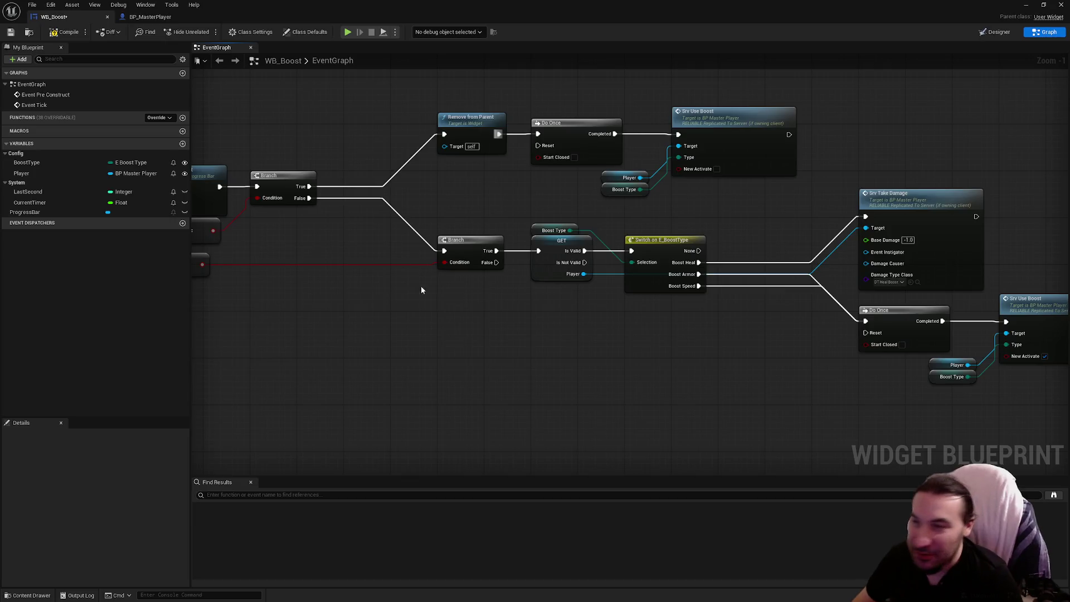
Save WB_Boost, then bring up BP_MasterPlayer's Replicated graph where Srv_UseBoost sets the boosts
left_click_drag(515, 366, 413, 338)
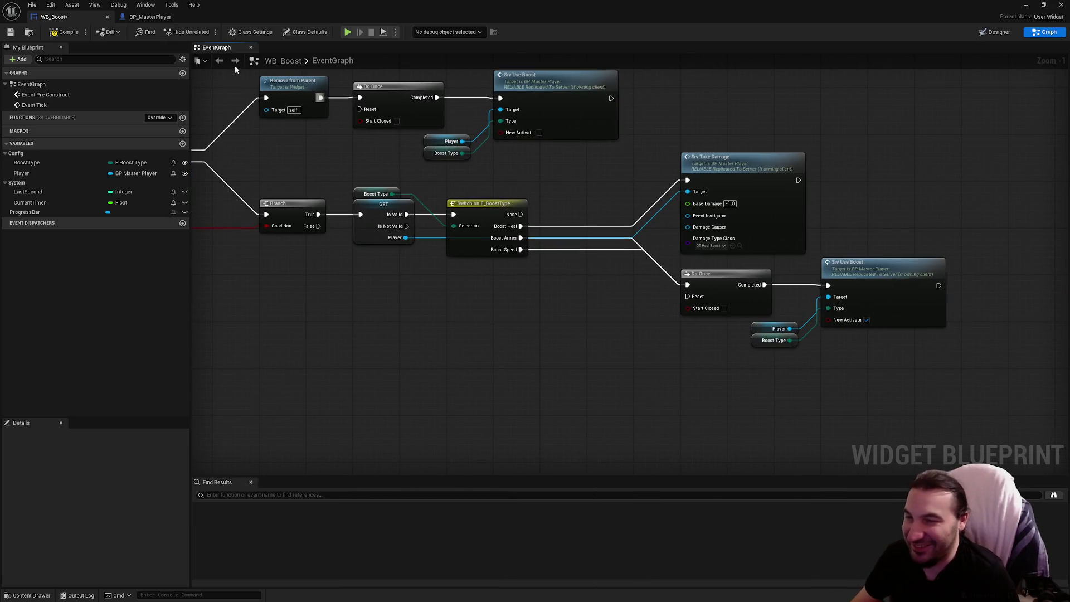
left_click(10, 32)
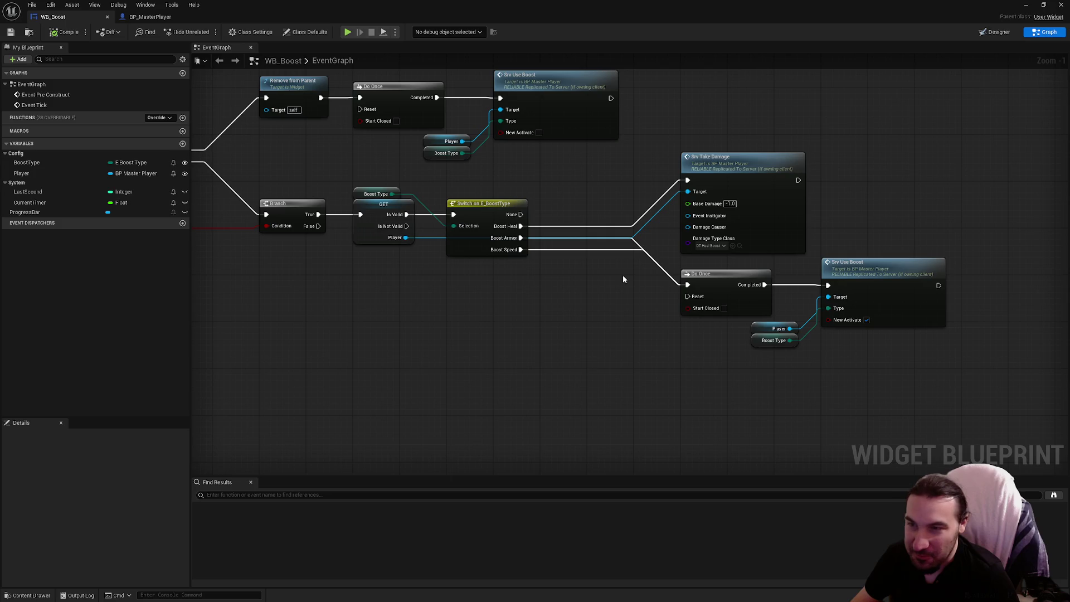
left_click_drag(623, 279, 629, 329)
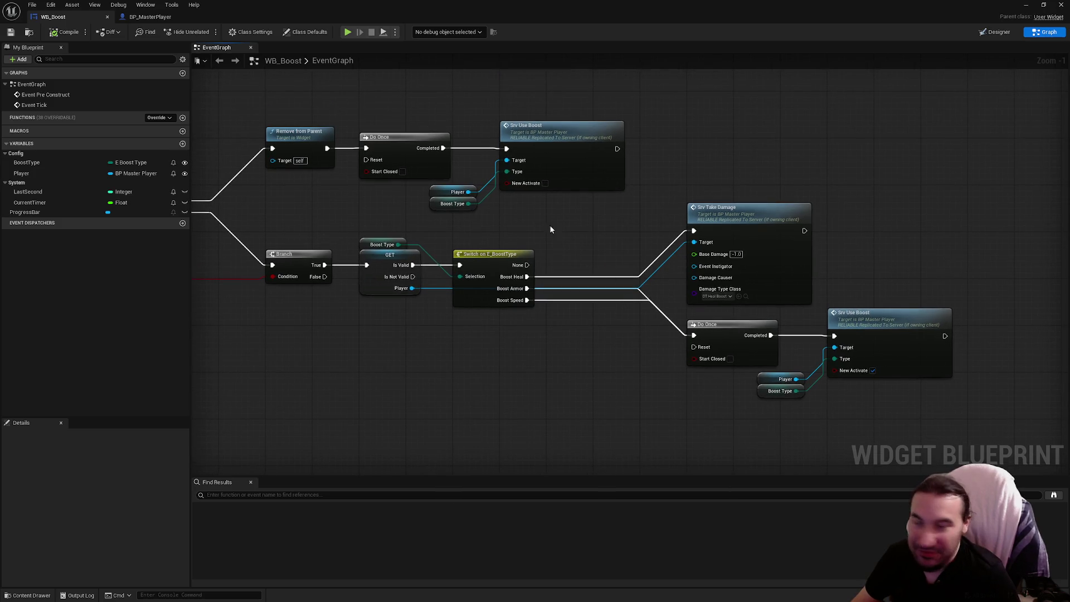
left_click(146, 17)
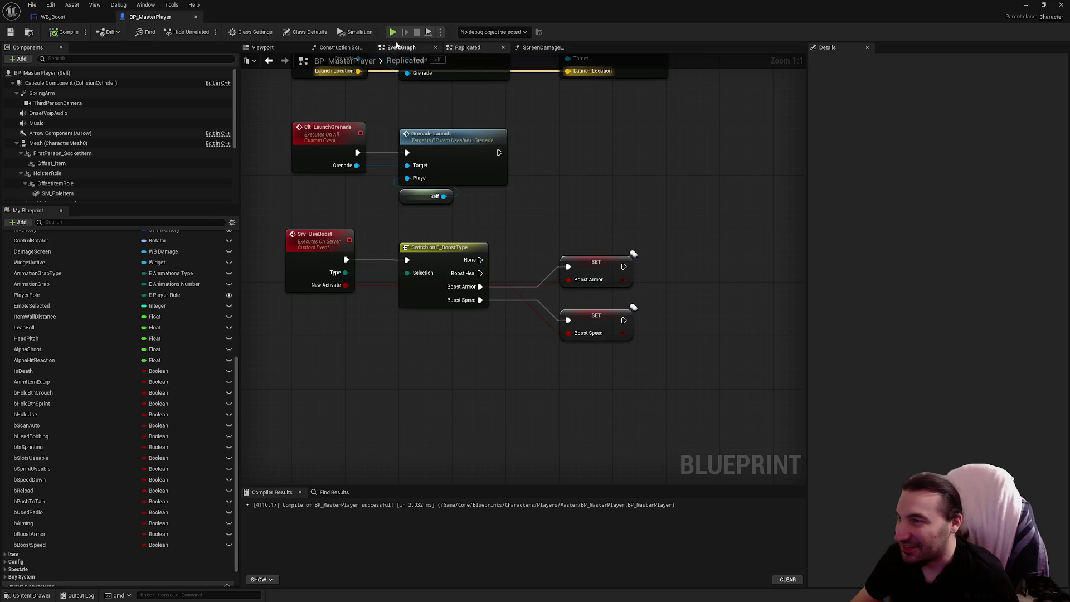
In BP_MasterPlayer's EventGraph, drop a bBoostArmor getter beside the take-damage calls
left_click(395, 49)
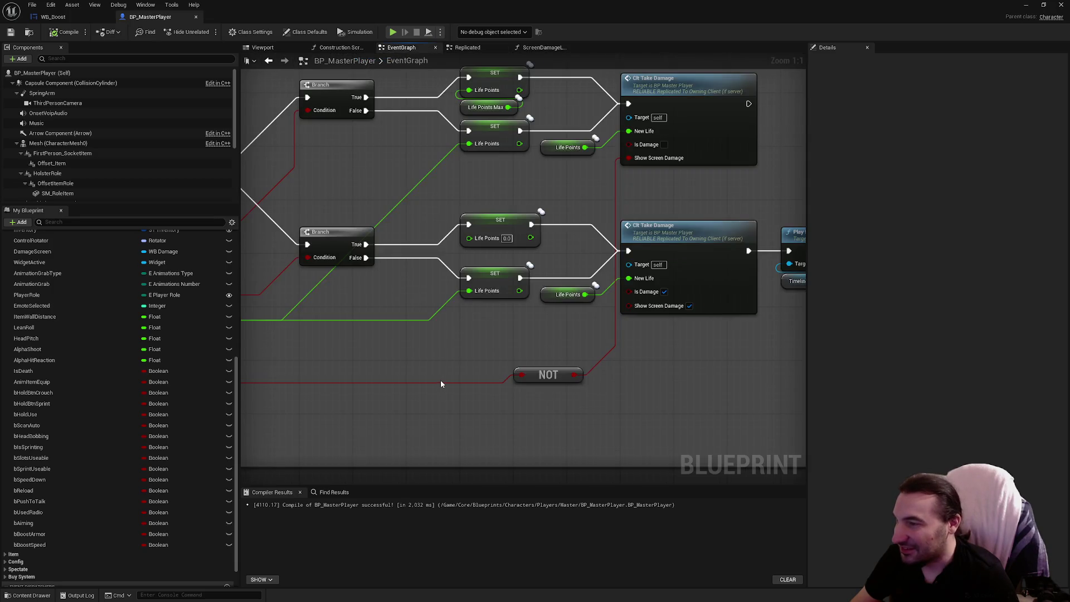
left_click_drag(440, 382, 609, 358)
left_click_drag(669, 332, 245, 318)
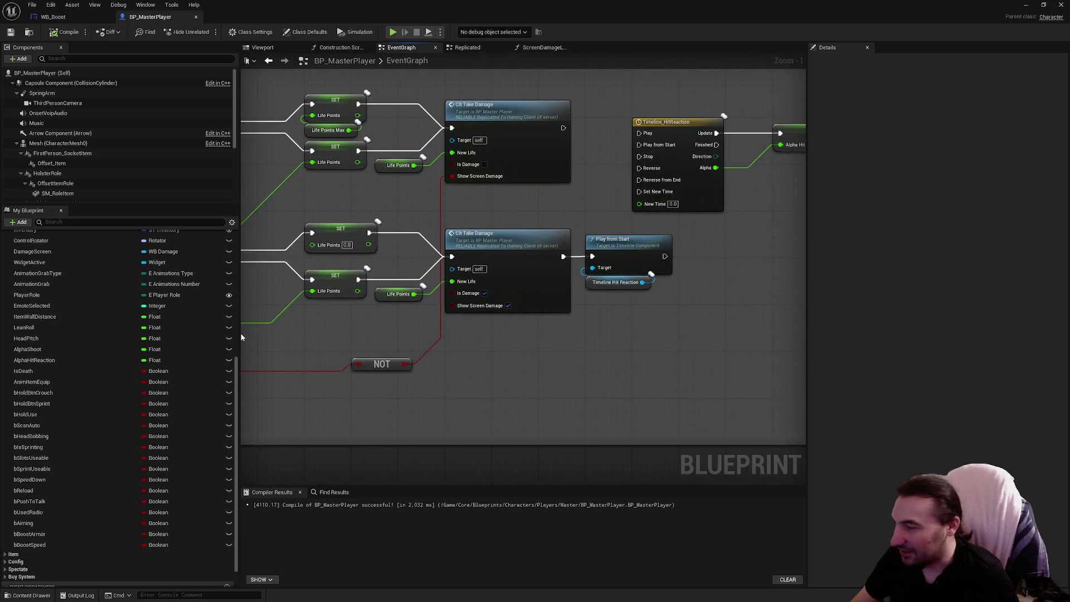
left_click_drag(29, 534, 496, 381)
left_click(518, 390)
Widen the life-system comment box, shift the take-damage and timeline nodes right, and search 'select' from New Life
scroll(518, 390, "down", 2)
mouse_move(780, 234)
left_mouse_down()
mouse_move(577, 232)
mouse_move(732, 237)
left_mouse_up()
mouse_move(540, 146)
left_mouse_down()
mouse_move(792, 159)
mouse_move(470, 335)
left_mouse_up()
left_click_drag(442, 289, 549, 281)
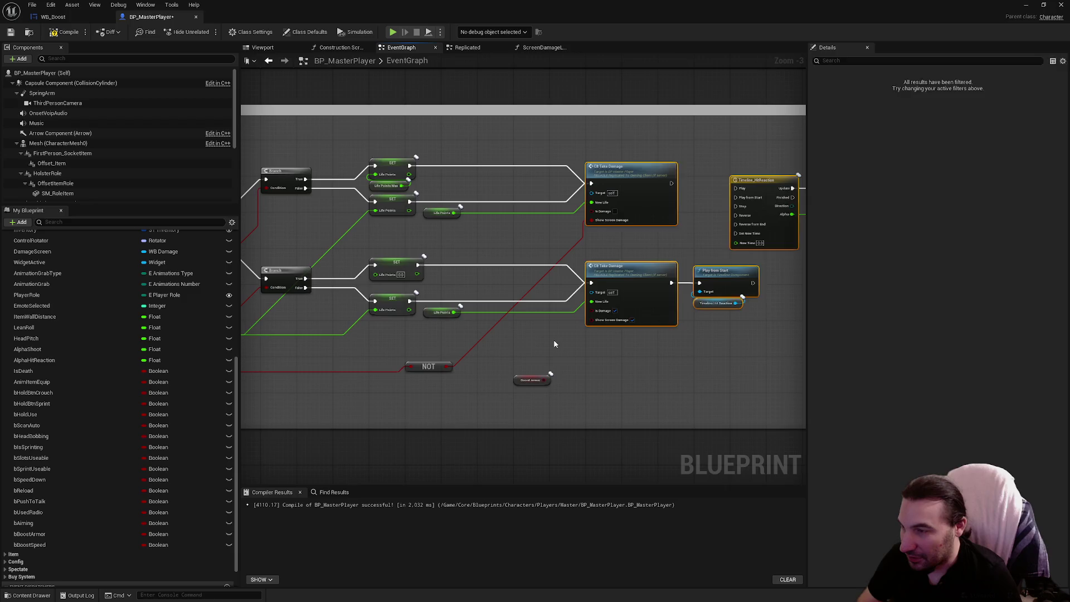
left_click(553, 343)
scroll(554, 344, "up", 3)
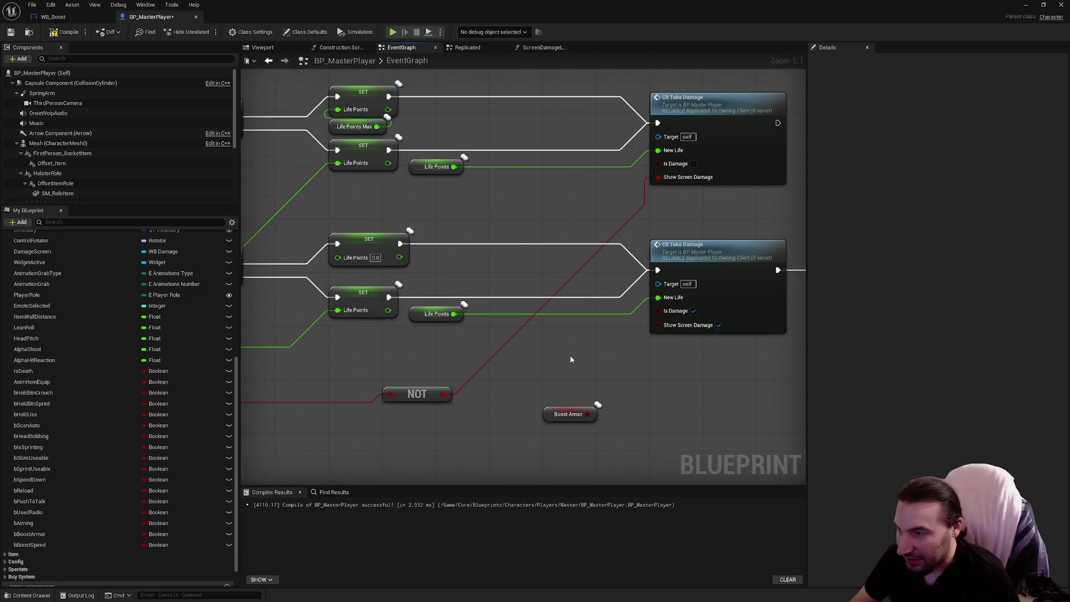
left_click_drag(658, 297, 550, 353)
type("selec")
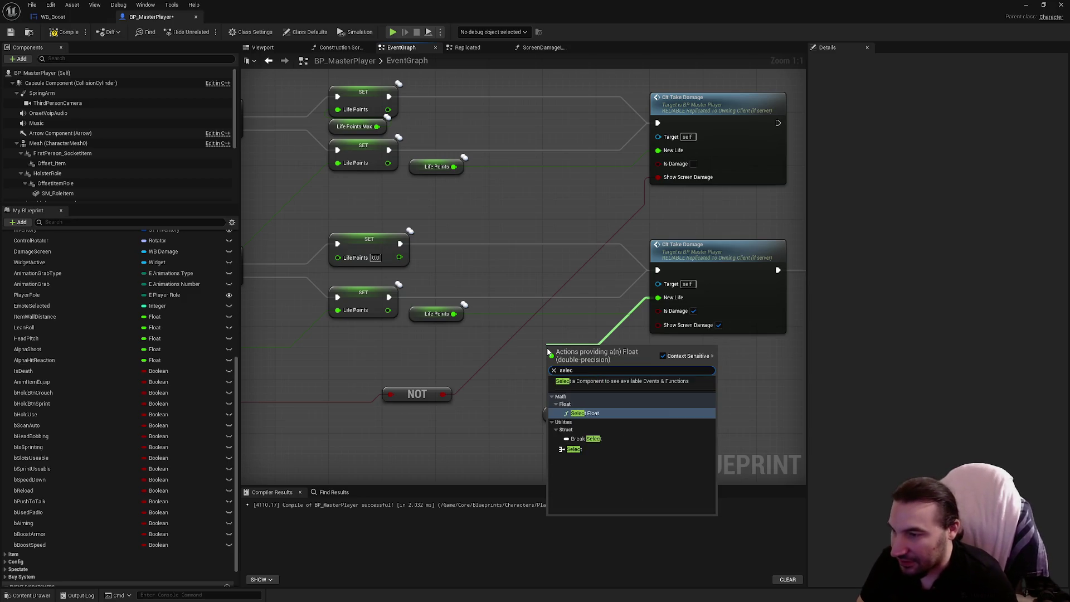
Add a Select Float on New Life, with Boost Armor on Pick A and Life Points on B
key("Return")
mouse_move(588, 414)
left_mouse_down()
mouse_move(593, 402)
mouse_move(551, 387)
left_mouse_up()
mouse_move(454, 314)
left_mouse_down()
mouse_move(548, 385)
mouse_move(552, 372)
left_mouse_up()
left_click_drag(555, 417, 553, 404)
left_click(540, 392)
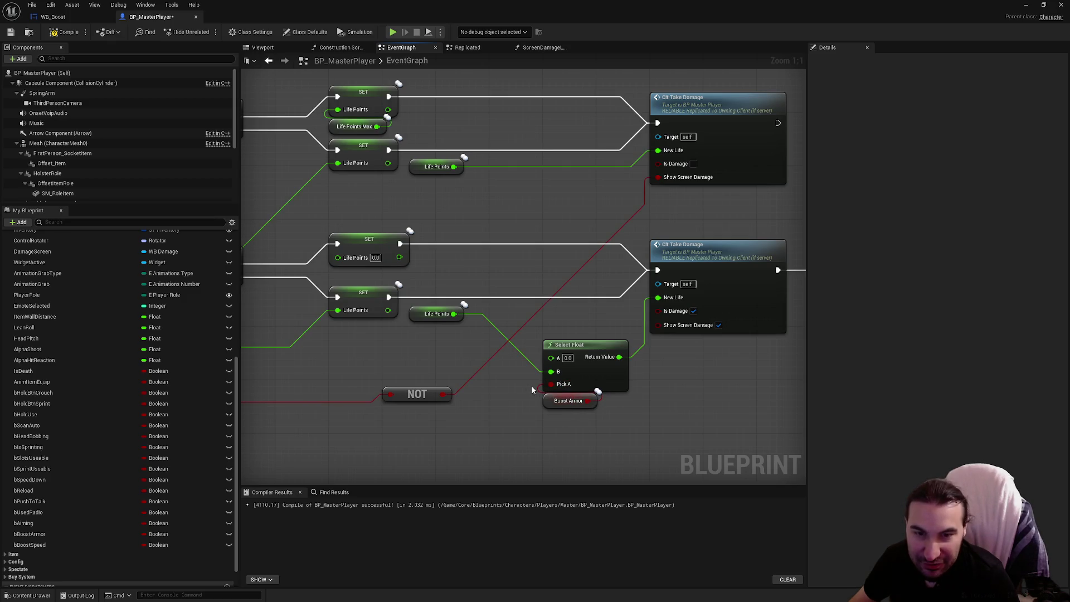
Survey the branch, class comparison and Event AnyDamage nodes, then return to the Select Float area
mouse_move(529, 388)
left_mouse_down()
mouse_move(556, 359)
mouse_move(663, 331)
left_mouse_up()
scroll(518, 332, "down", 2)
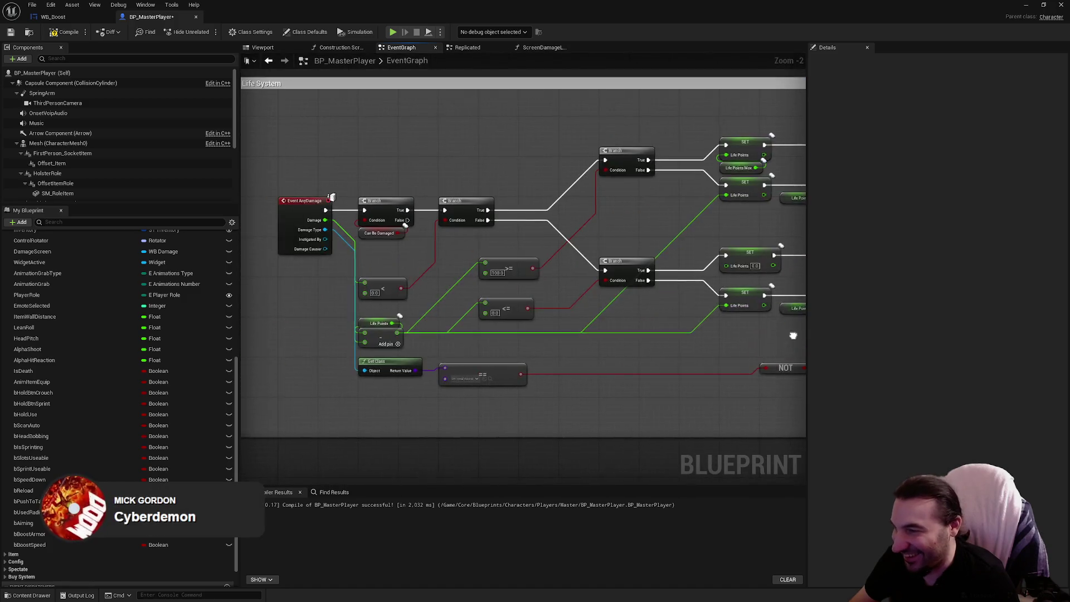
mouse_move(767, 405)
left_mouse_down()
mouse_move(369, 367)
mouse_move(357, 129)
left_mouse_up()
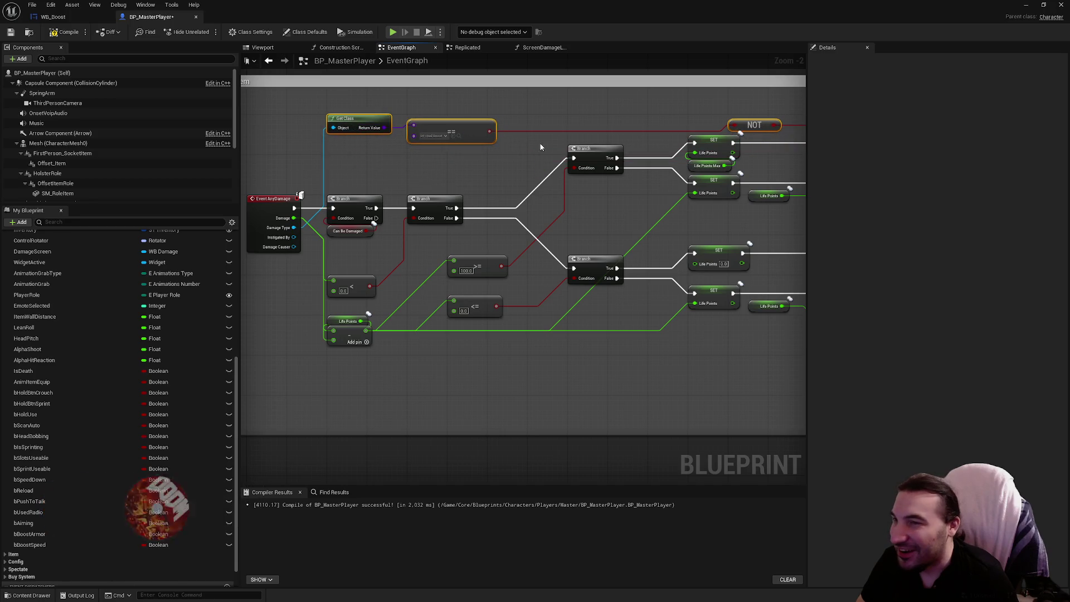
left_click_drag(539, 147, 423, 157)
left_click_drag(480, 174, 583, 166)
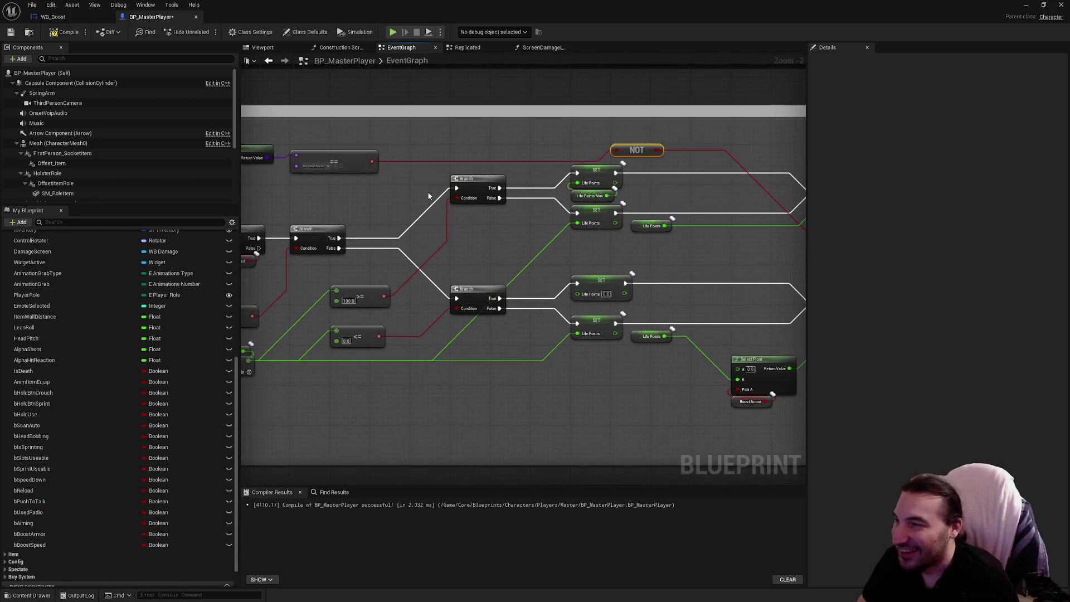
left_click_drag(336, 192, 444, 184)
mouse_move(769, 349)
left_mouse_down()
mouse_move(524, 336)
mouse_move(525, 390)
mouse_move(523, 381)
left_mouse_up()
scroll(524, 336, "up", 2)
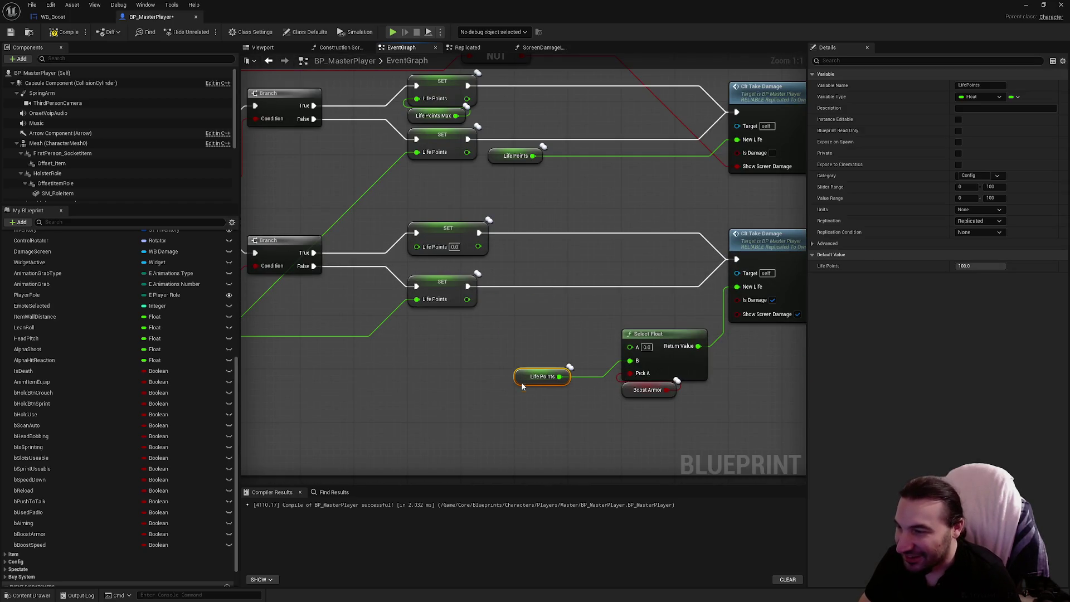
left_click(418, 329)
Paste a second Life Points getter and attach a math node with value 0.8
key("ctrl+v")
left_click_drag(452, 323, 496, 323)
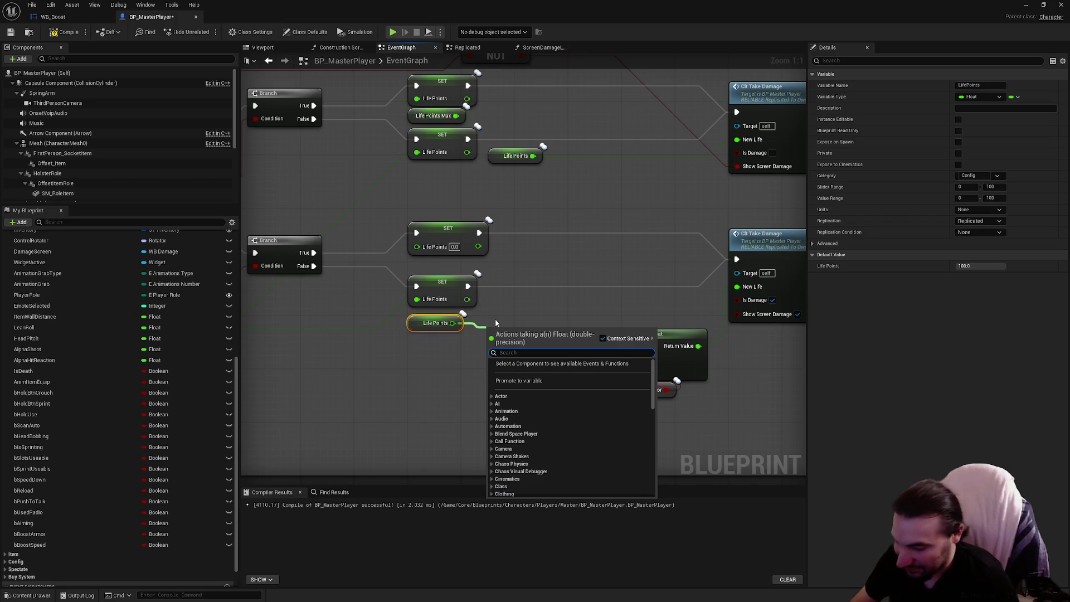
type("mu")
key("Return")
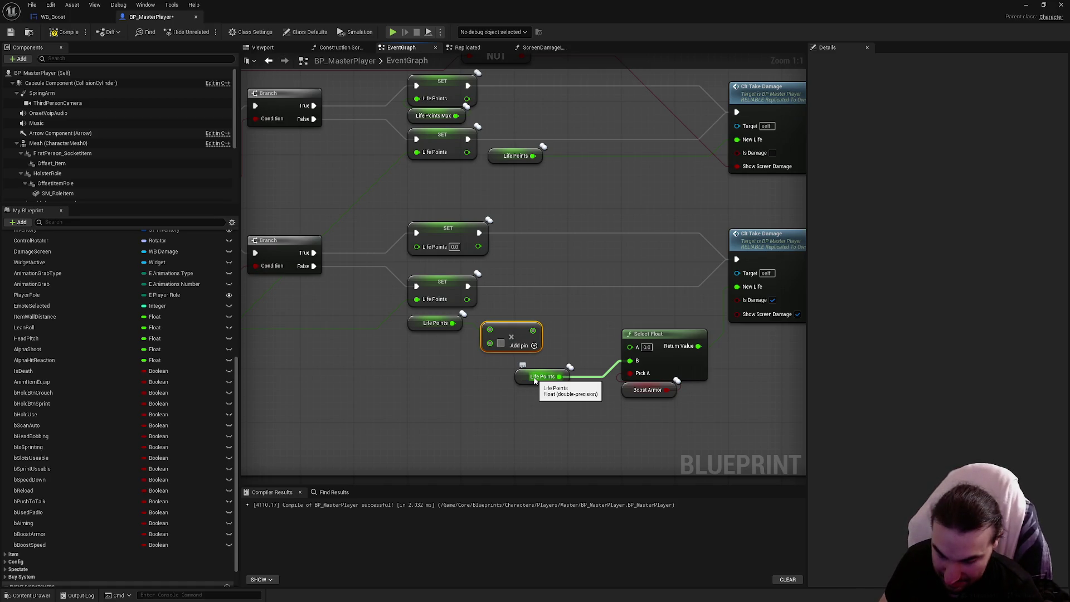
type("0.8")
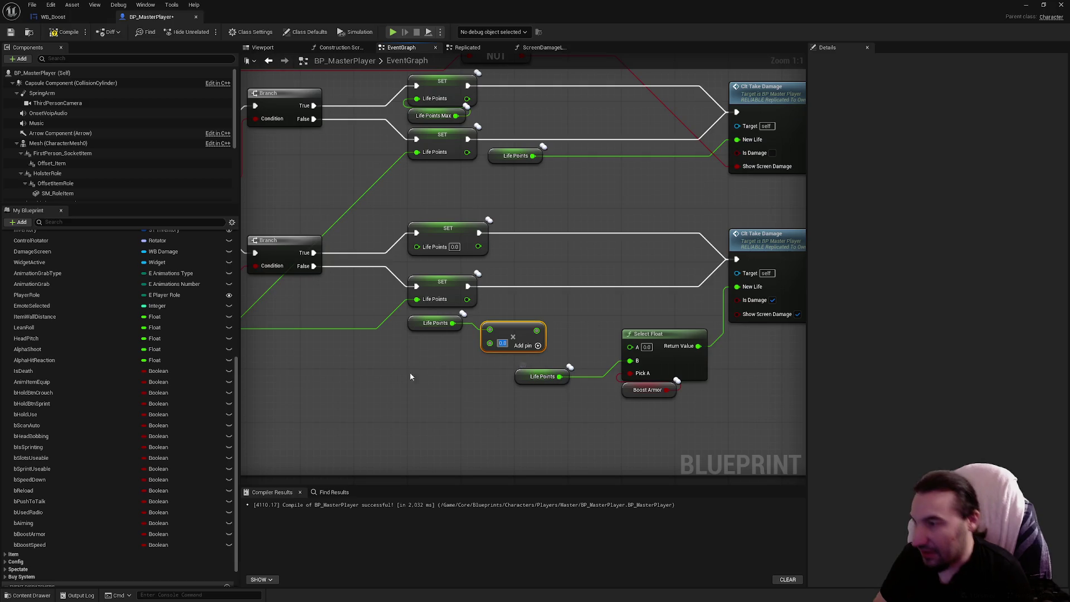
left_click(438, 382)
left_click_drag(513, 330, 548, 321)
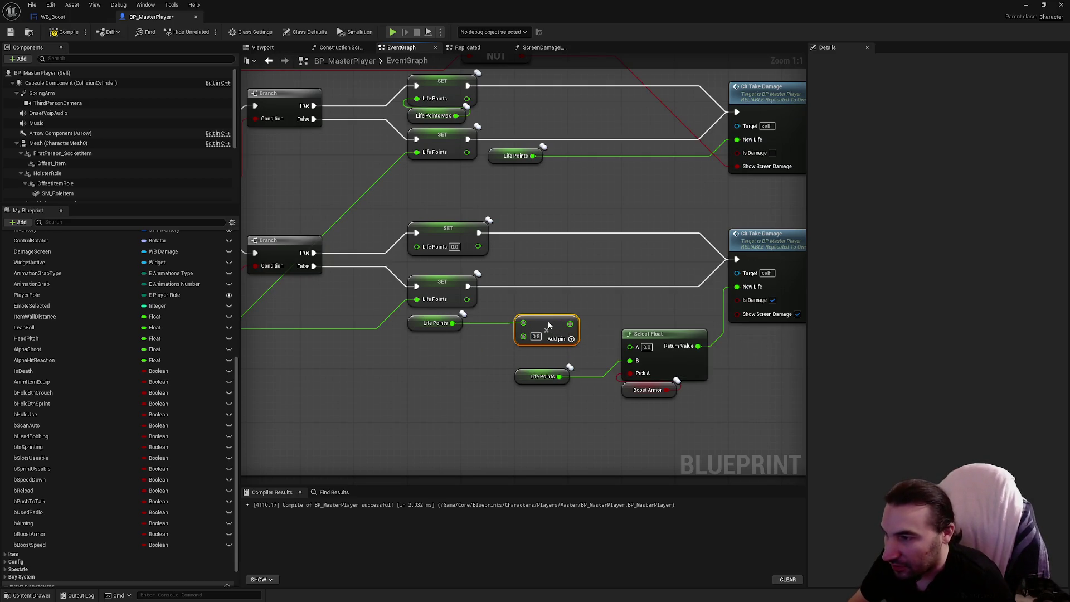
left_click(535, 336)
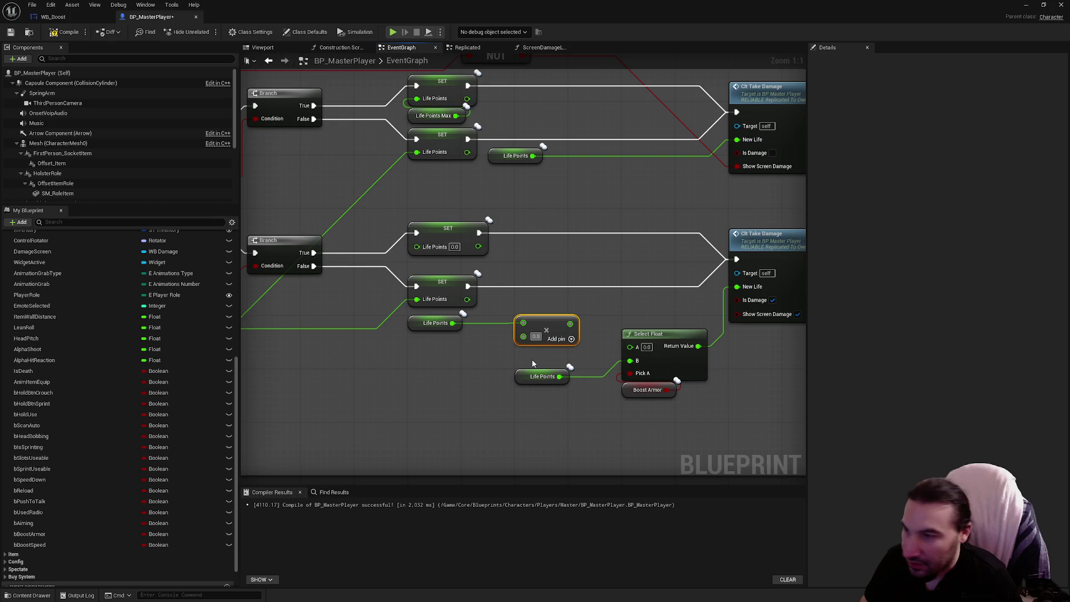
left_click(532, 362)
Add a Divide node from the Life Points getter and compile the blueprint
mouse_move(453, 323)
left_mouse_down()
mouse_move(452, 357)
mouse_move(501, 357)
mouse_move(547, 330)
mouse_move(630, 346)
left_mouse_up()
type("divi")
key("Return")
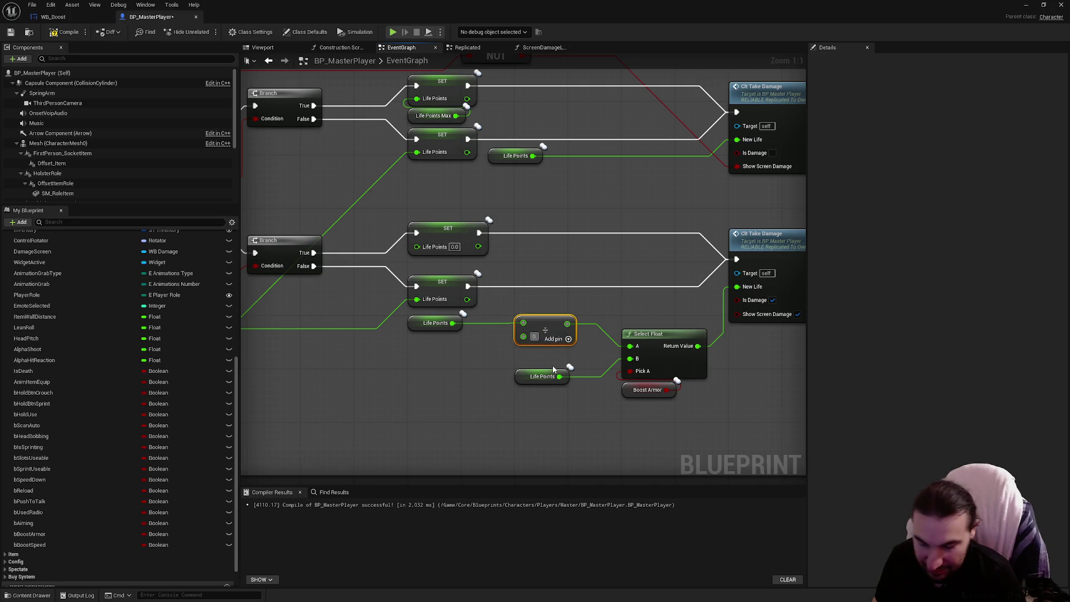
left_click(502, 392)
left_click(56, 34)
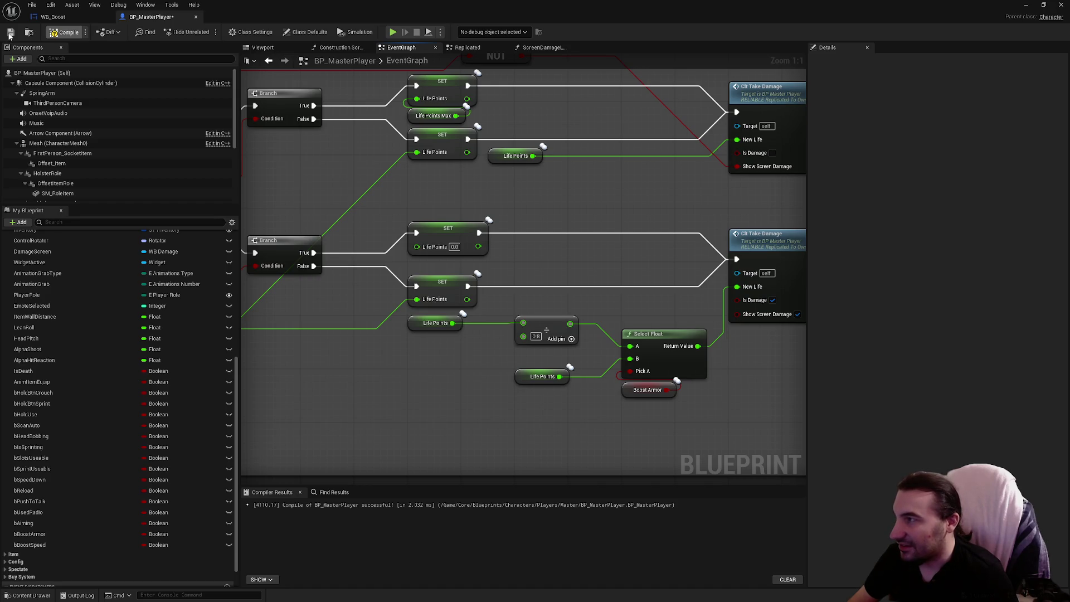
Save BP_MasterPlayer, opening and dismissing the Windows Start menu along the way
left_click(9, 36)
key("super")
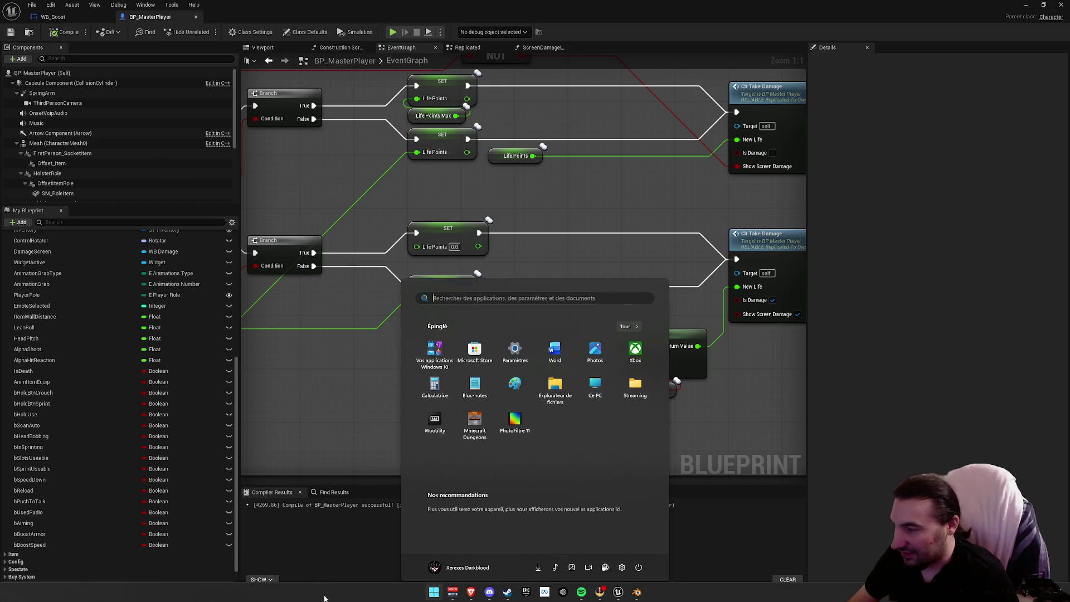
left_click(468, 596)
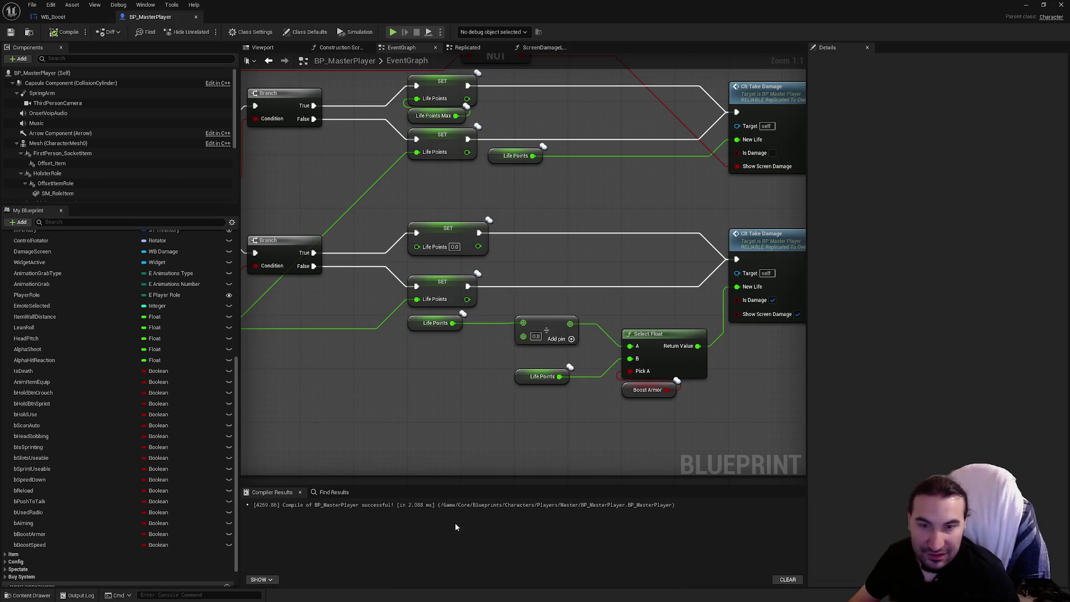
key("super")
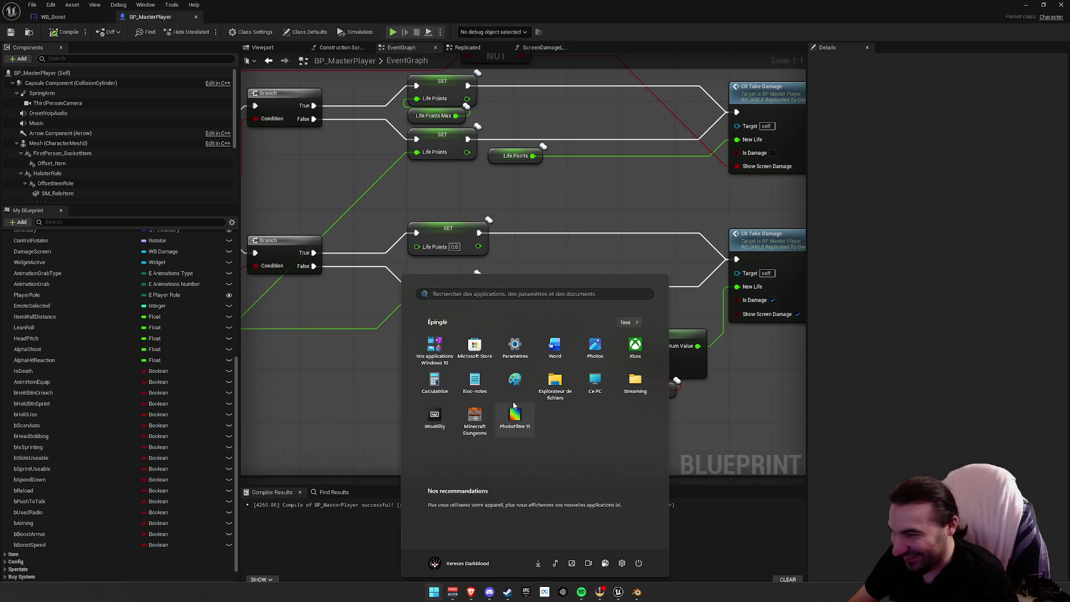
key("super")
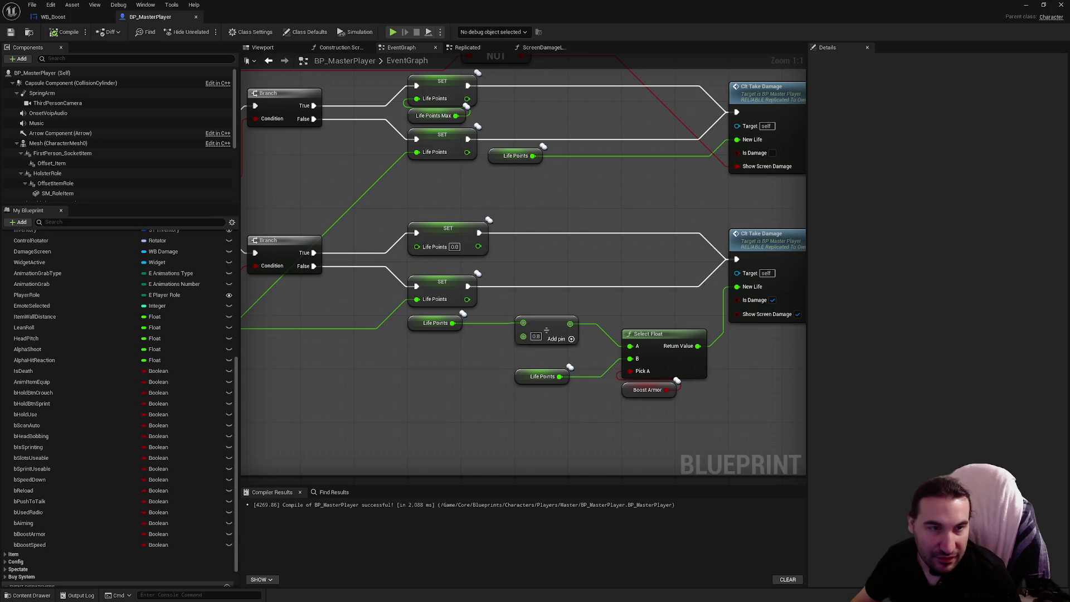
Change the Divide node's divisor from 0.8 to 1.25, then compile and save
left_click(535, 336)
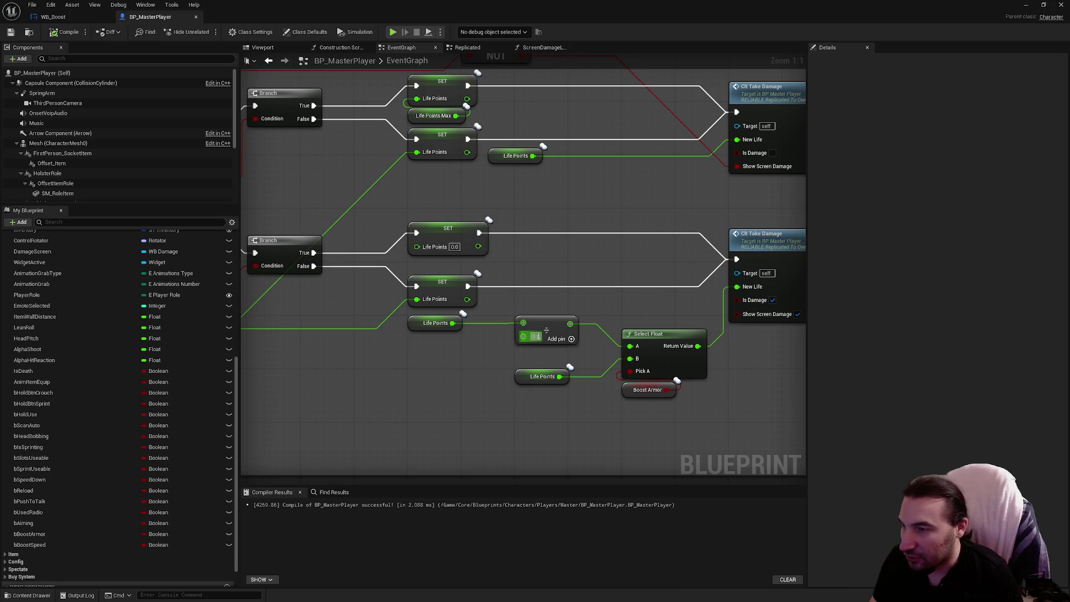
type("1.2")
key("Return")
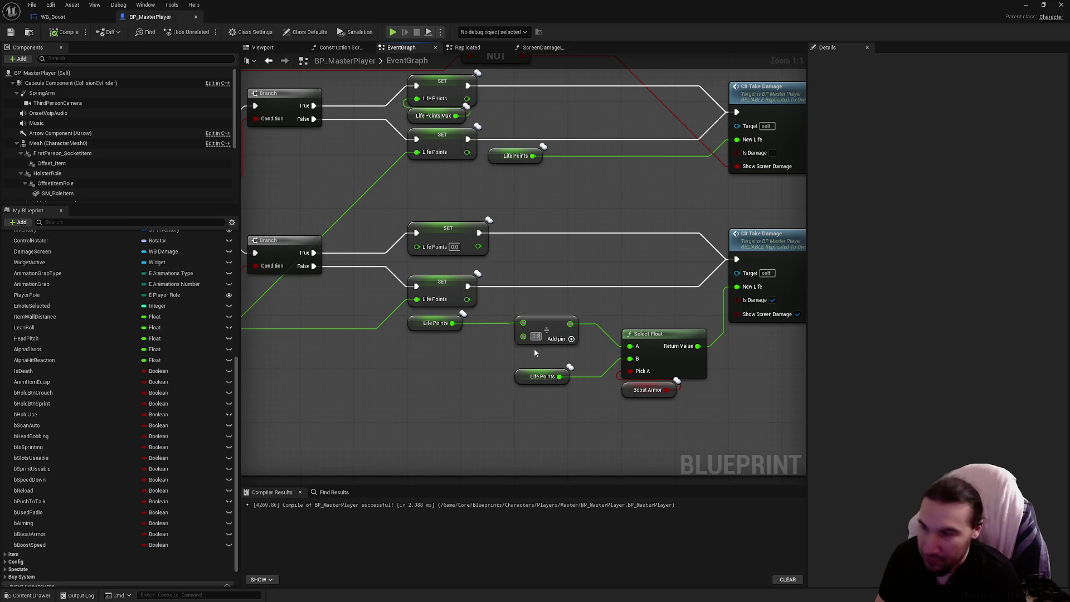
left_click(536, 336)
type("1.25")
key("Return")
left_click(65, 32)
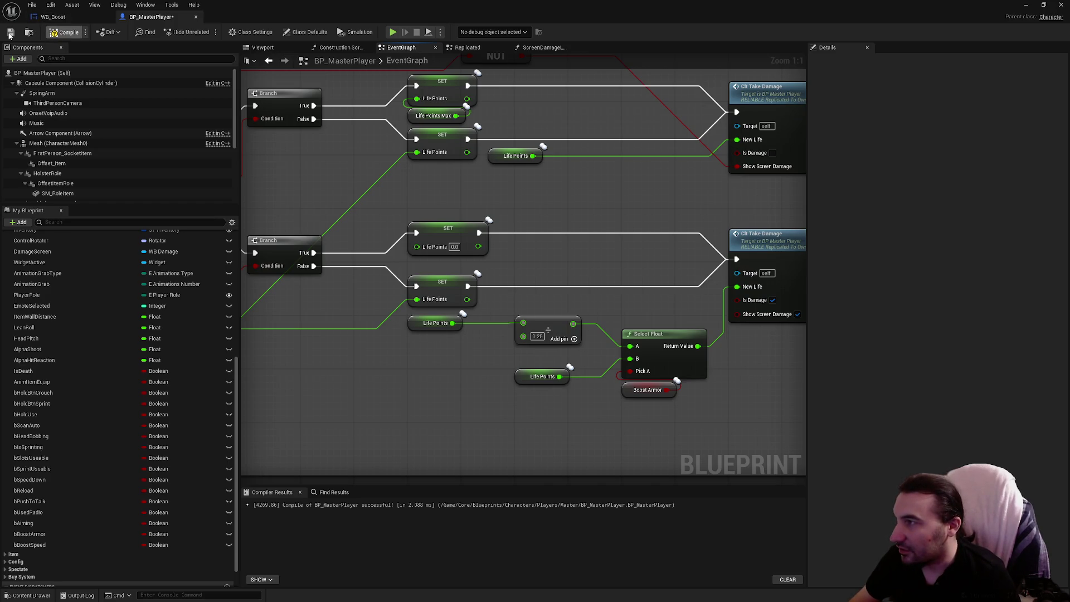
left_click(10, 32)
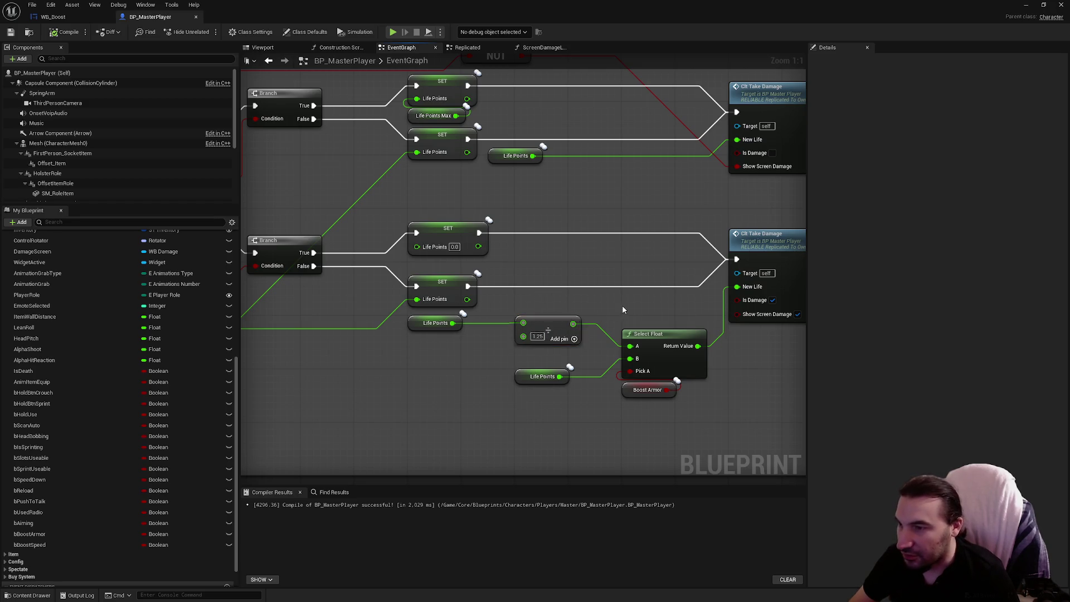
Check the Boost Armor and Divide nodes, then save the blueprint
left_click_drag(622, 306, 533, 267)
left_click(559, 351)
left_click(458, 291)
left_click_drag(438, 361, 519, 366)
left_click(519, 366)
left_click(11, 32)
Nudge the Life Points node slightly right near the hit-reaction nodes and save again
scroll(609, 231, "down", 2)
mouse_move(609, 231)
left_mouse_down()
mouse_move(524, 290)
mouse_move(250, 317)
mouse_move(562, 262)
left_mouse_up()
scroll(503, 207, "up", 2)
mouse_move(454, 192)
left_mouse_down()
mouse_move(574, 210)
mouse_move(630, 197)
mouse_move(580, 201)
left_mouse_up()
left_click(542, 217)
scroll(543, 216, "down", 2)
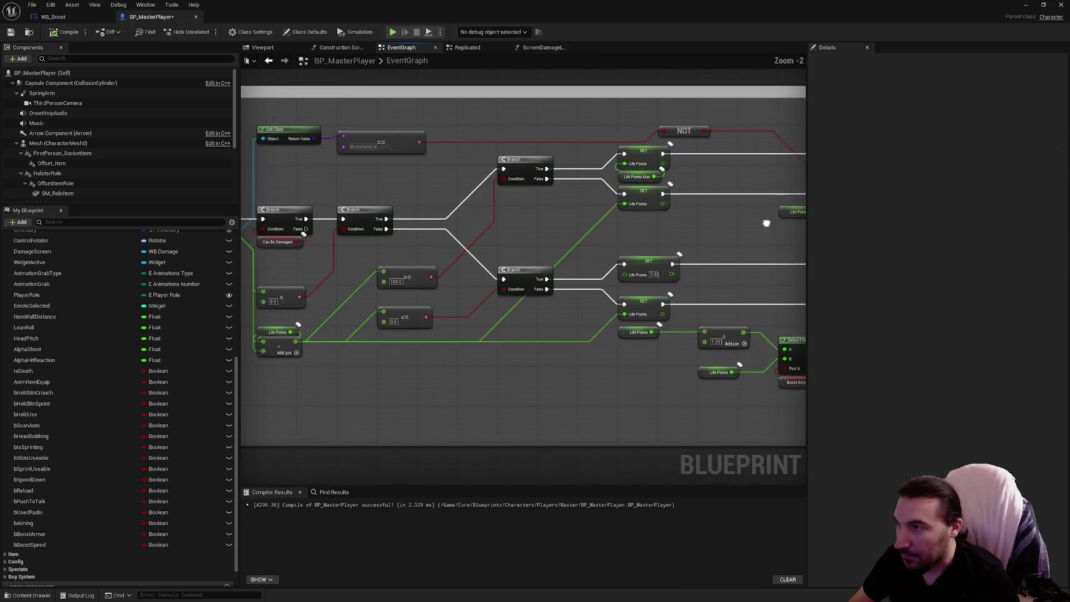
left_click(12, 34)
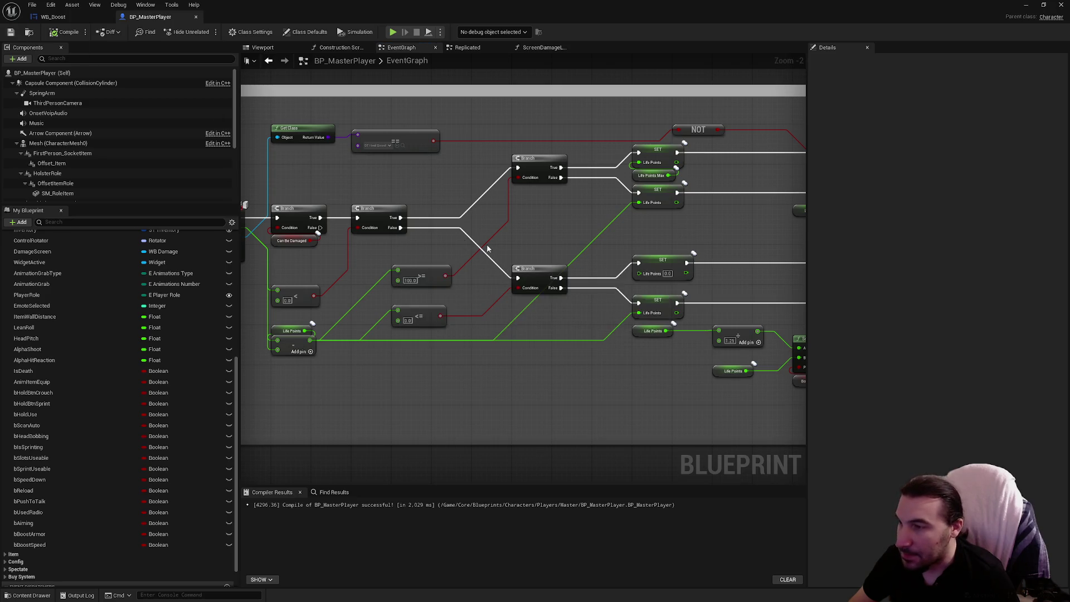
Zoom out and back in on the sprint logic group, selecting the Speed Down node
scroll(638, 238, "down", 4)
scroll(638, 239, "up", 3)
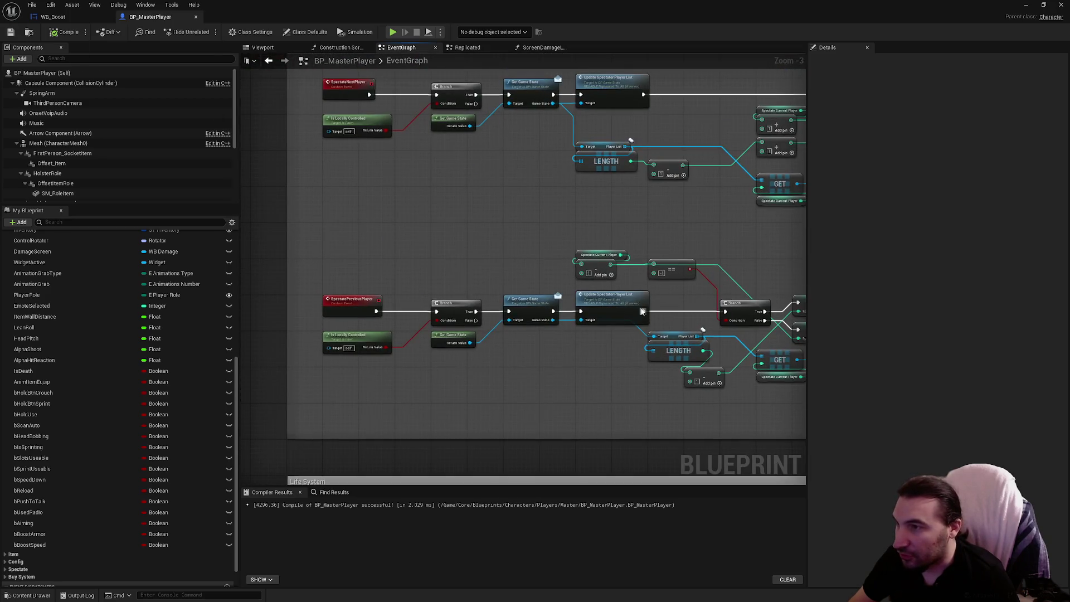
scroll(569, 246, "down", 4)
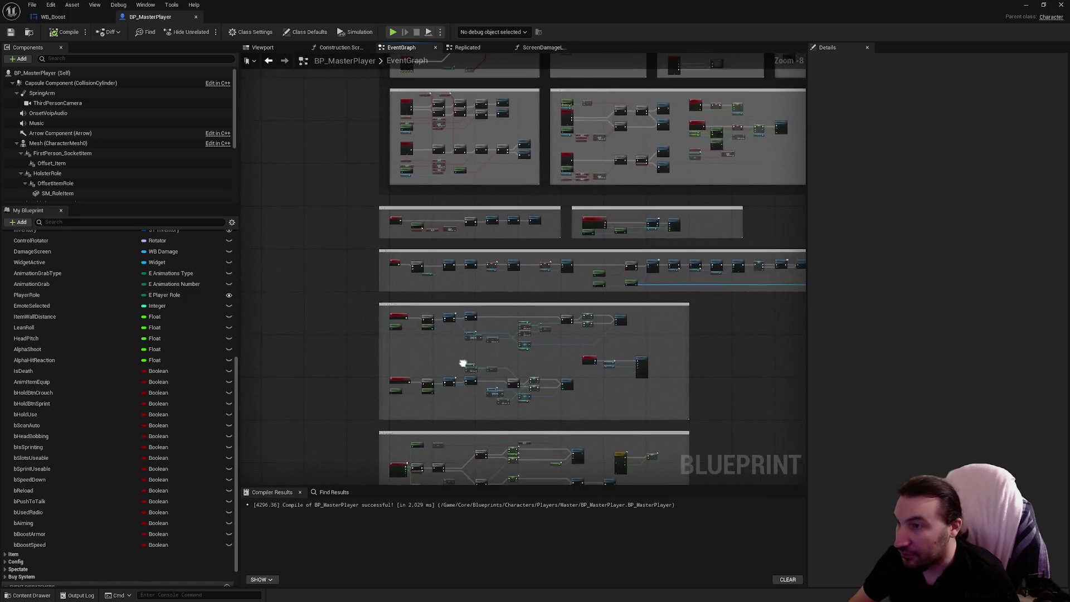
scroll(598, 180, "up", 4)
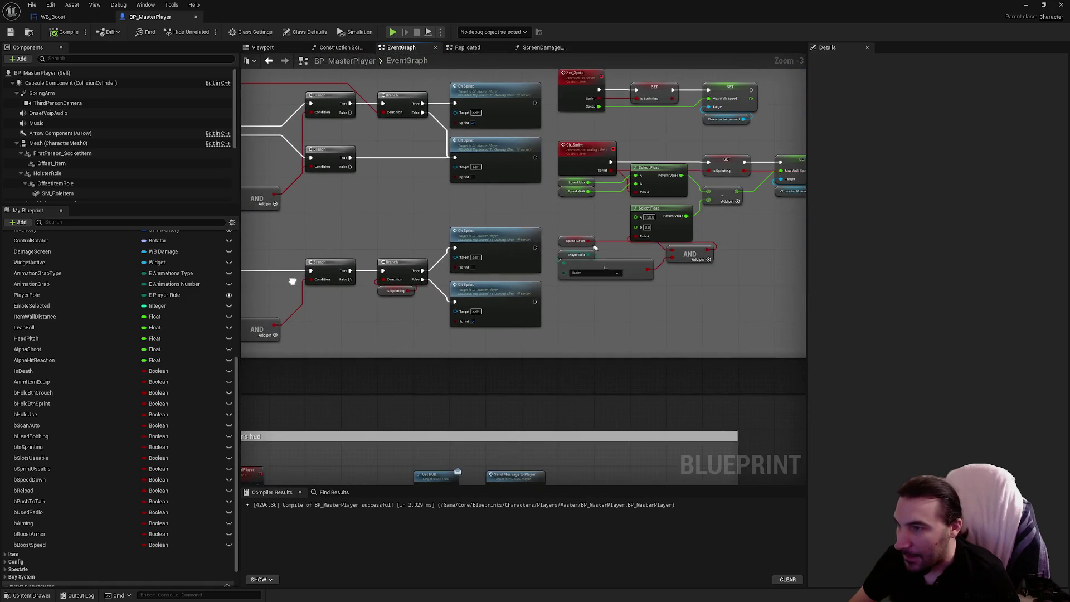
scroll(615, 269, "up", 3)
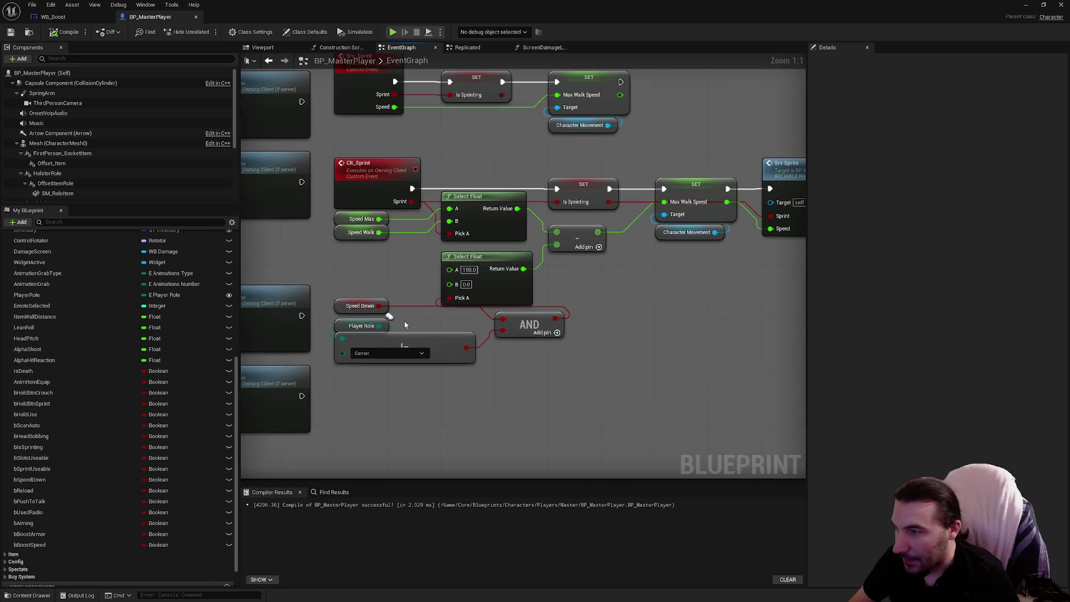
left_click(363, 306)
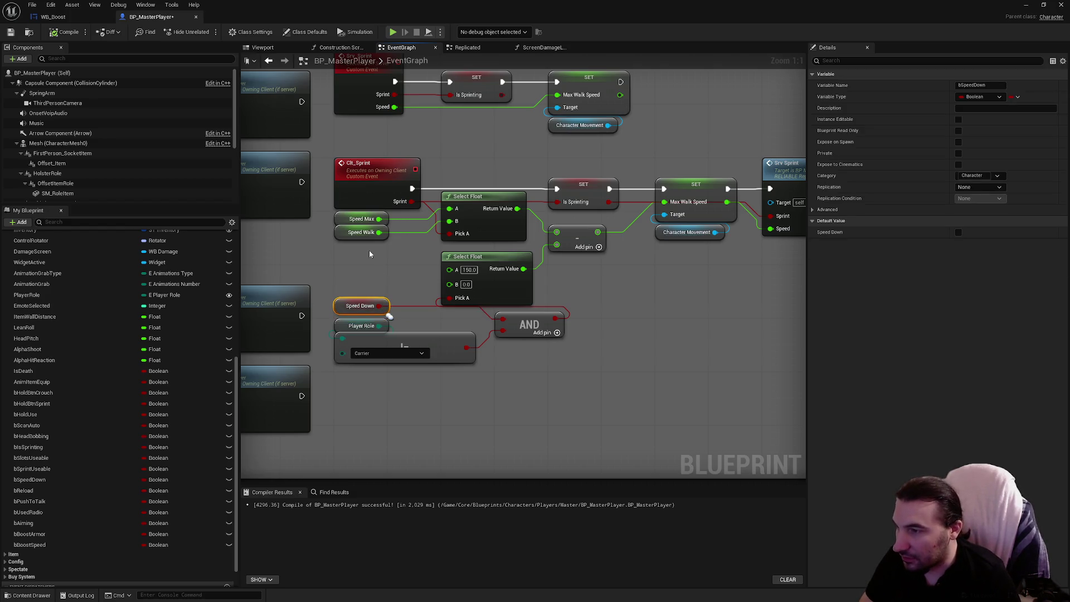
Shift the Speed Down condition nodes down and place a bBoostSpeed getter below the AND check
mouse_move(549, 406)
left_mouse_down()
mouse_move(424, 315)
mouse_move(333, 296)
left_mouse_up()
mouse_move(364, 334)
left_mouse_down()
mouse_move(365, 358)
mouse_move(364, 341)
left_mouse_up()
left_click(523, 379)
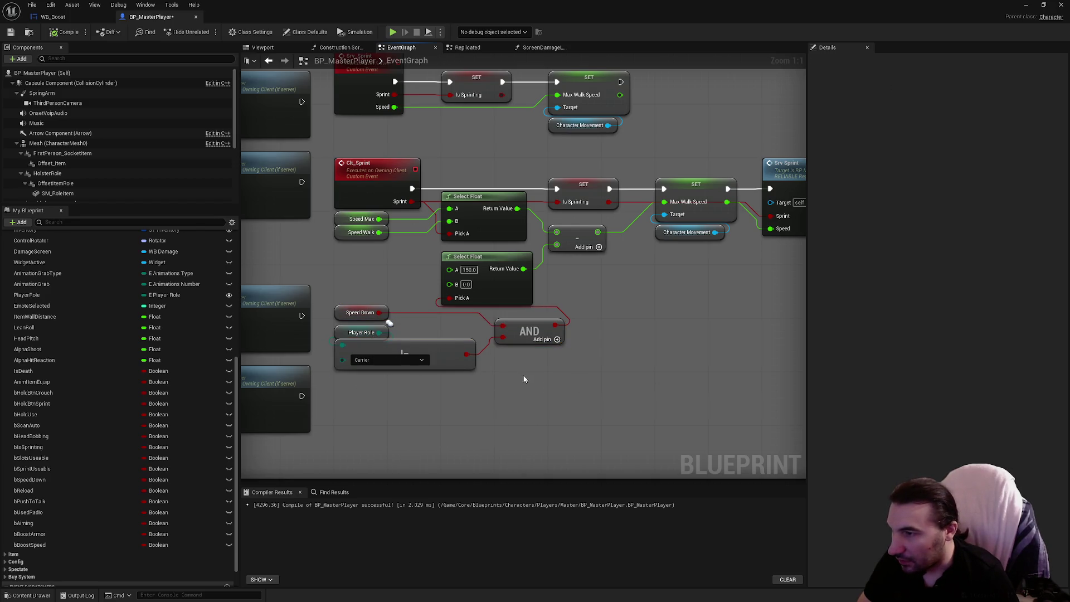
mouse_move(29, 545)
left_mouse_down()
mouse_move(578, 428)
mouse_move(549, 405)
left_mouse_up()
left_click(557, 410)
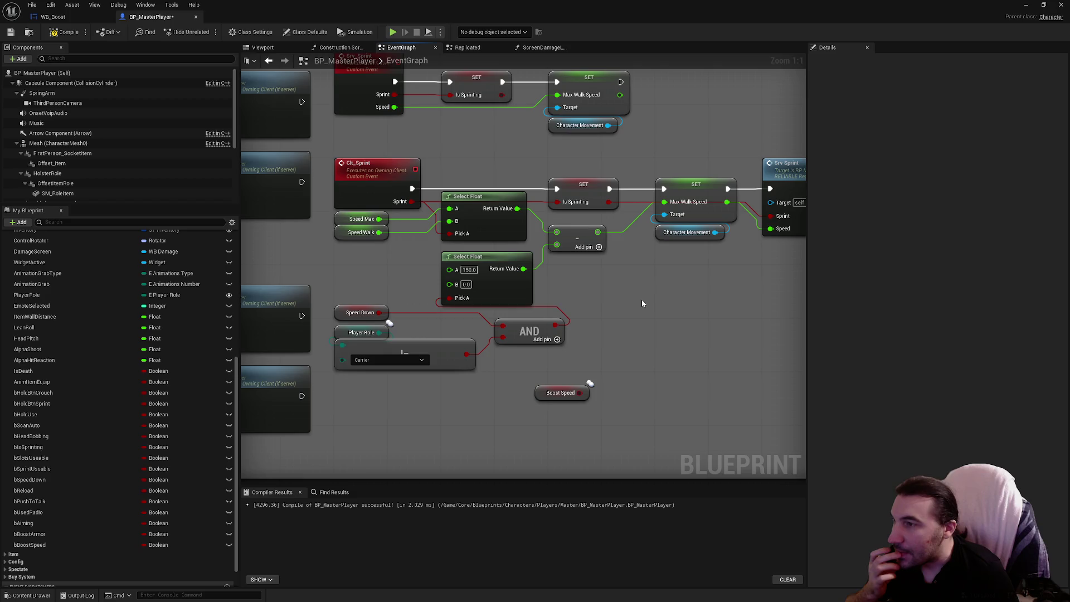
Inspect the Speed Max variable's properties
left_click(351, 220)
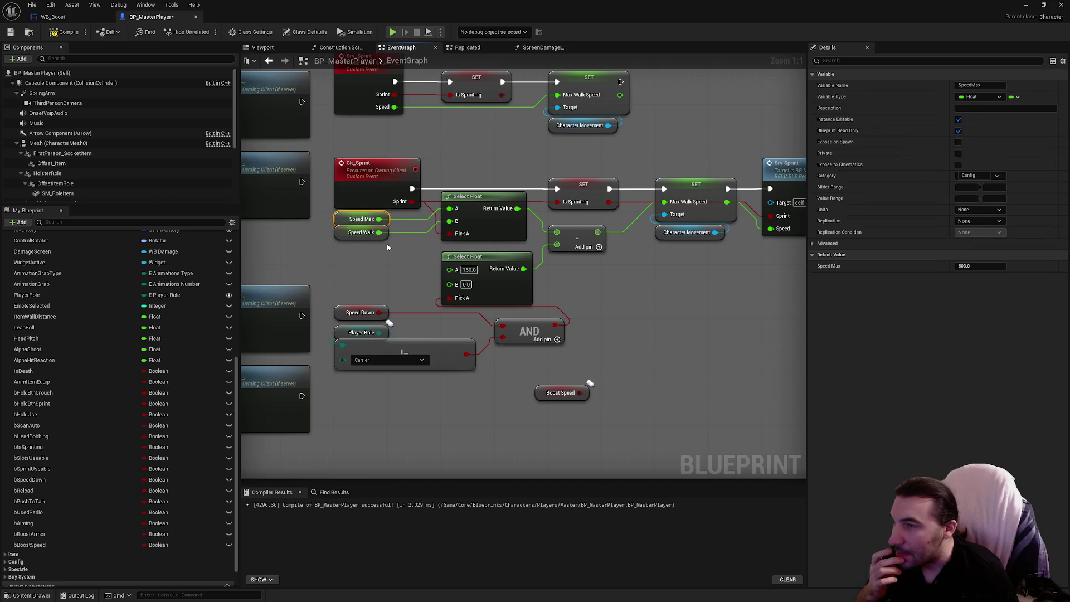
left_click_drag(394, 250, 419, 300)
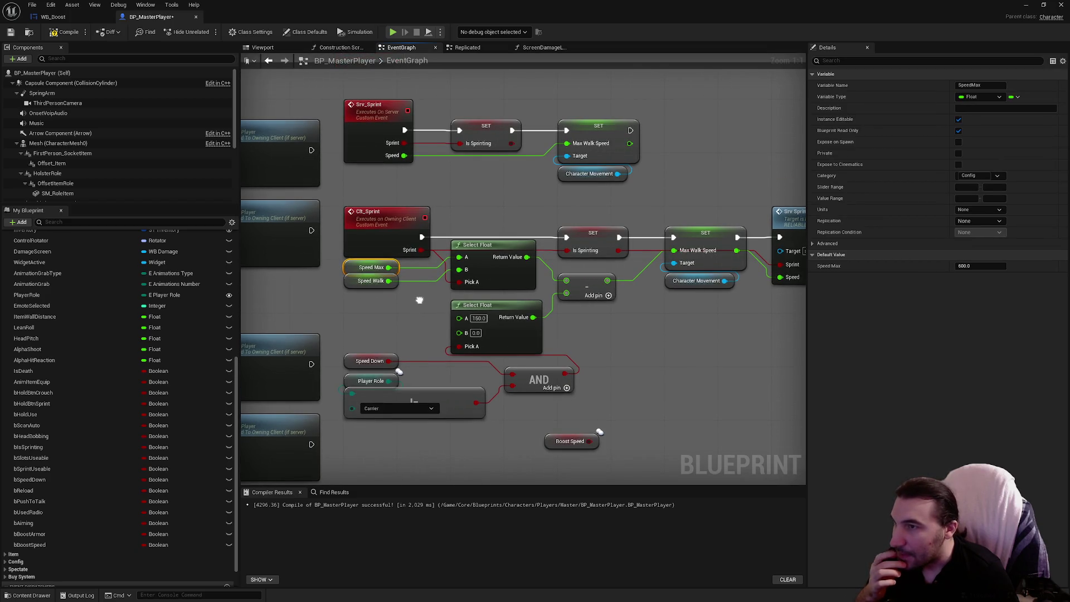
left_click(644, 379)
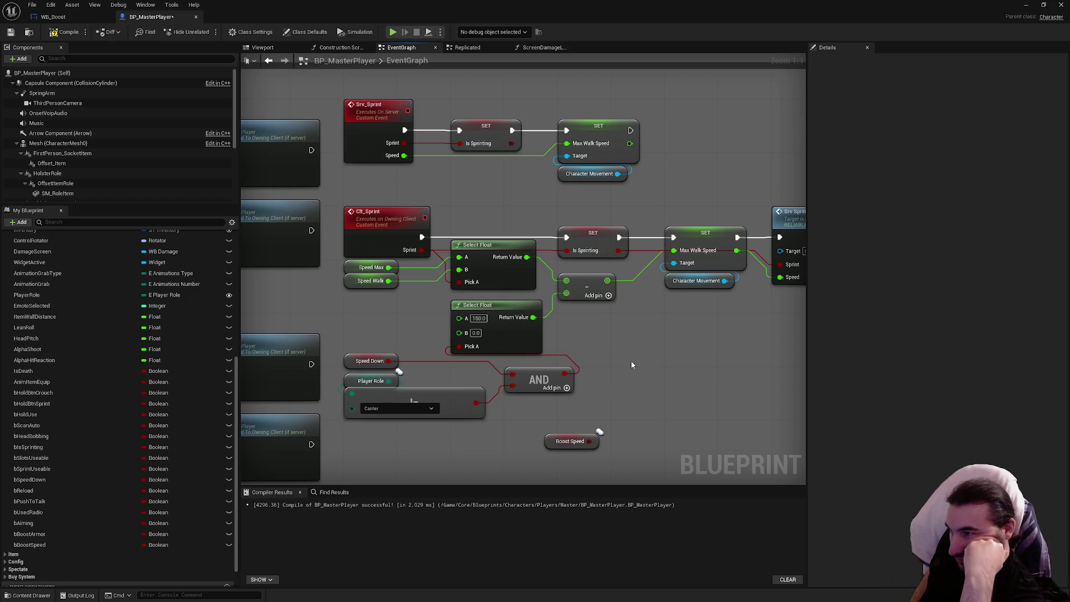
In the Details panel, rename the Clt_Sprint custom event to Owner_Sprint
left_click(394, 240)
left_click(964, 85)
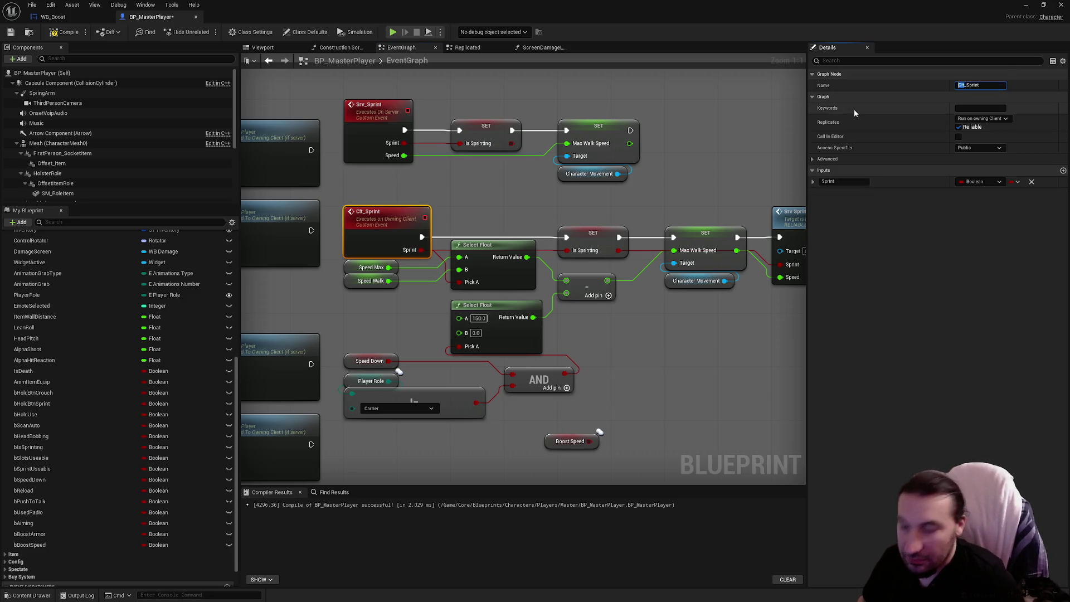
type("Owner")
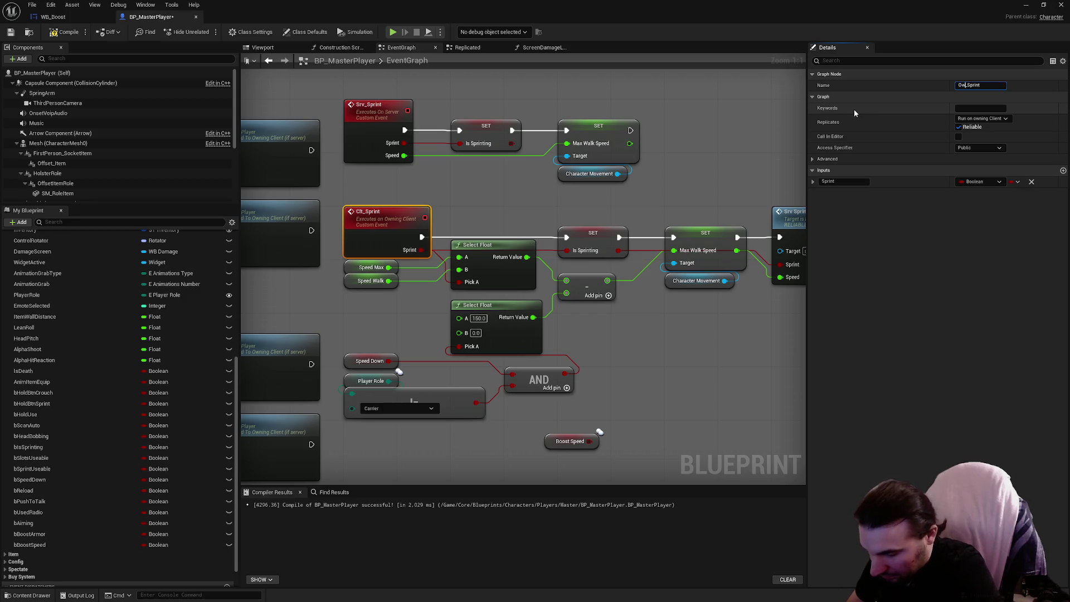
left_click(512, 199)
mouse_move(520, 208)
left_mouse_down()
mouse_move(405, 208)
mouse_move(467, 216)
left_mouse_up()
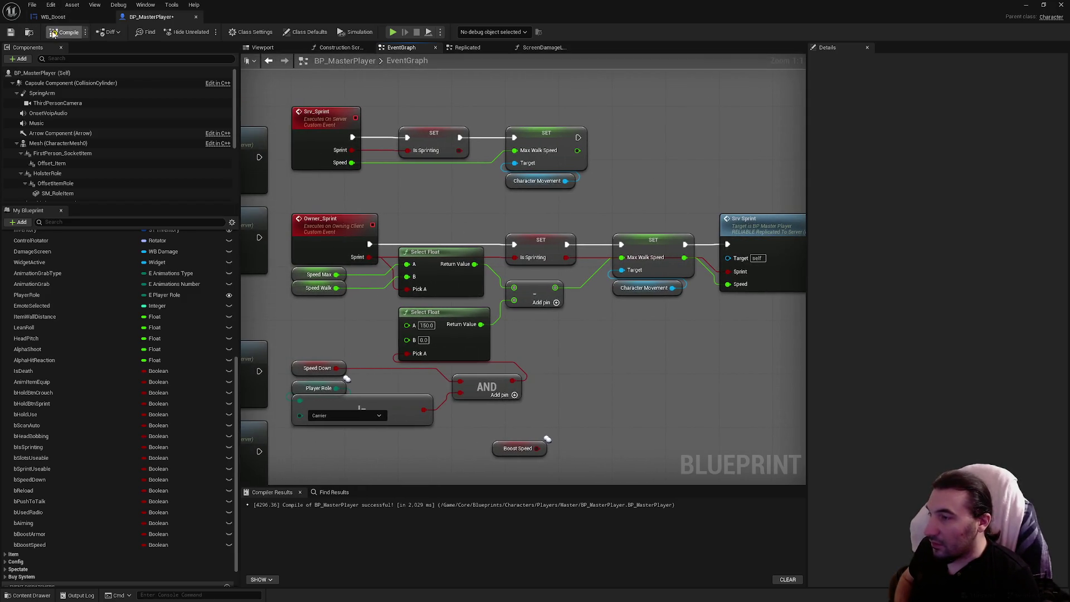
Compile, move the Boost Speed getter up beside the sprint nodes, and duplicate the lower Select Float
left_click(16, 34)
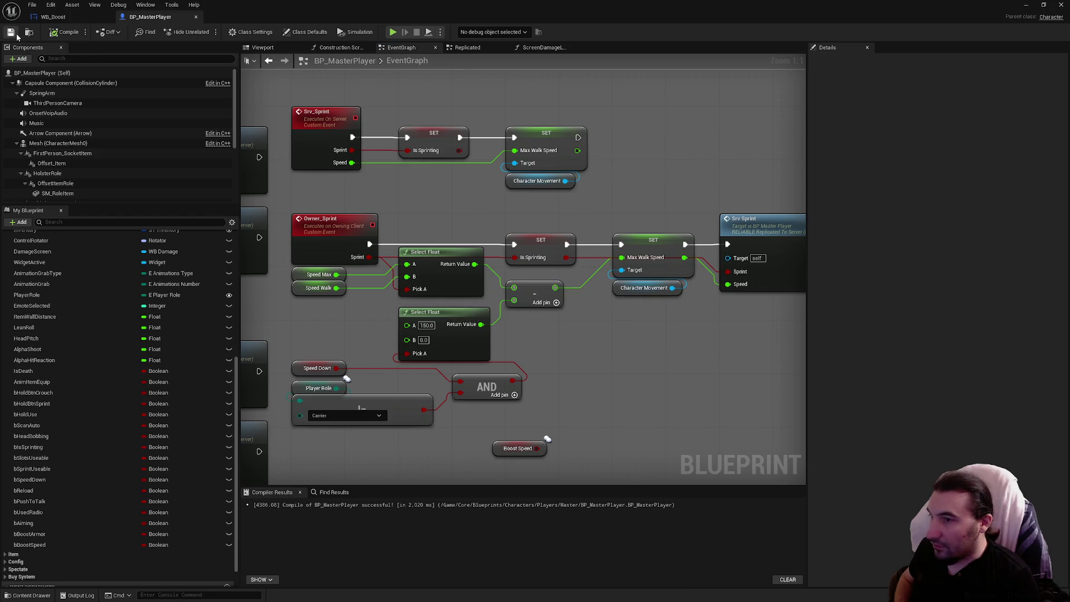
left_click_drag(497, 451, 650, 358)
mouse_move(702, 326)
left_mouse_down()
mouse_move(604, 299)
mouse_move(433, 303)
mouse_move(588, 311)
left_mouse_up()
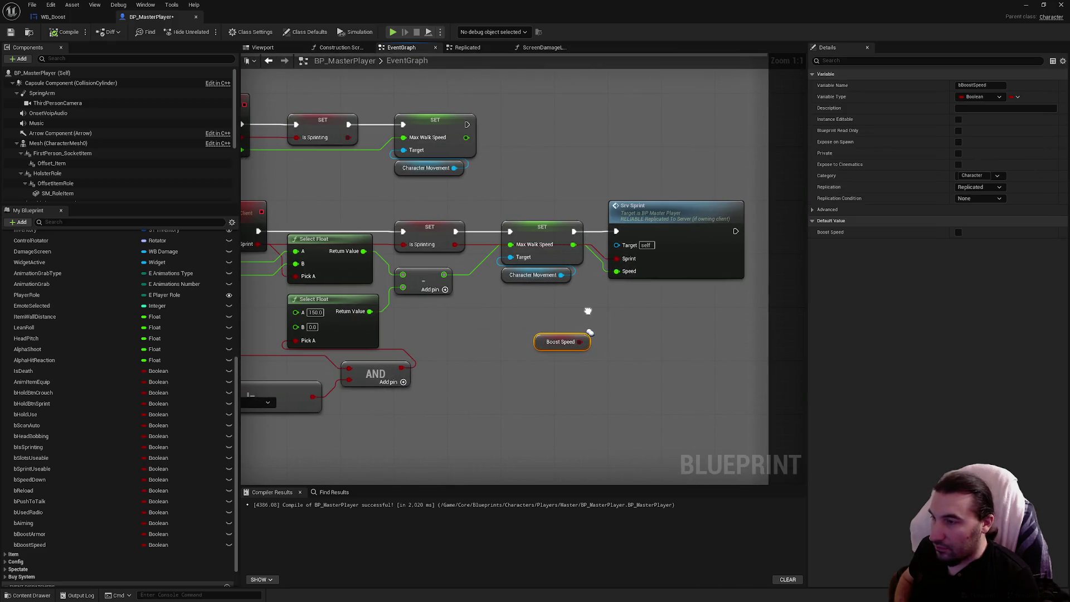
left_click_drag(482, 279, 490, 283)
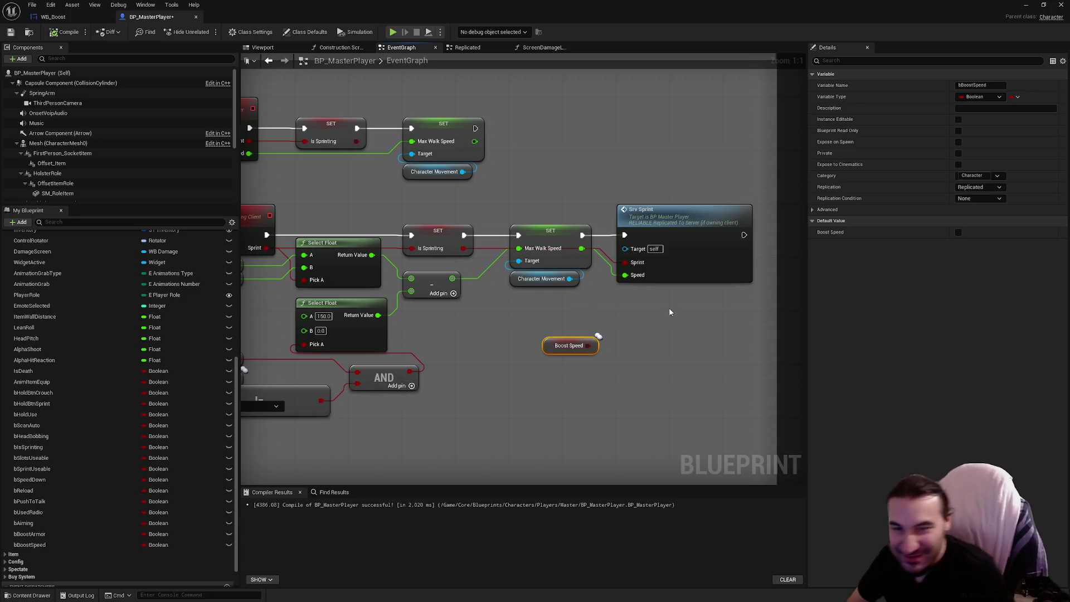
left_click_drag(584, 275, 536, 267)
scroll(537, 267, "down", 7)
scroll(697, 246, "up", 4)
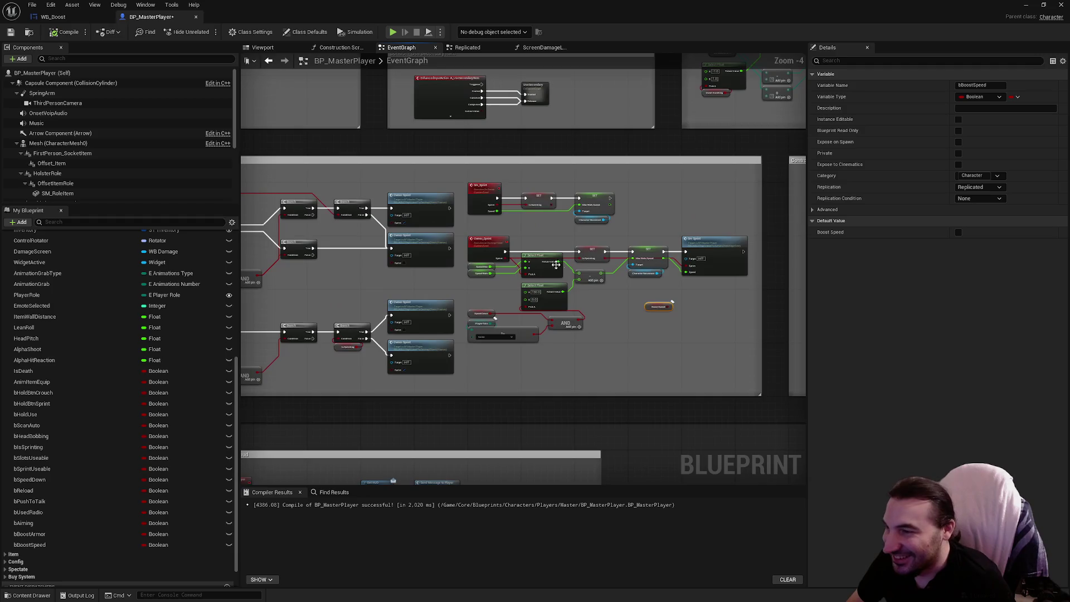
scroll(697, 246, "up", 3)
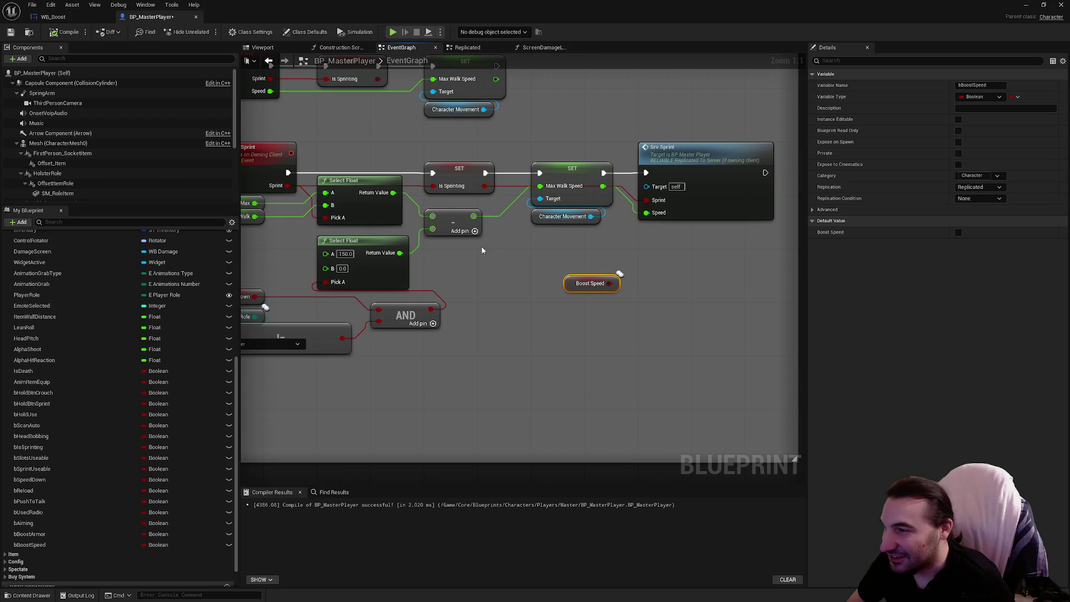
left_click(398, 276)
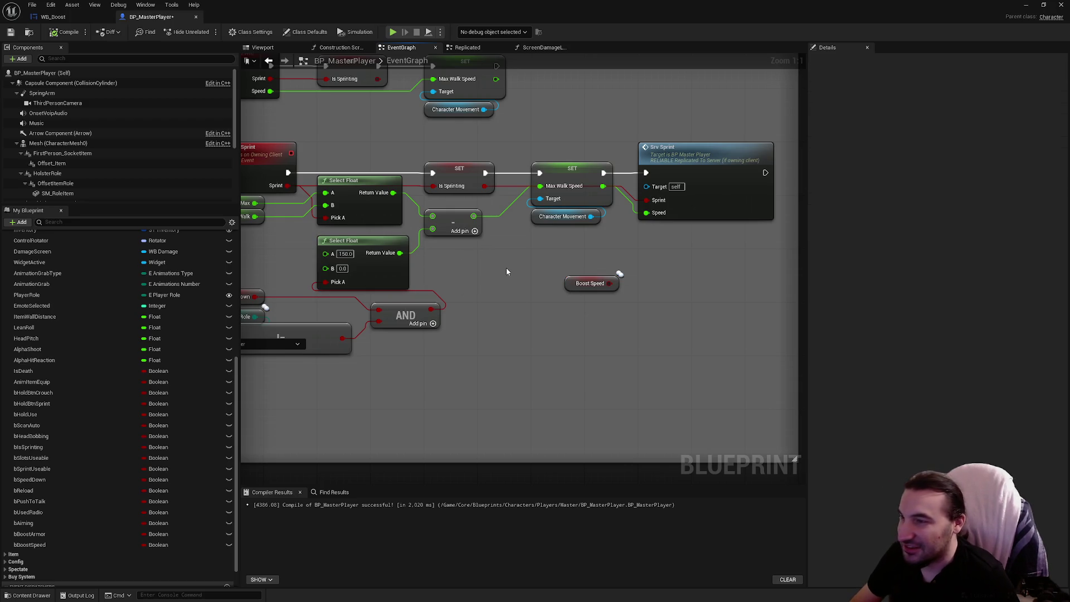
key("ctrl+d")
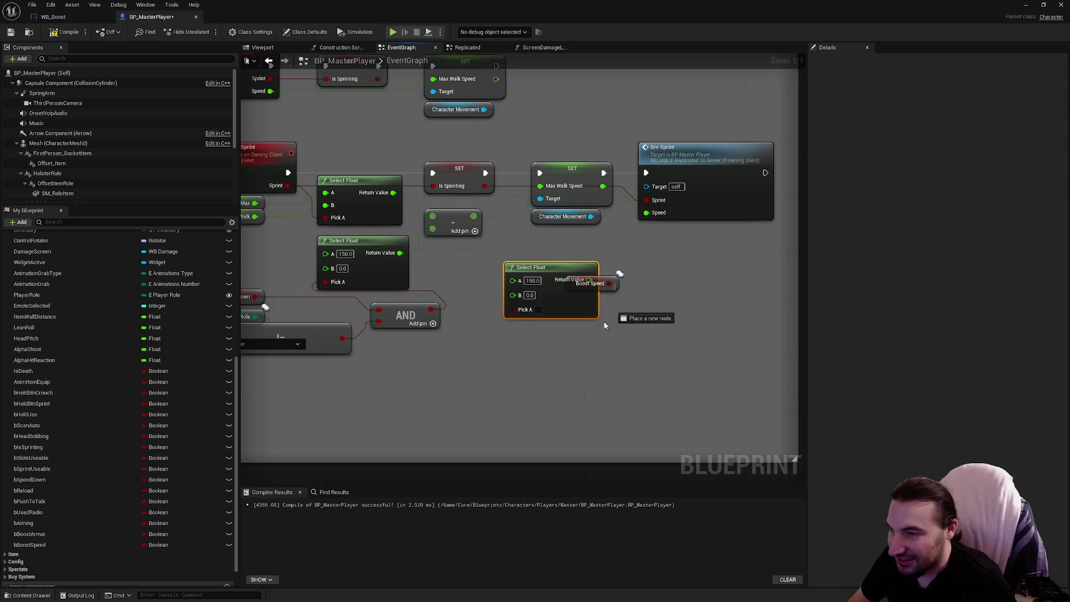
Wire Boost Speed to the new Select Float's Pick A, its result to Max Walk Speed, speed to B
left_click_drag(609, 345, 609, 345)
key("Escape")
mouse_move(513, 308)
left_mouse_down()
mouse_move(624, 293)
mouse_move(554, 338)
left_mouse_up()
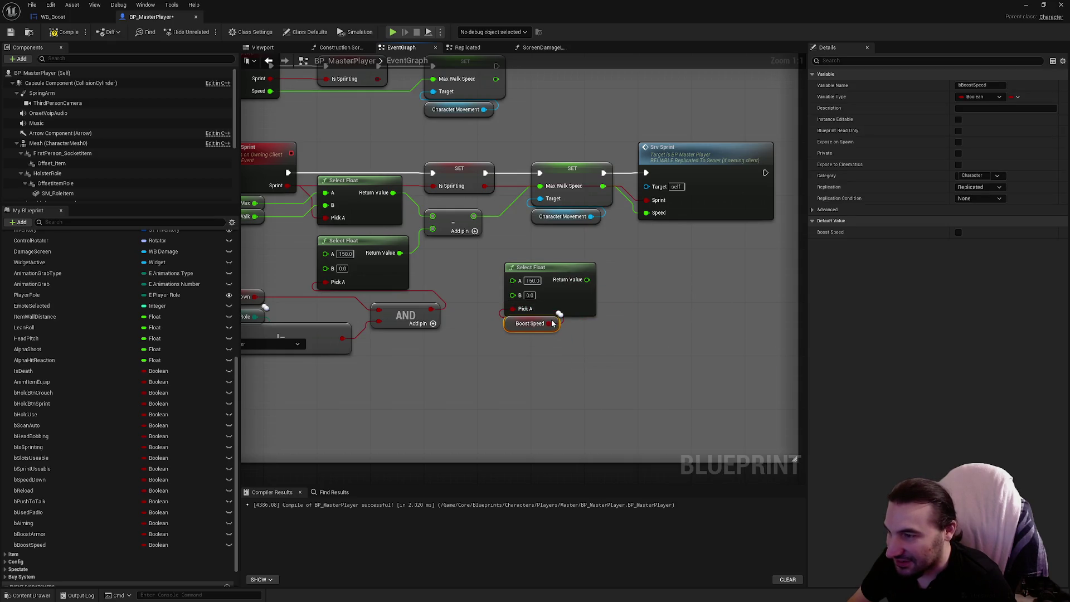
left_click_drag(571, 254, 521, 337)
left_click_drag(528, 270, 503, 256)
left_click(613, 390)
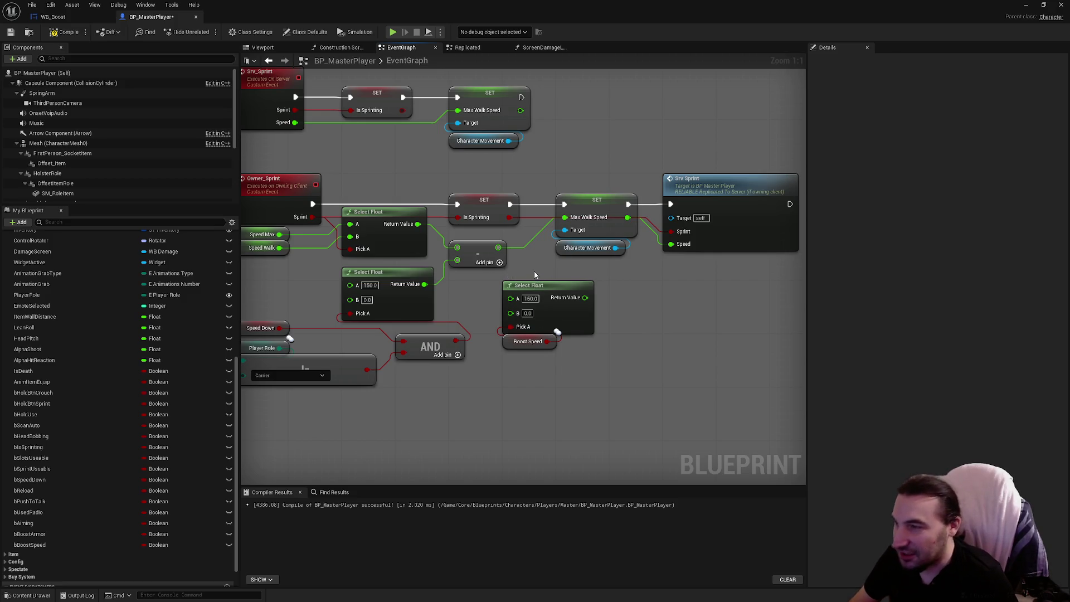
left_click_drag(583, 297, 564, 225)
left_click_drag(498, 248, 509, 313)
mouse_move(605, 356)
left_mouse_down()
mouse_move(498, 279)
mouse_move(607, 266)
left_mouse_up()
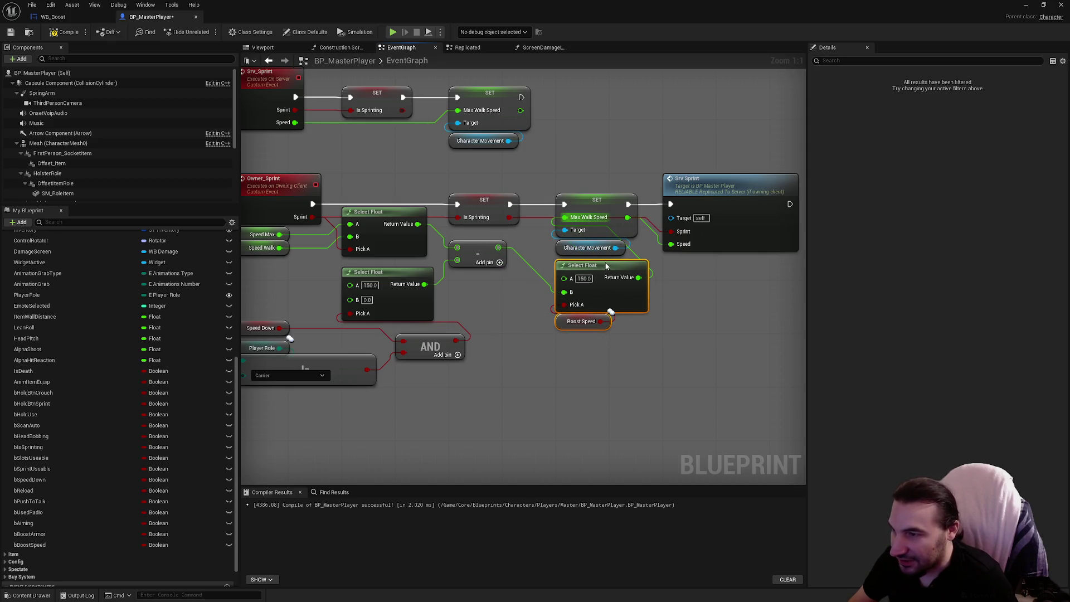
Add a Multiply by 1.2 feeding the Select Float's A input, then save
left_click_drag(498, 248, 494, 298)
type("mult")
key("Return")
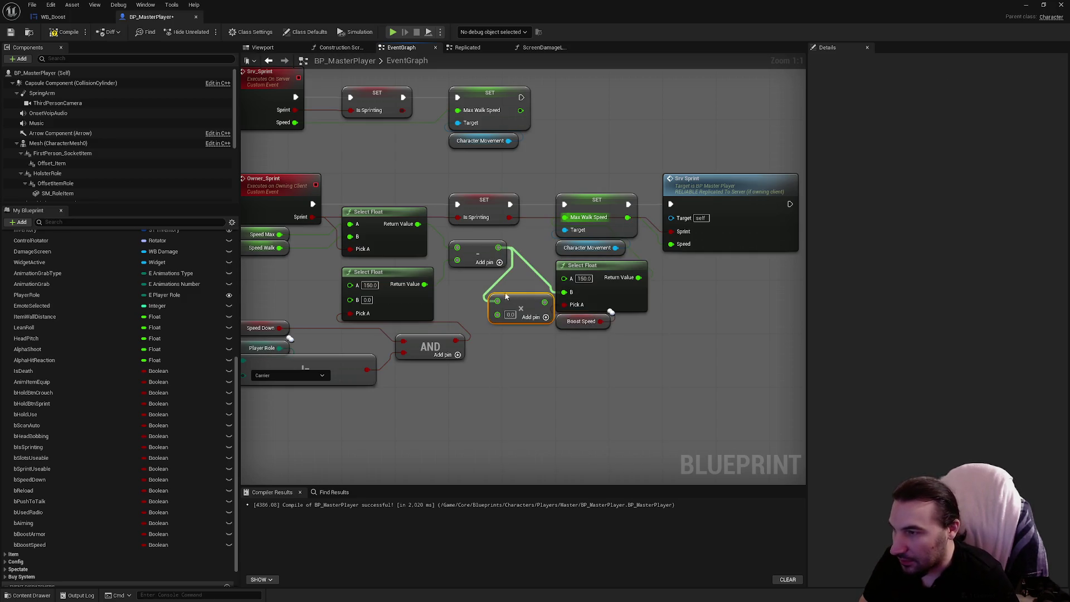
left_click_drag(481, 292, 467, 298)
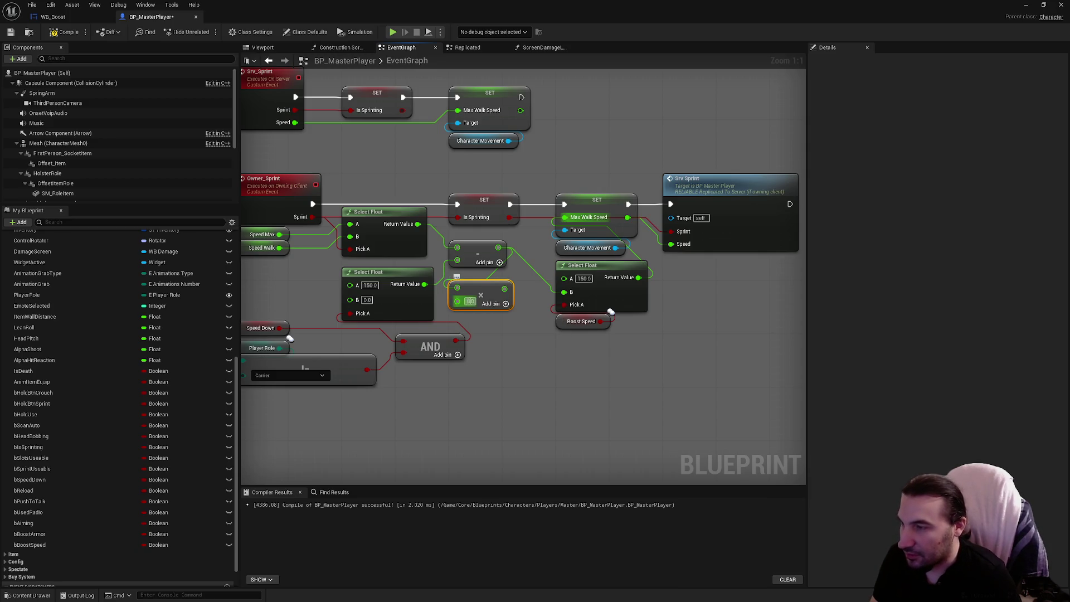
type("1.2")
mouse_move(498, 247)
left_mouse_down()
mouse_move(564, 289)
mouse_move(564, 279)
left_mouse_up()
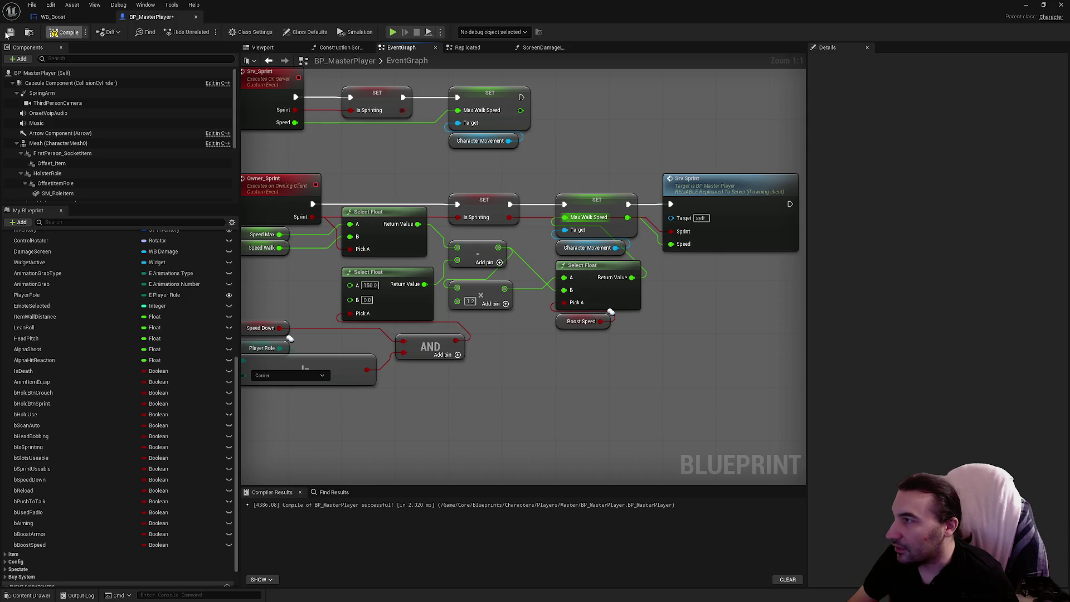
left_click(10, 32)
Close Blender without saving the SM_Boost scene, returning to the BP_MasterPlayer EventGraph
left_click(434, 592)
mouse_move(470, 594)
mouse_move(635, 590)
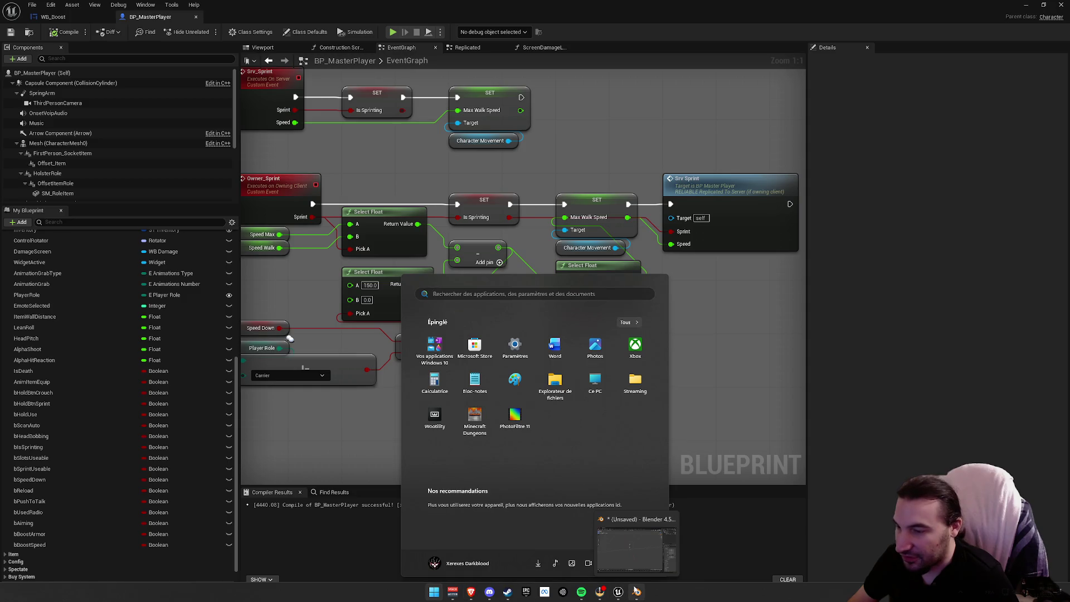
left_click(663, 539)
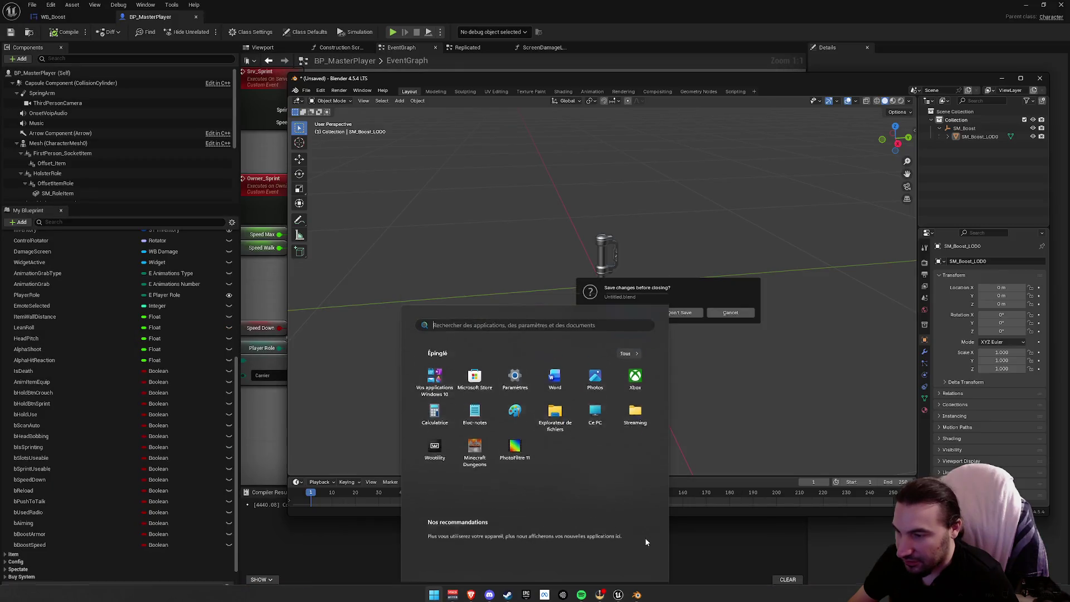
left_click(644, 538)
left_click(694, 311)
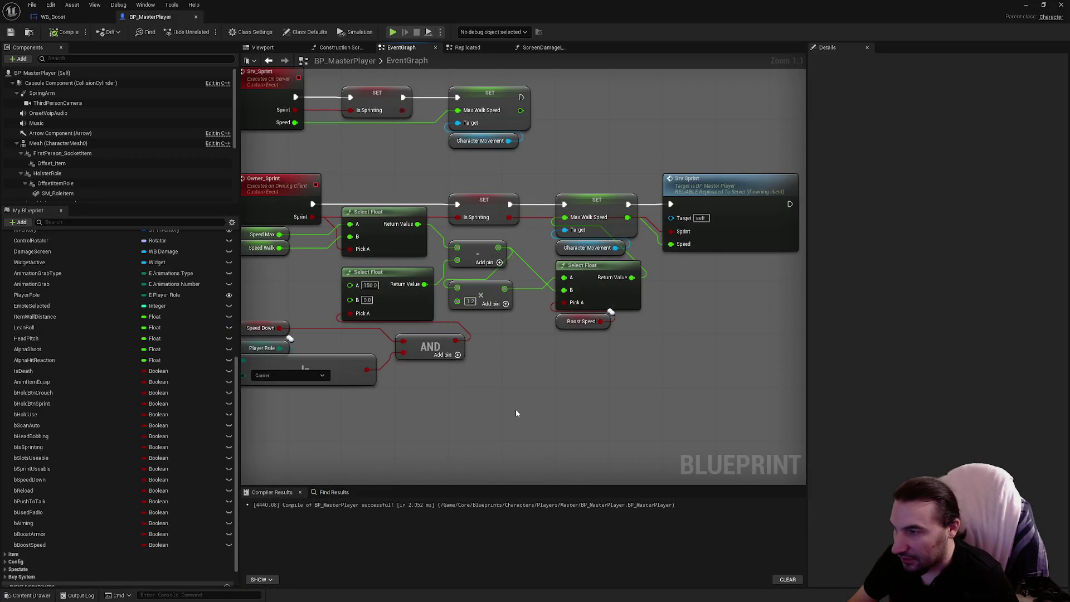
key("super")
Save BP_MasterPlayer with Ctrl+S and drag its window down to reveal the MapTest level editor
left_click(484, 594)
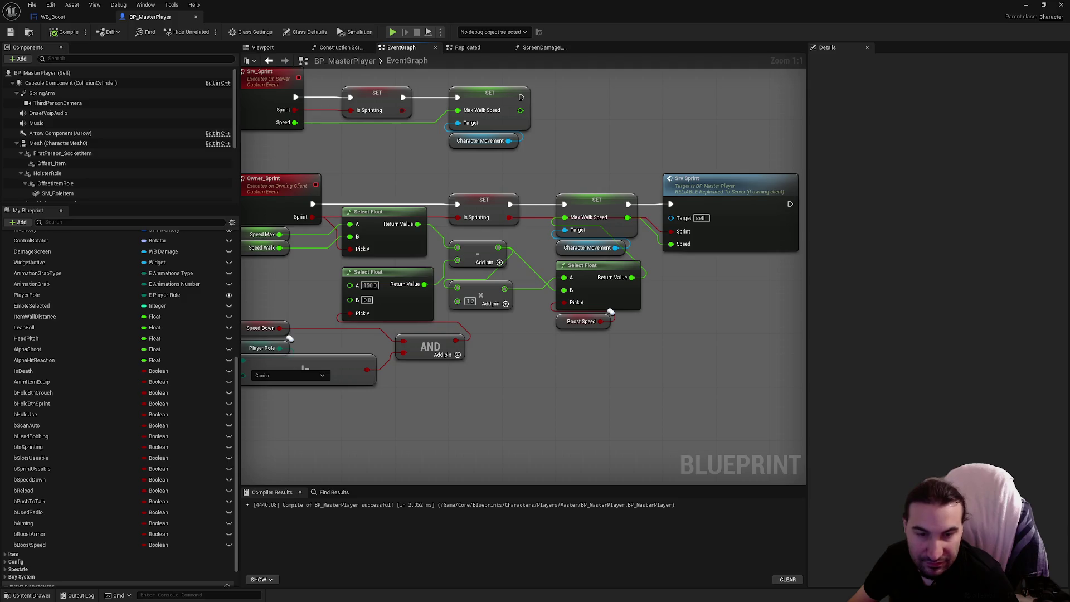
mouse_move(583, 372)
left_mouse_down()
mouse_move(605, 370)
mouse_move(369, 447)
left_mouse_up()
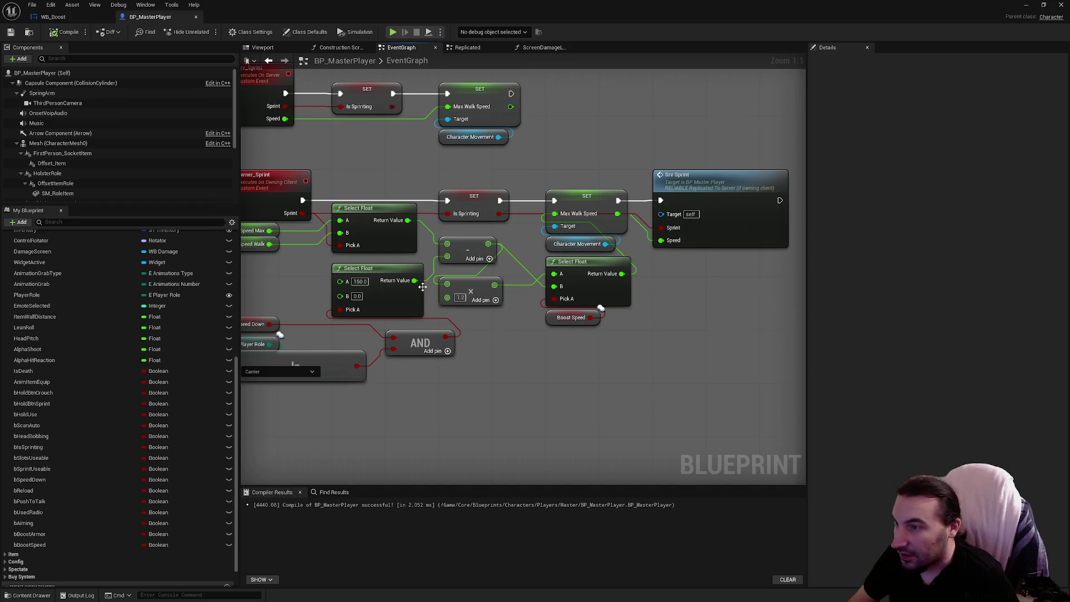
left_click(549, 319)
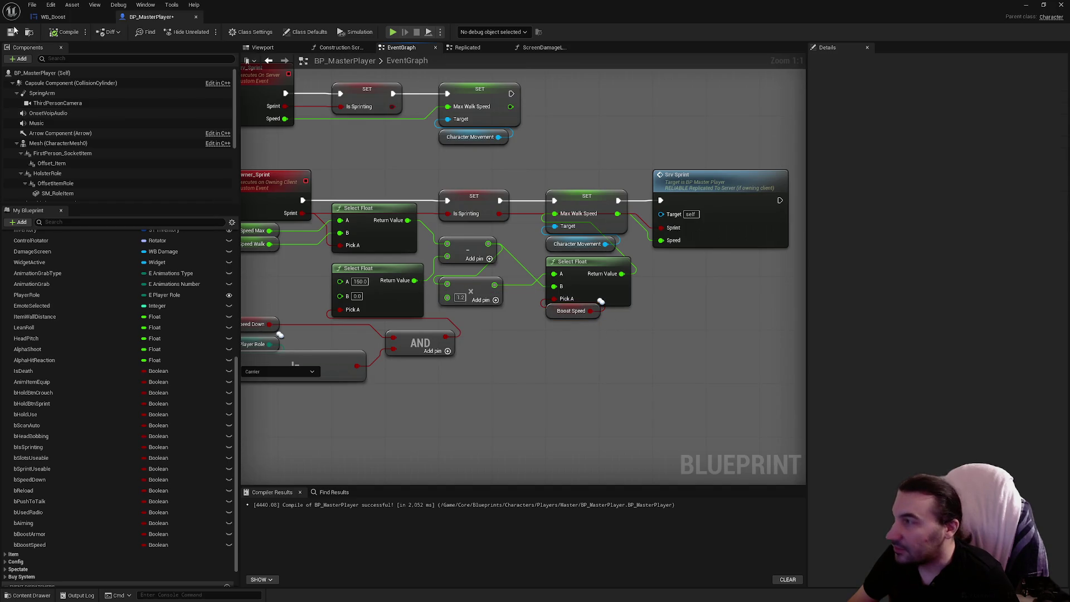
key("ctrl+s")
left_click_drag(418, 5, 402, 543)
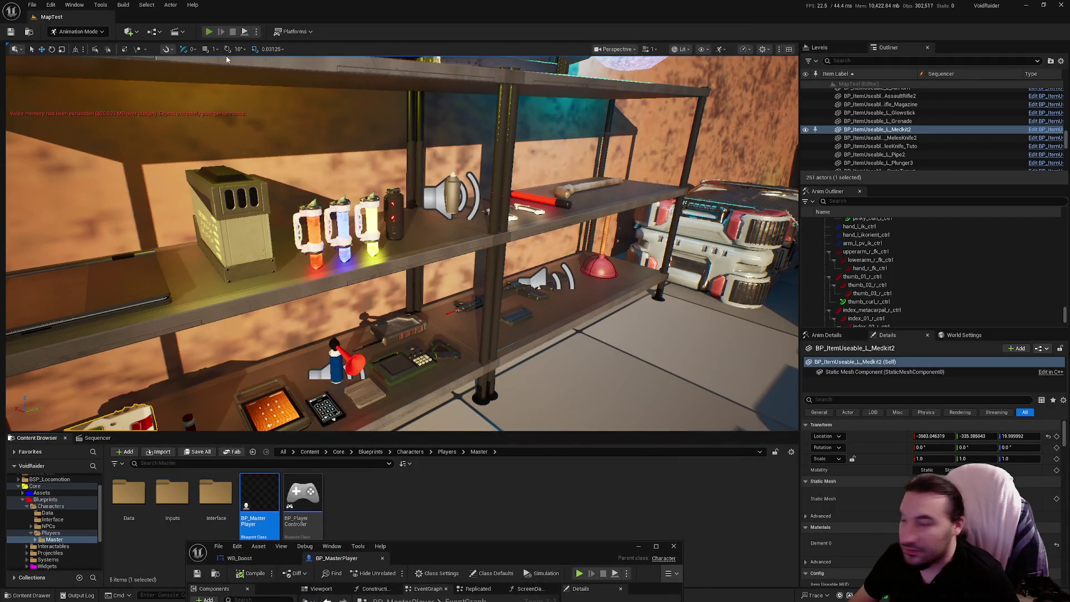
Play-test MapTest by walking toward the buildings and container, then stop and raise BP_MasterPlayer to mid-screen
key("alt+p")
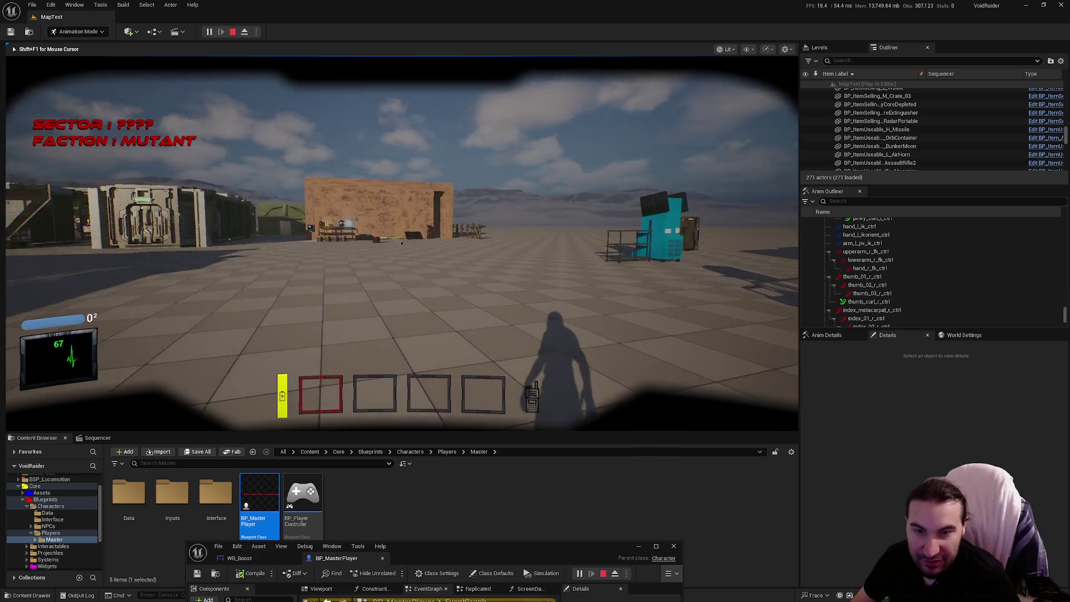
key("w")
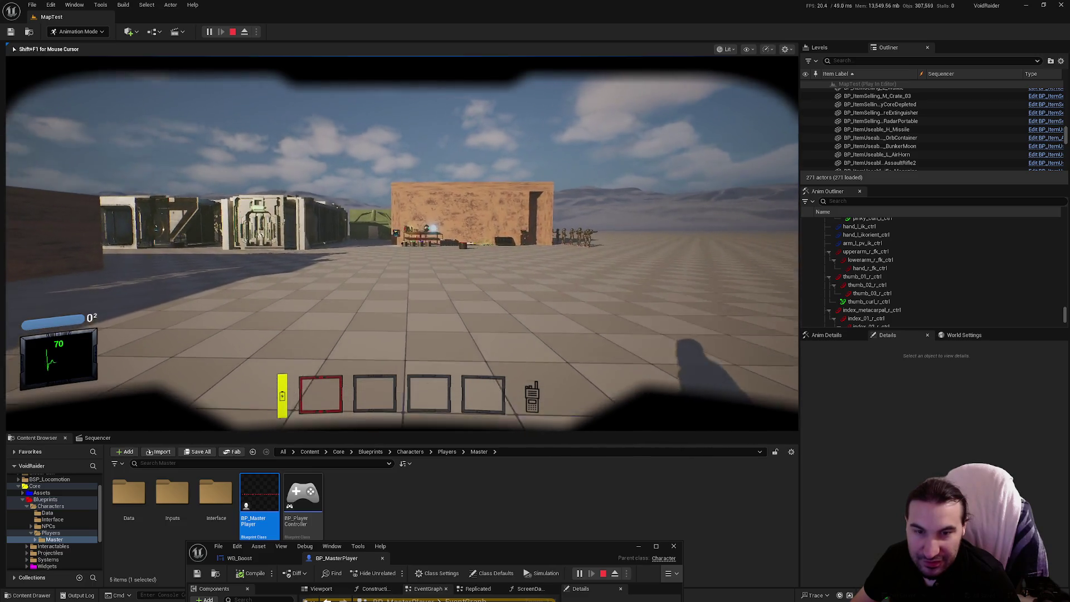
key("w")
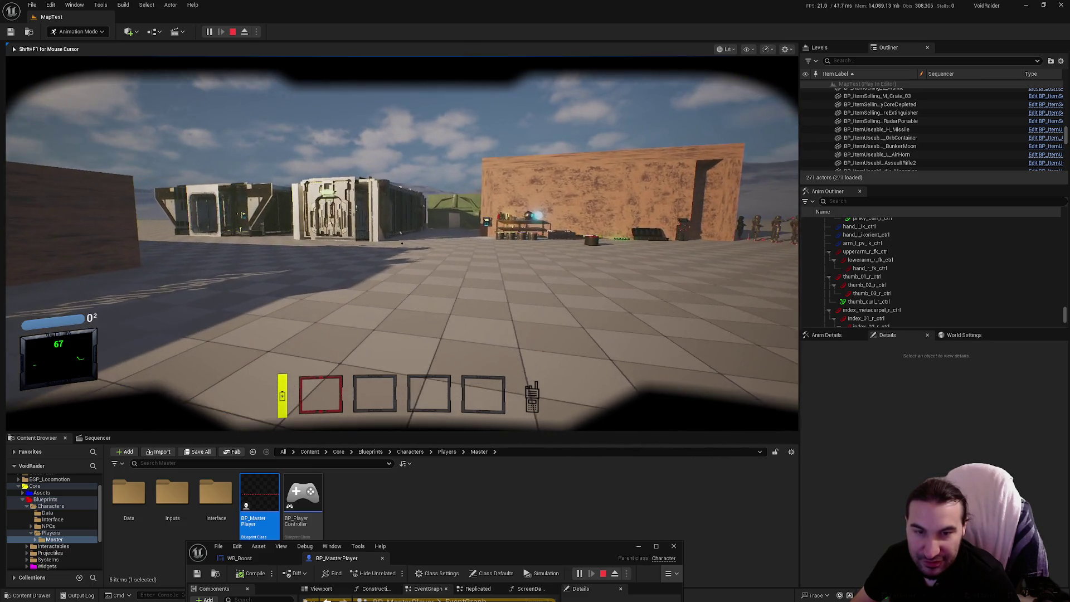
key("w")
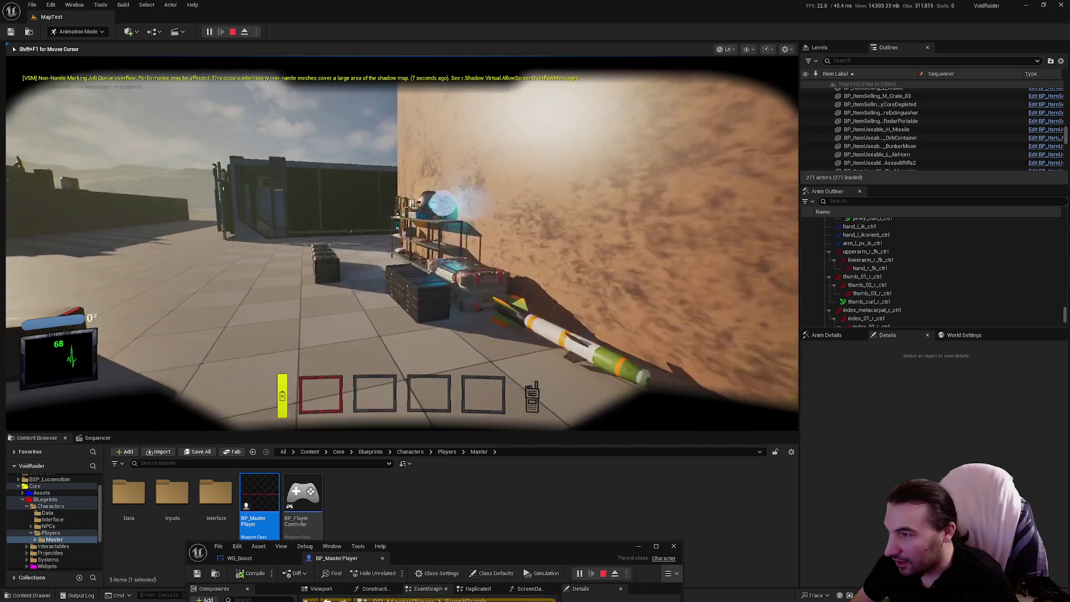
key("e")
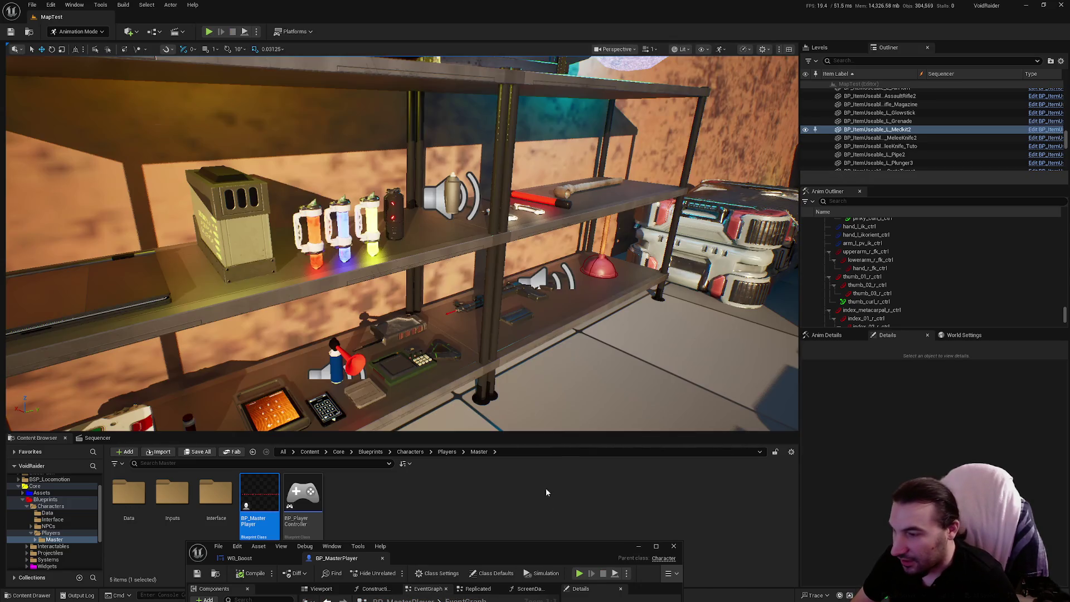
key("Escape")
left_click_drag(546, 558, 554, 220)
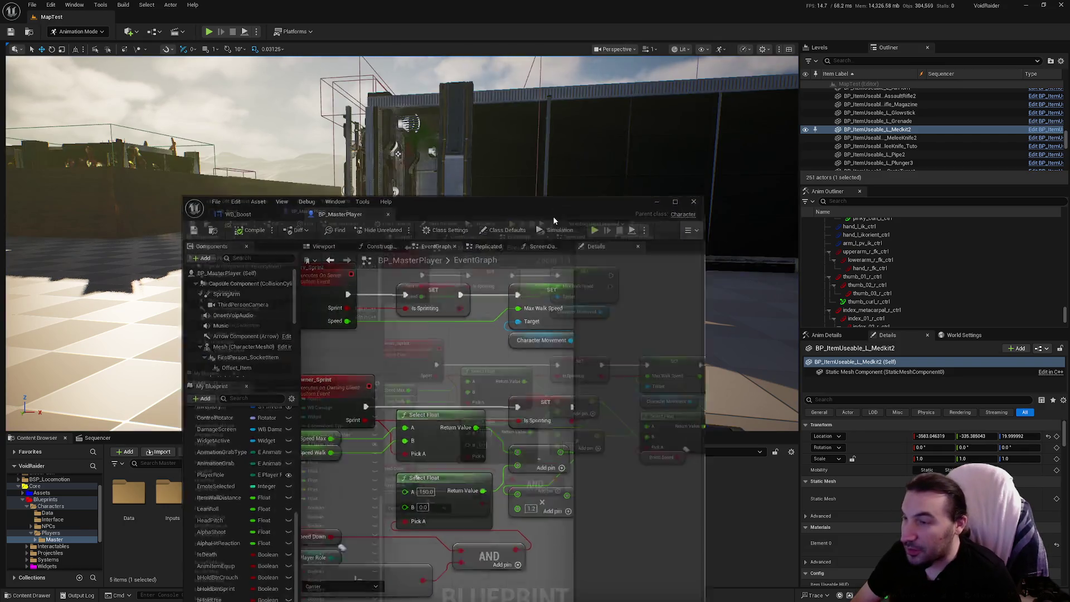
double_click(553, 220)
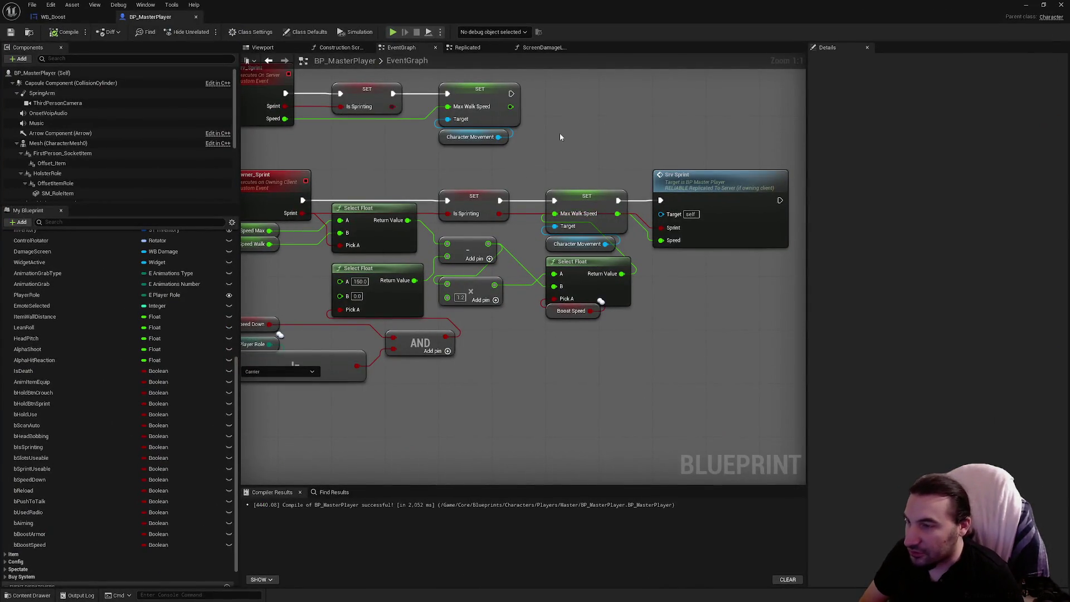
double_click(390, 16)
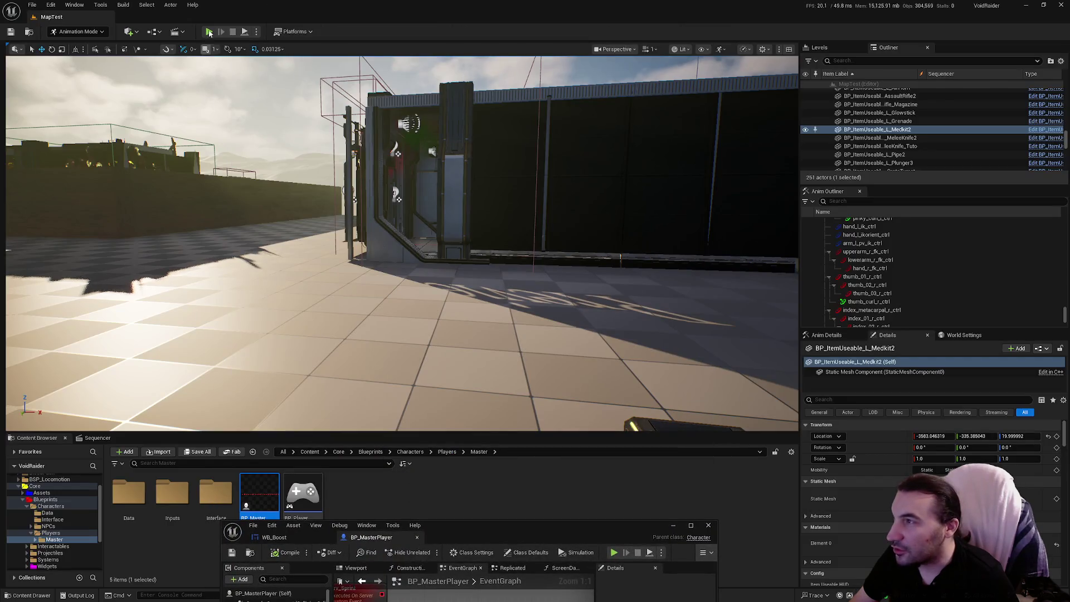
key("alt+p")
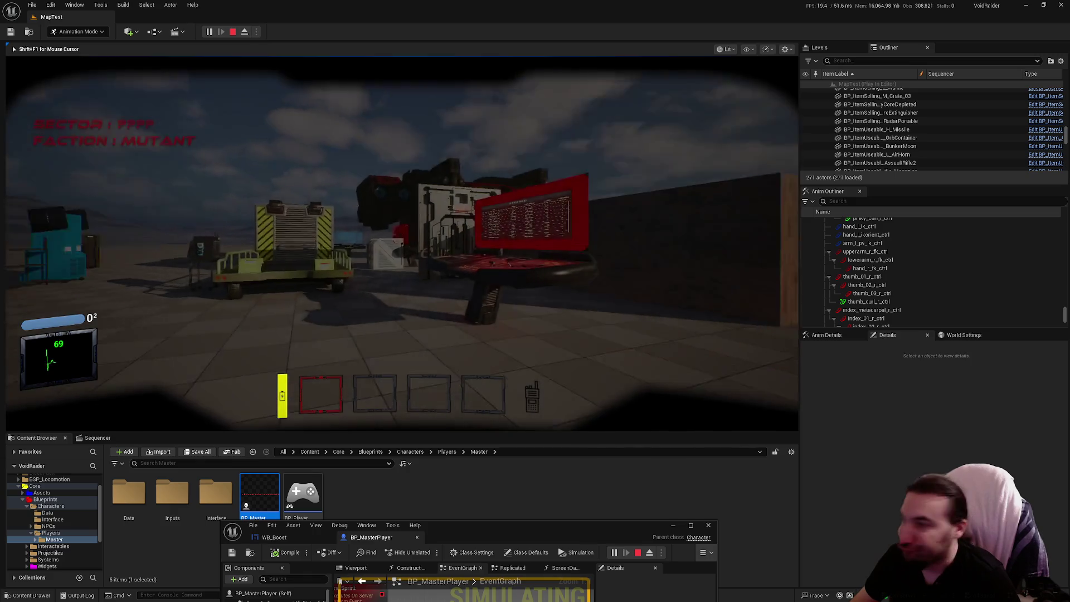
key("w")
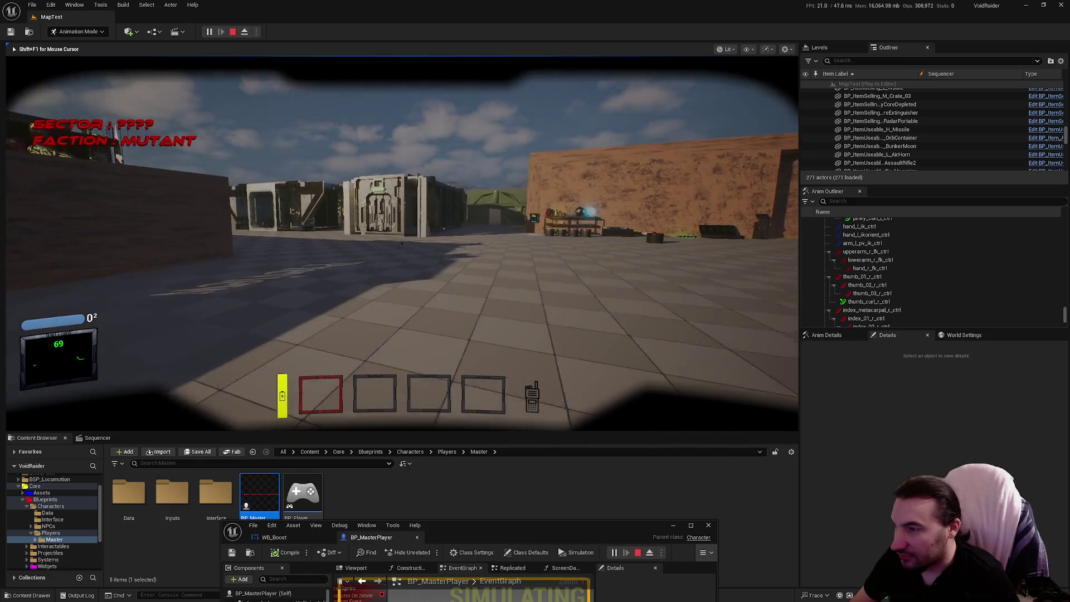
key("w")
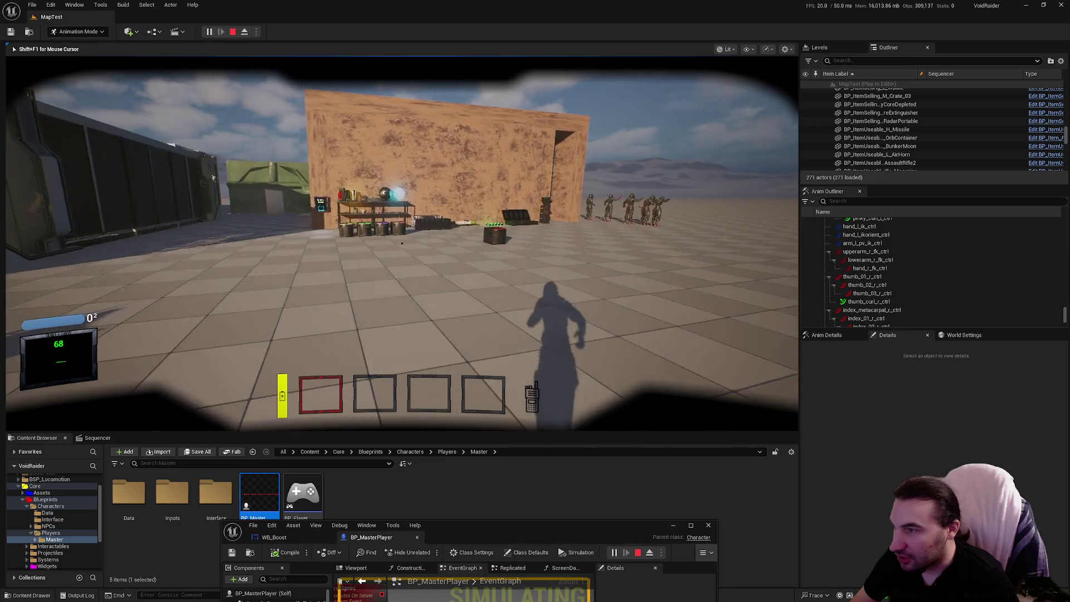
key("w")
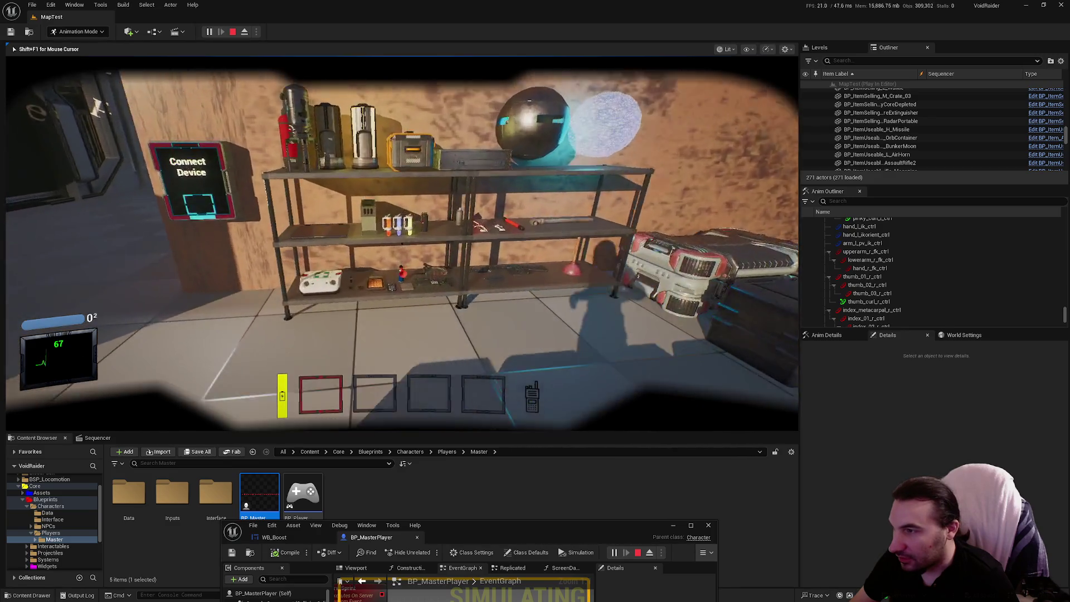
key("e")
left_click(402, 243)
key("w")
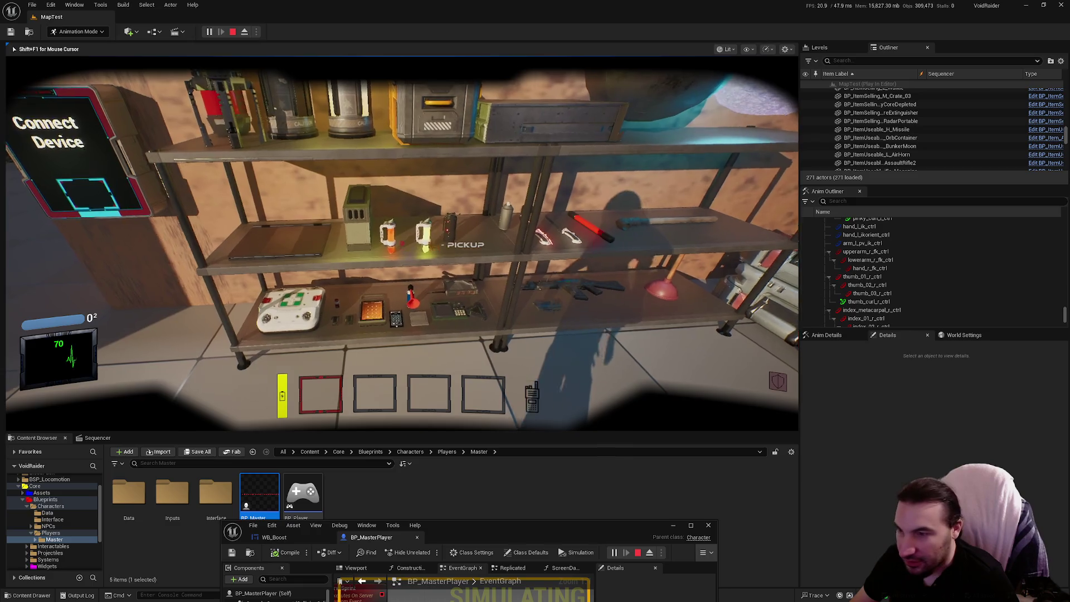
key("s")
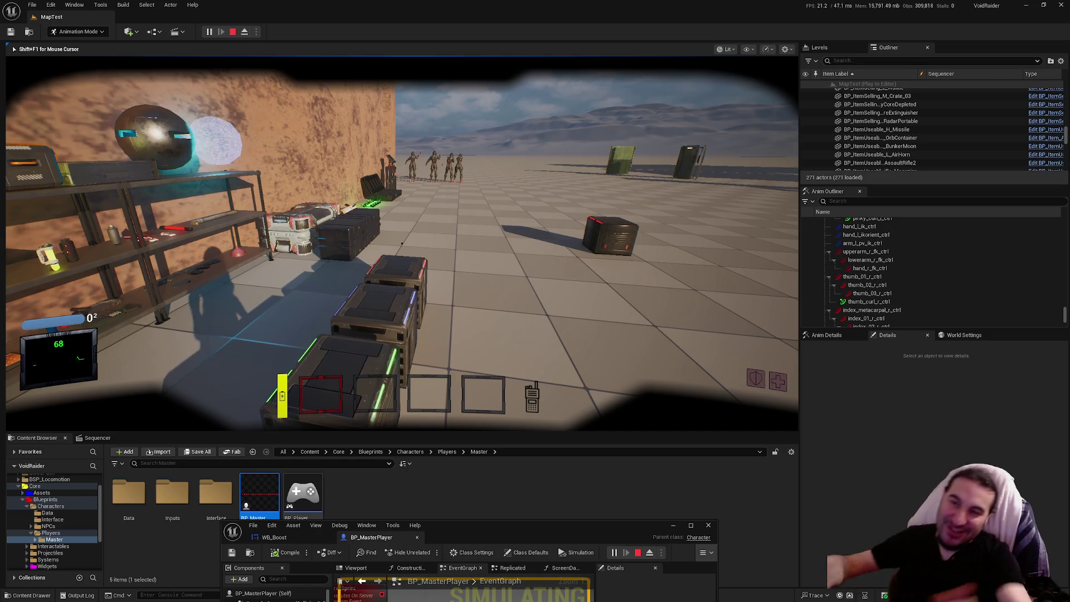
key("w")
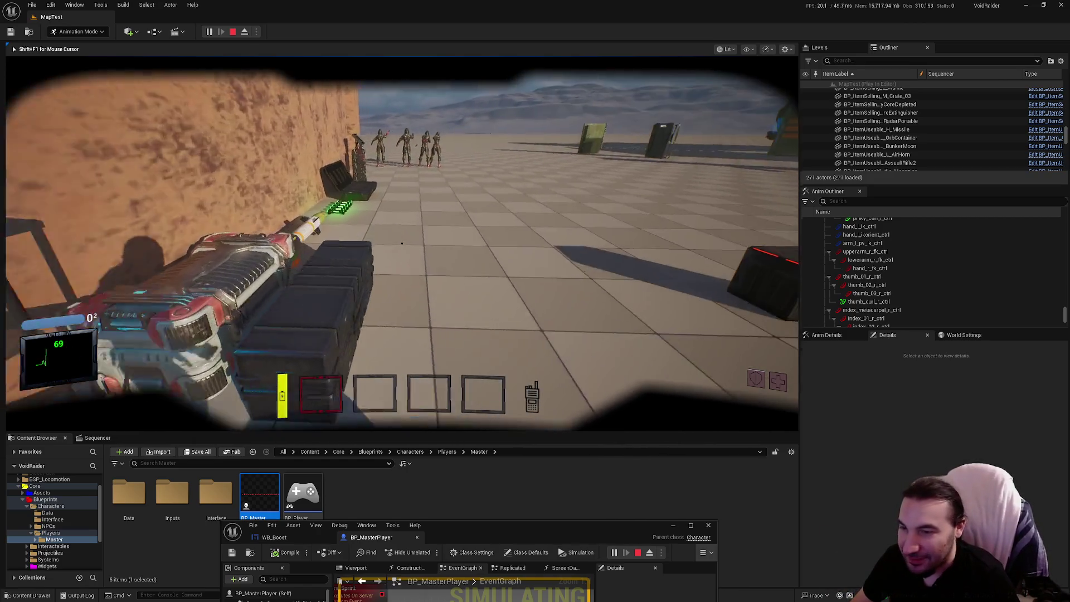
key("Escape")
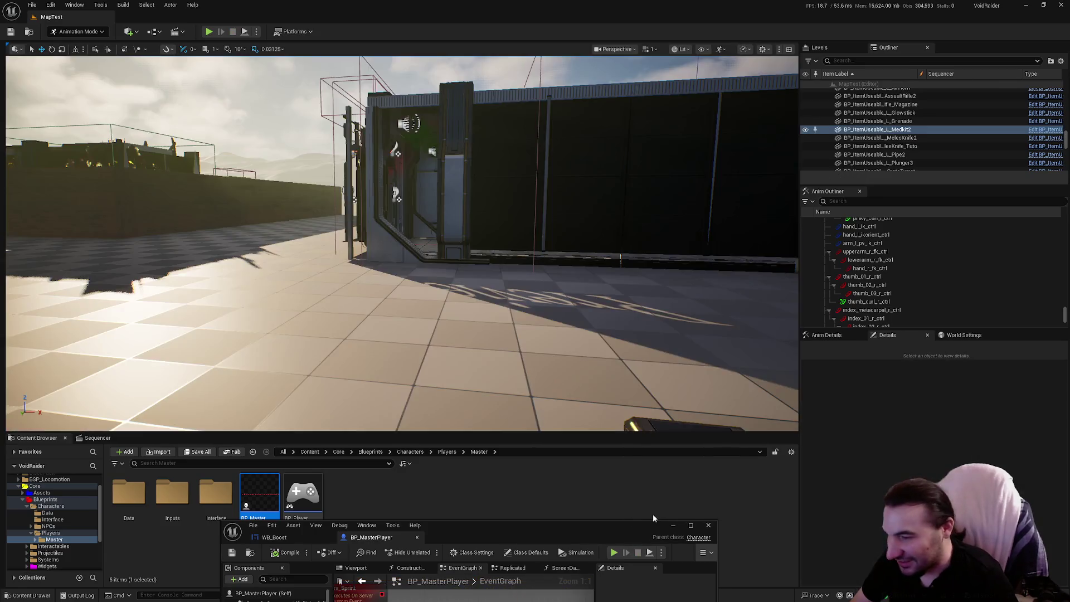
left_click(690, 525)
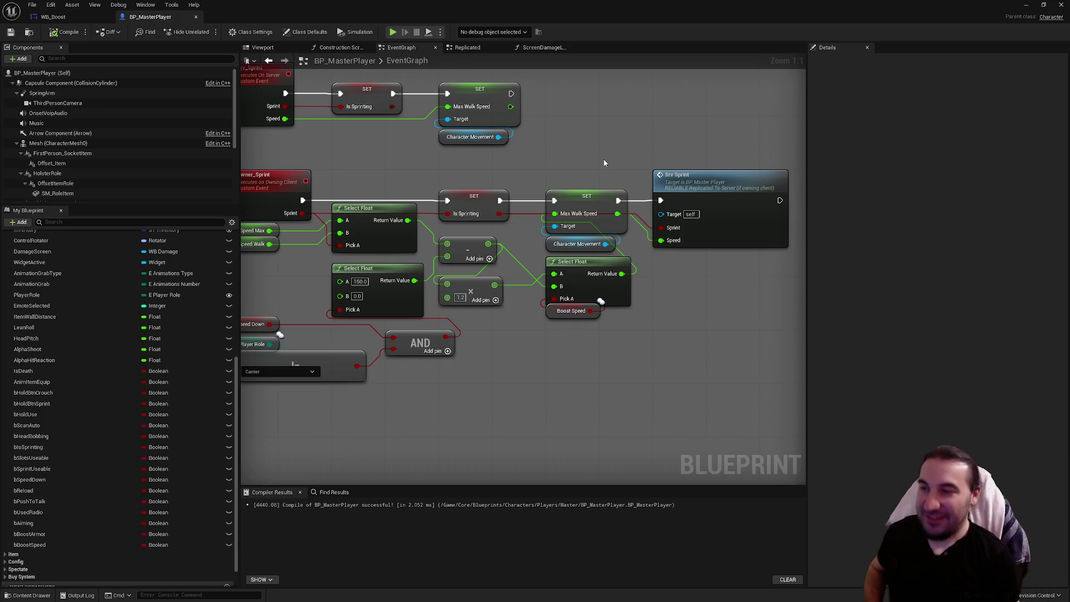
double_click(667, 4)
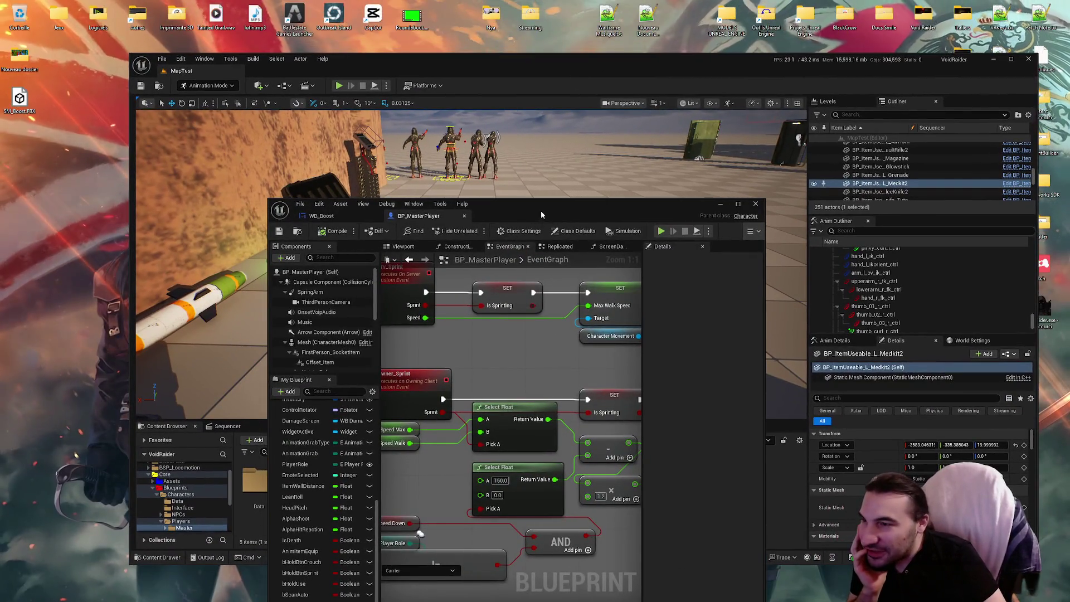
Browse the Content Browser into Widgets > Player > Textures > Boost and select T_Boost_Heal
left_click(720, 203)
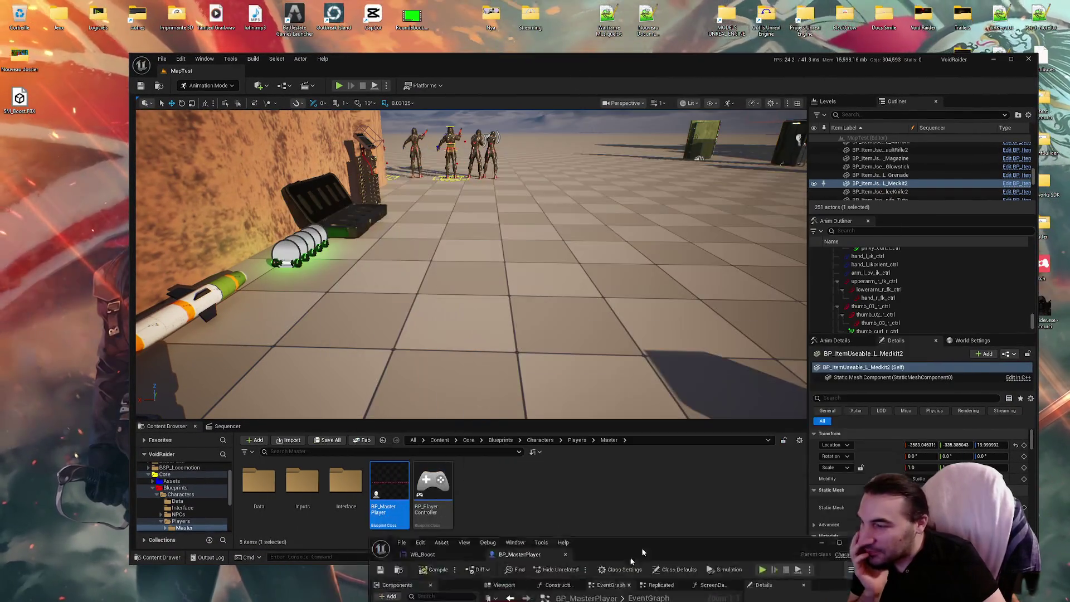
left_click(157, 494)
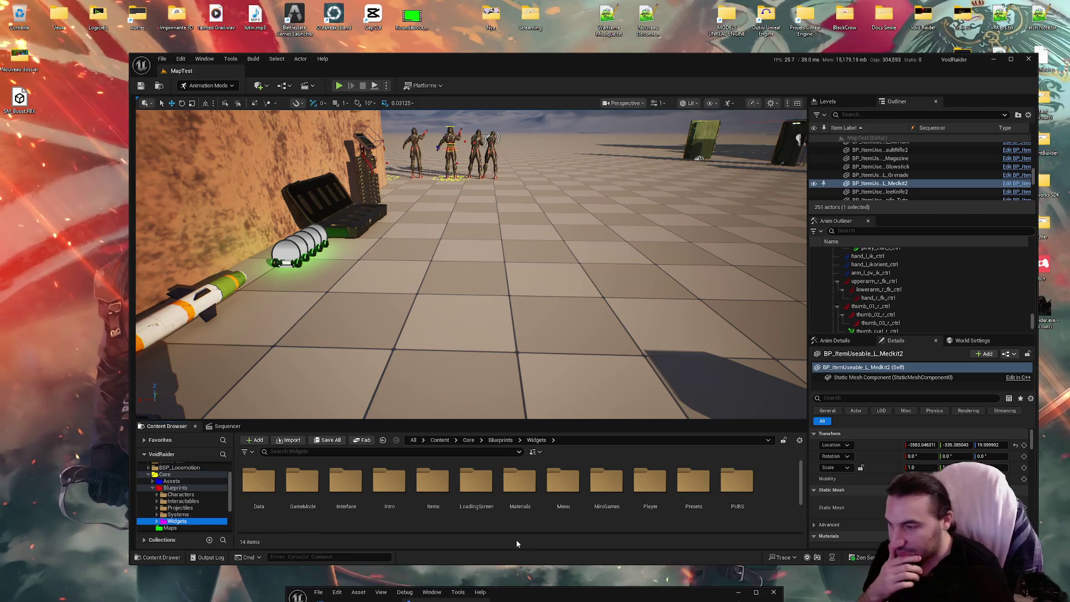
left_click(426, 488)
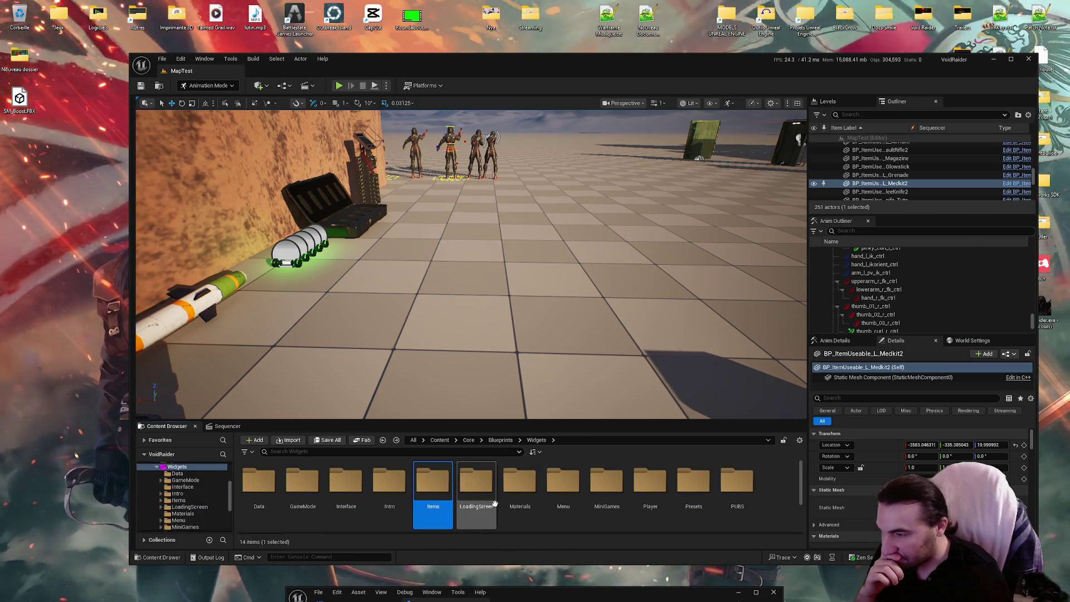
double_click(650, 483)
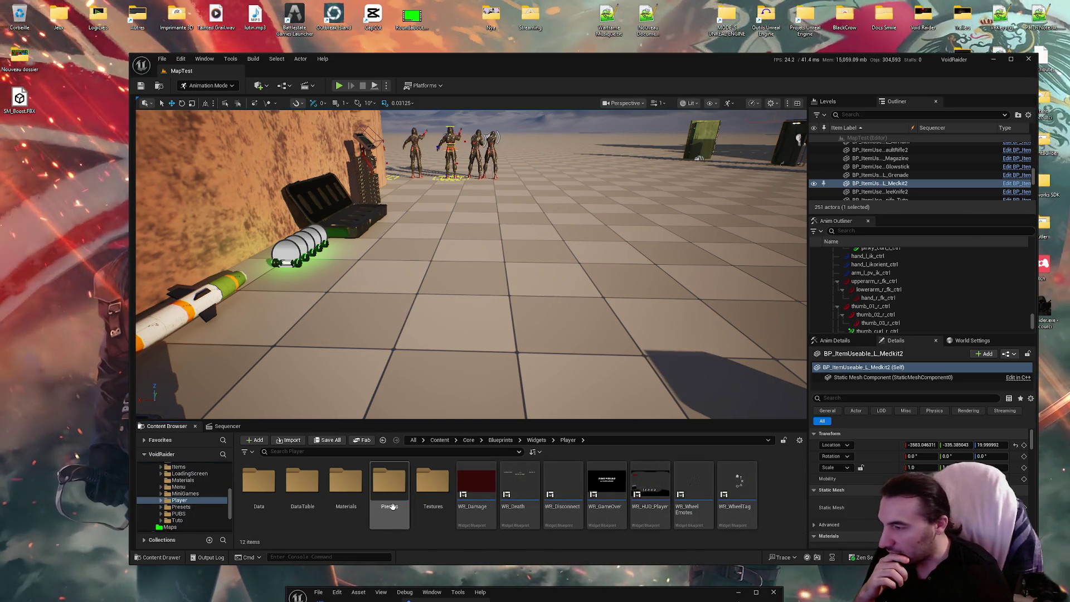
double_click(429, 485)
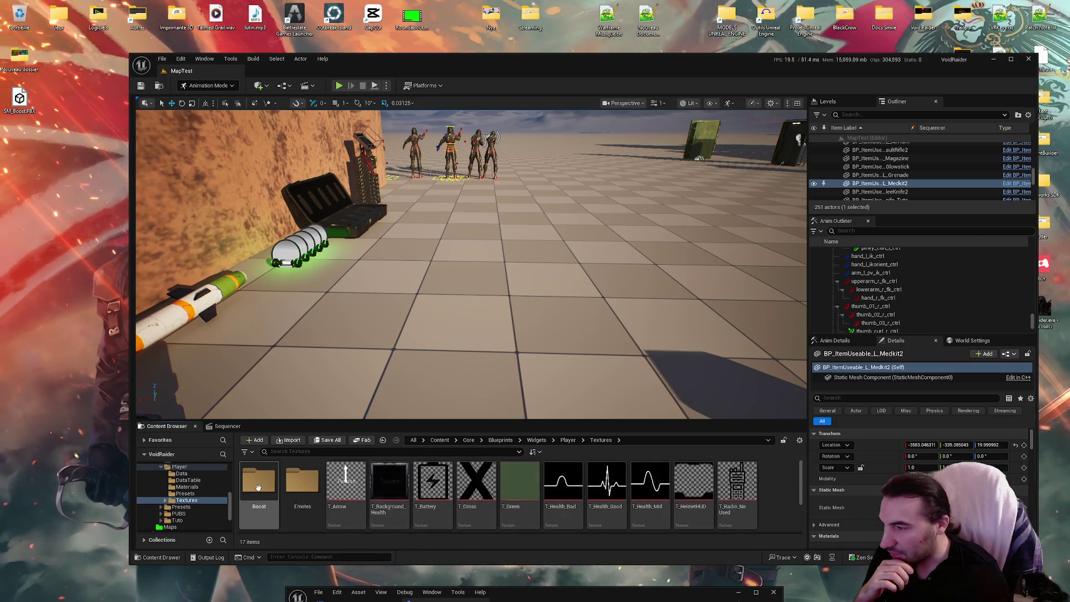
double_click(262, 485)
left_click(389, 482)
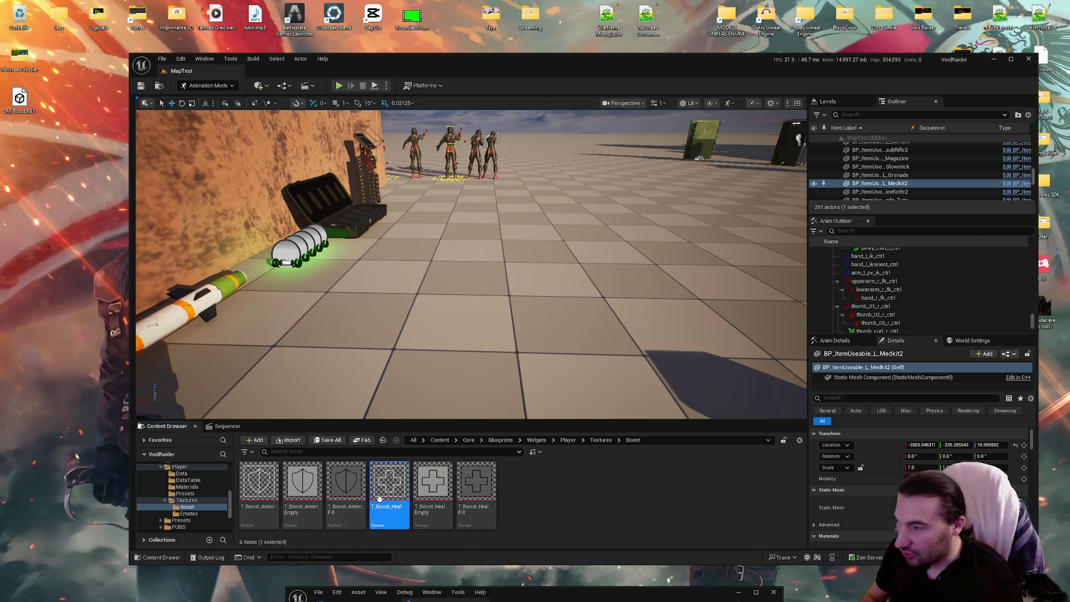
Delete the T_Boost_Heal and T_Boost_Armor textures from the Boost folder
left_click(270, 507, "ctrl")
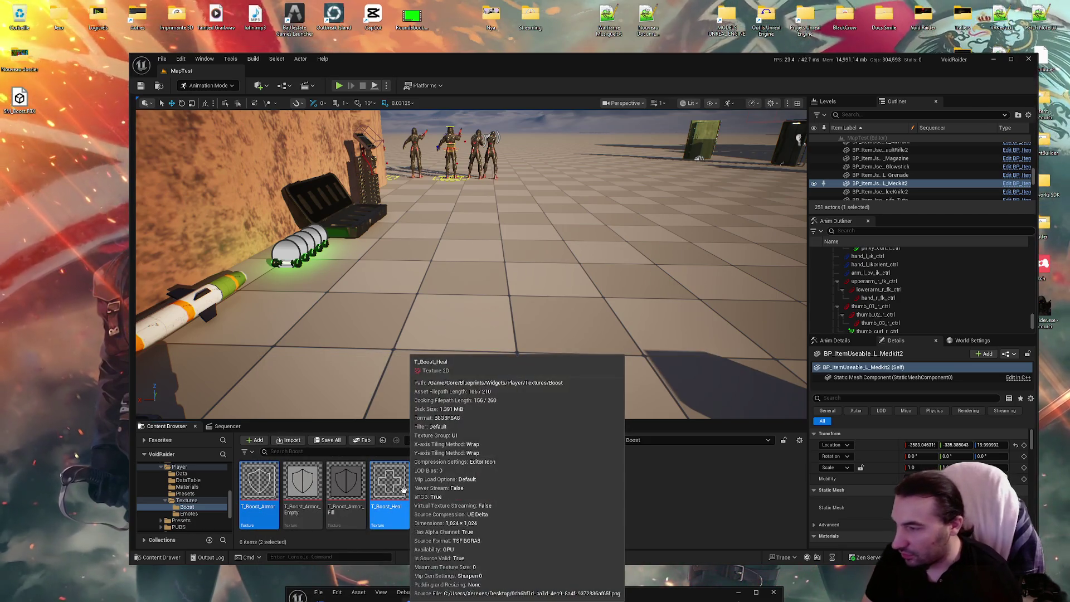
key("Delete")
left_click(475, 439)
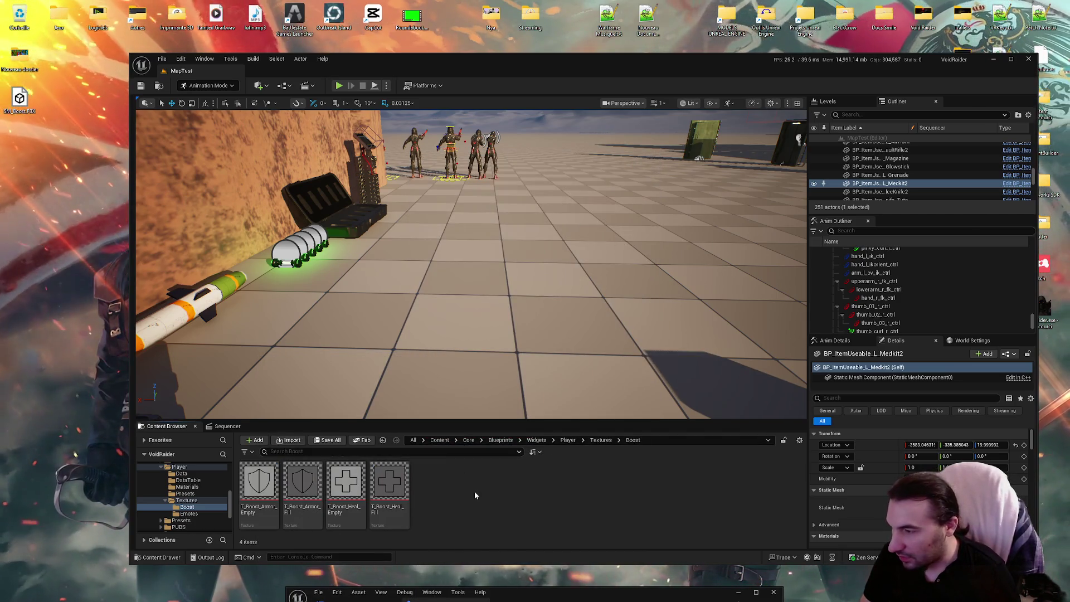
Export T_Boost_Heal_Empty and T_Boost_Heal_Fill as PNG files to the desktop
mouse_move(365, 520)
left_mouse_down()
mouse_move(22, 251)
mouse_move(56, 234)
mouse_move(26, 180)
left_mouse_up()
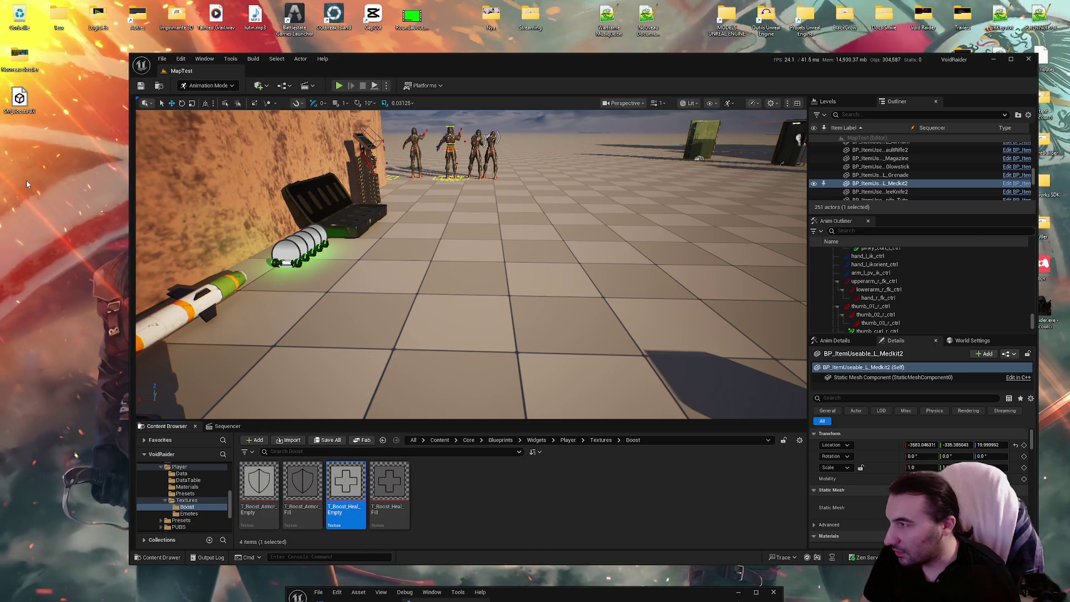
left_click(388, 490, "ctrl")
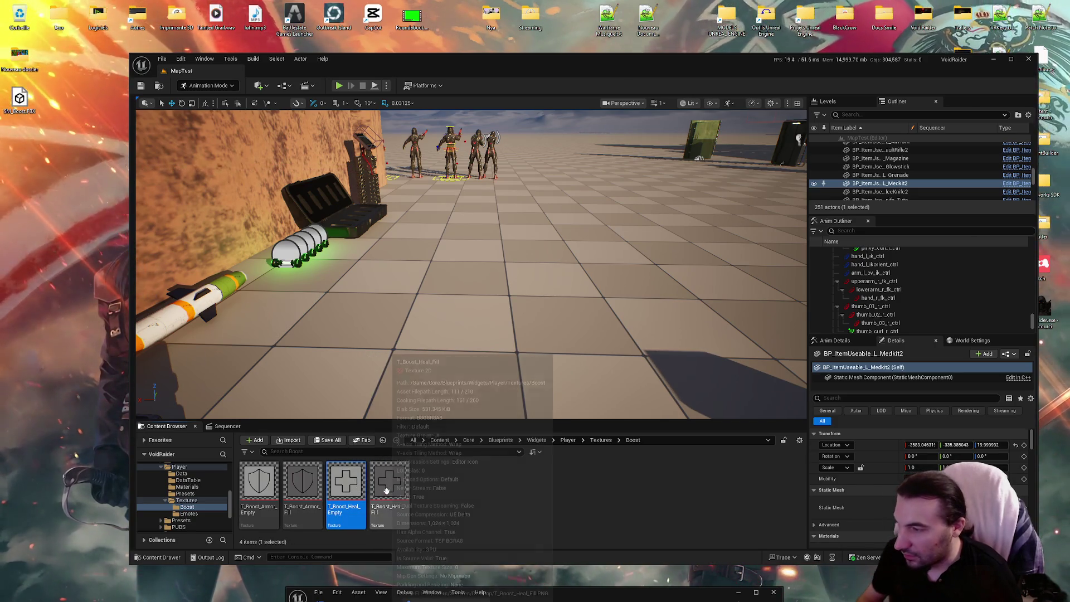
right_click(387, 490)
mouse_move(446, 339)
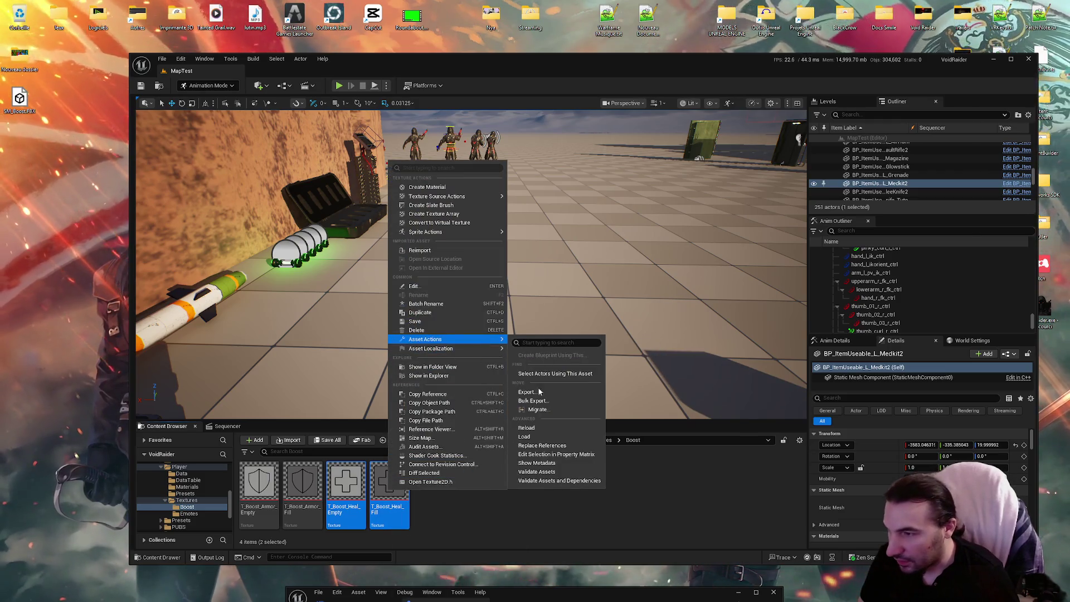
left_click(526, 392)
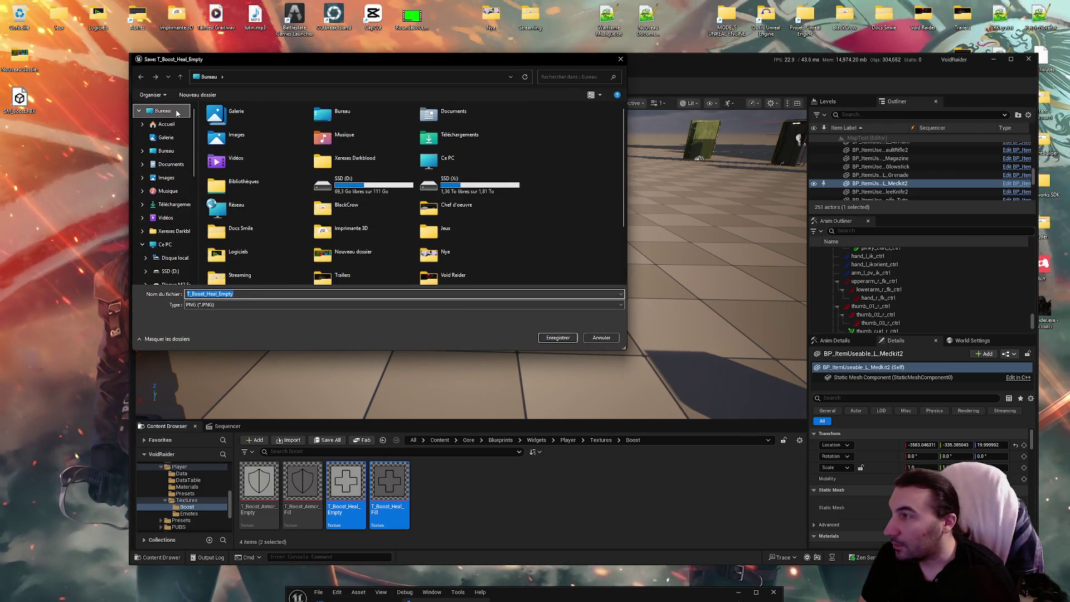
left_click(558, 337)
left_click(557, 337)
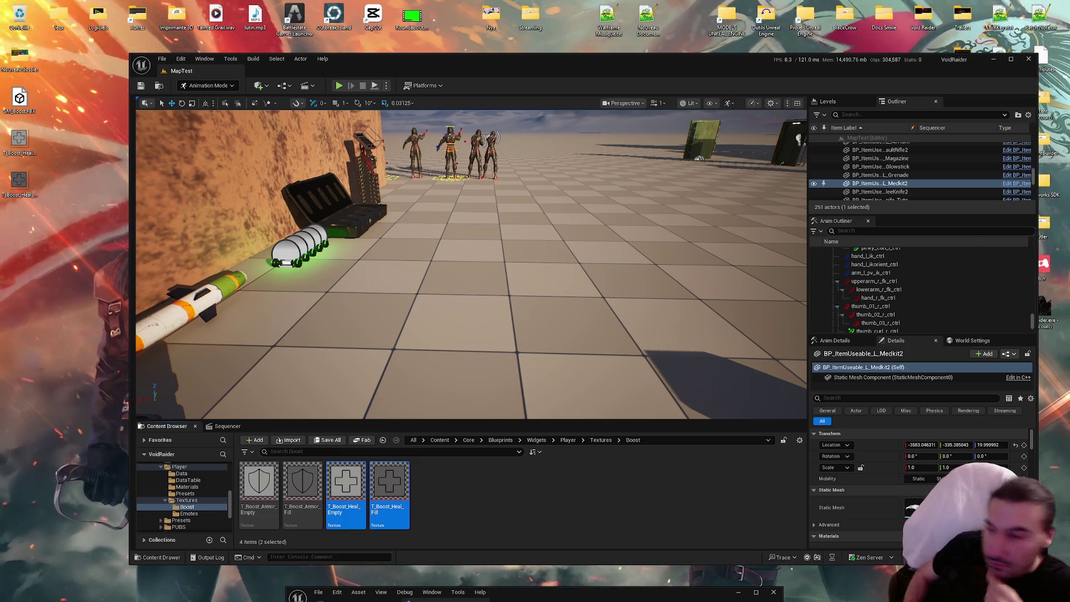
Export the T_Battery texture from the Textures folder as a PNG to the desktop
left_click(462, 489)
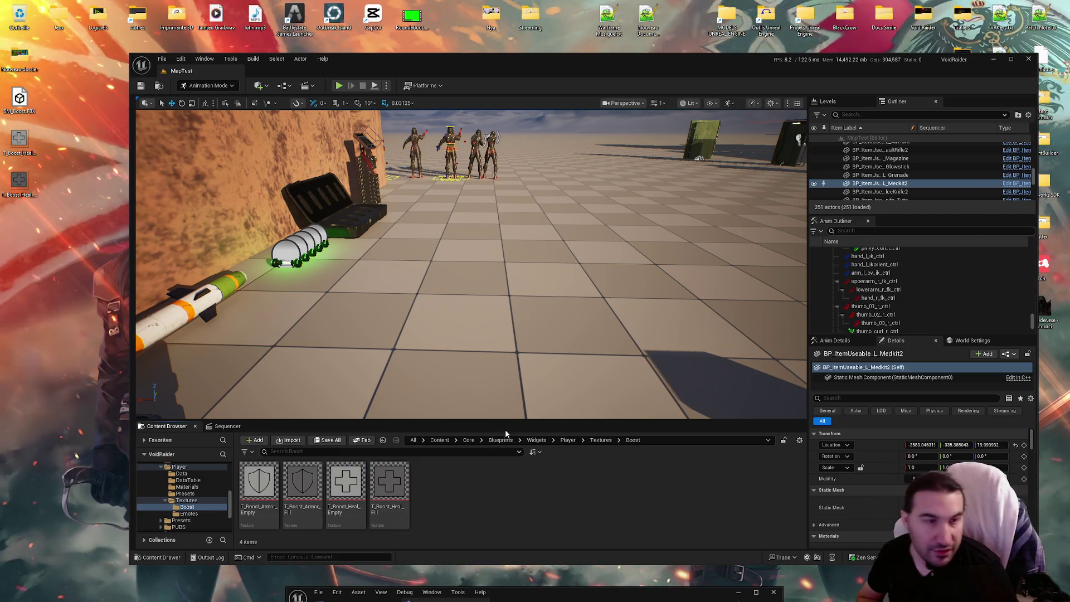
right_click(490, 496)
key("Escape")
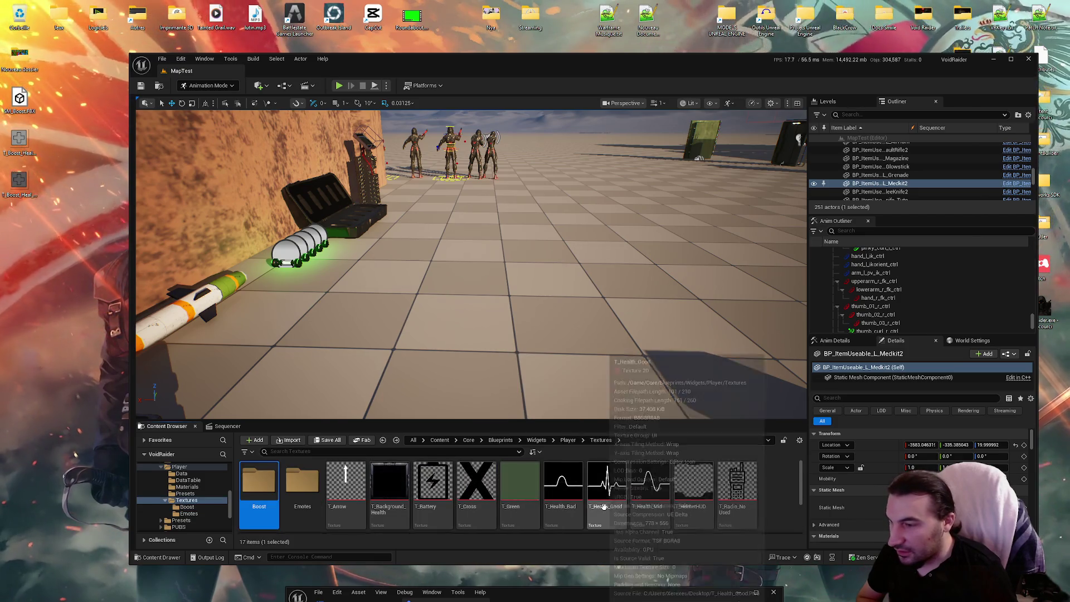
left_click(442, 499)
right_click(442, 498)
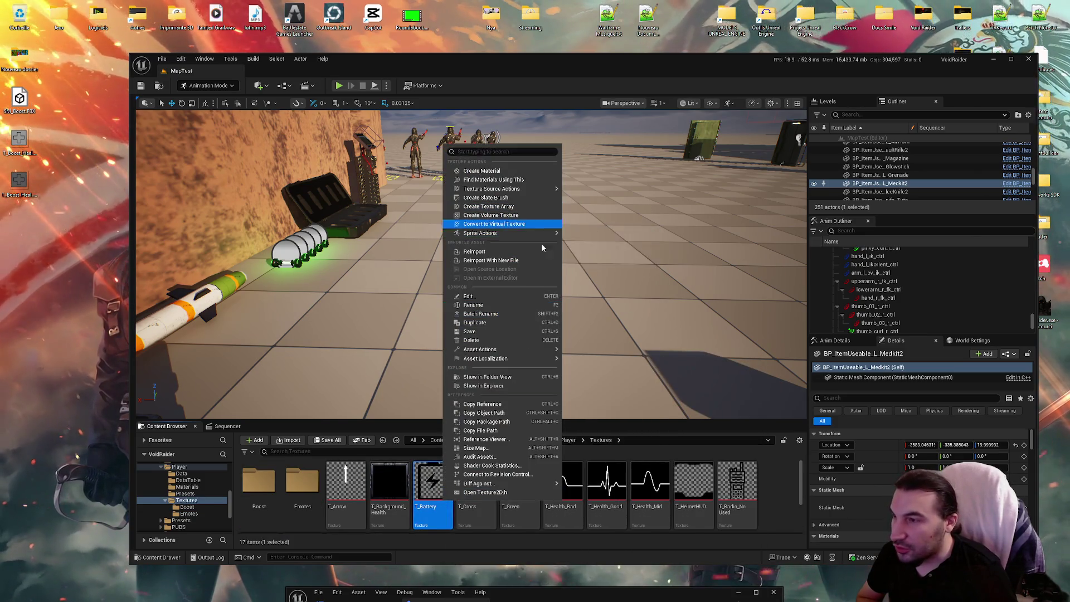
mouse_move(556, 349)
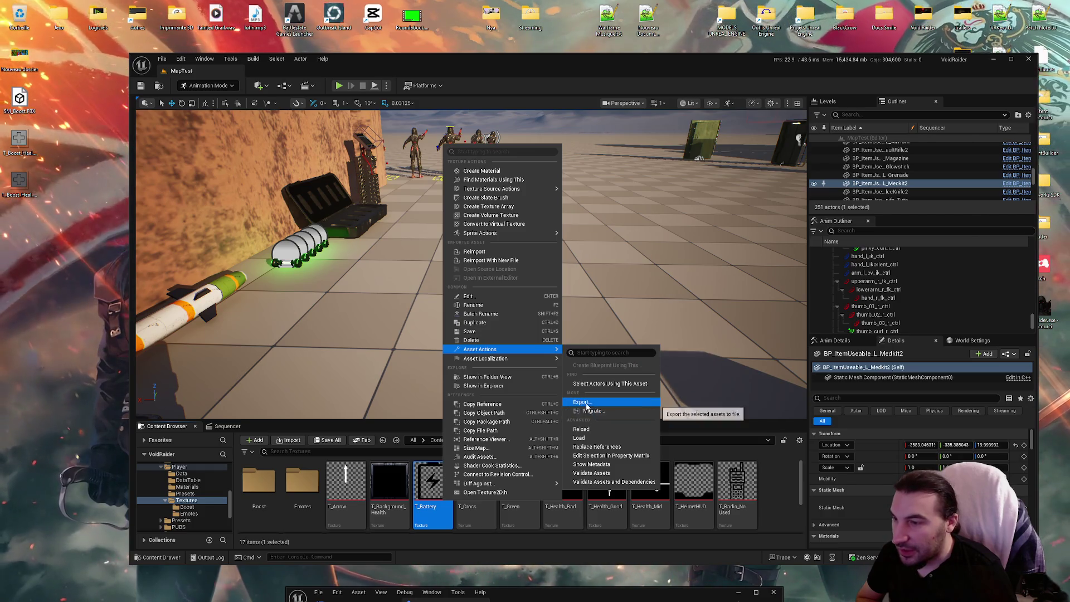
left_click(582, 402)
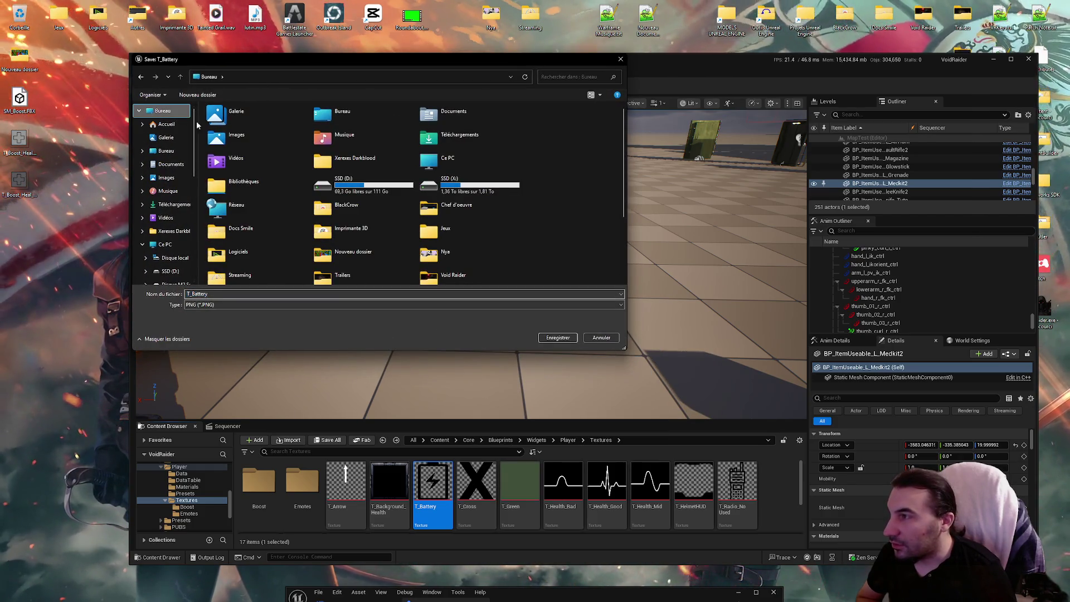
left_click(555, 340)
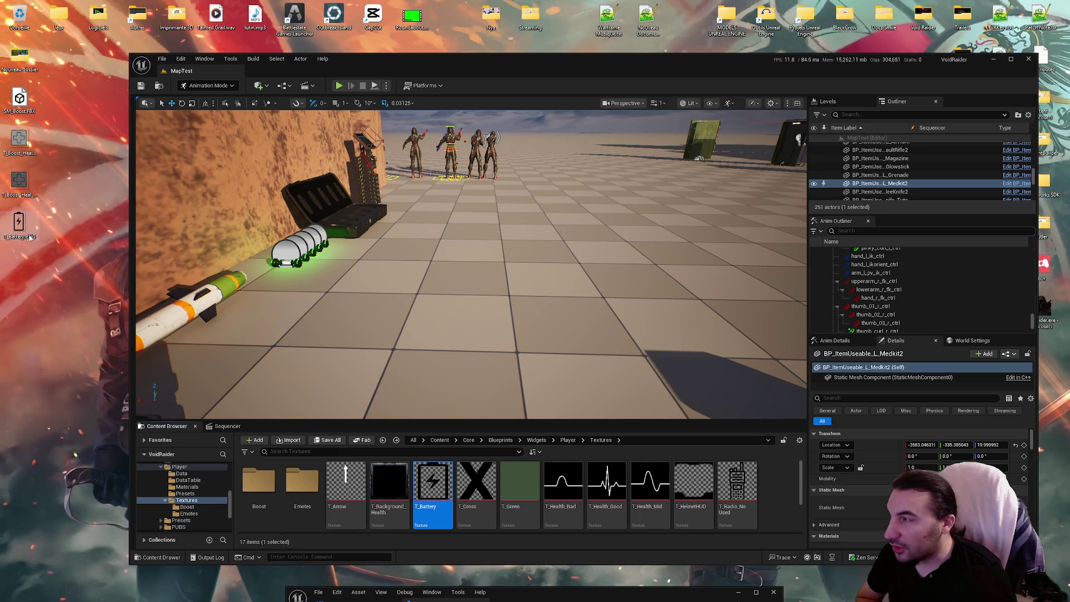
Open the exported T_Battery.PNG from the desktop in PhotoFiltre
mouse_move(28, 226)
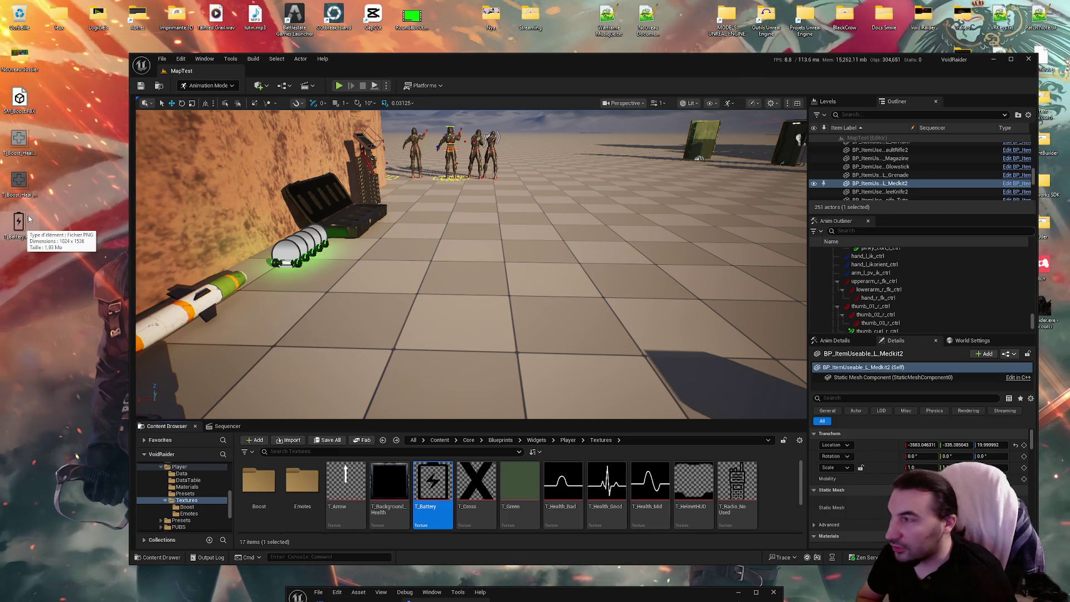
left_click(25, 222)
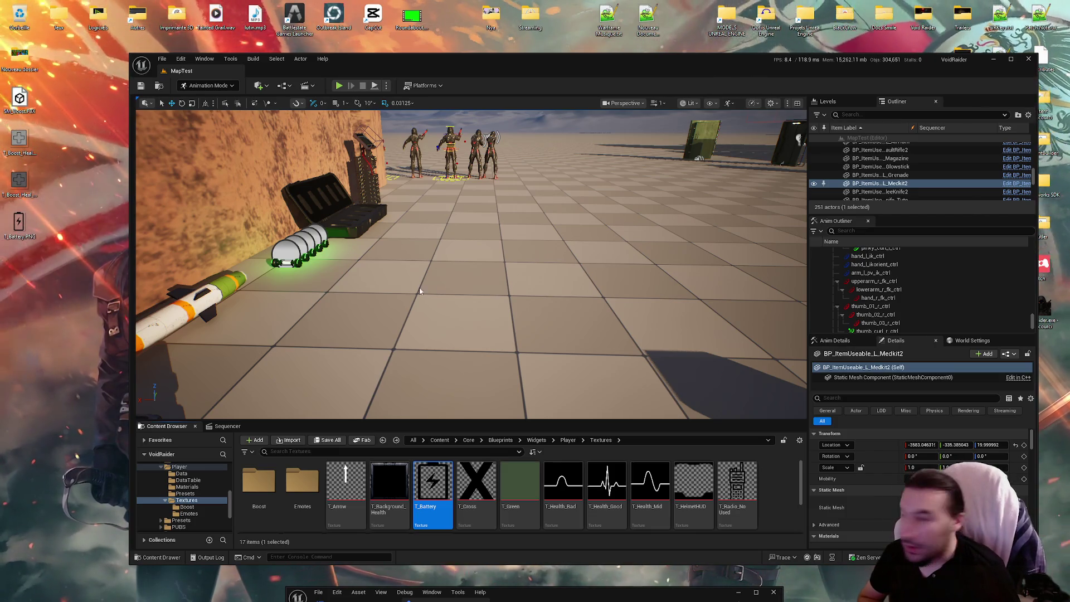
double_click(18, 223)
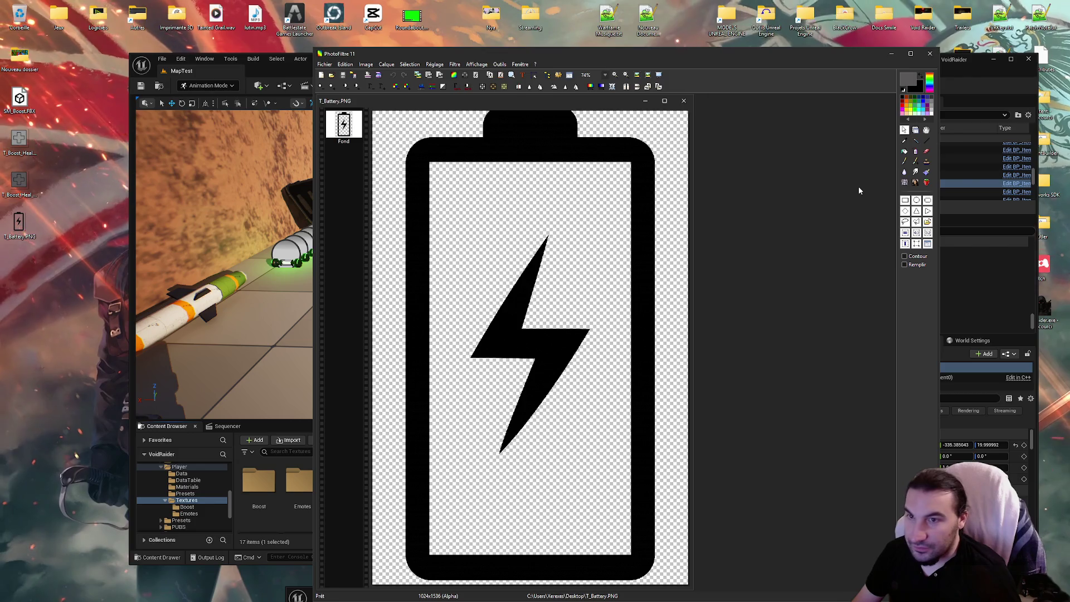
Select the battery outline, tighten the left and right edges, and crop the image to 809×1522
mouse_move(403, 112)
left_mouse_down()
mouse_move(620, 528)
mouse_move(685, 585)
left_mouse_up()
scroll(438, 260, "up", 2)
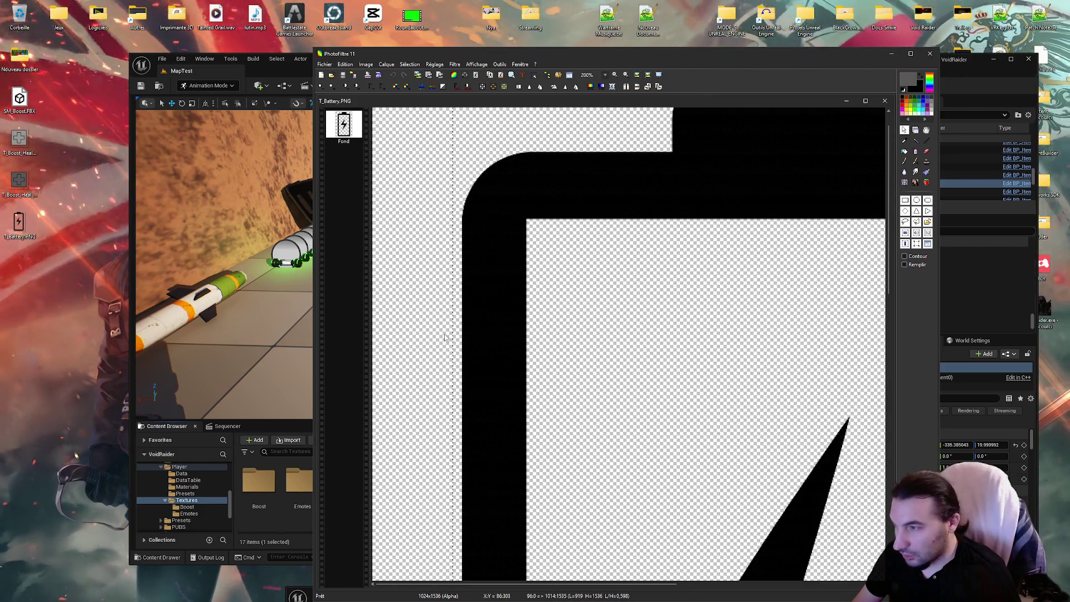
left_click_drag(453, 329, 464, 335)
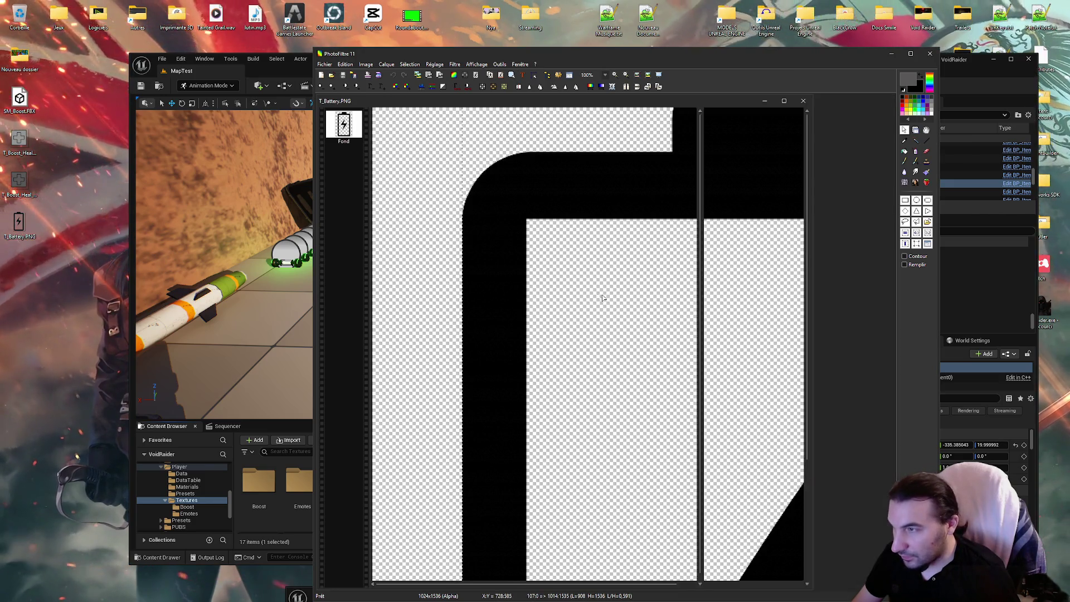
scroll(463, 335, "down", 3)
scroll(849, 326, "up", 3)
left_click_drag(874, 326, 792, 326)
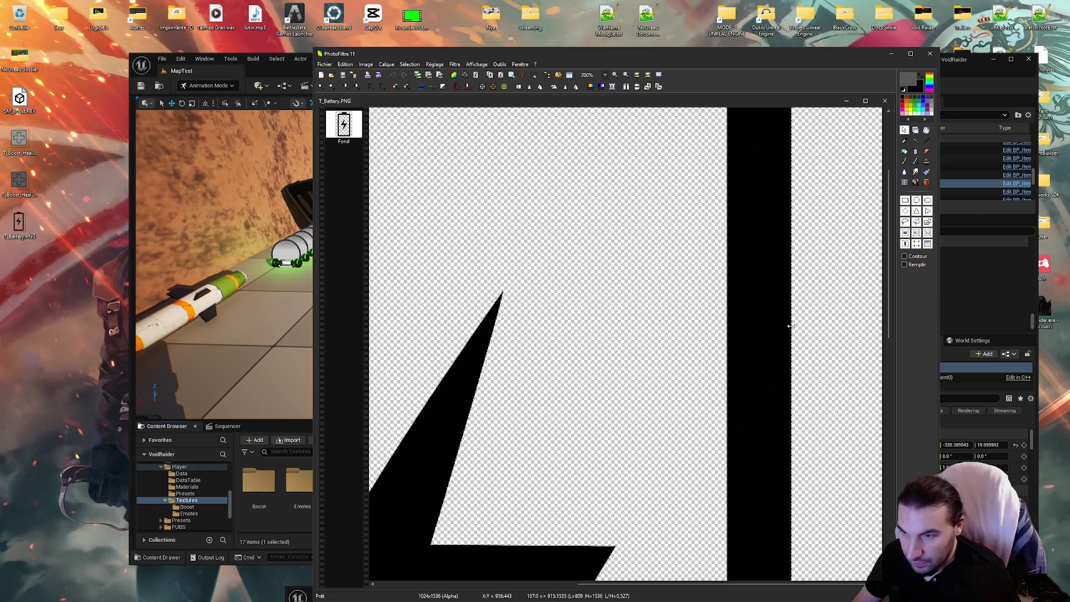
scroll(545, 201, "down", 3)
scroll(583, 541, "up", 3)
scroll(584, 542, "up", 1)
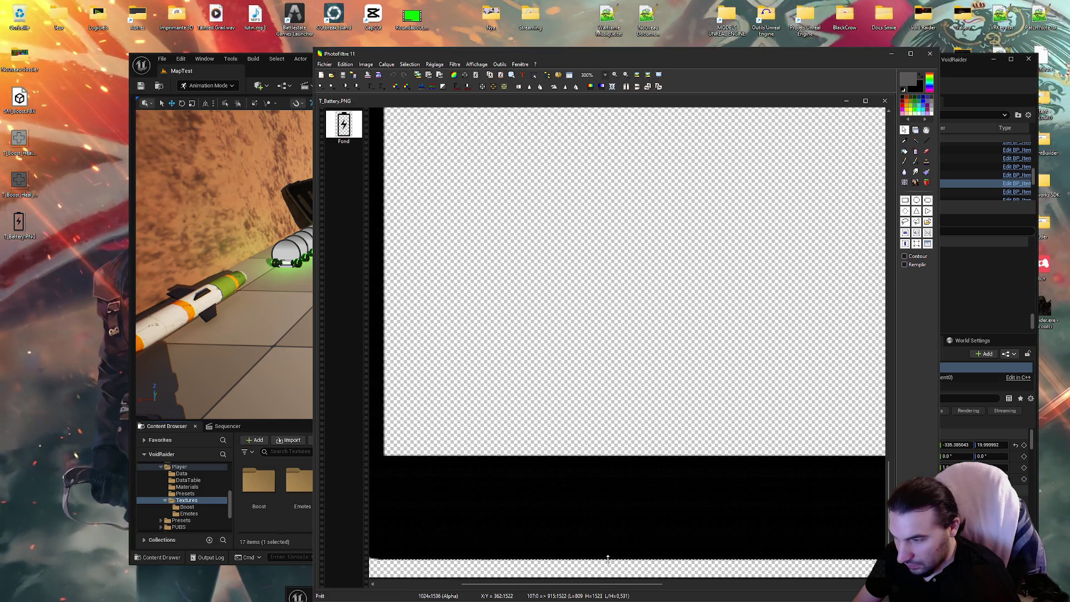
scroll(607, 557, "down", 4)
right_click(503, 328)
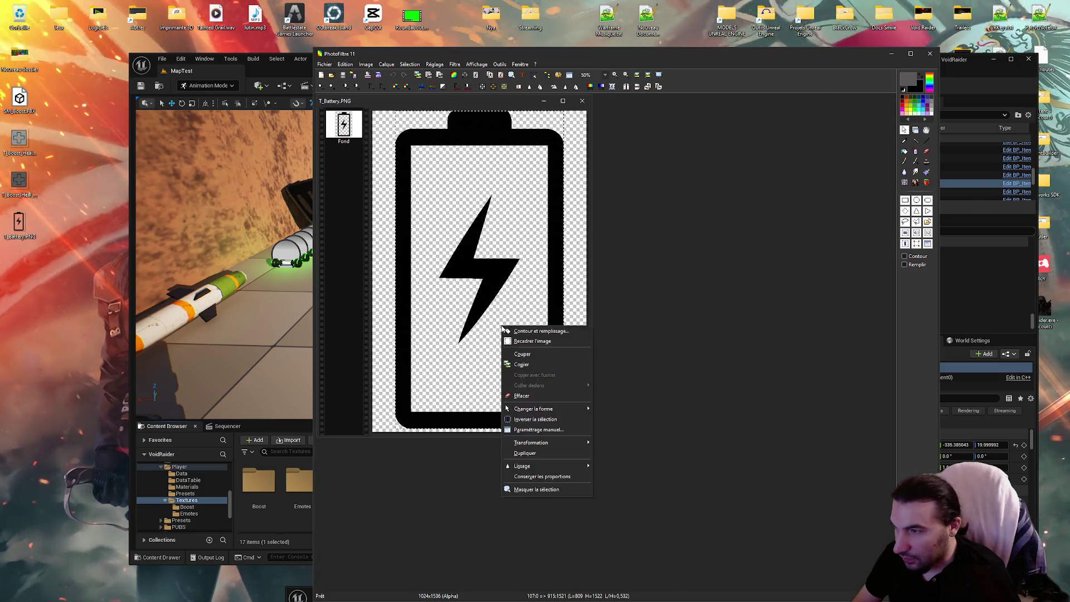
left_click(524, 342)
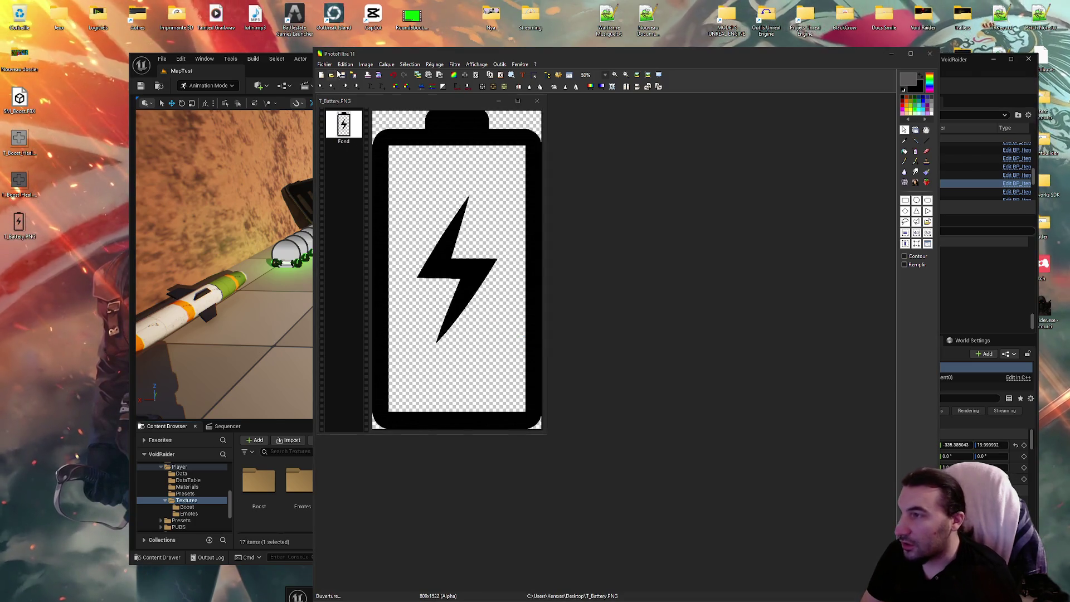
Save the cropped T_Battery.PNG
left_click(338, 74)
key("Escape")
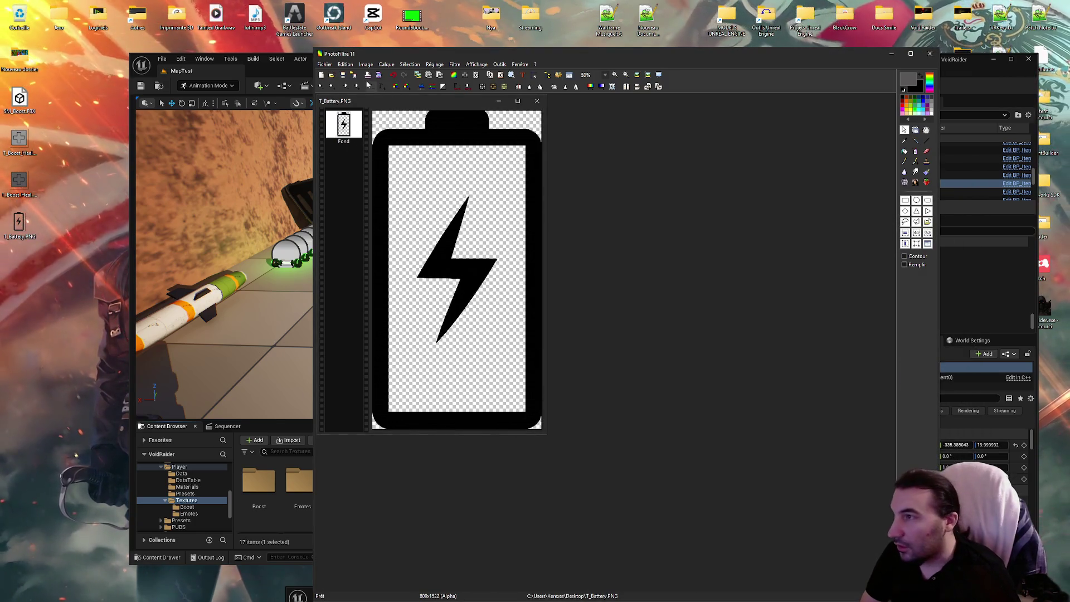
left_click(344, 75)
key("Return")
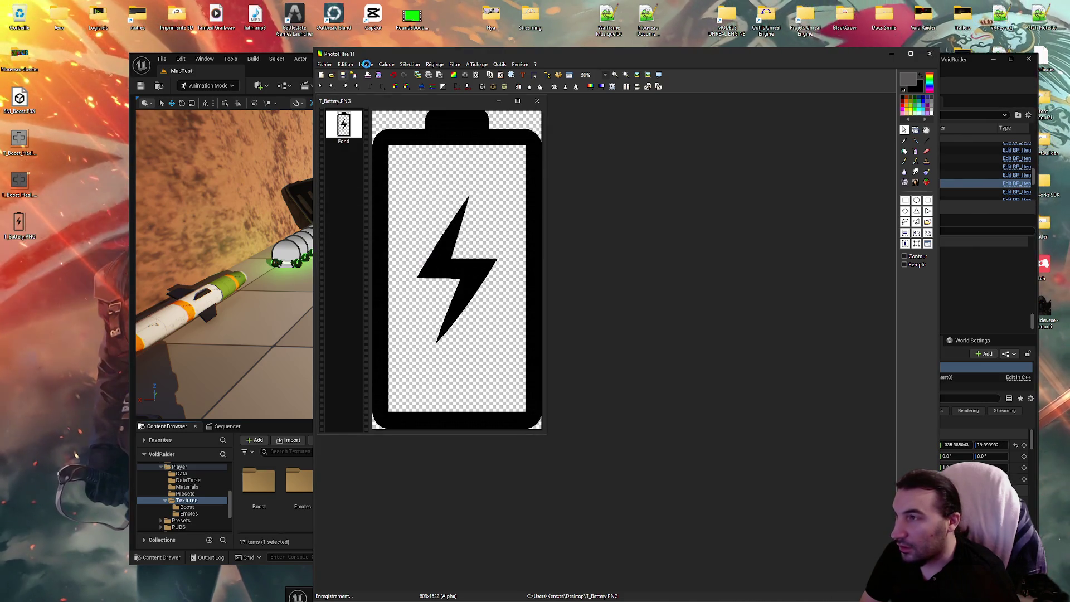
left_click(366, 65)
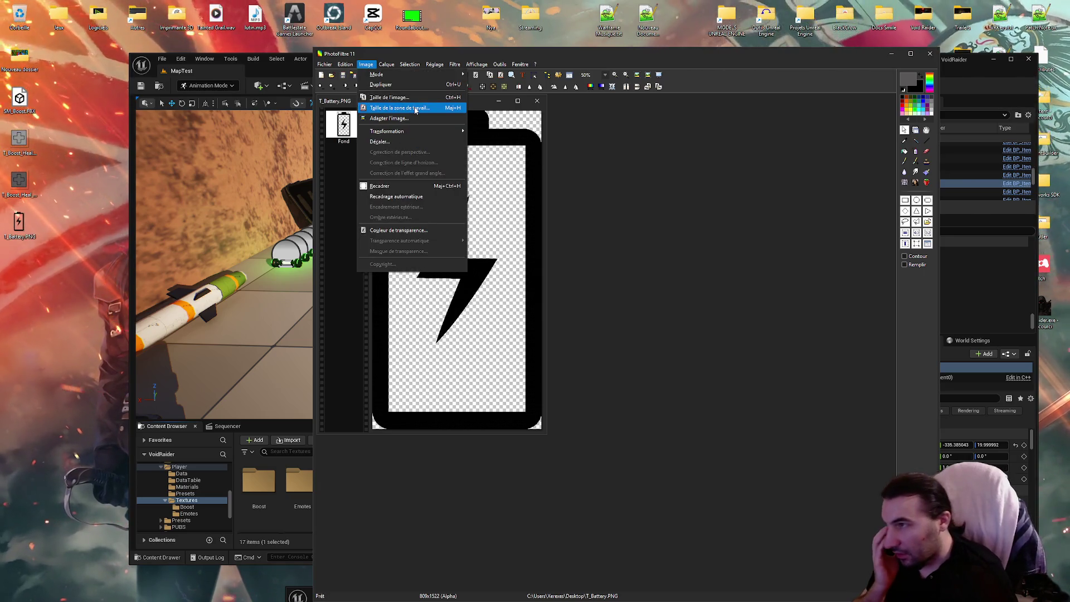
Copy the lightning bolt and paste it onto a new layer, Calque 1
left_click(415, 110)
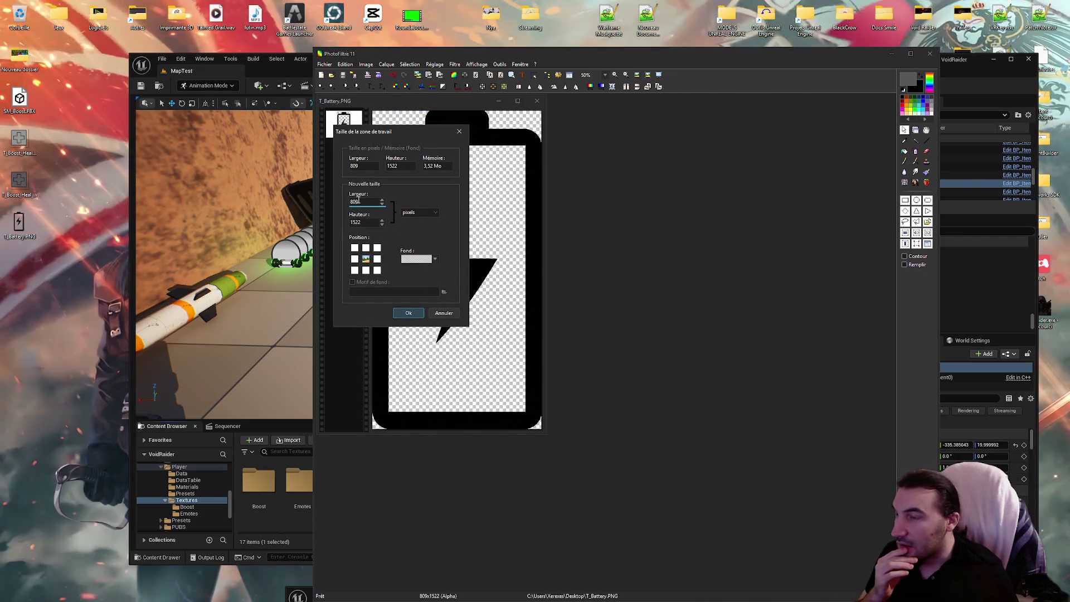
left_click(453, 314)
scroll(468, 234, "up", 7)
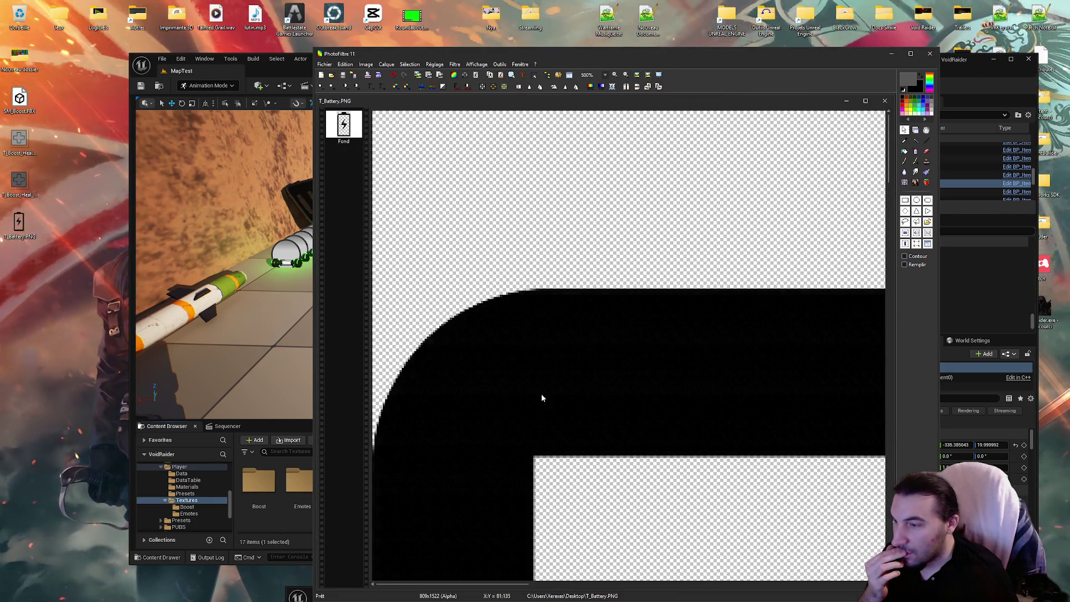
left_click_drag(536, 460, 603, 533)
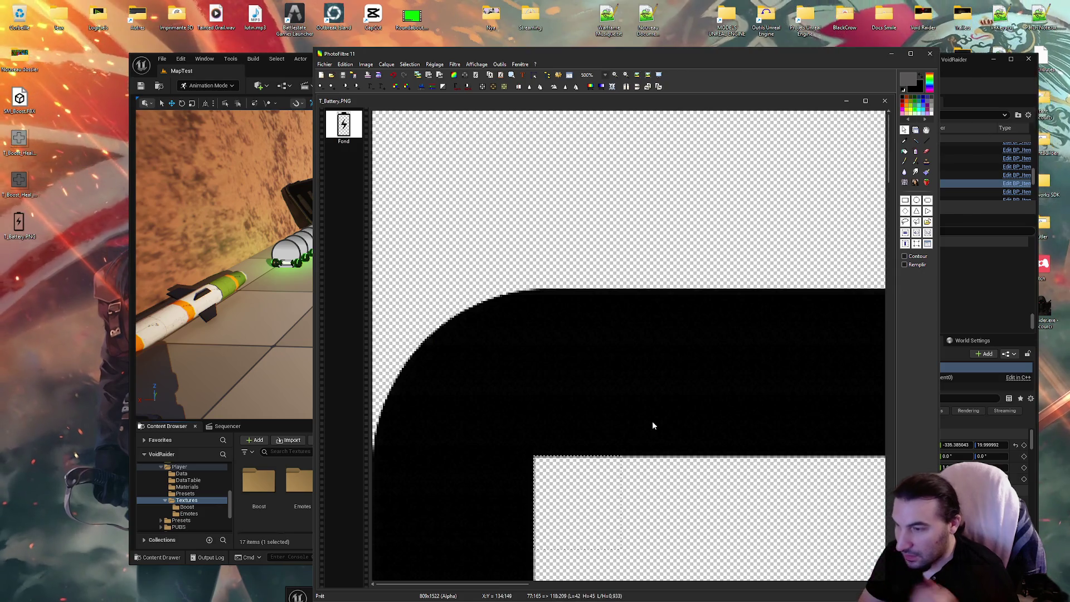
scroll(512, 356, "down", 6)
left_click_drag(422, 216, 584, 480)
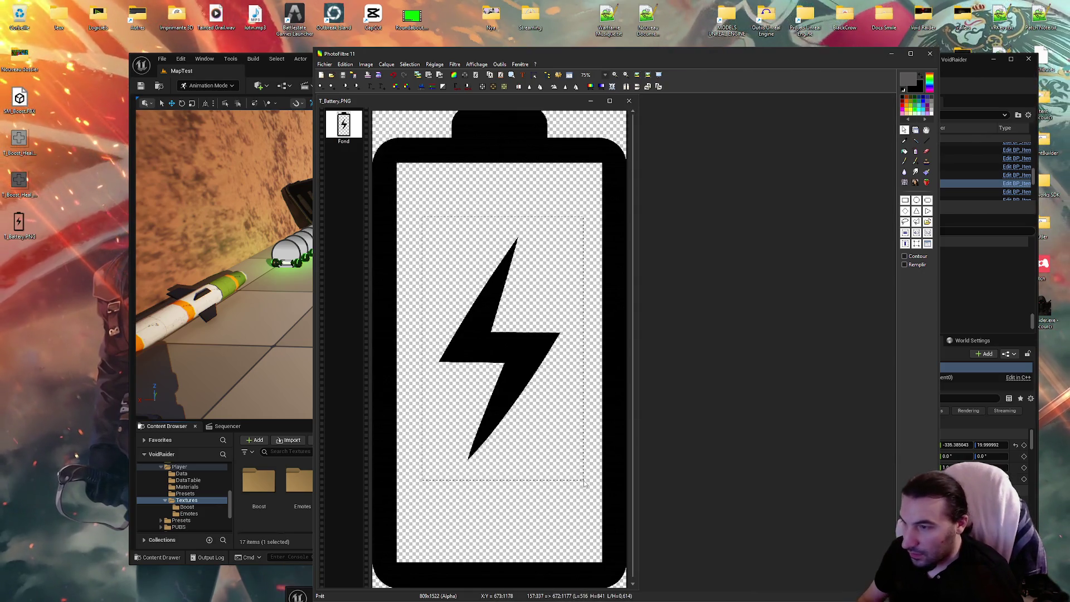
key("ctrl+c")
key("ctrl+v")
On the Fond background layer, select the inside of the battery frame up to its inner right edge
left_click(457, 204)
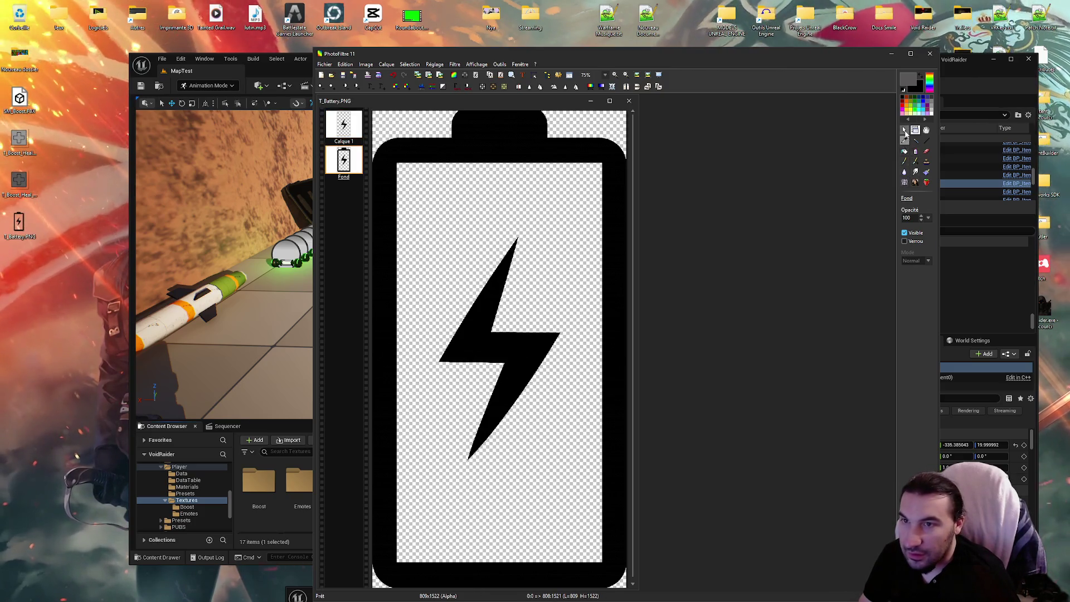
left_click(905, 130)
left_click_drag(400, 171, 537, 412)
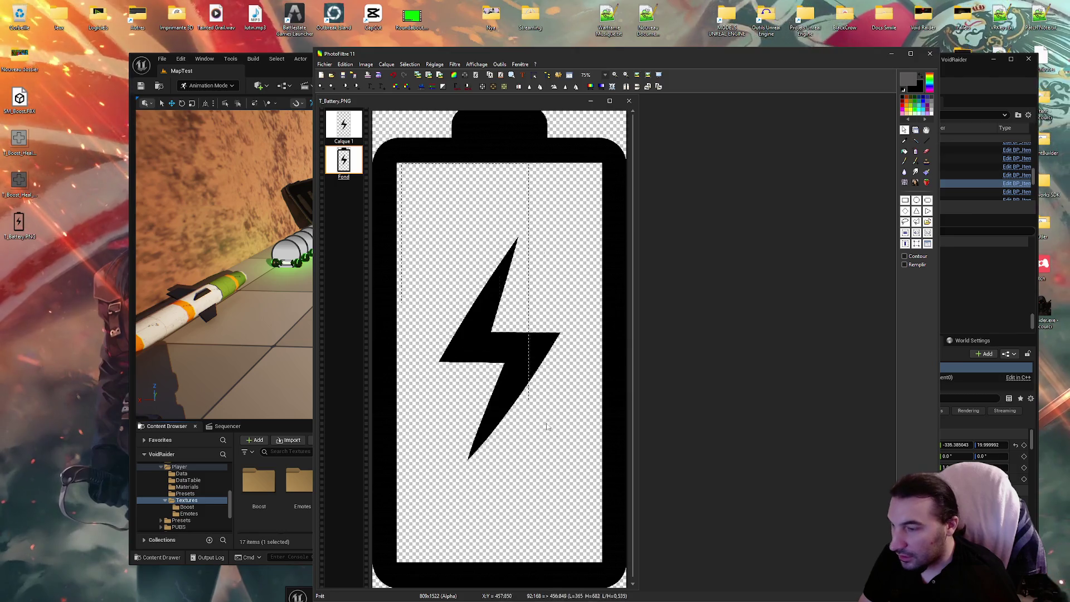
scroll(604, 553, "up", 5)
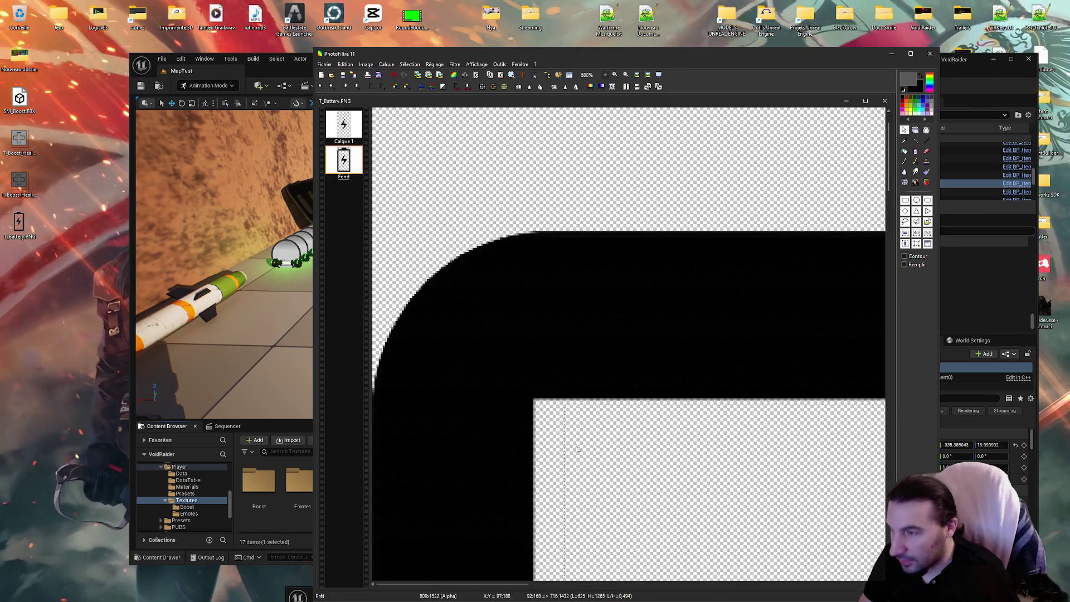
scroll(580, 522, "down", 6)
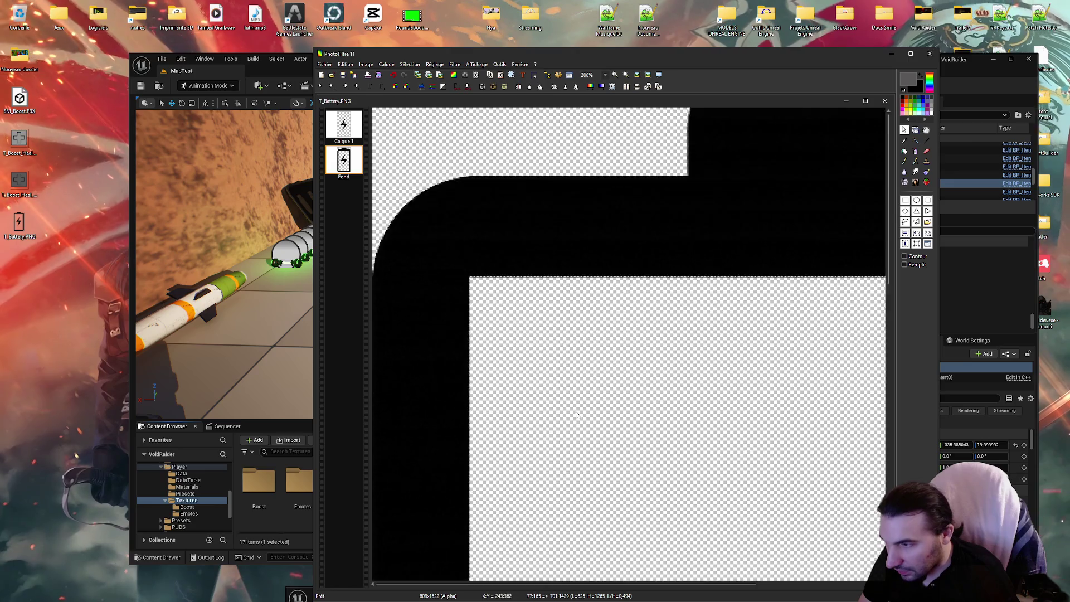
scroll(580, 523, "up", 5)
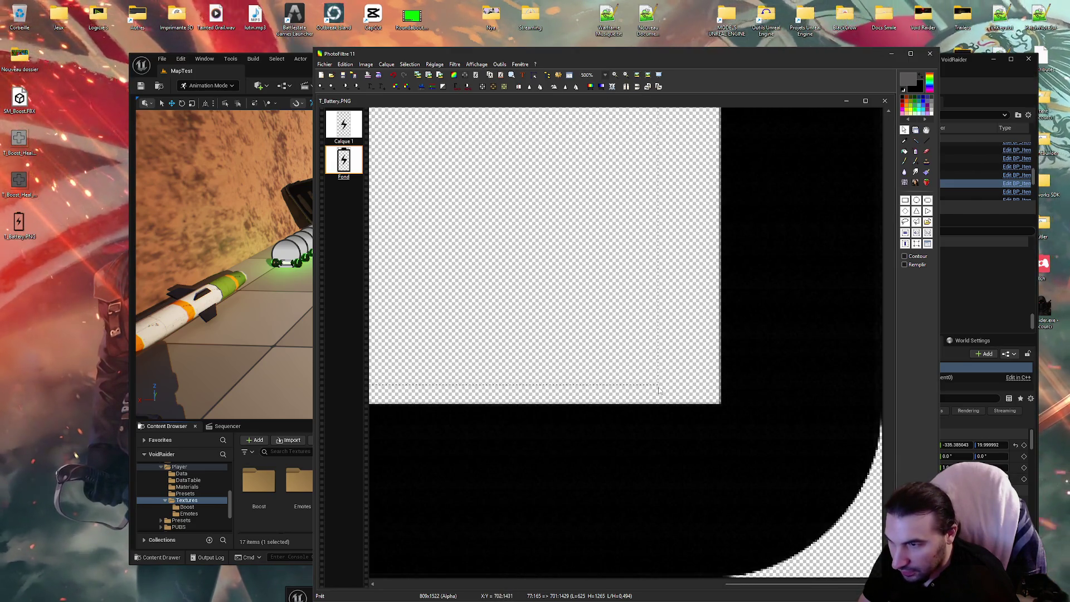
left_click_drag(657, 382, 713, 392)
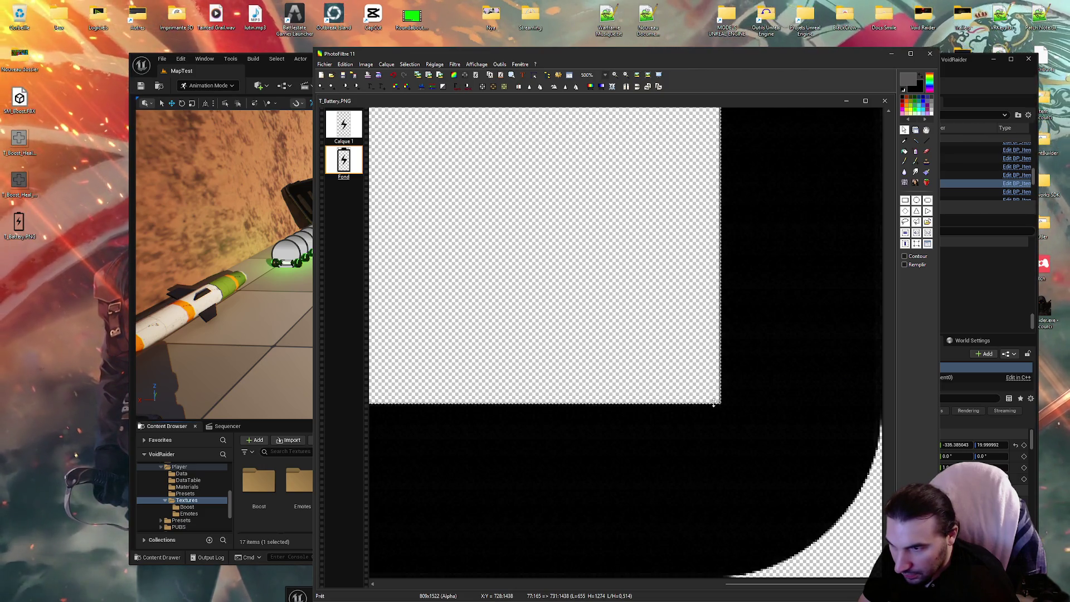
scroll(666, 383, "down", 5)
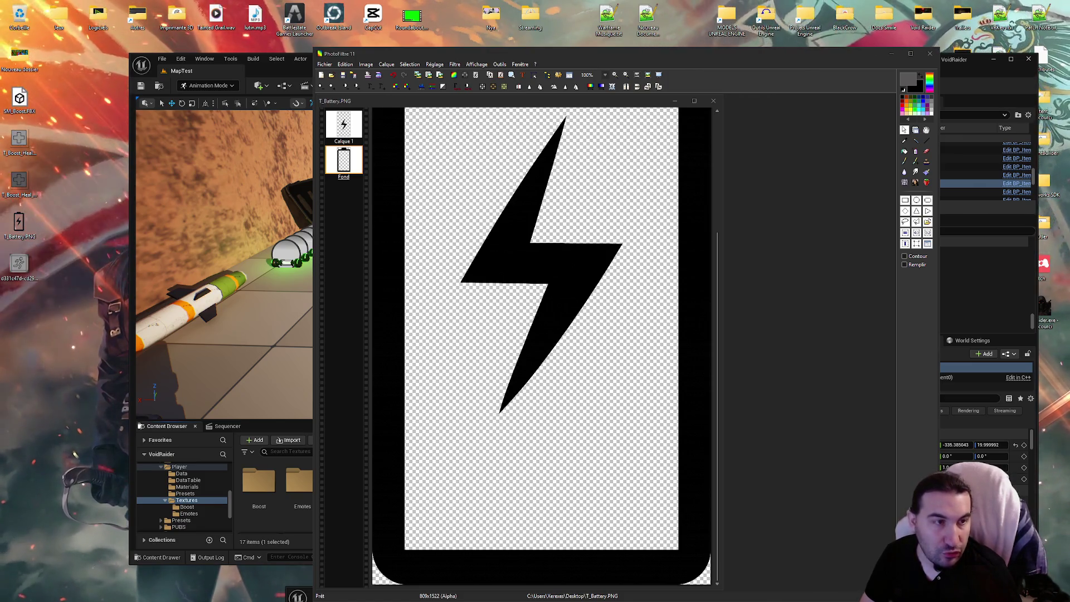
scroll(513, 216, "down", 1)
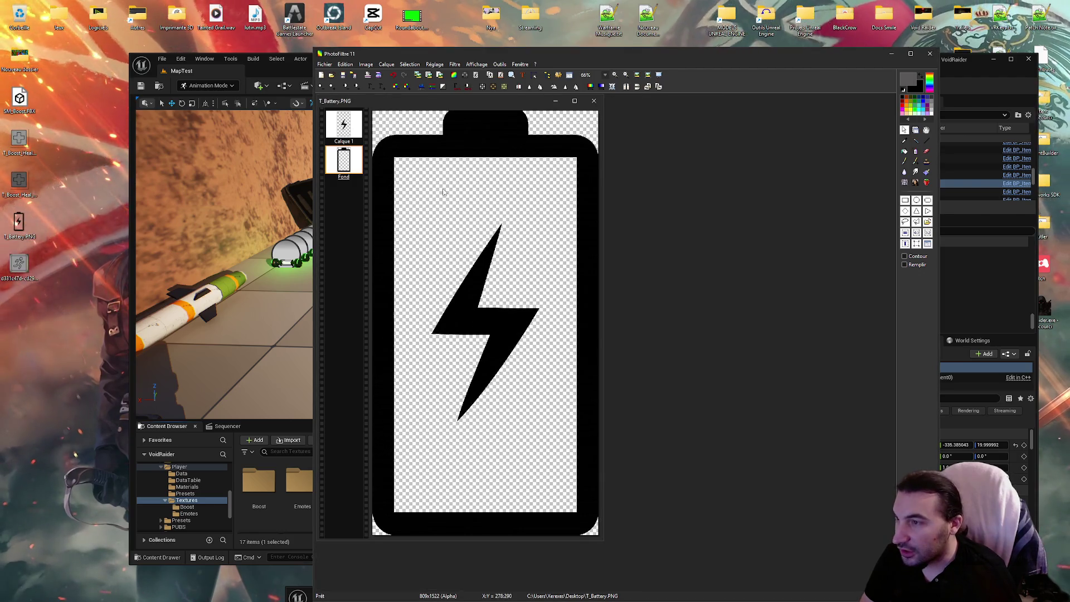
Merge the bolt layer into the background and save T_Battery.PNG
right_click(351, 128)
left_click(410, 265)
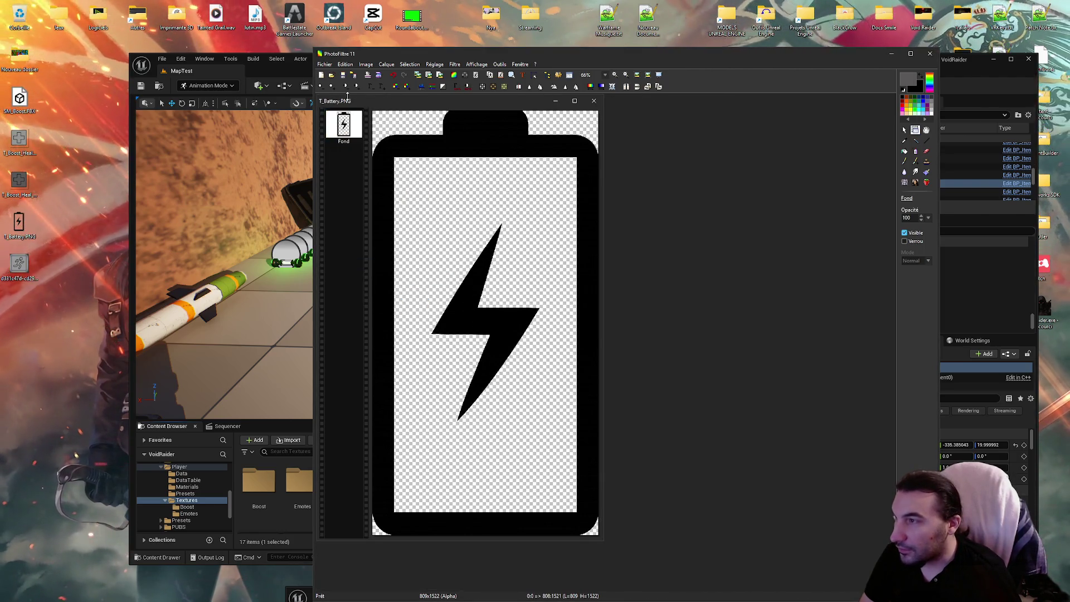
left_click(343, 75)
key("Return")
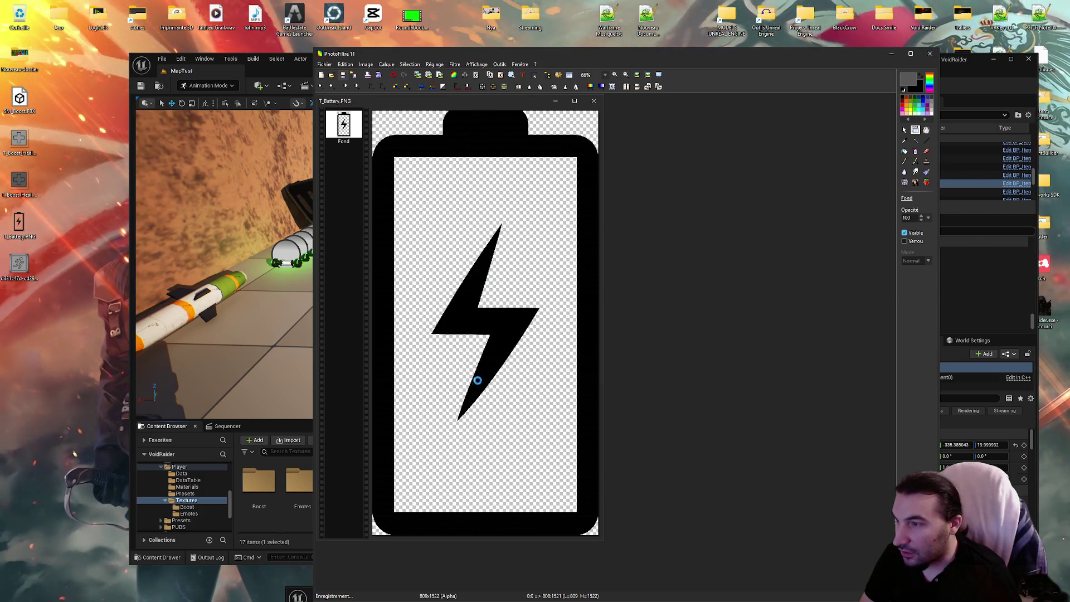
Open the running-figure image, select the runner, and select the plus area in T_Boost_Heal_Empty
left_click(15, 264)
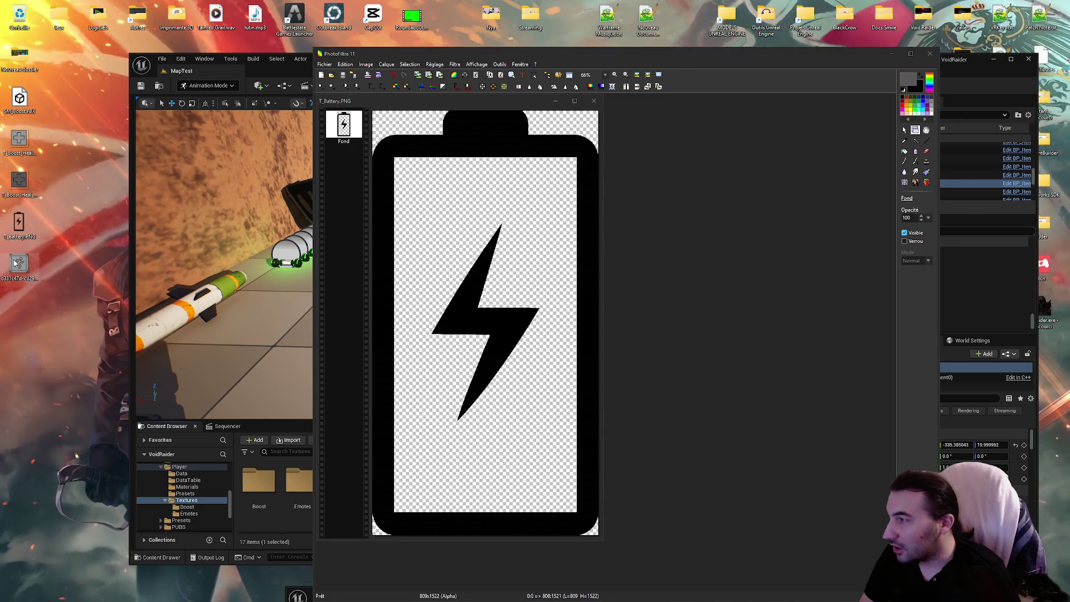
double_click(15, 263)
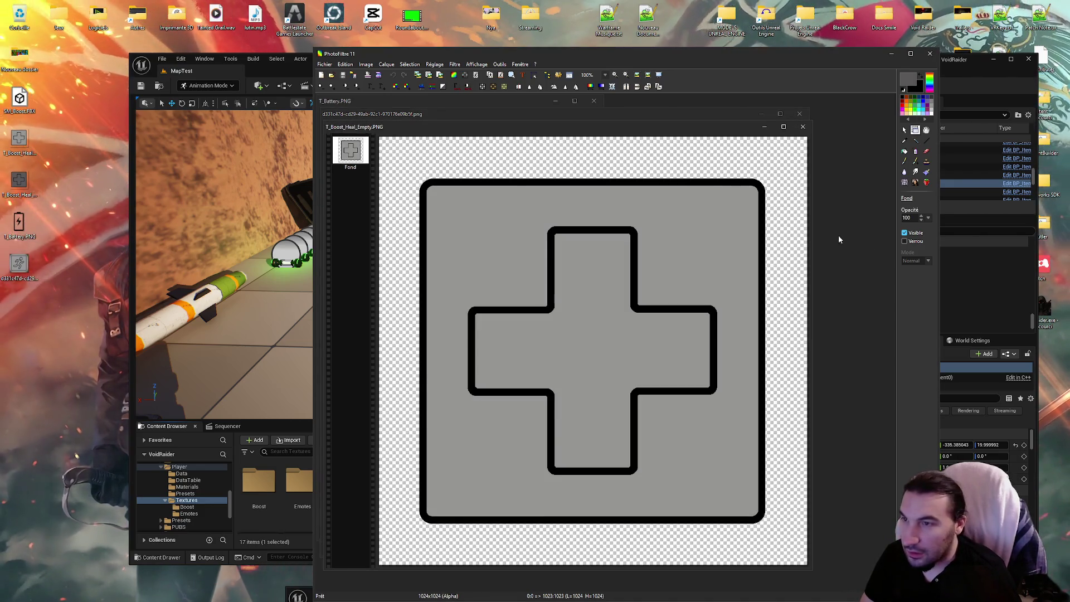
left_click_drag(590, 125, 634, 192)
left_click(724, 168)
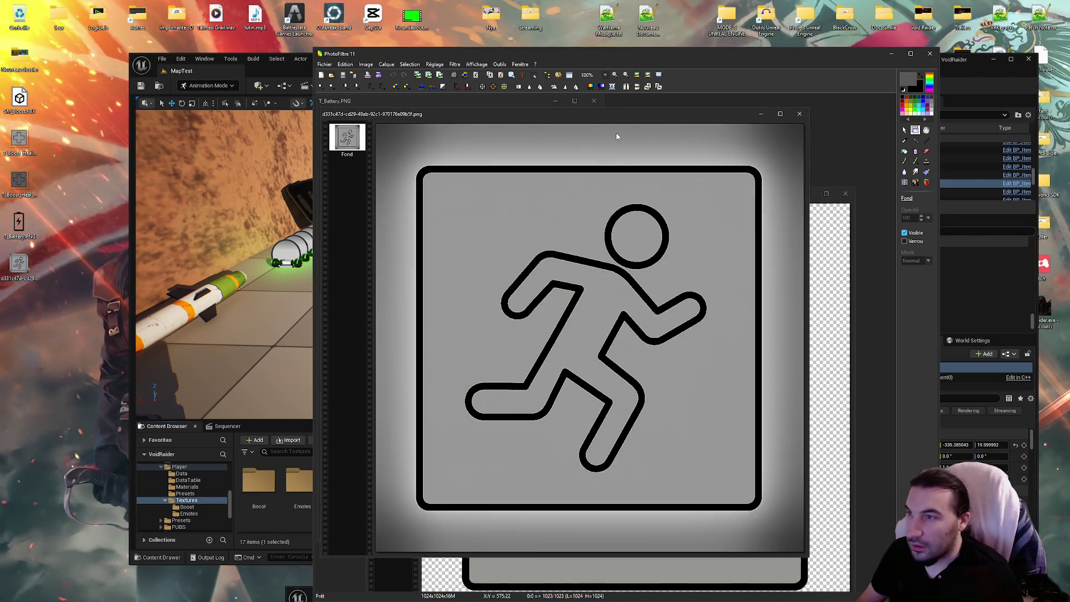
left_click(904, 129)
mouse_move(442, 194)
left_mouse_down()
mouse_move(716, 447)
mouse_move(724, 485)
left_mouse_up()
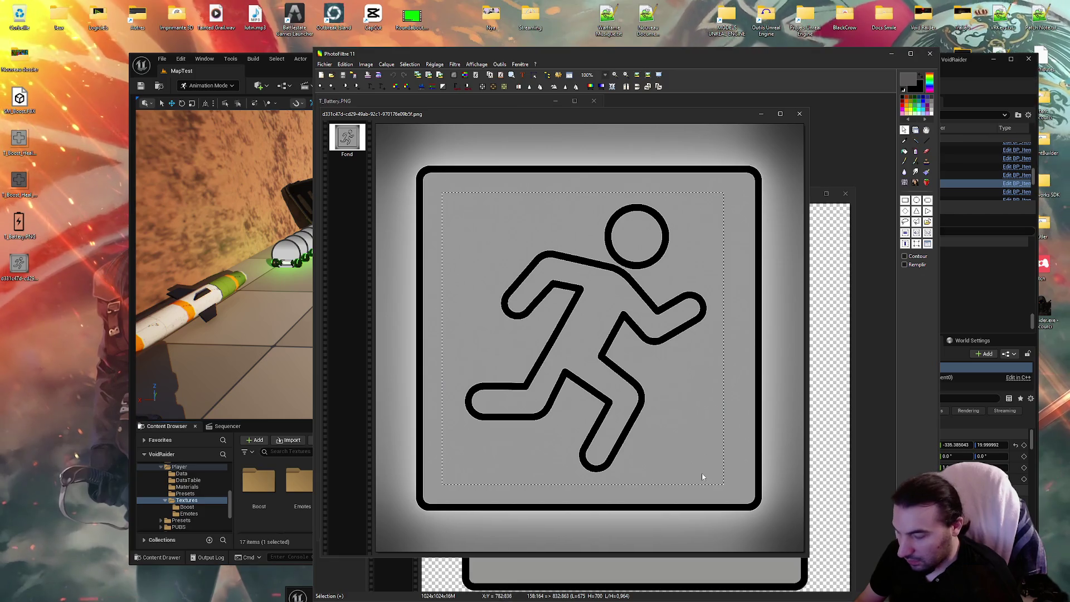
left_click(684, 564)
left_click_drag(494, 276, 754, 538)
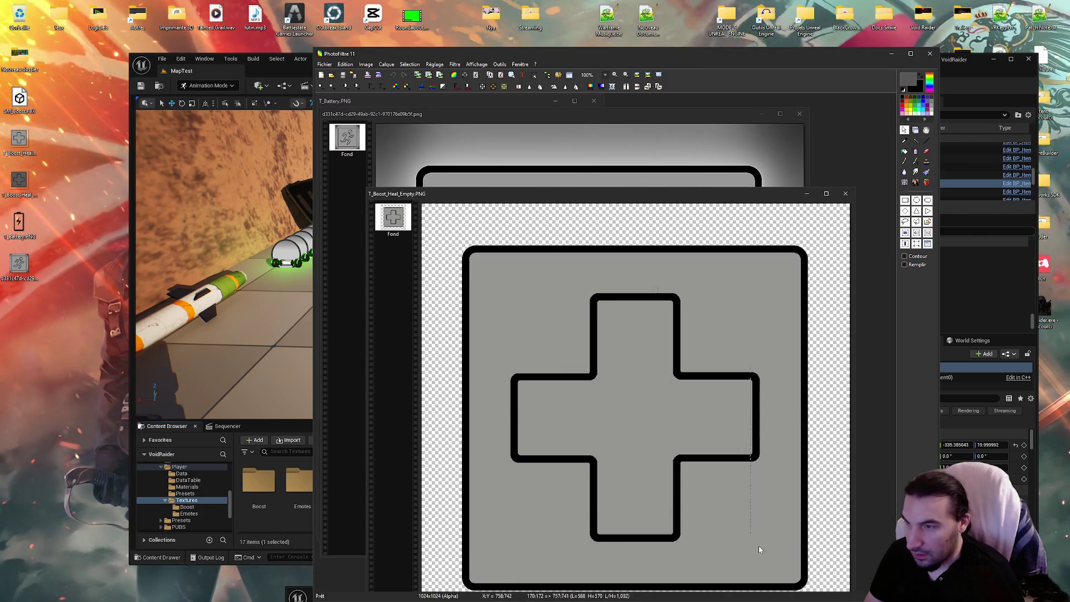
Erase the plus, paste in the running figure, fill the gaps with the tile's grey, and merge layers
key("Delete")
key("ctrl+v")
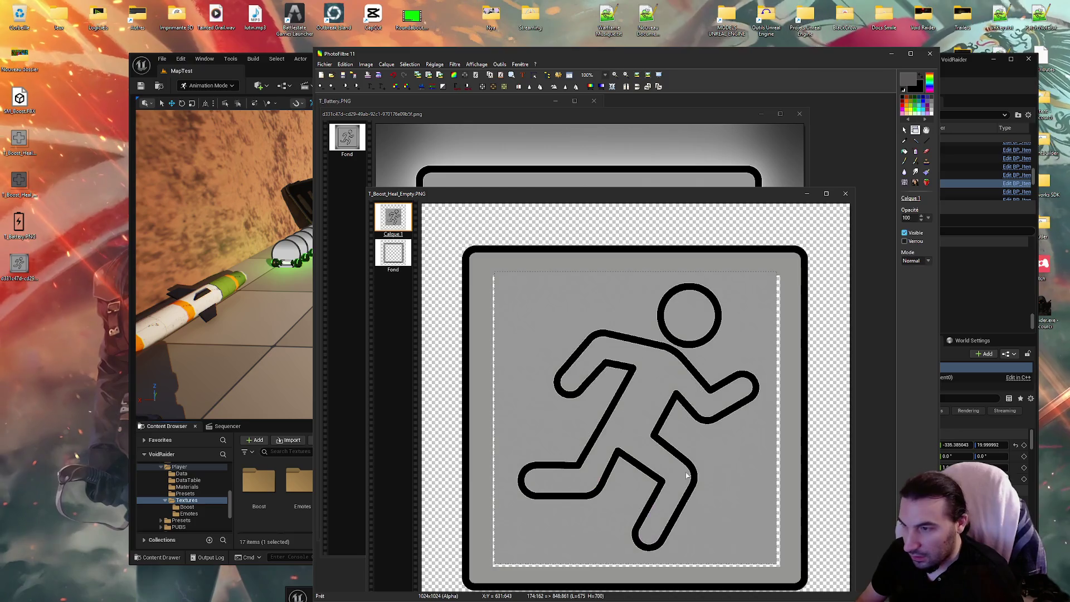
key("Page_Down")
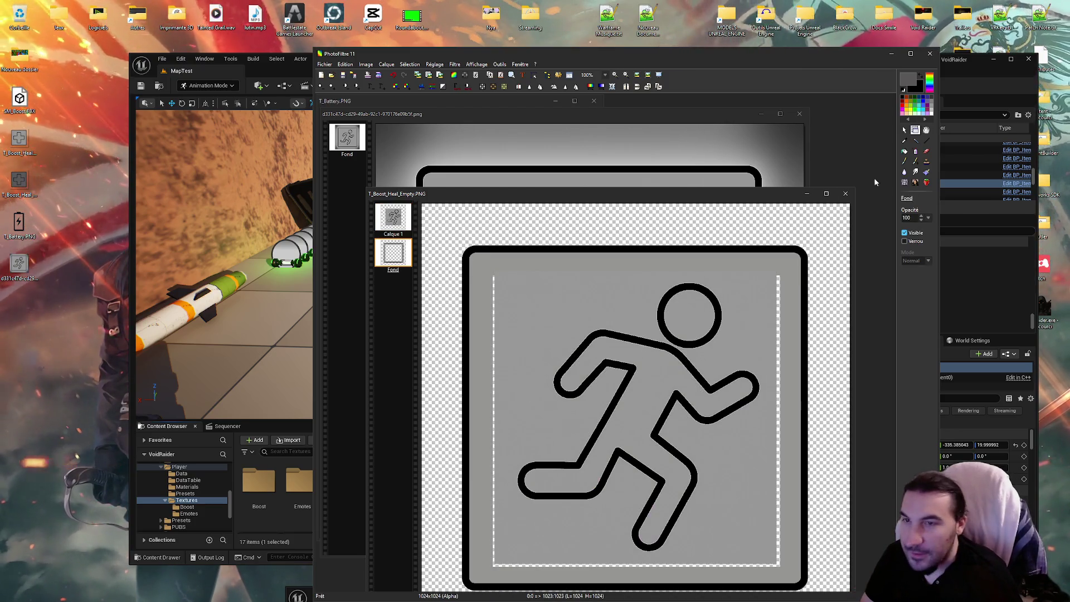
left_click(904, 141)
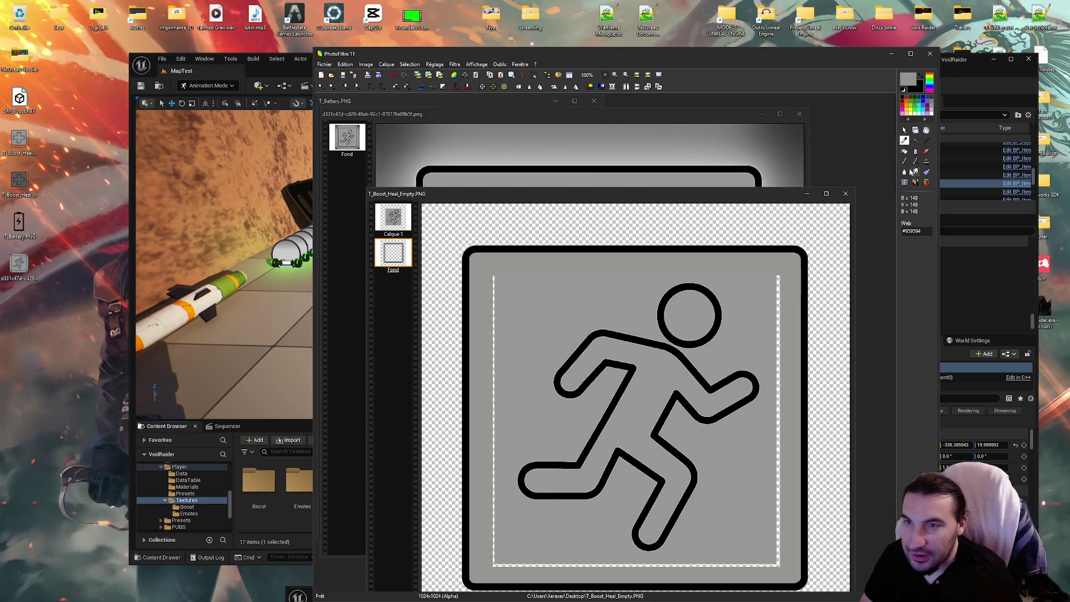
left_click(904, 151)
left_click(732, 349)
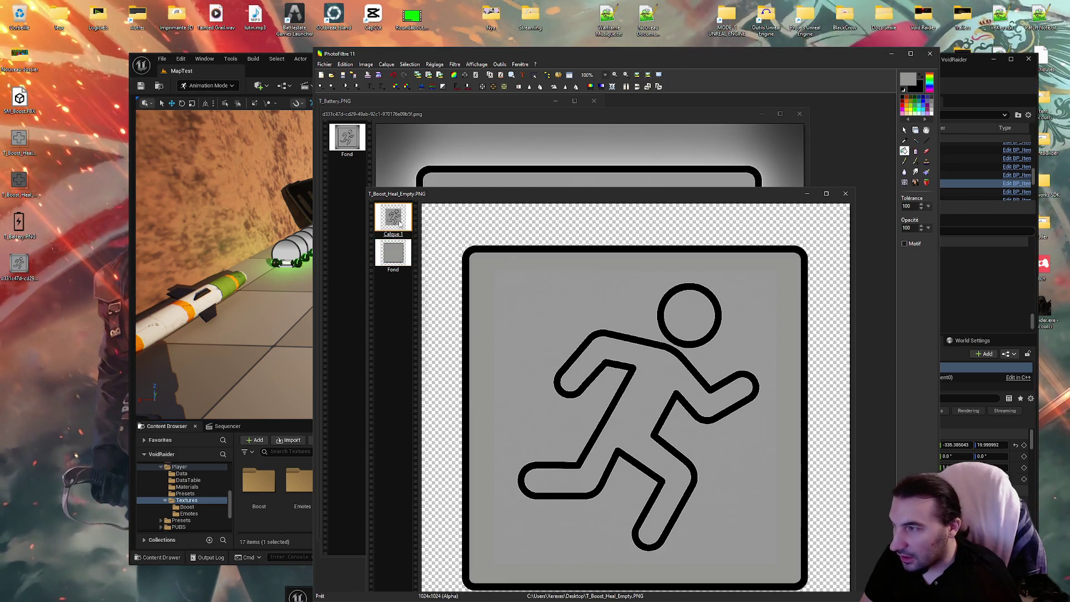
right_click(399, 221)
left_click(608, 394)
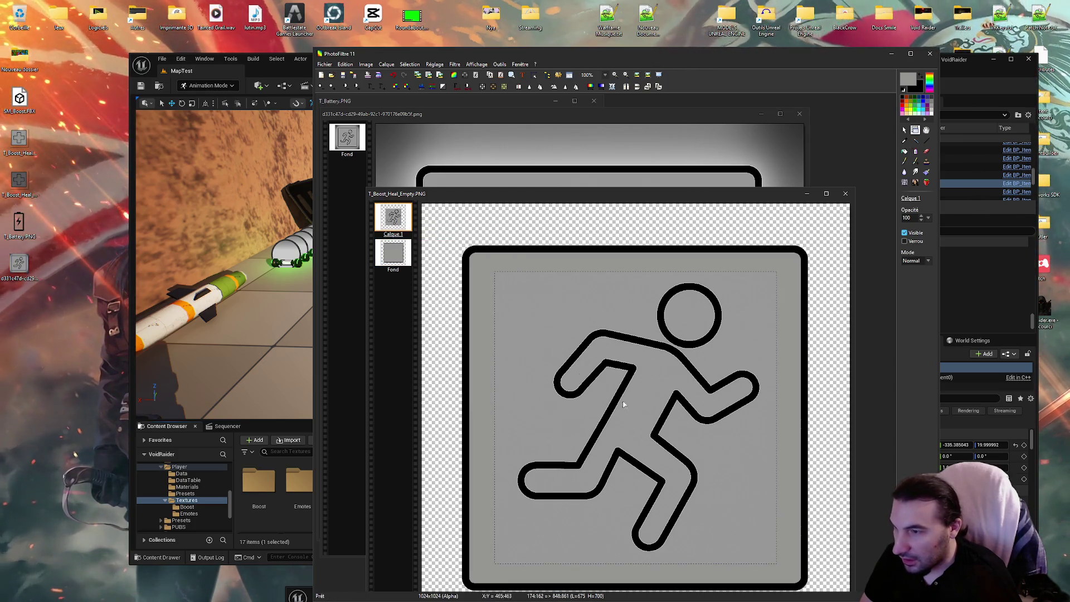
right_click(393, 217)
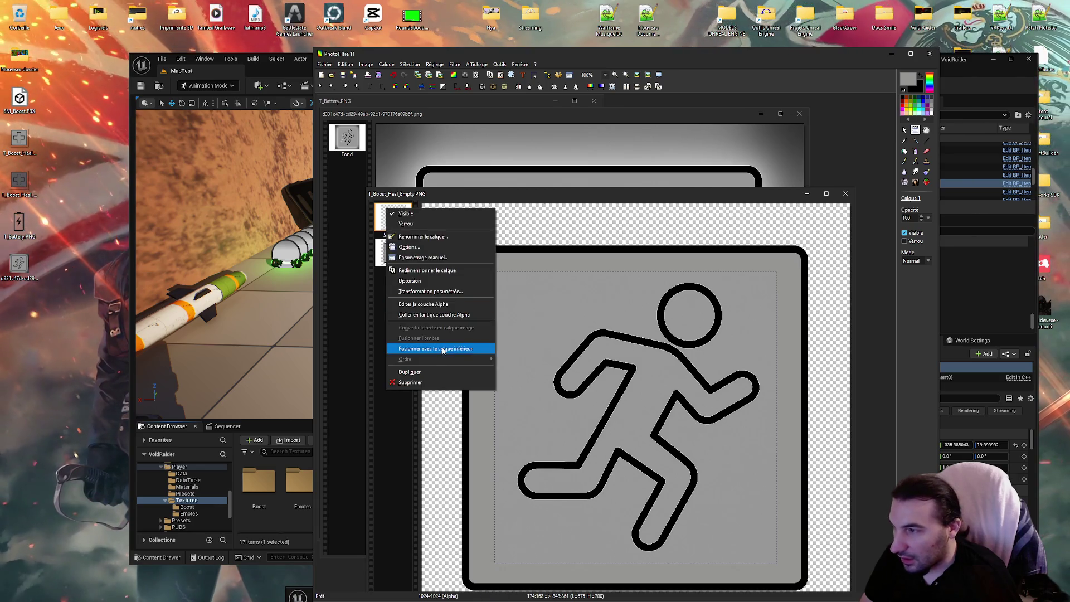
left_click(441, 348)
left_click(905, 151)
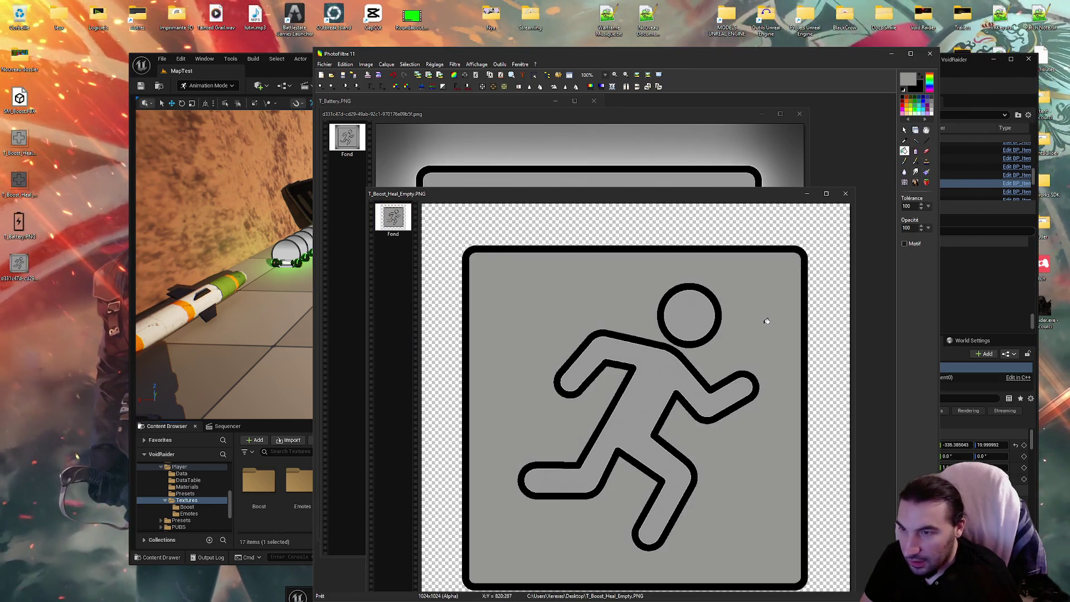
left_click(654, 381)
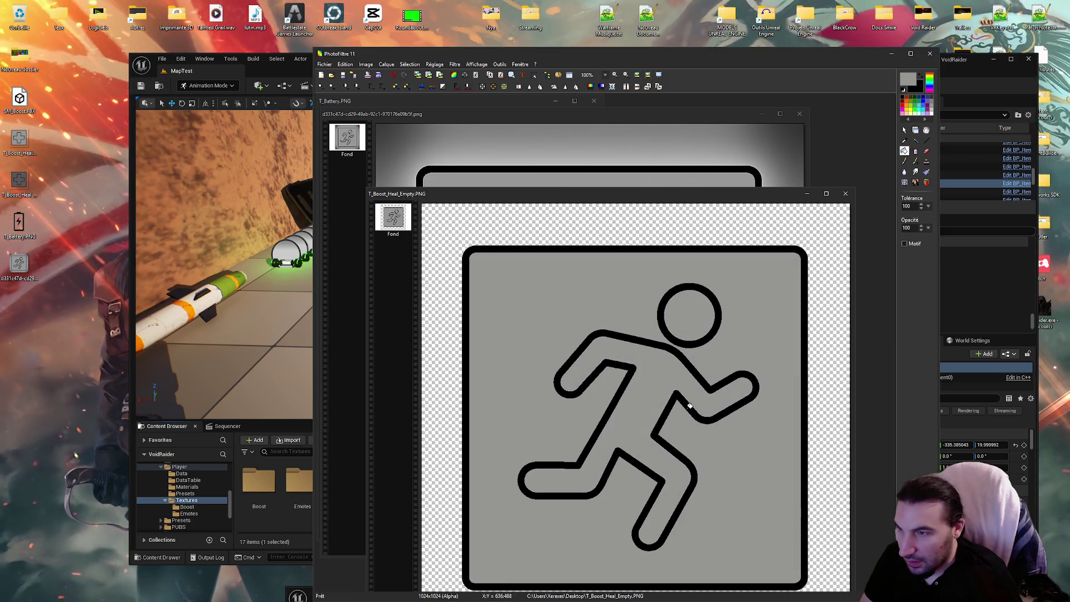
Save the edited icon, rename it T_Boost_Speed_Empty.PNG, and close both images
left_click(346, 78)
key("Return")
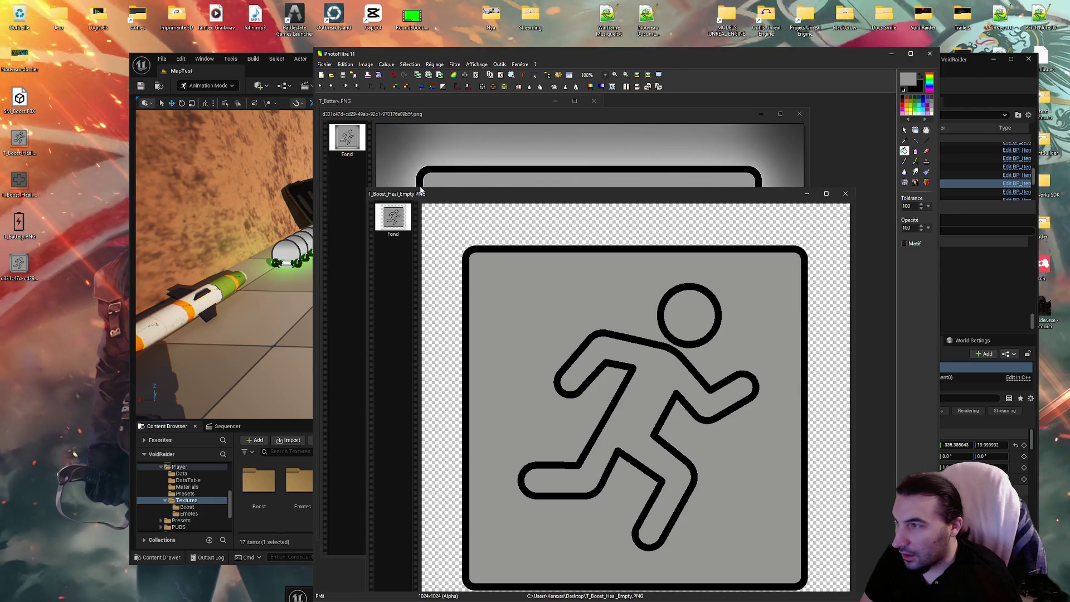
left_click(846, 194)
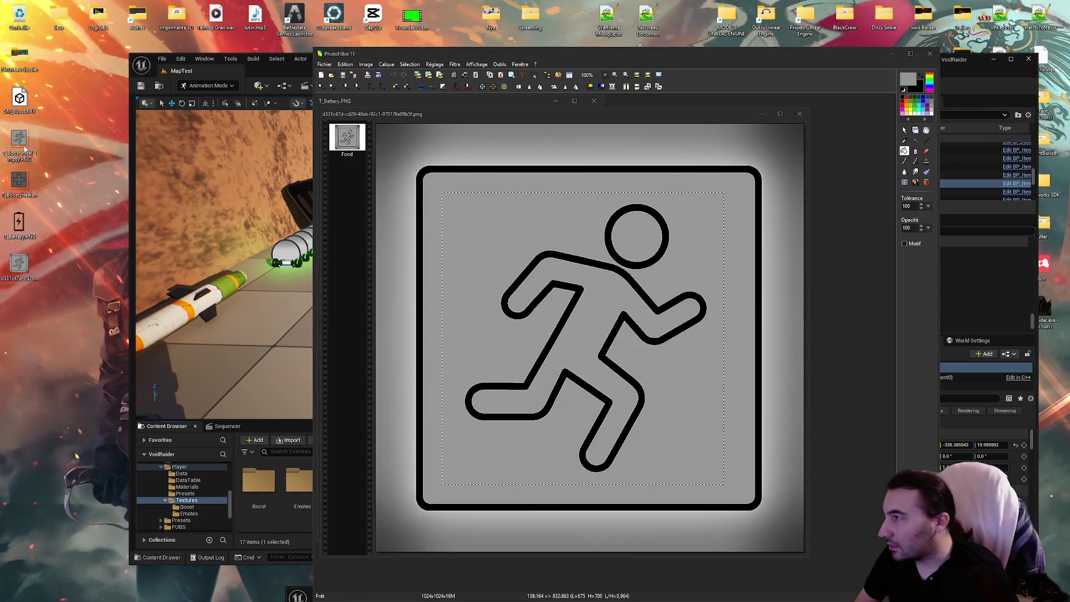
key("BackSpace")
key("BackSpace")
key("BackSpace")
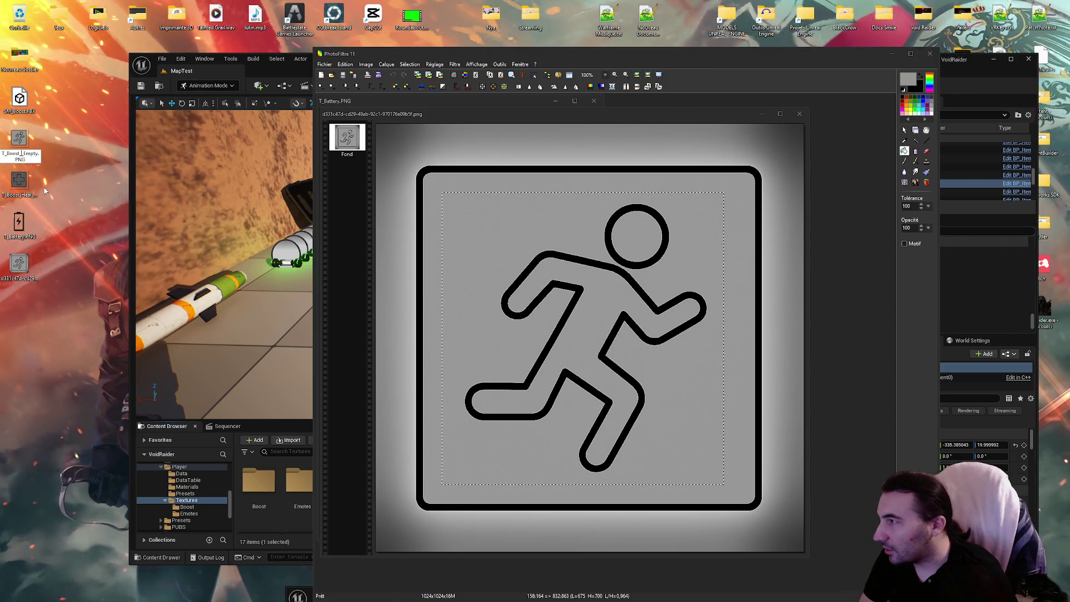
type("Speed")
key("Return")
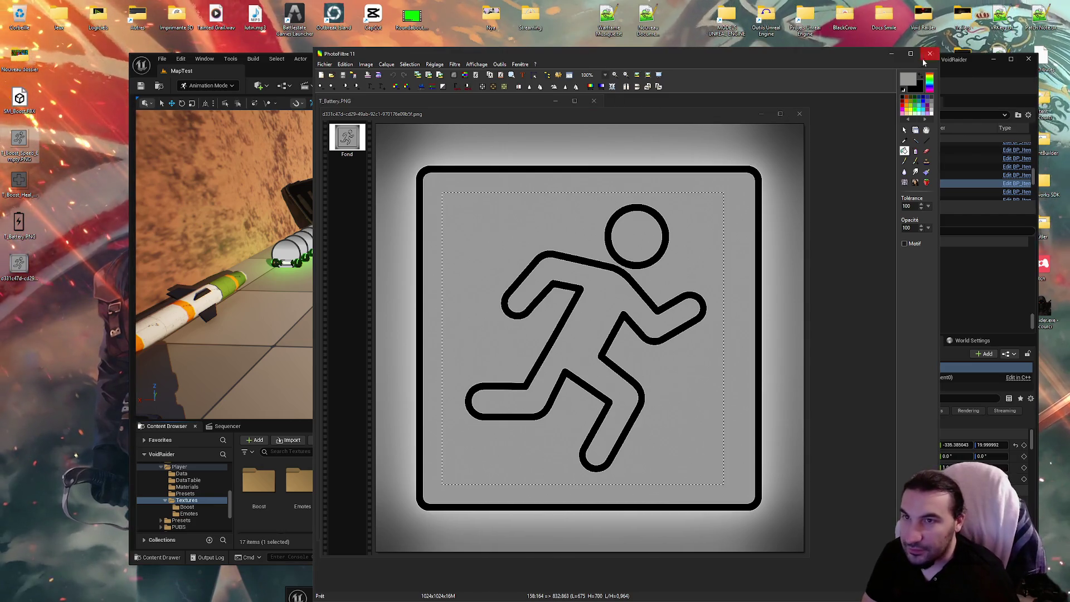
left_click(800, 114)
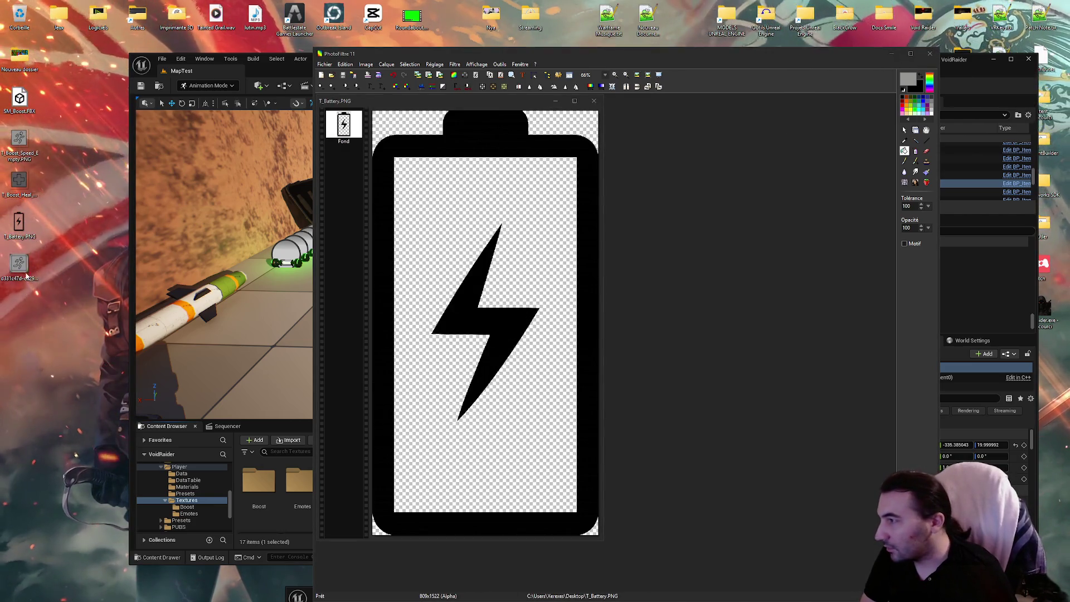
Open T_Boost_Speed_Empty.PNG and copy its running figure
double_click(22, 142)
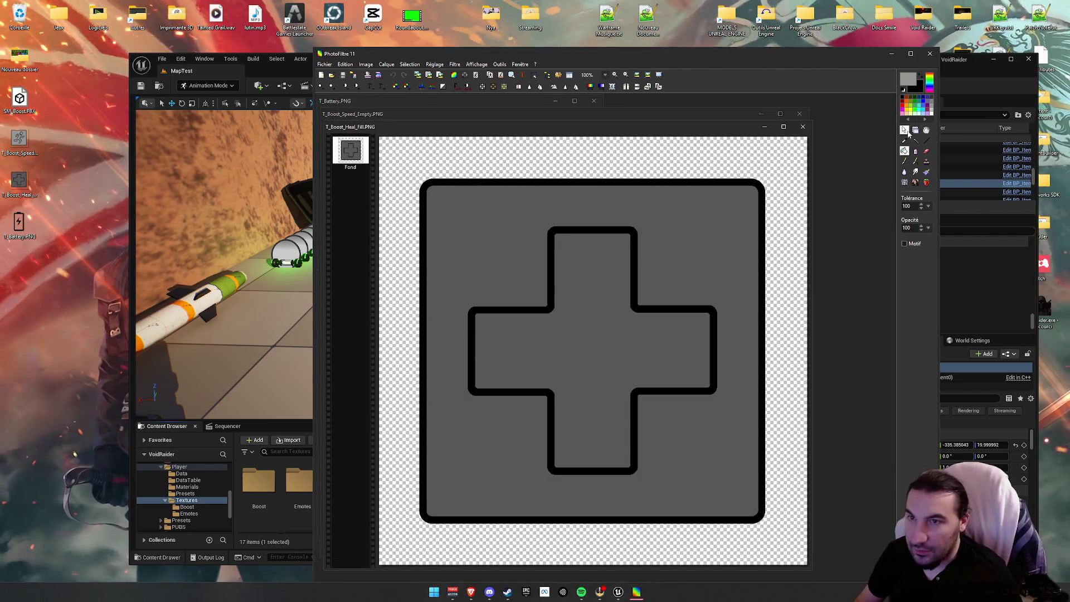
left_click(904, 129)
left_click_drag(501, 127, 530, 139)
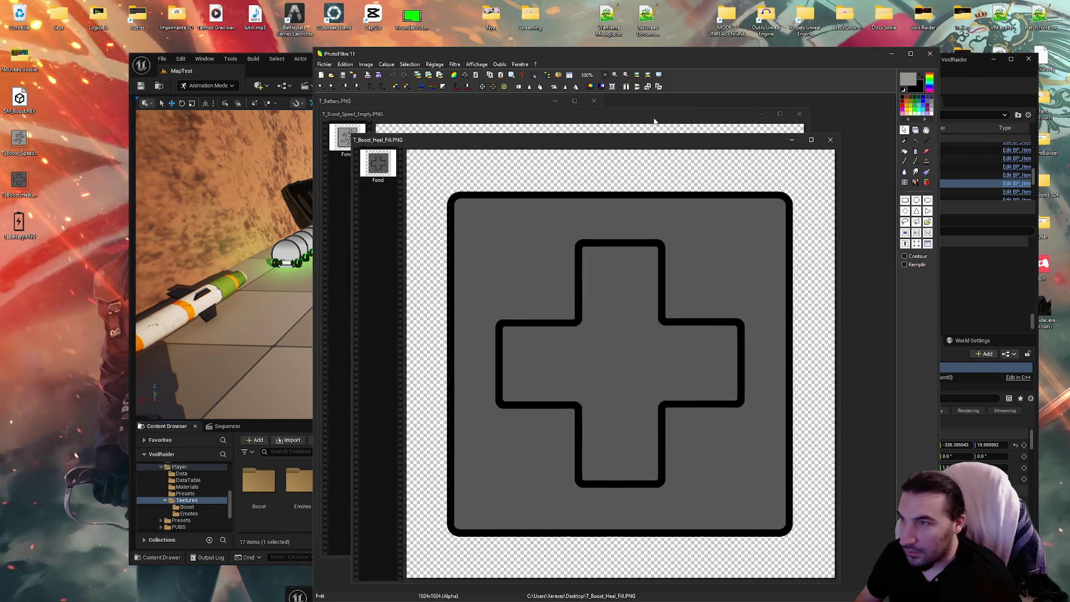
left_click(446, 114)
right_click(637, 238)
left_click(657, 276)
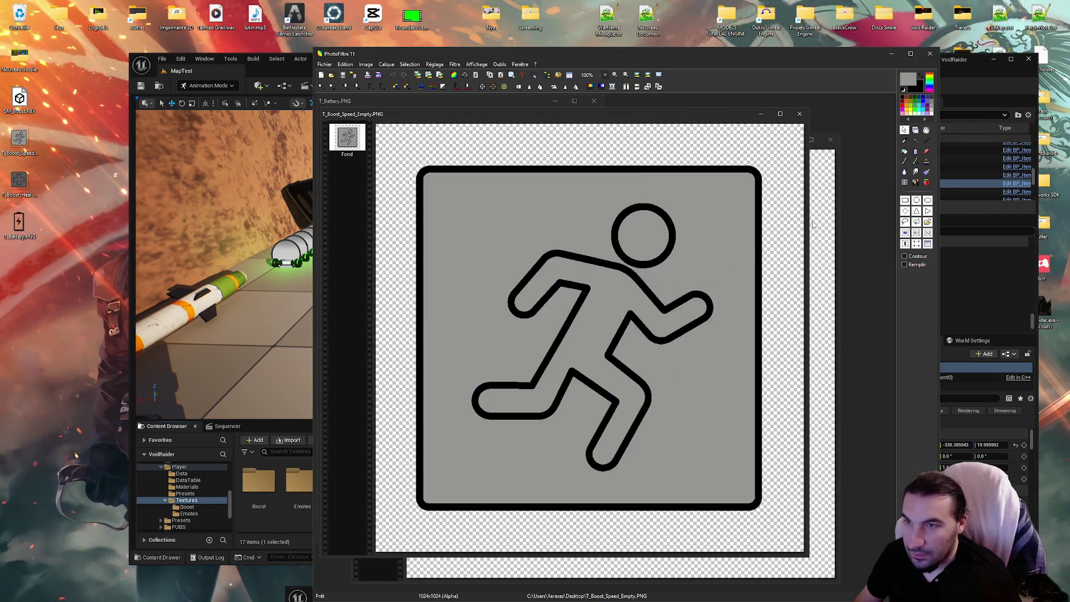
Sample the dark grey from T_Boost_Heal_Fill and paste the running figure in as a new layer
left_click(819, 251)
left_click(905, 140)
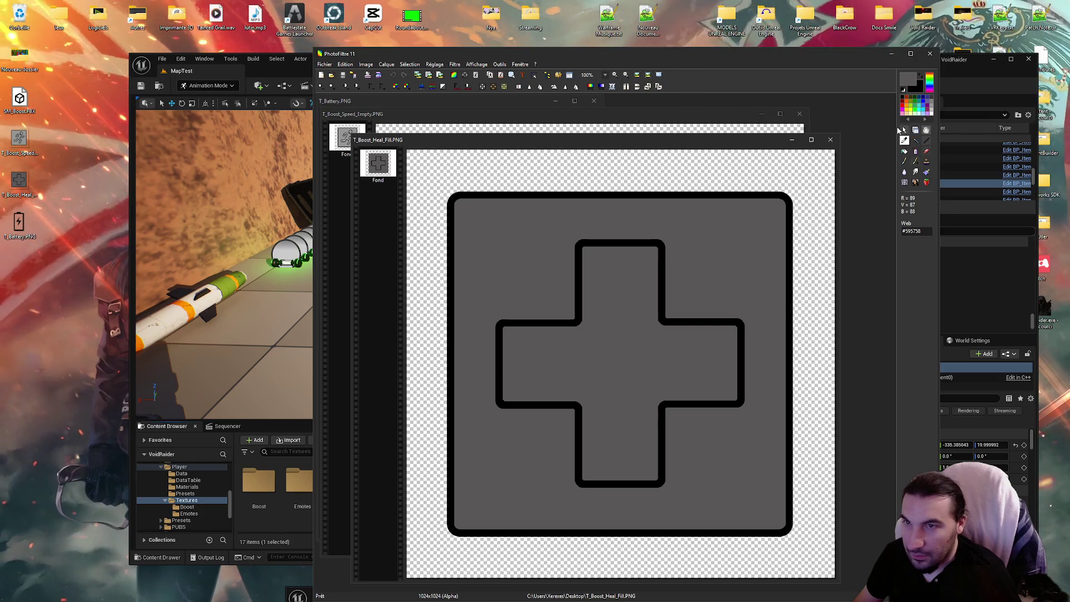
left_click(904, 129)
left_click_drag(713, 146, 718, 134)
key("ctrl+v")
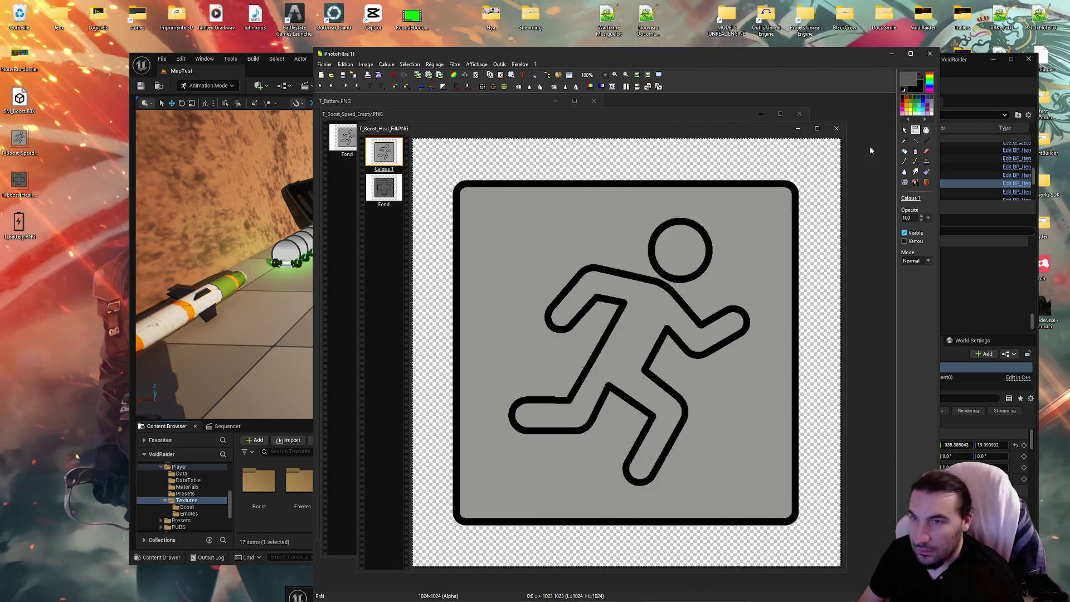
Paint-bucket the figure's body and head dark grey, then merge the layer into the background
left_click(905, 151)
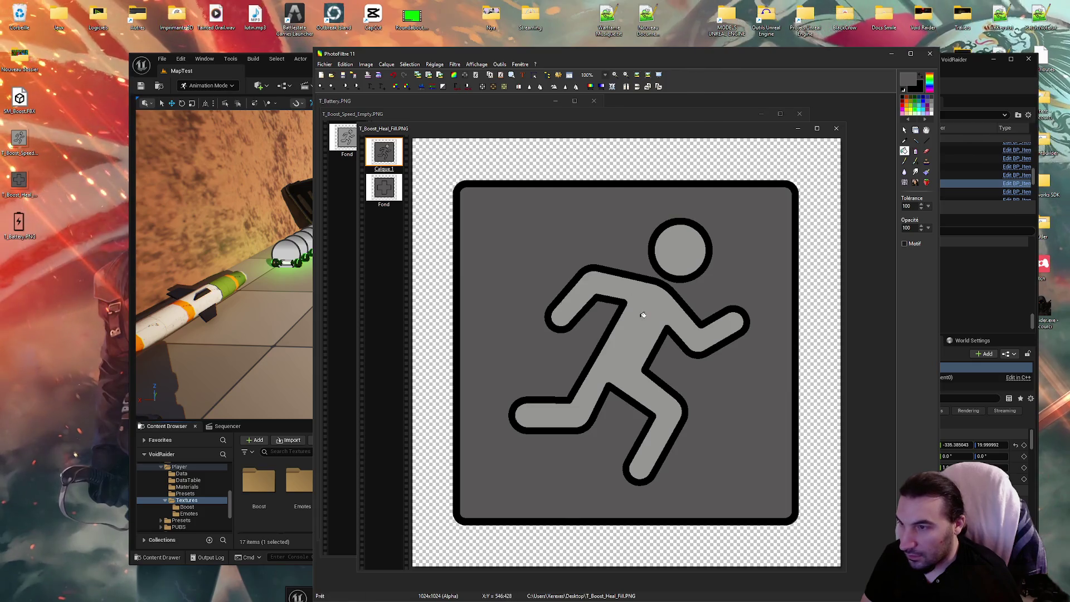
left_click(640, 310)
left_click(680, 257)
right_click(385, 162)
left_click(443, 296)
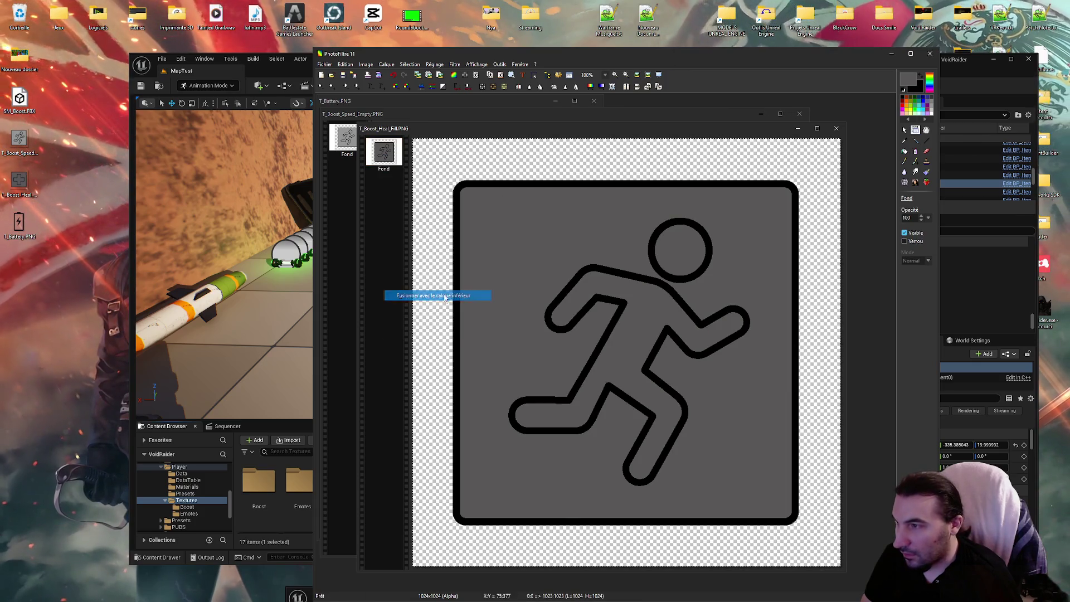
Save the edited icon and close both icon images
left_click(342, 76)
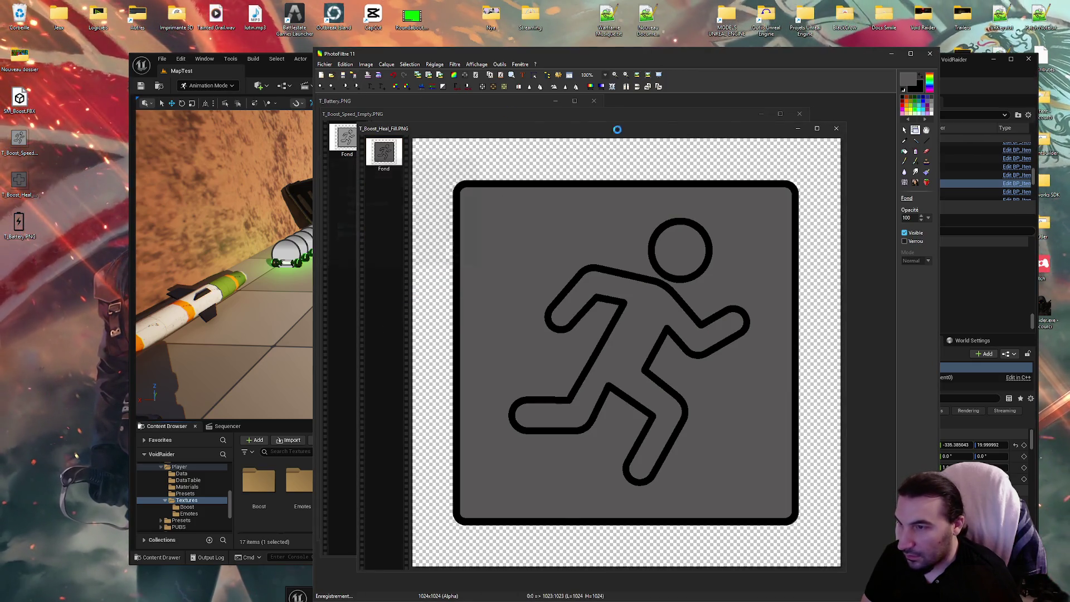
left_click(835, 130)
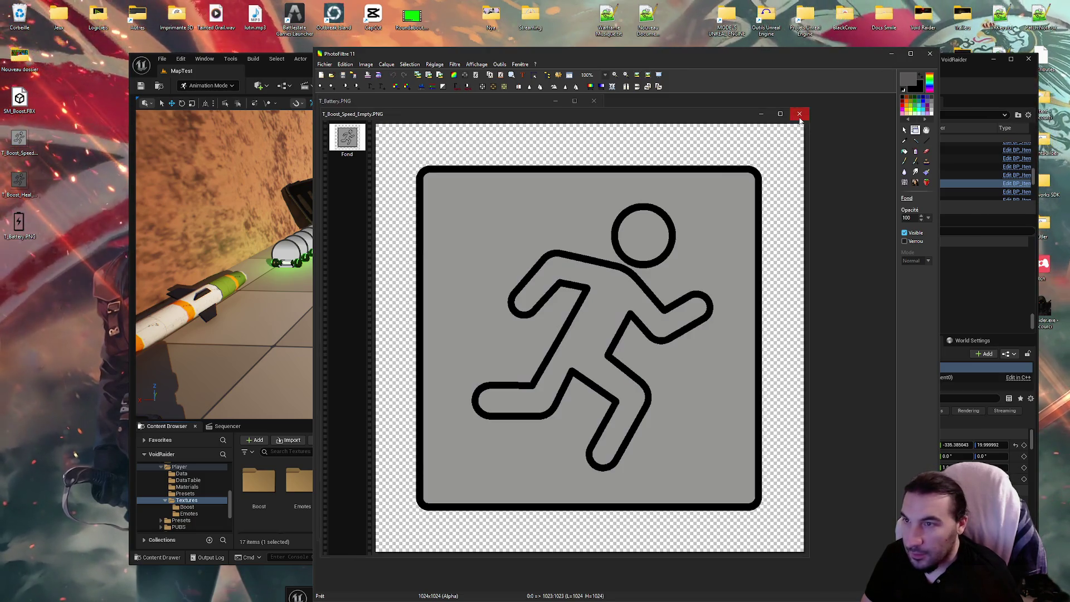
left_click(799, 113)
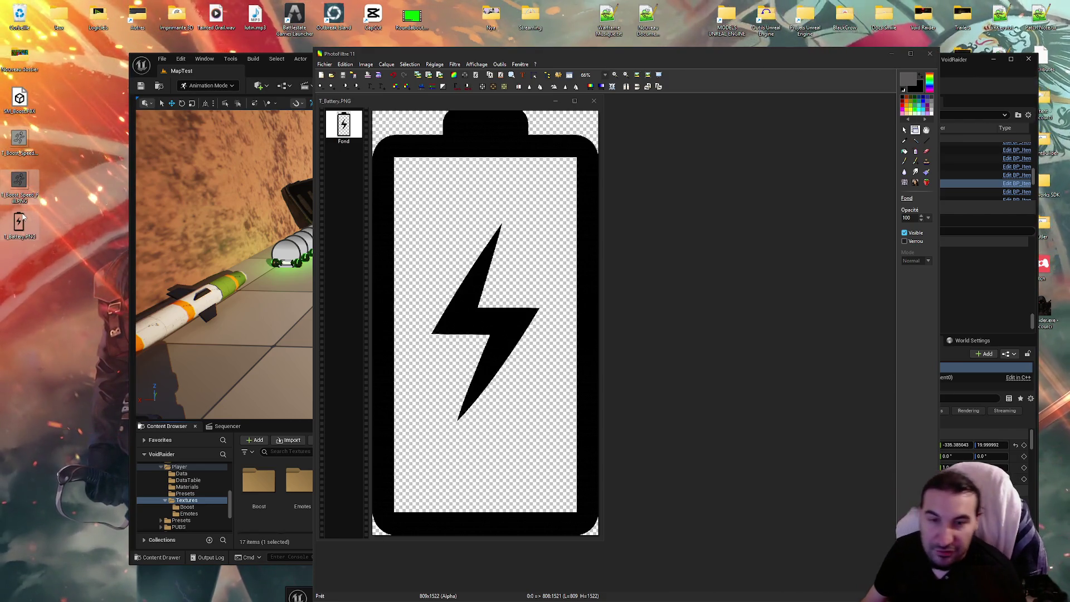
Open the T_Boost_Speed_Empty texture from the Boost folder in its editor
mouse_move(668, 53)
left_mouse_down()
mouse_move(638, 64)
mouse_move(502, 578)
left_mouse_up()
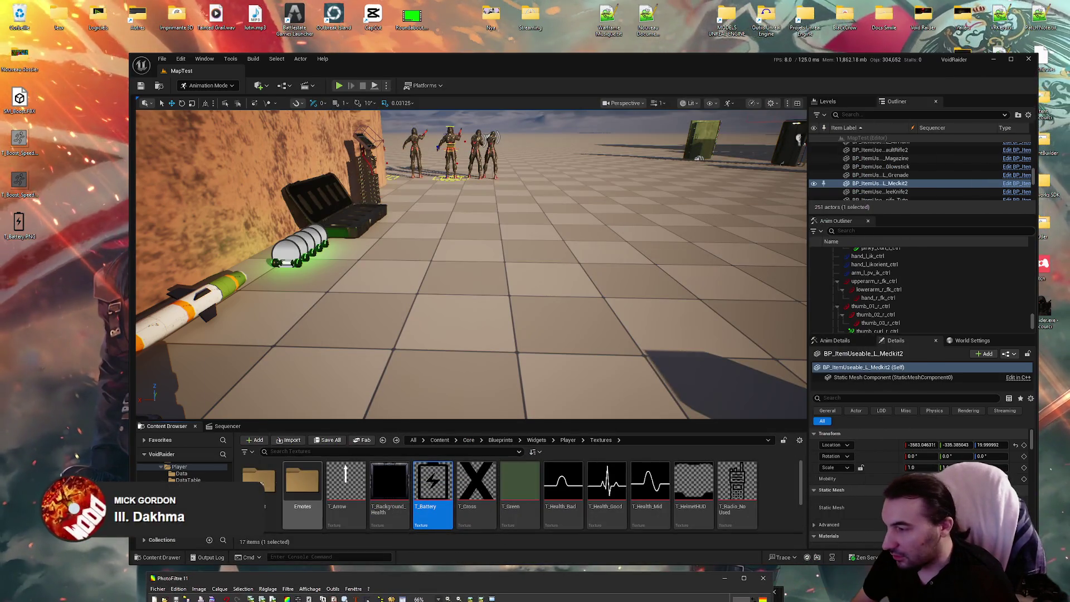
double_click(266, 483)
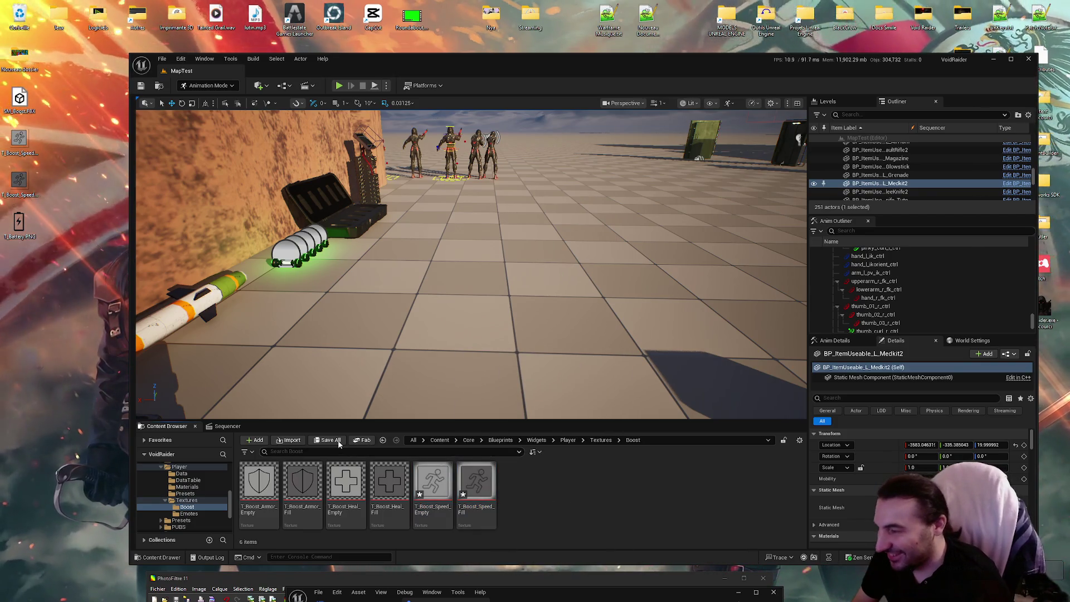
left_click(433, 490)
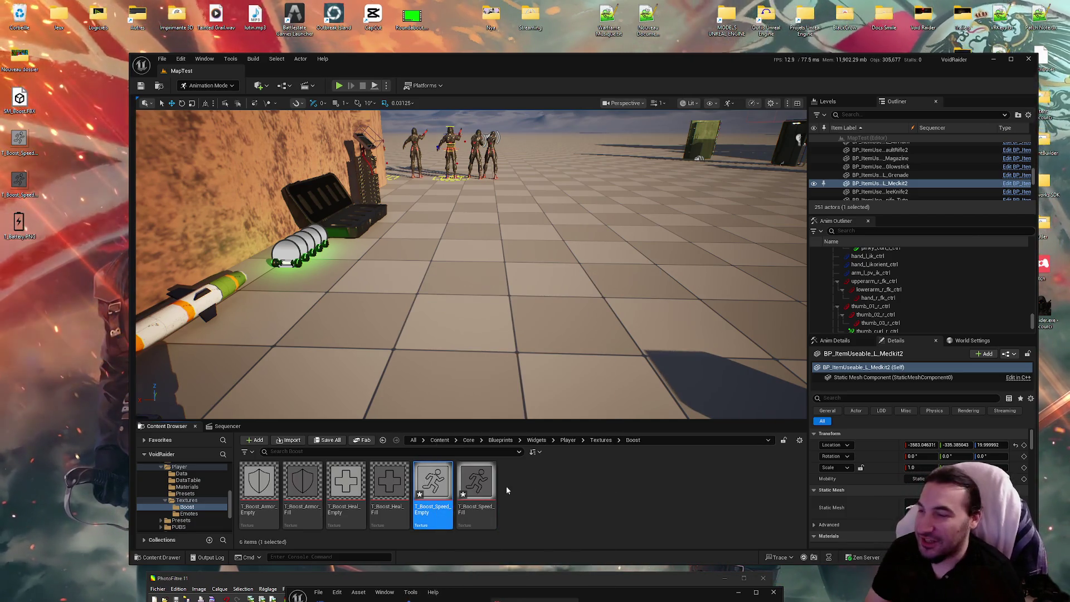
left_click_drag(607, 597, 497, 77)
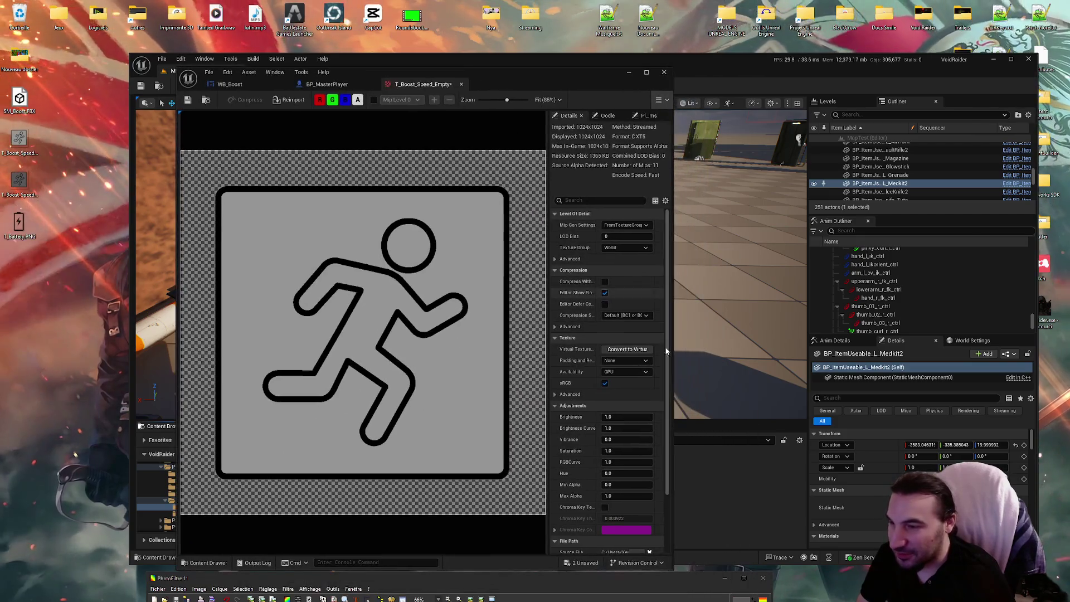
Set Mip Gen Settings to Sharpen0, Texture Group to UI, Compression to UserInterface2D, and close the editor
left_click(635, 229)
left_click(635, 257)
left_click(626, 248)
left_click(632, 392)
left_click(624, 315)
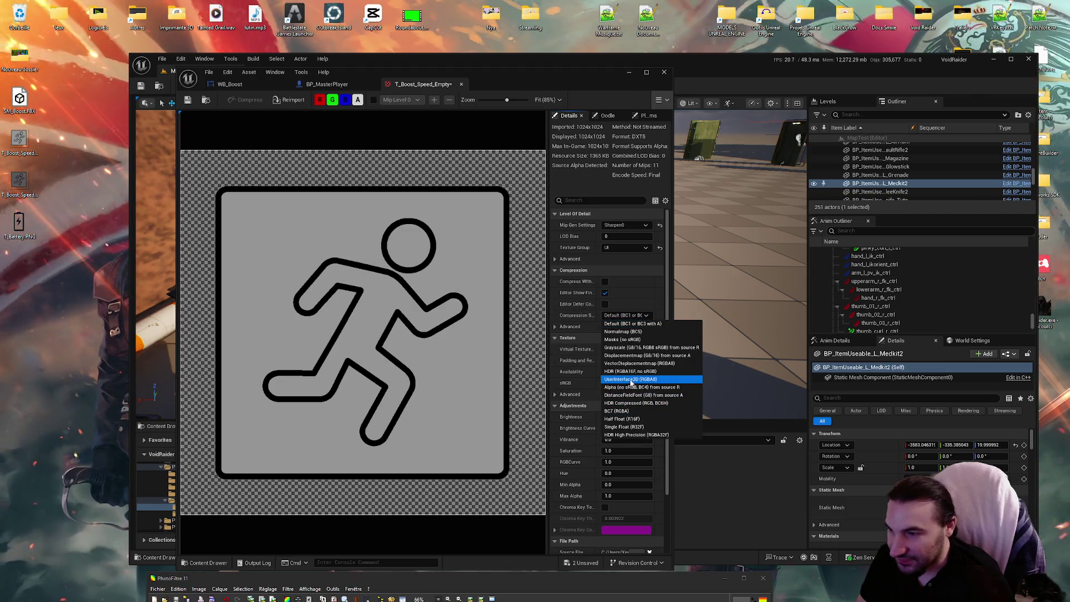
left_click(627, 379)
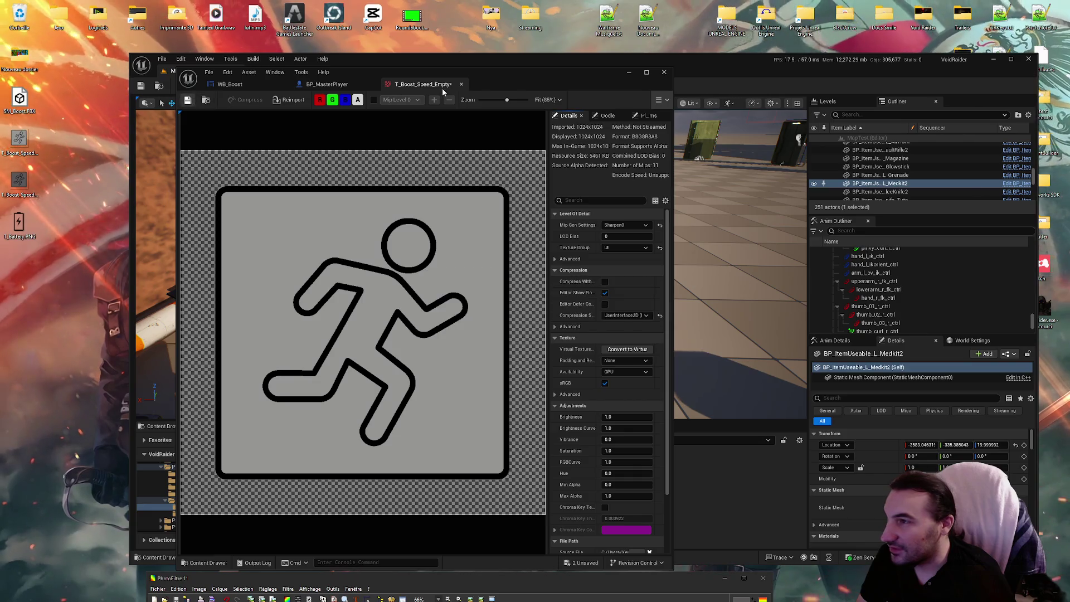
left_click(462, 85)
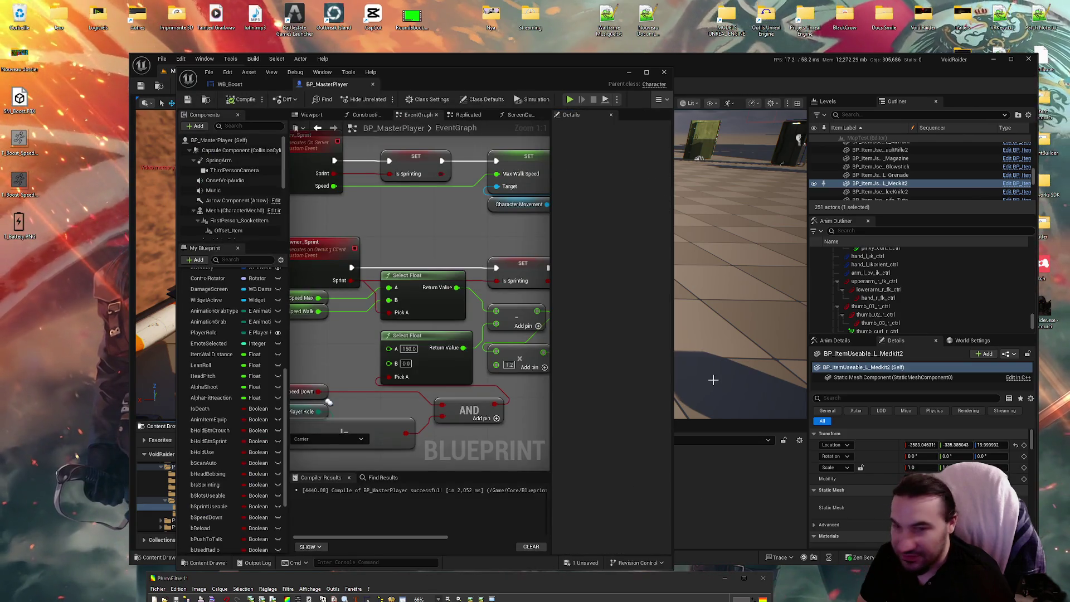
Open the T_Boost_Speed_Fill texture from the Boost folder
mouse_move(504, 81)
left_mouse_down()
mouse_move(863, 554)
mouse_move(849, 542)
left_mouse_up()
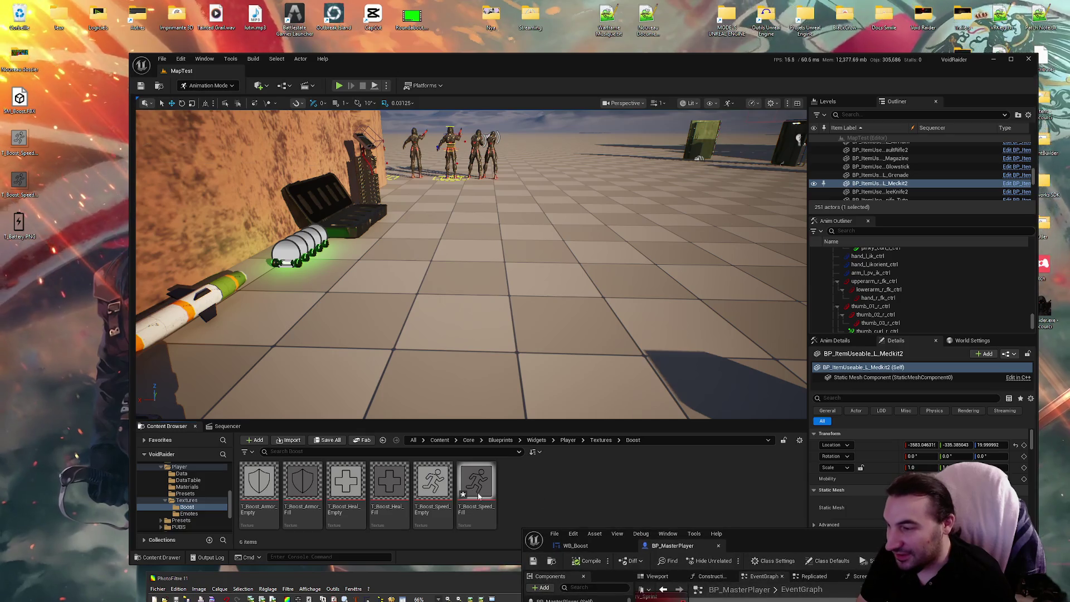
left_click(475, 495)
double_click(476, 483)
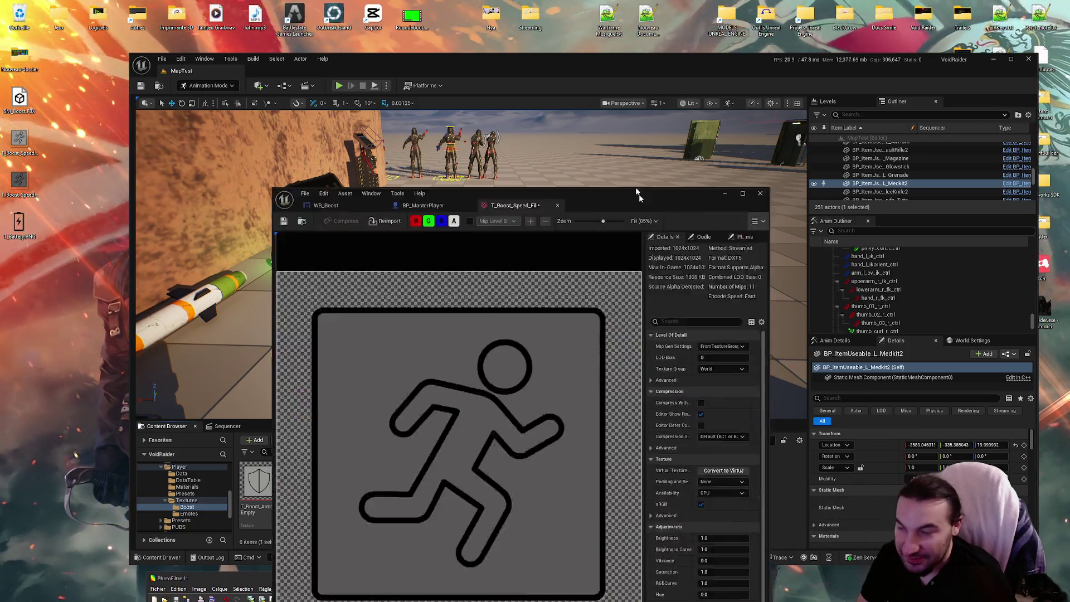
Set Sharpen0 mips, UI group and UserInterface2D compression, then move the WB_Boost blueprint aside
left_click(628, 212)
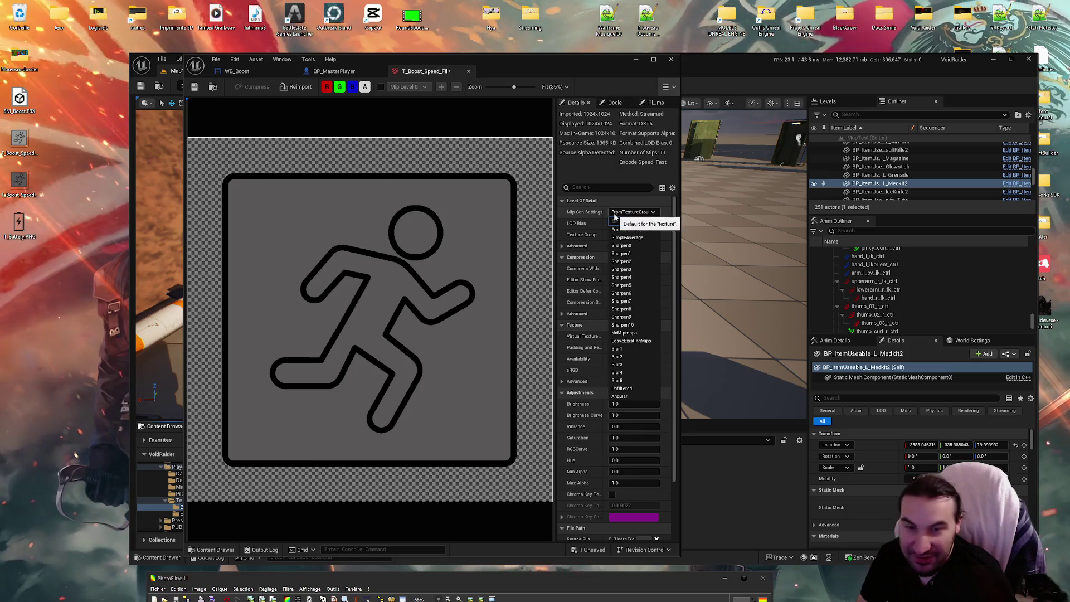
left_click(632, 245)
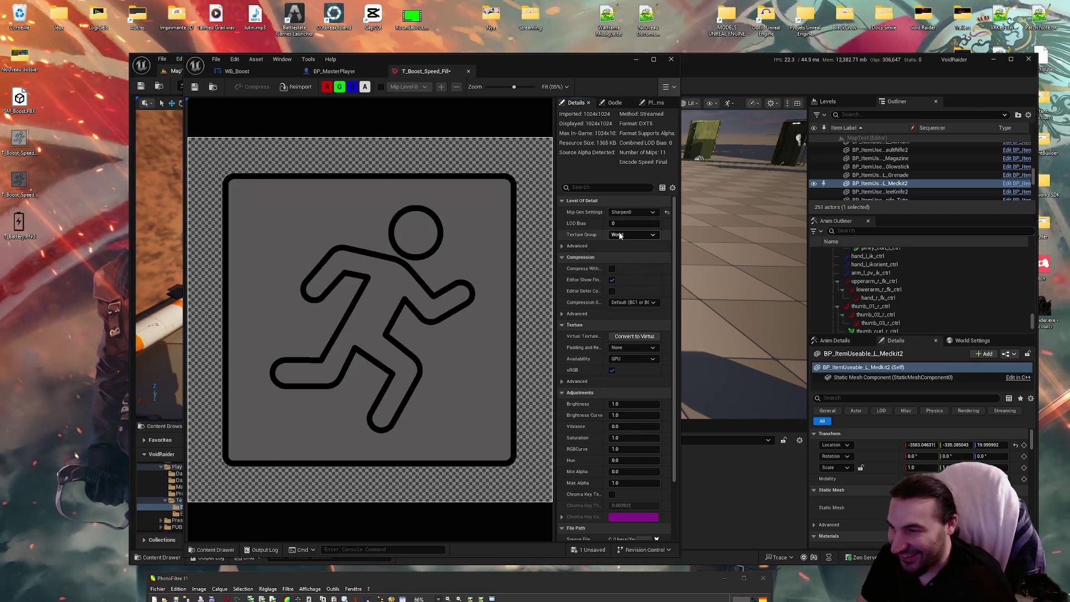
left_click(633, 235)
left_click(628, 380)
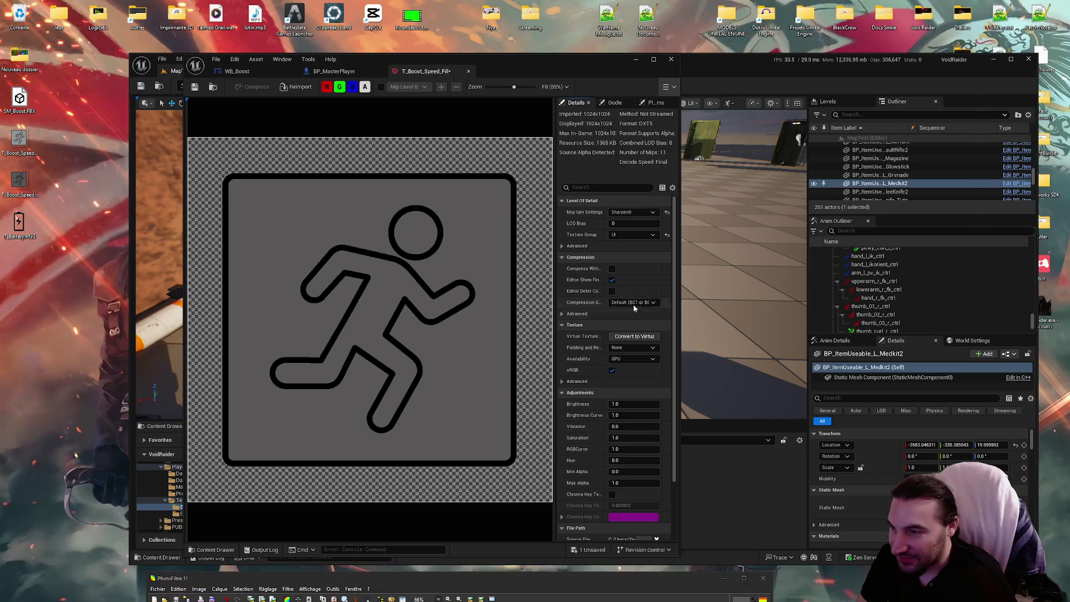
left_click(630, 302)
left_click(642, 367)
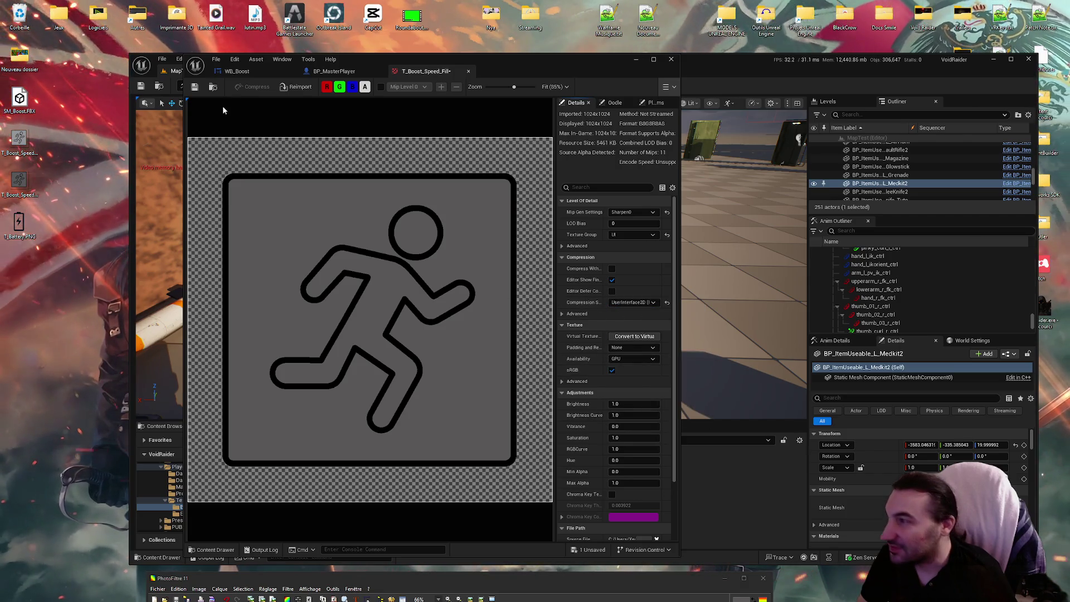
left_click(468, 72)
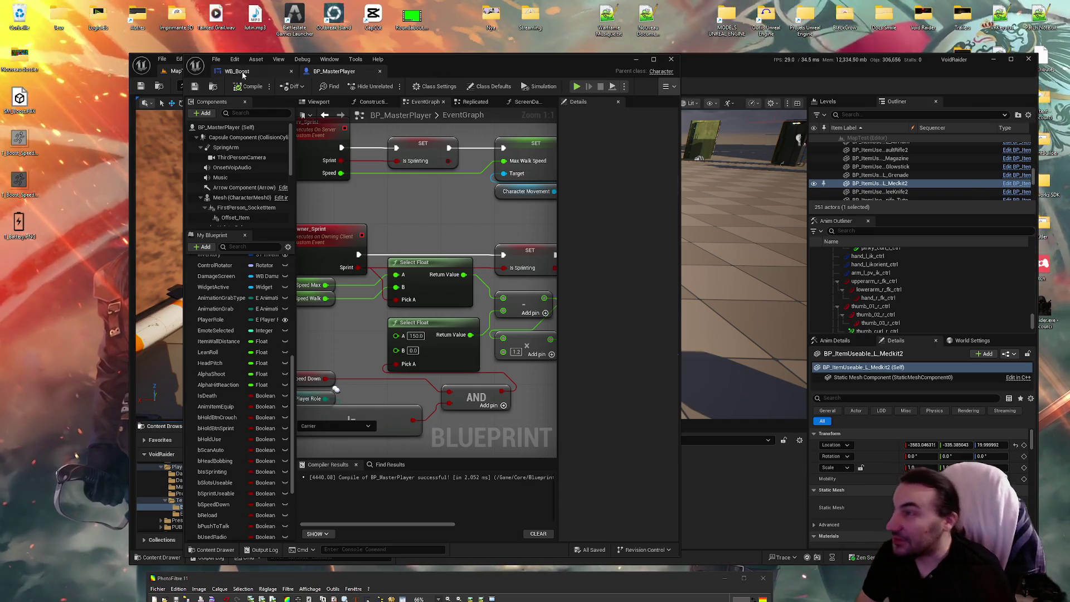
left_click(243, 75)
mouse_move(456, 72)
left_mouse_down()
mouse_move(593, 20)
mouse_move(958, 333)
mouse_move(773, 582)
left_mouse_up()
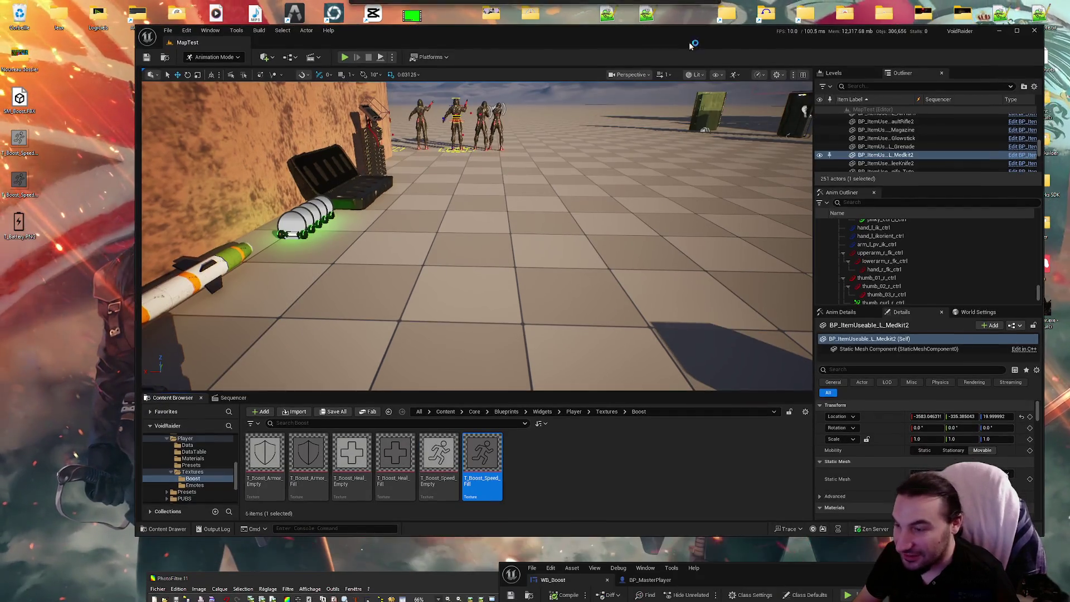
Bring the PhotoFiltre window showing T_Battery.PNG up over the Unreal editor
mouse_move(677, 574)
left_mouse_down()
mouse_move(780, 123)
mouse_move(805, 93)
left_mouse_up()
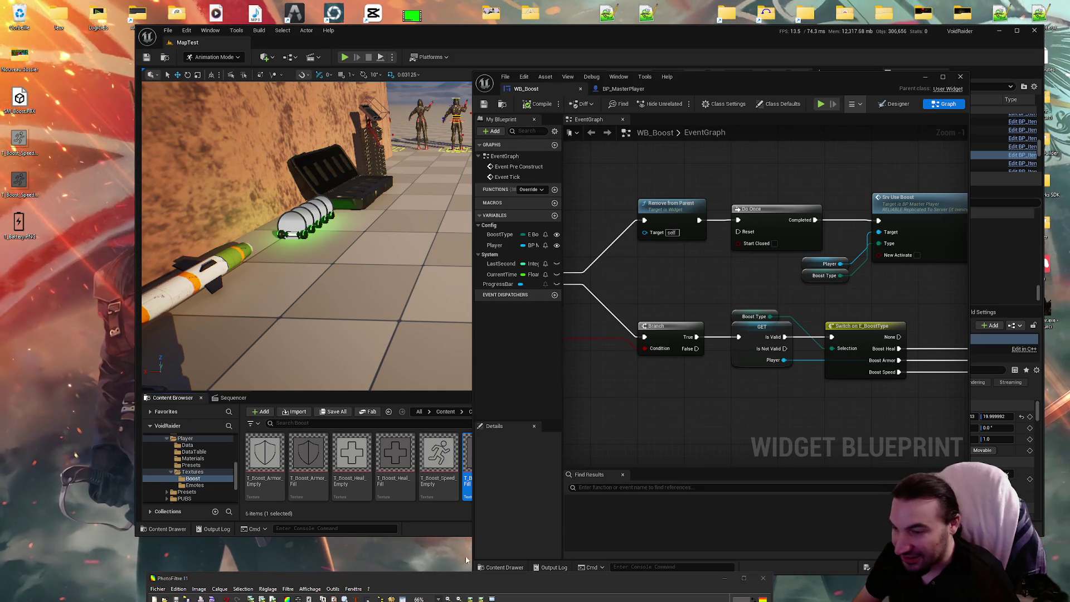
mouse_move(637, 595)
left_click(630, 549)
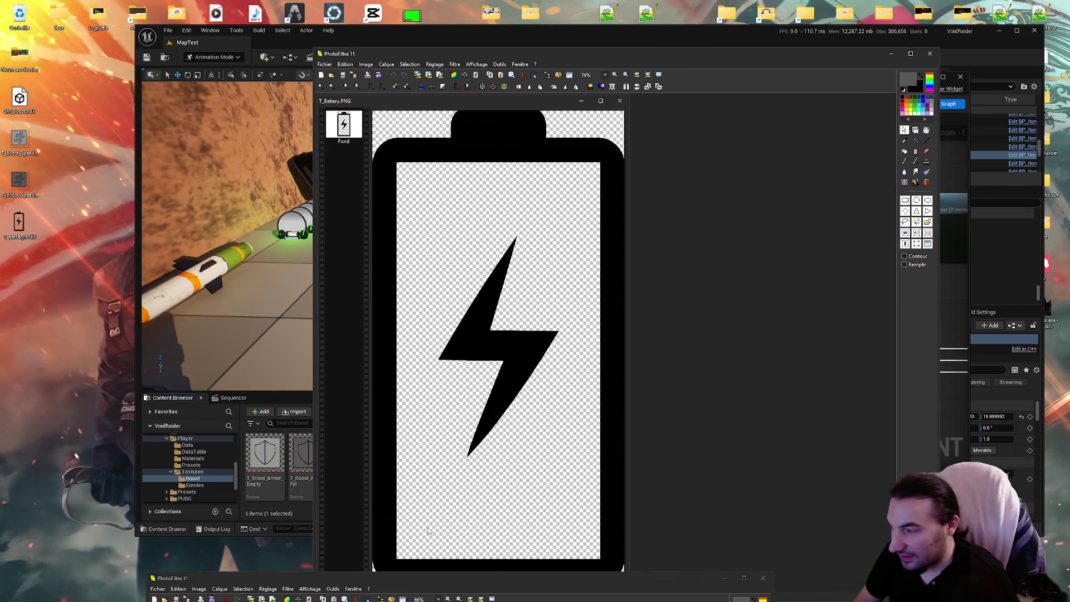
left_click(764, 580)
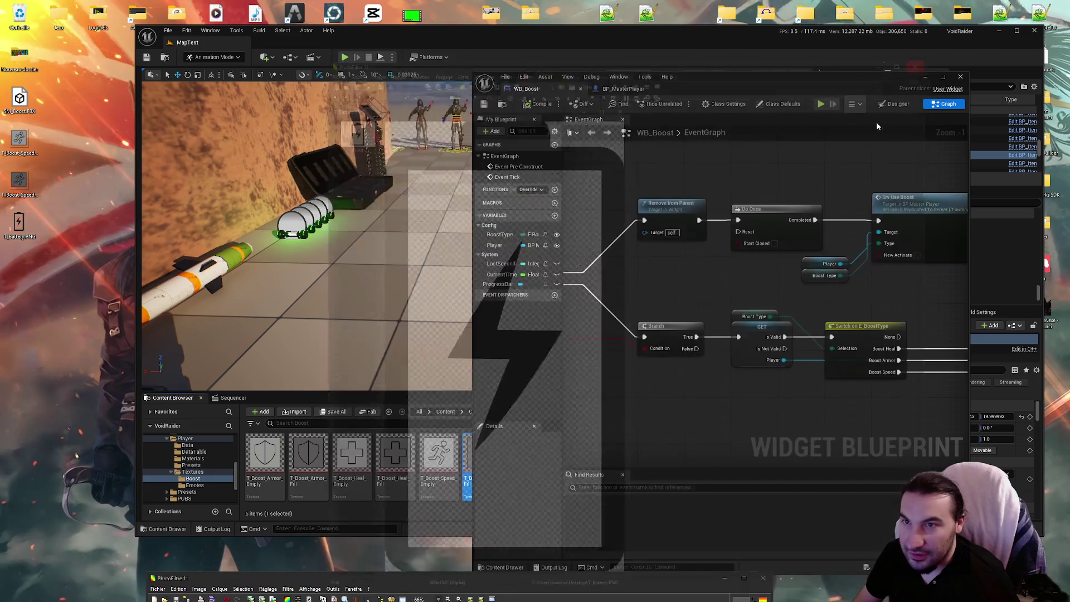
left_click(594, 591)
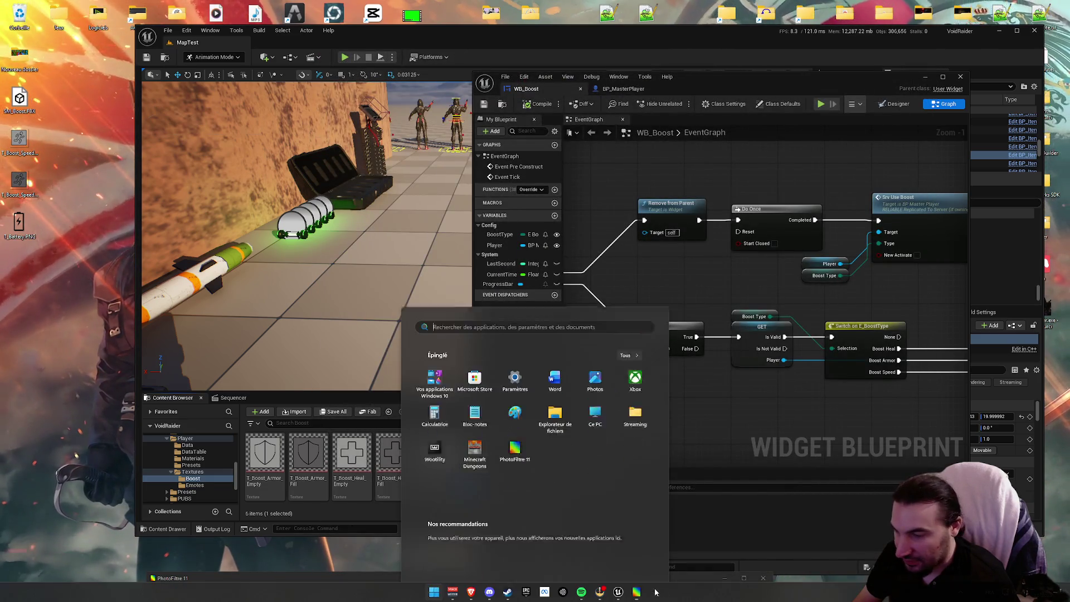
left_click(693, 587)
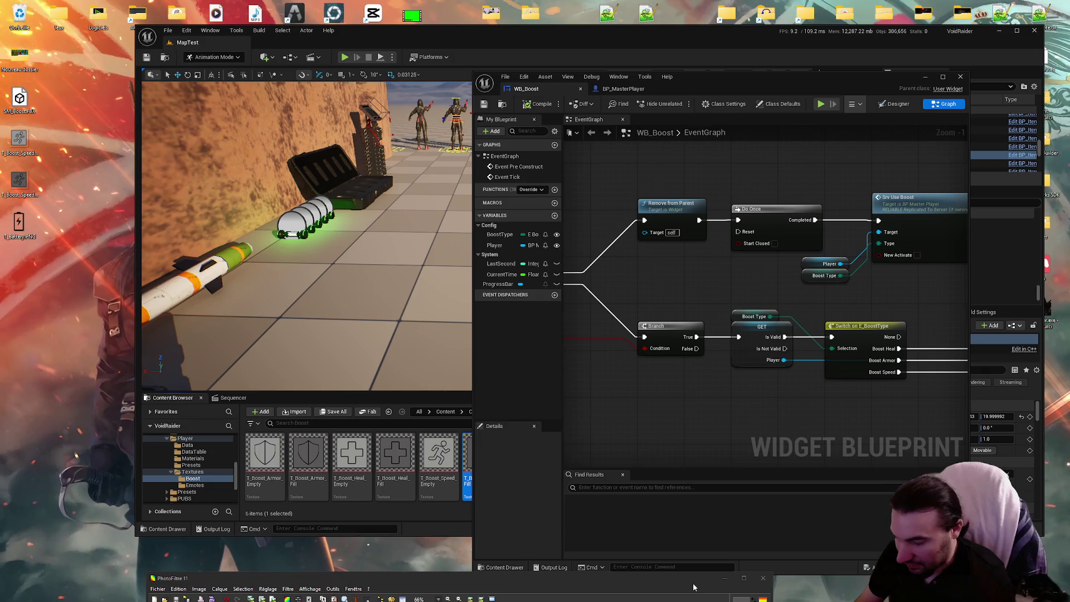
mouse_move(631, 575)
left_mouse_down()
mouse_move(695, 150)
mouse_move(767, 34)
left_mouse_up()
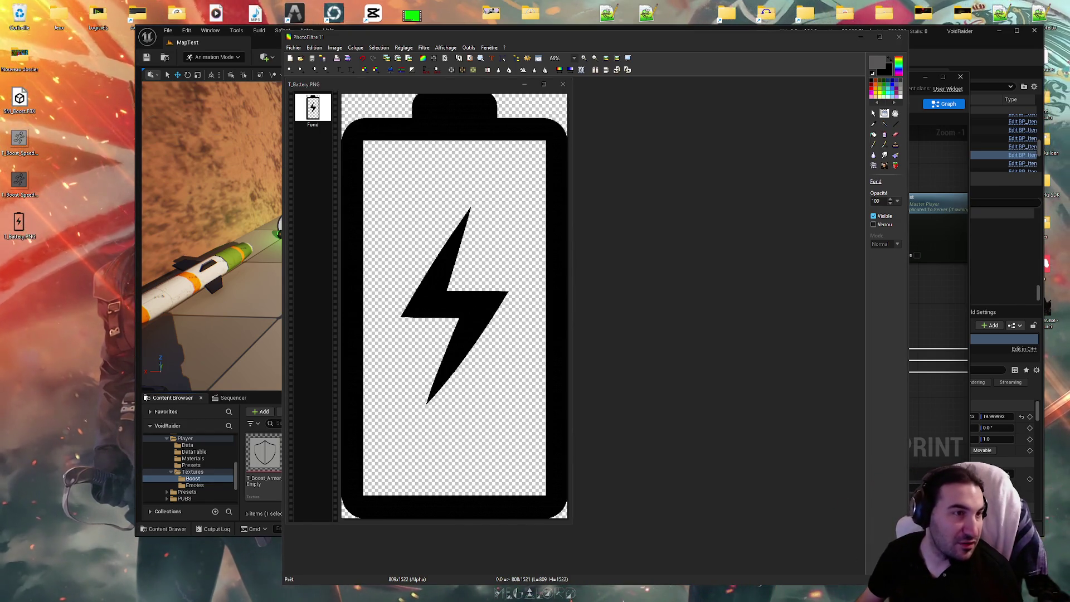
key("super")
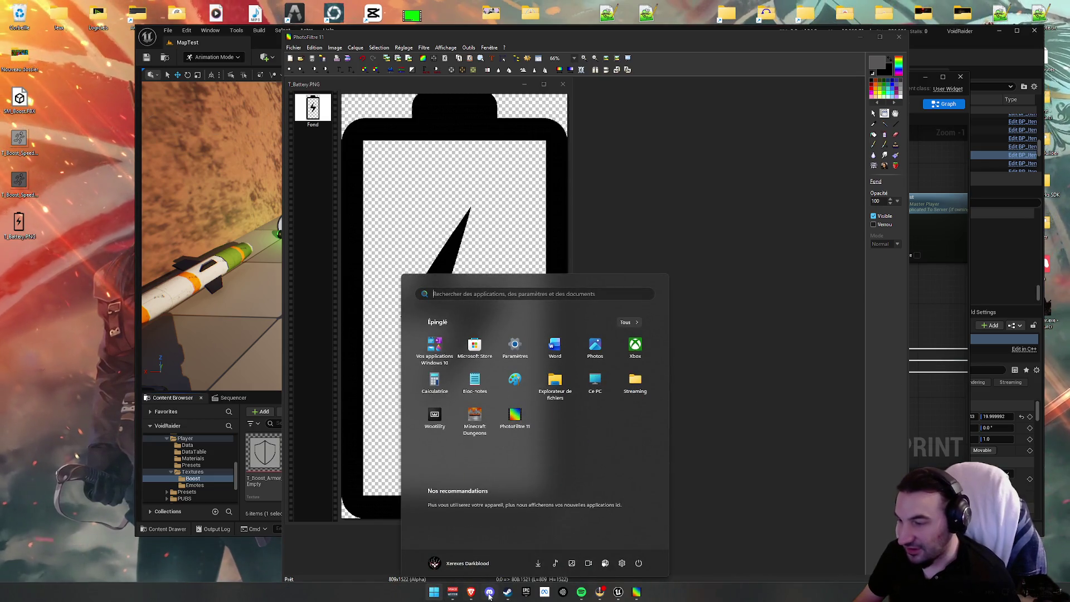
key("Escape")
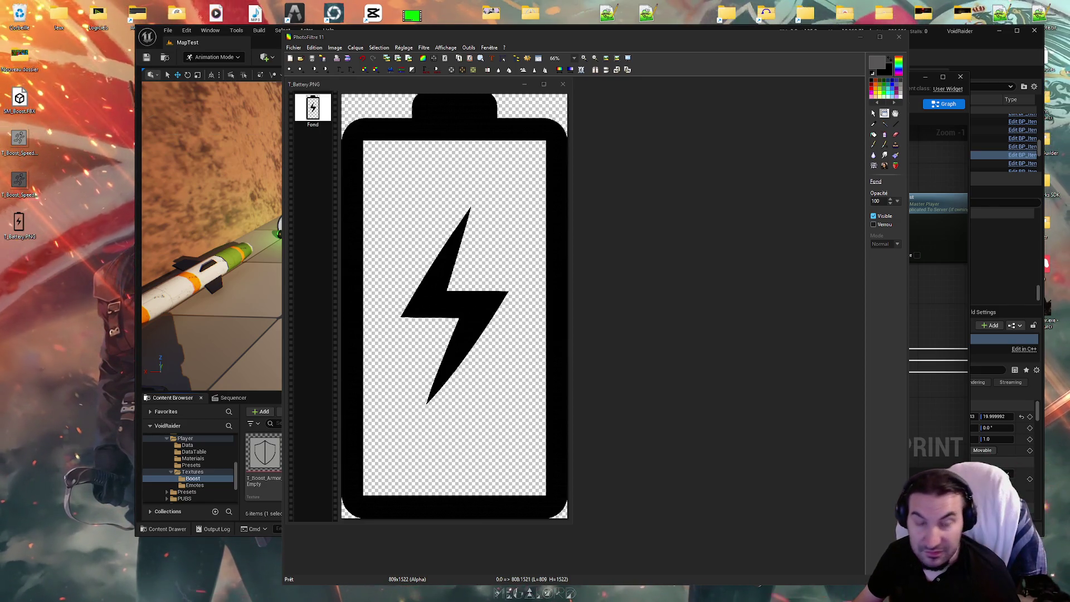
key("super")
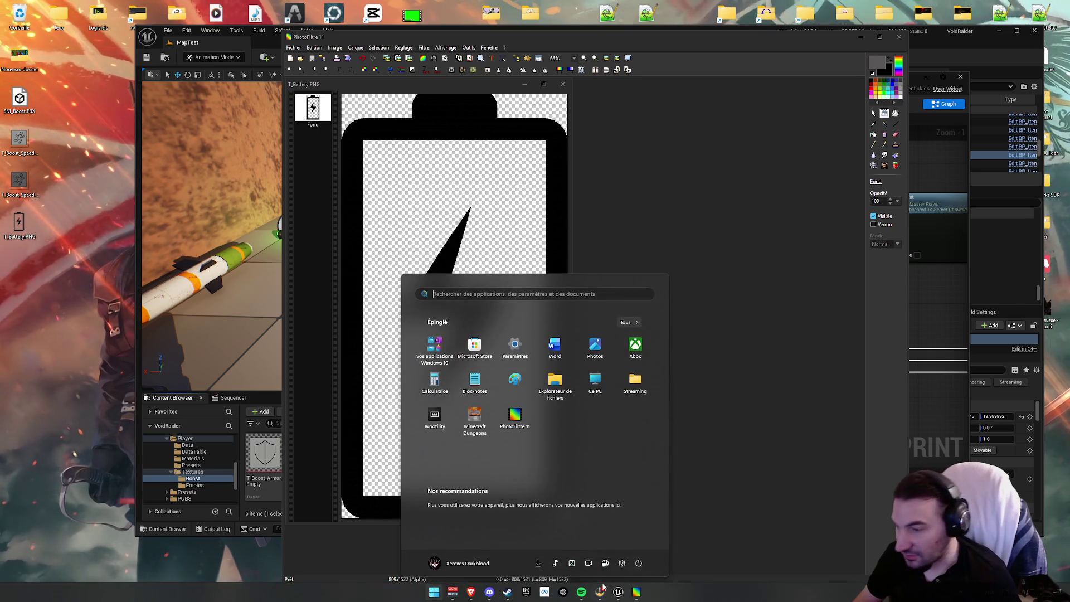
left_click(613, 585)
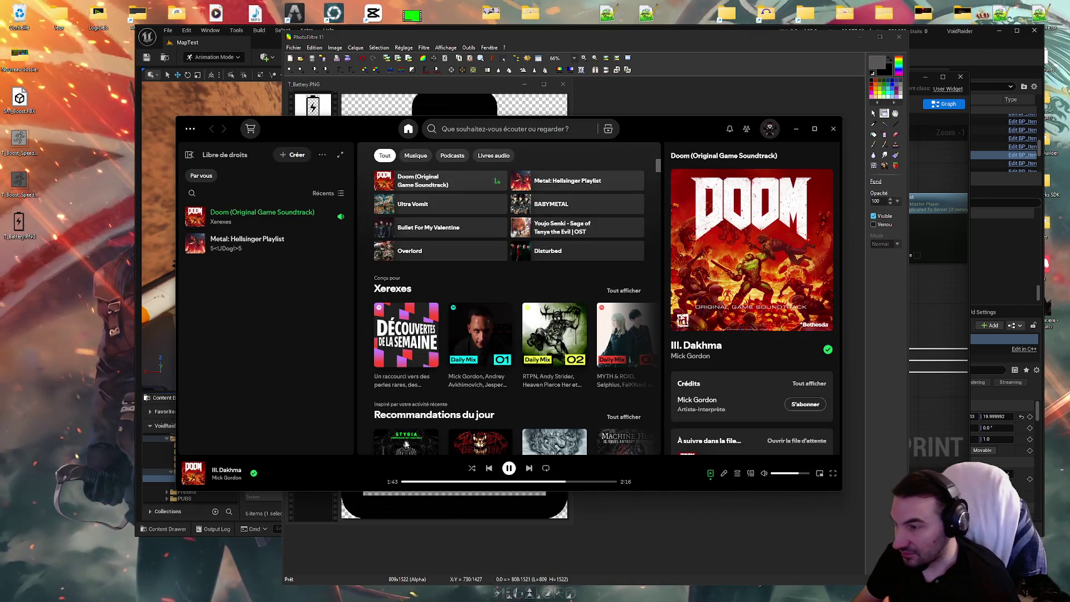
left_click(795, 128)
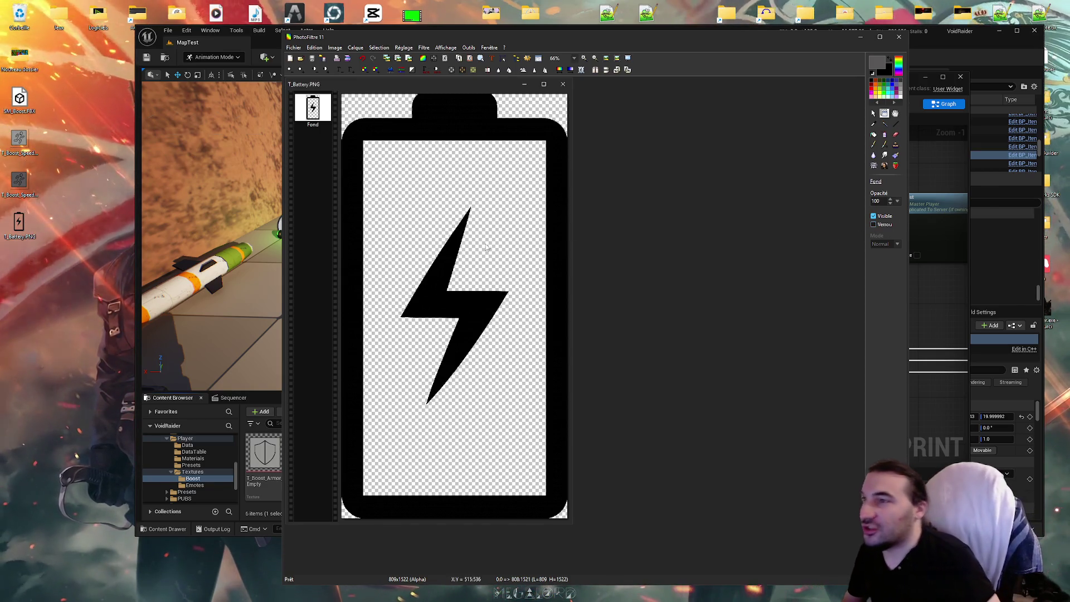
Delete the faint dark remnants in a thin strip along the bolt's horizontal edge
left_click(874, 113)
scroll(514, 309, "up", 5)
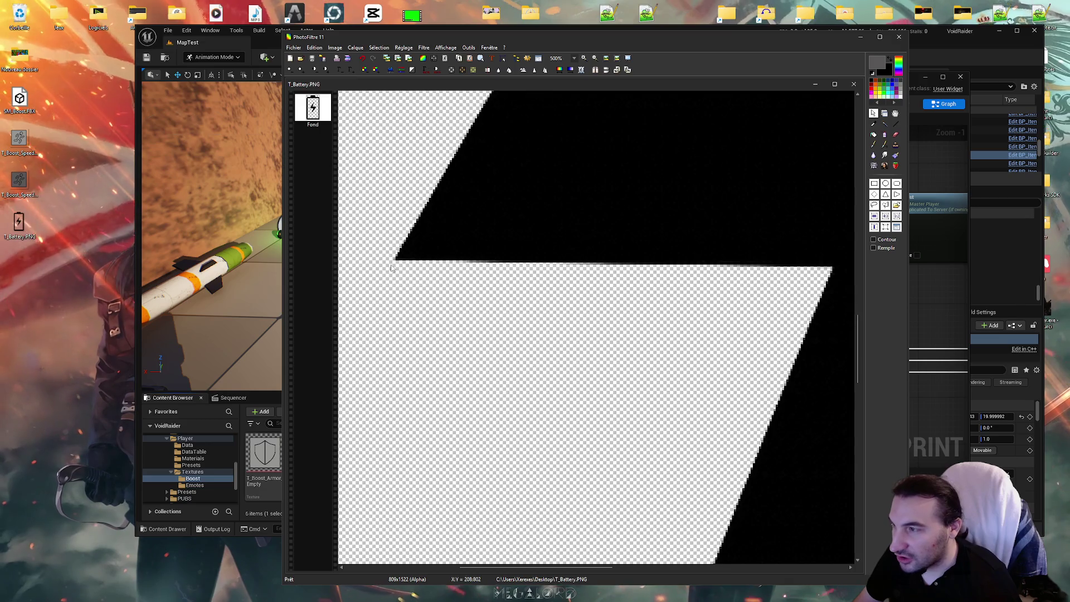
mouse_move(392, 260)
left_mouse_down()
mouse_move(440, 276)
mouse_move(713, 284)
mouse_move(791, 273)
left_mouse_up()
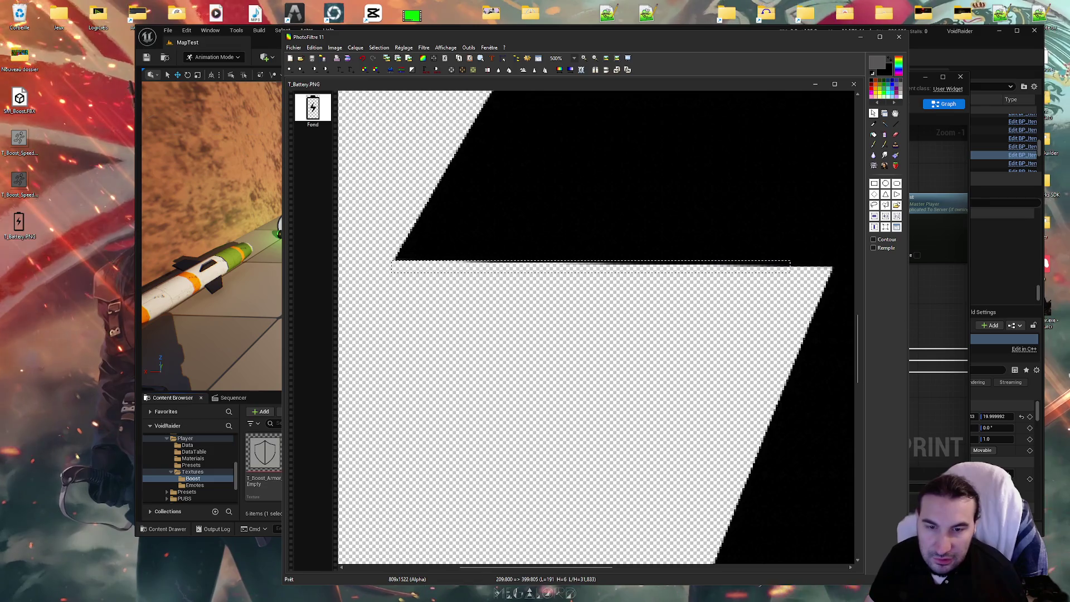
key("Delete")
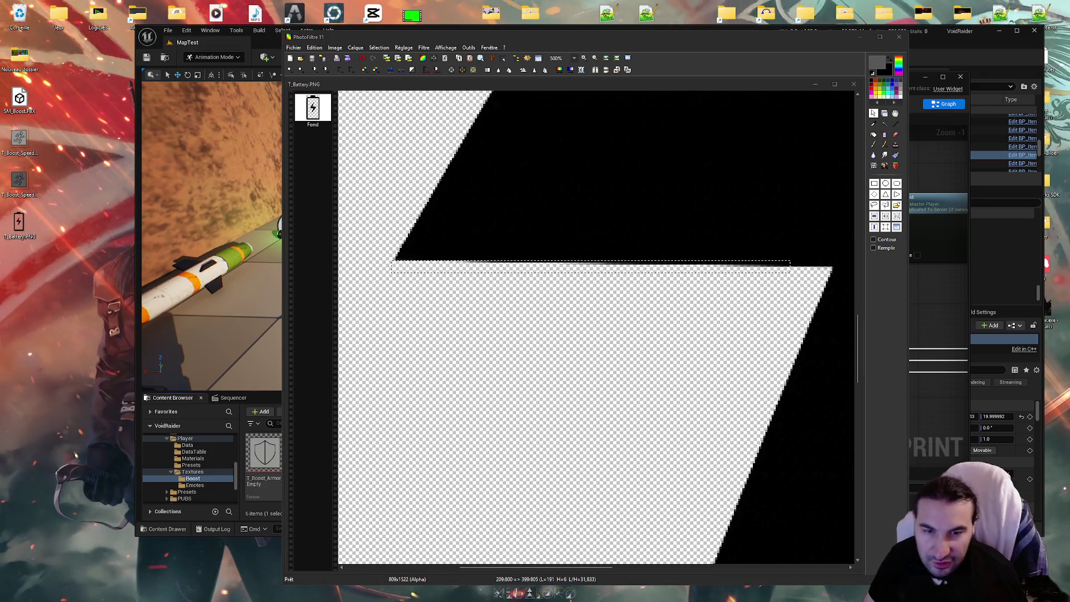
left_click(751, 233)
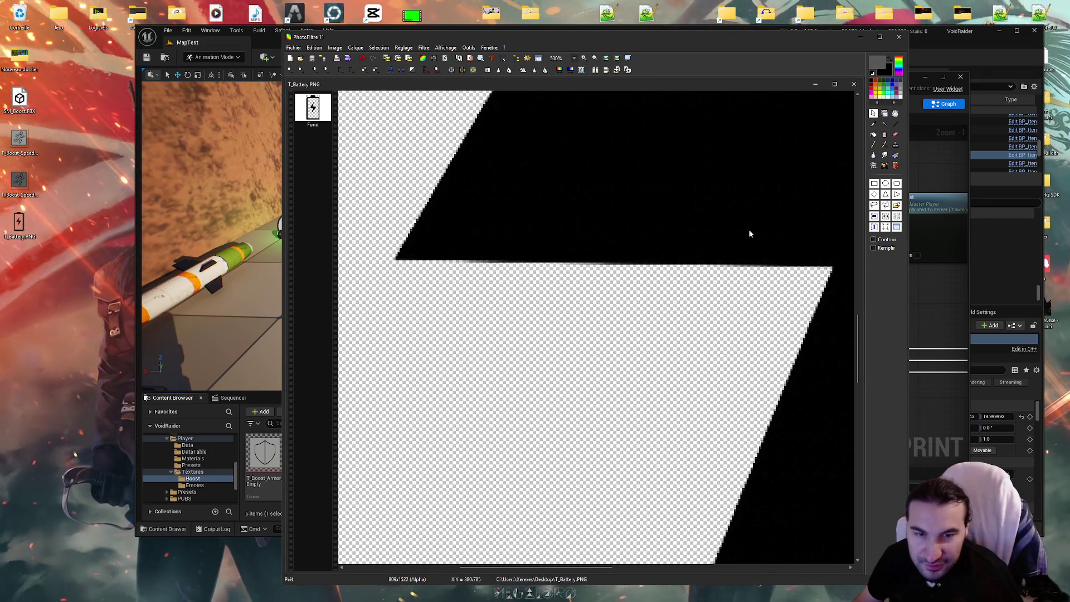
Paste two copies of a solid black block, nudging them left along the edge
left_click_drag(671, 233, 830, 270)
key("ctrl+v")
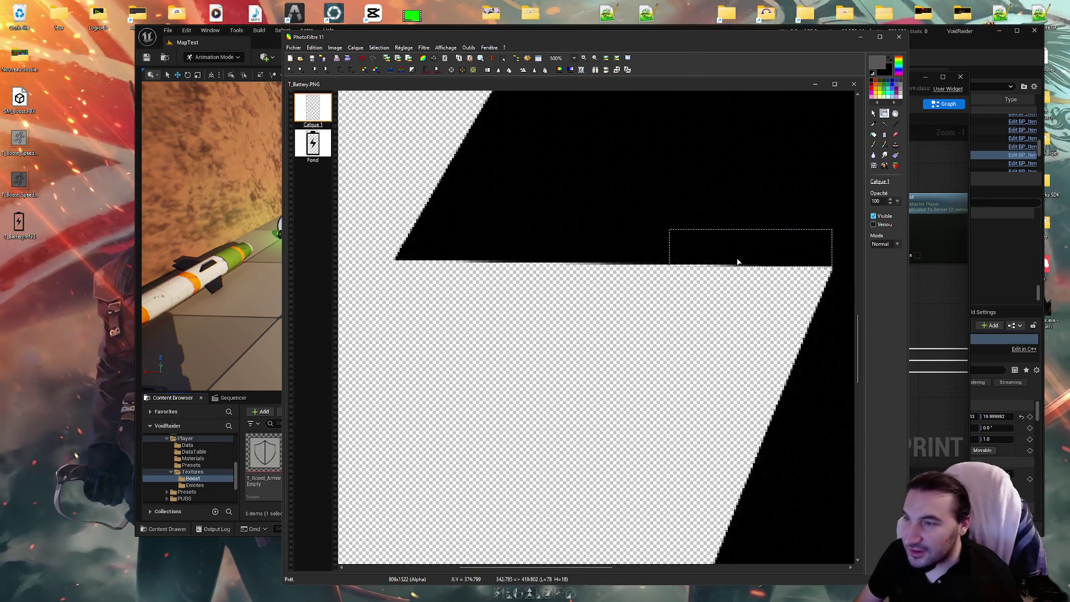
key("Left")
key("Left")
key("Left")
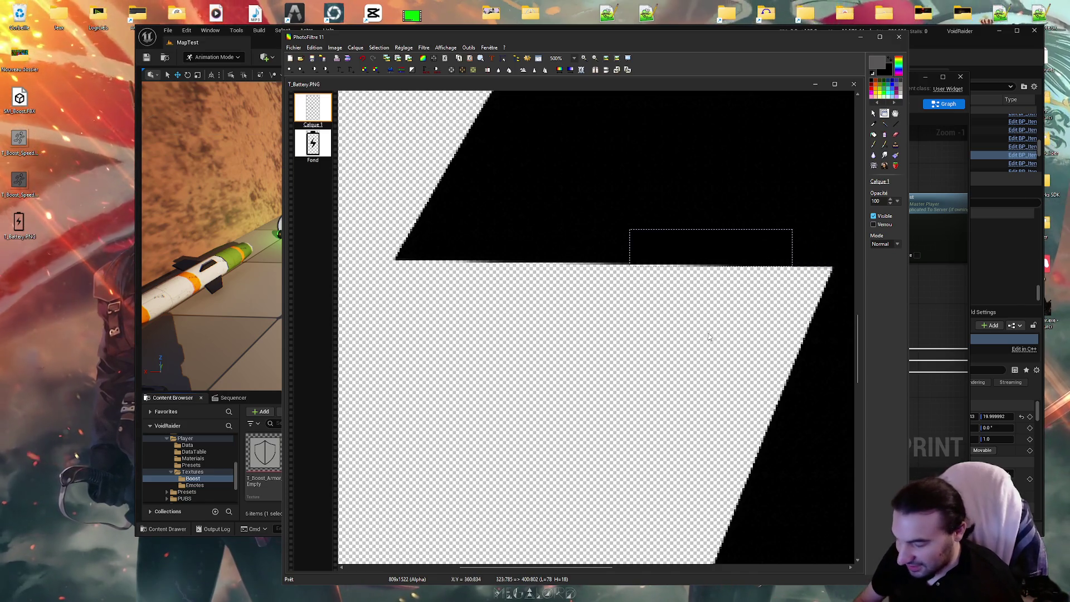
key("ctrl+v")
key("Left")
key("Left")
key("Left")
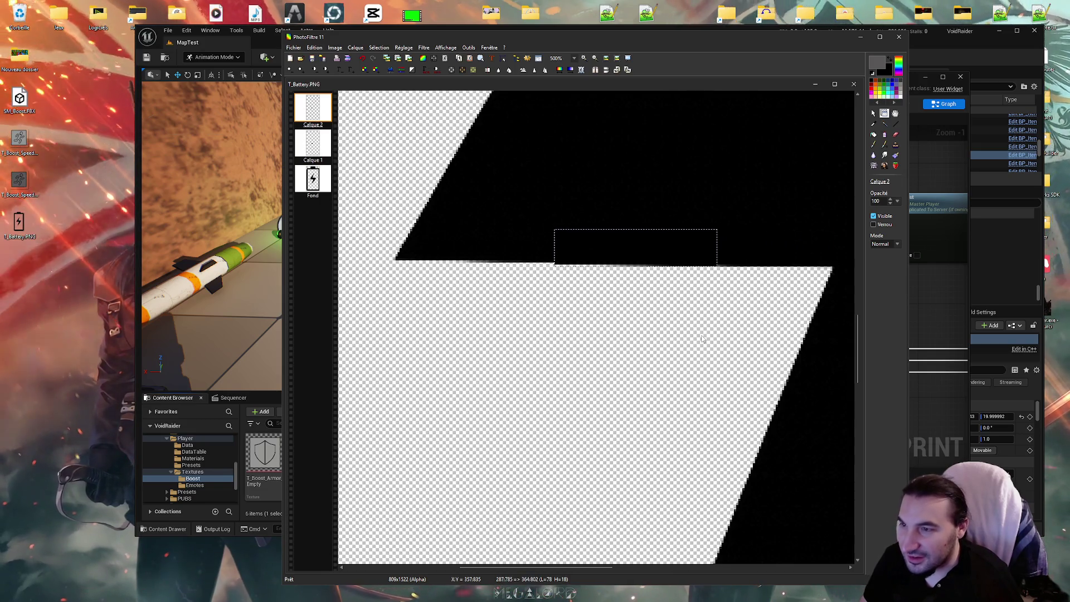
Undo a trial black fill, then copy a small black block from Fond and move it onto the edge
left_click(873, 134)
left_click(580, 261)
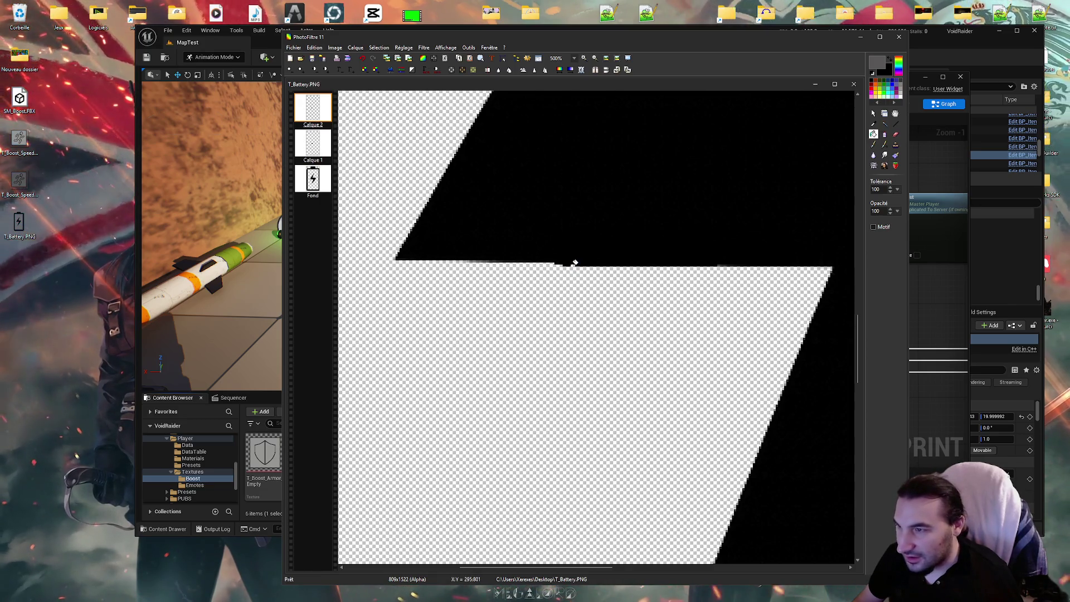
key("ctrl+z")
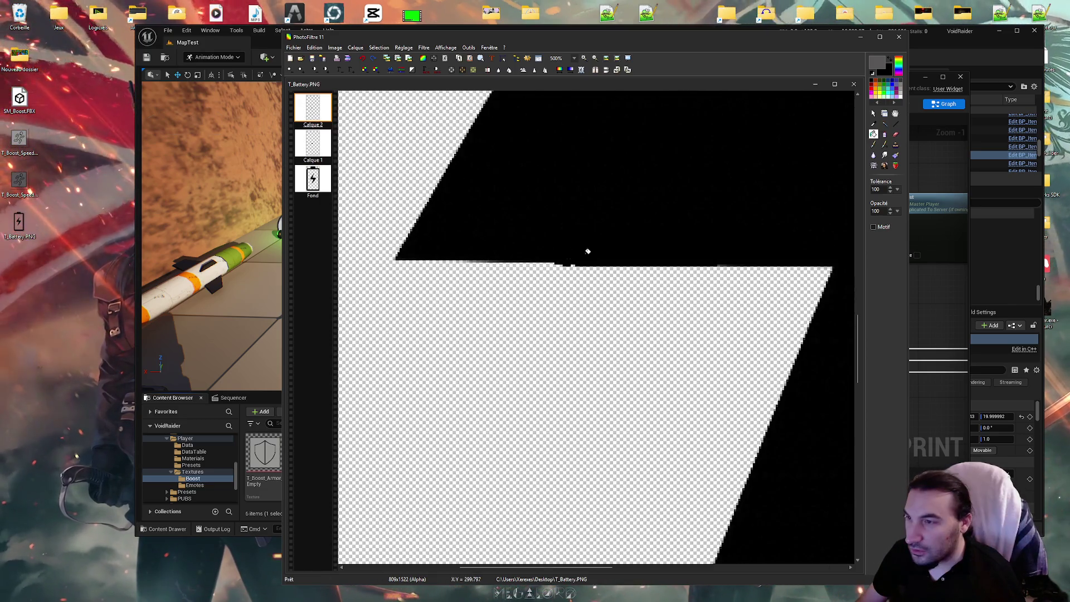
left_click(873, 113)
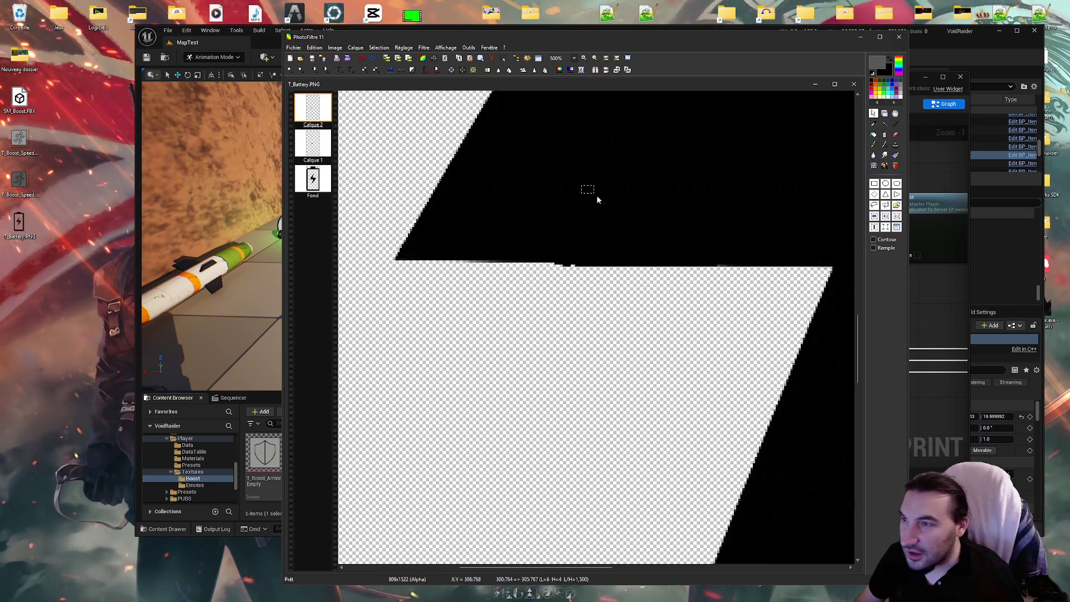
left_click_drag(581, 186, 713, 222)
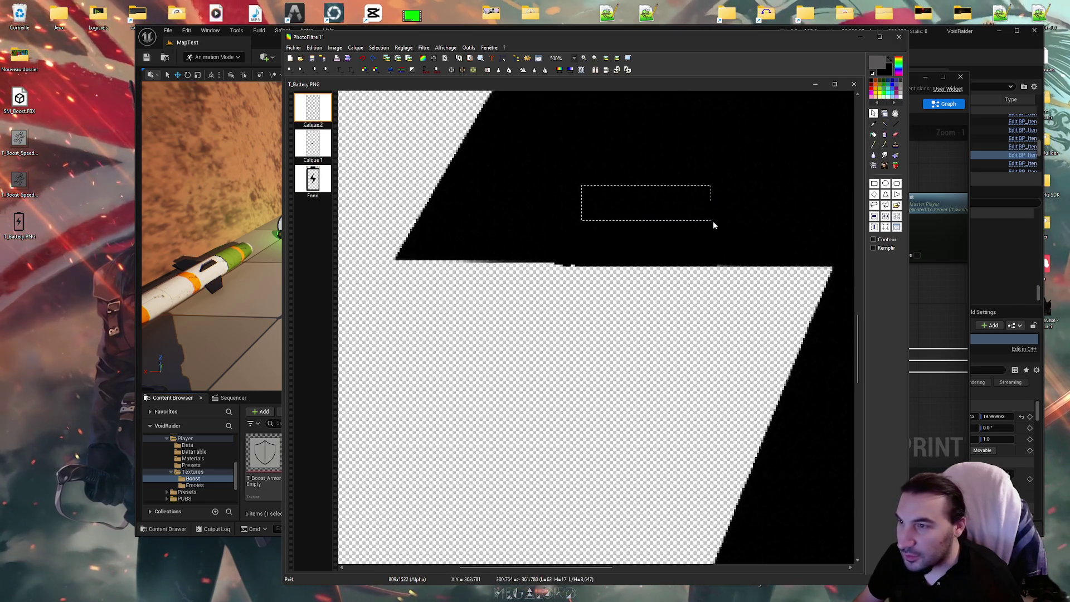
left_click(312, 178)
key("ctrl+c")
key("ctrl+v")
mouse_move(640, 201)
left_mouse_down()
mouse_move(587, 209)
mouse_move(587, 200)
left_mouse_up()
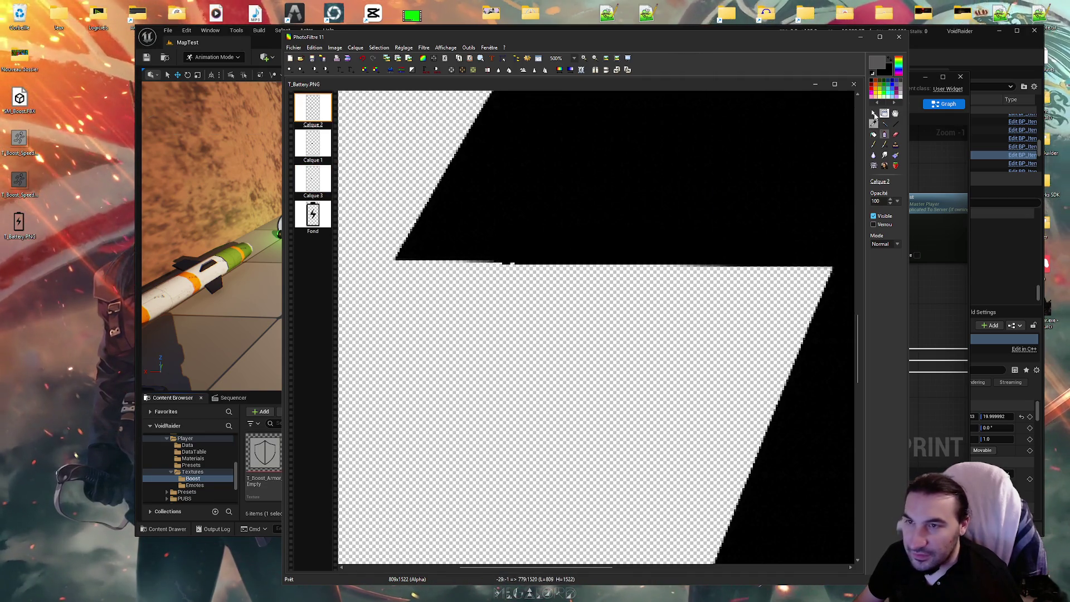
Merge Calque 2 and Calque 3 down into the Fond layer
right_click(327, 111)
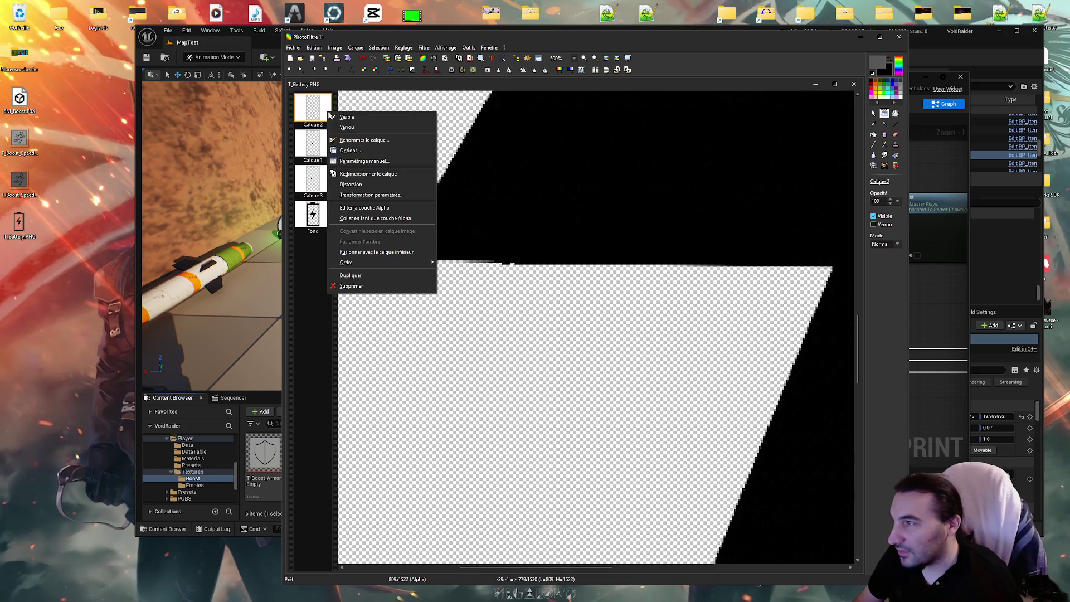
left_click(377, 252)
right_click(320, 114)
left_click(379, 256)
right_click(306, 114)
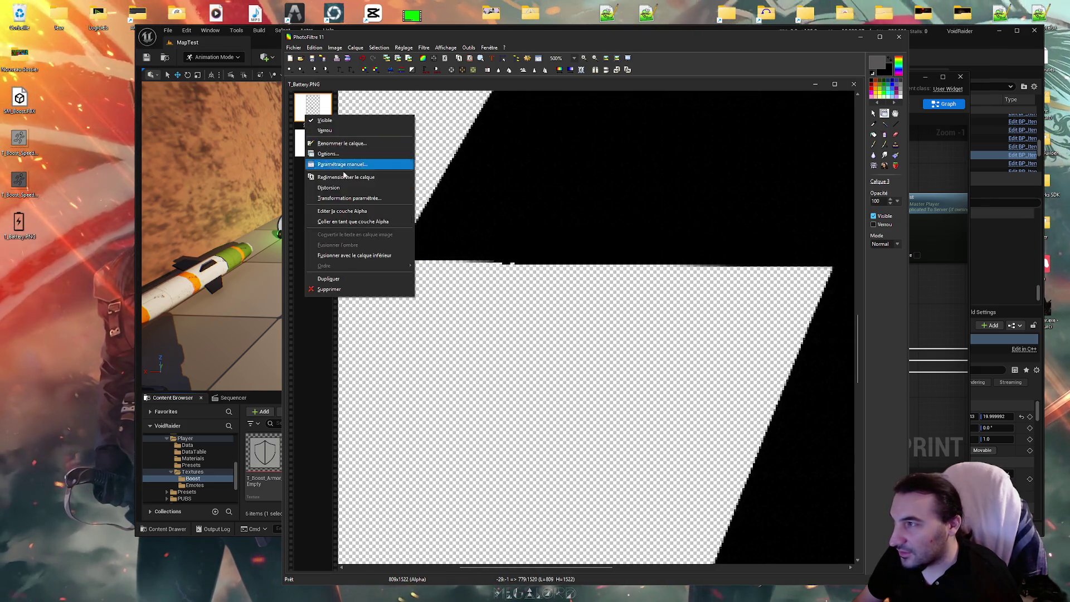
left_click(357, 255)
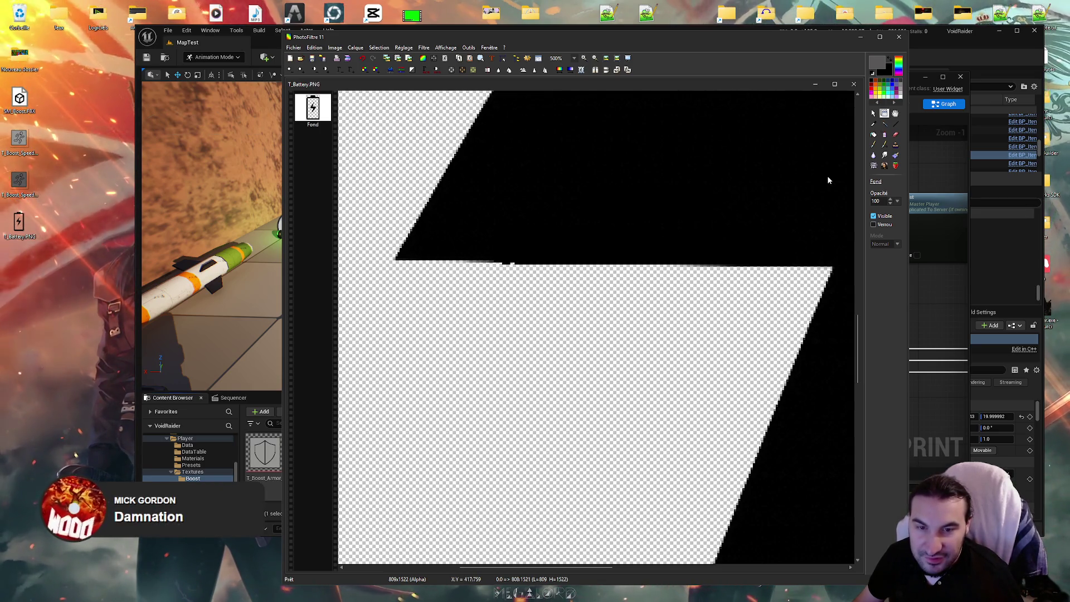
Copy a black block from the bolt's upper part and move a pasted copy down onto the edge
left_click(872, 113)
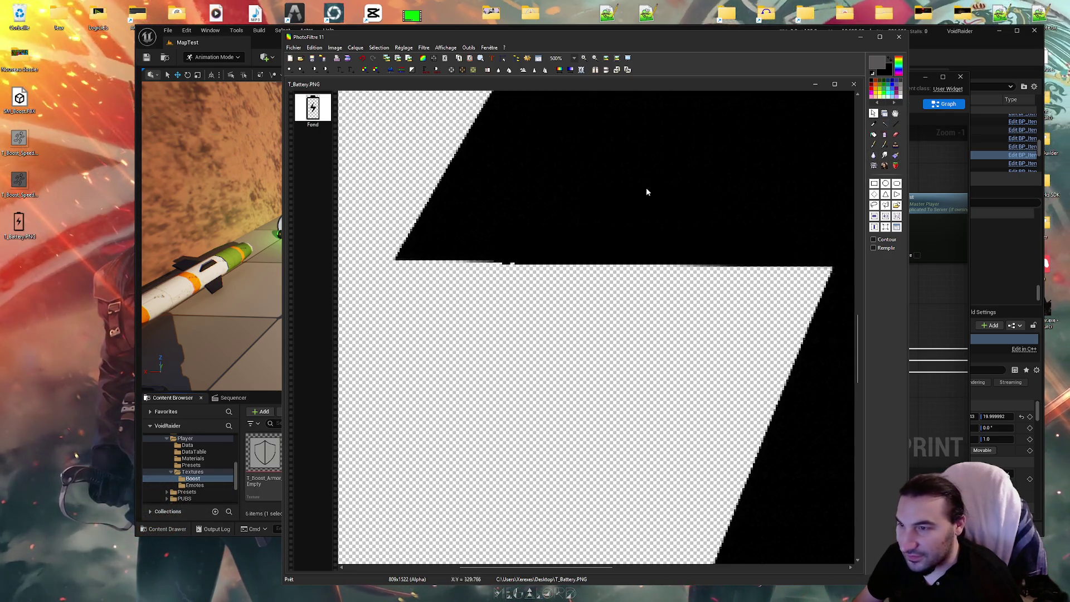
mouse_move(663, 198)
left_mouse_down()
mouse_move(716, 185)
mouse_move(697, 231)
mouse_move(785, 250)
left_mouse_up()
key("ctrl+c")
key("ctrl+v")
key("ctrl+c")
key("ctrl+v")
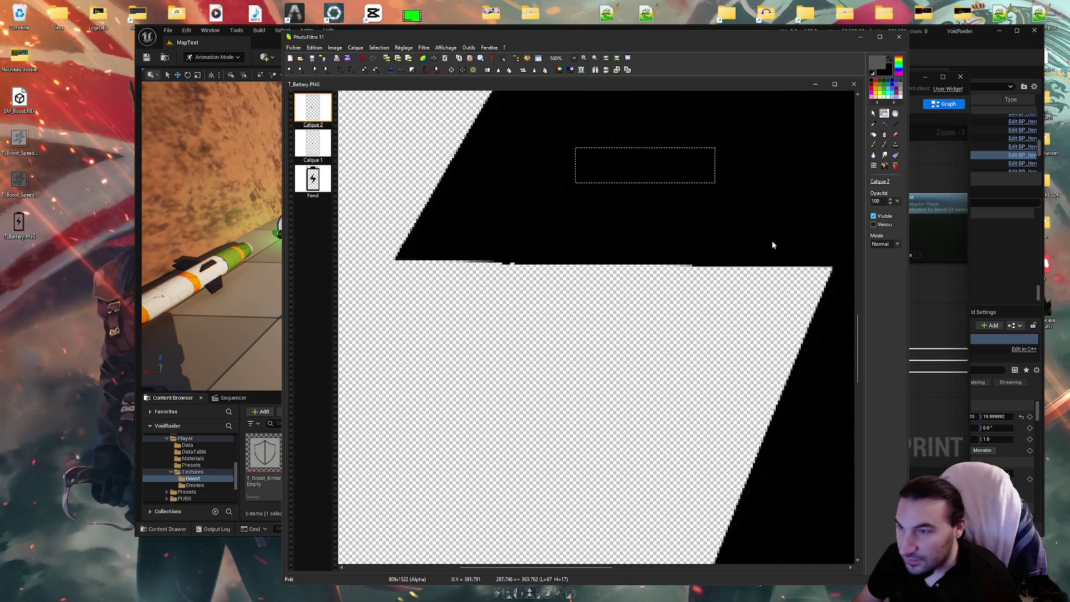
left_click_drag(677, 176, 658, 261)
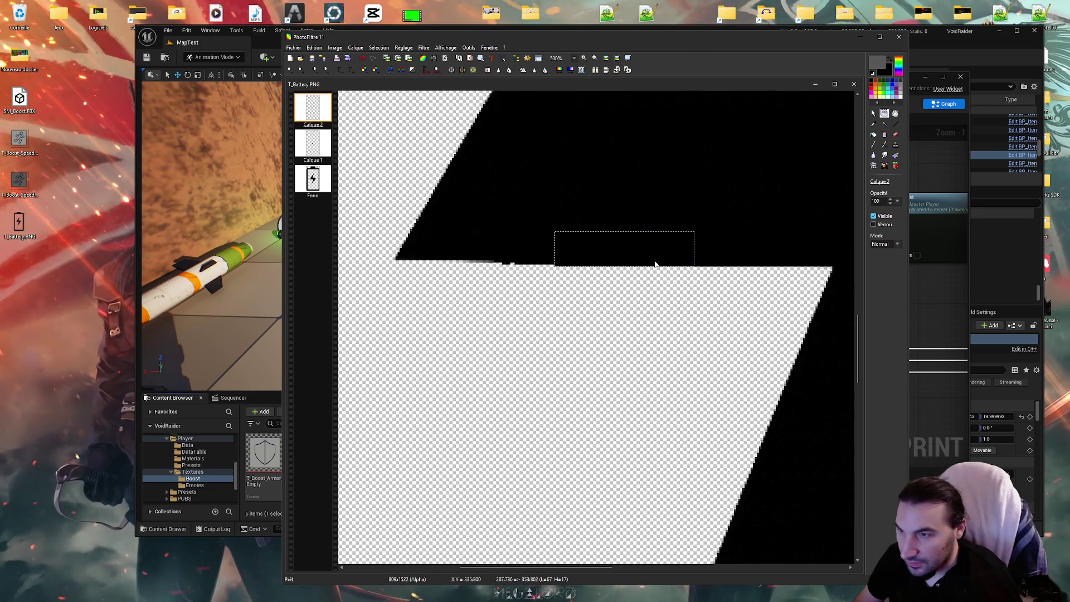
Paste two more black block copies as Calque 3 and Calque 4, placed further left along the edge
key("ctrl+c")
key("ctrl+v")
mouse_move(628, 175)
left_mouse_down()
mouse_move(554, 198)
mouse_move(492, 245)
left_mouse_up()
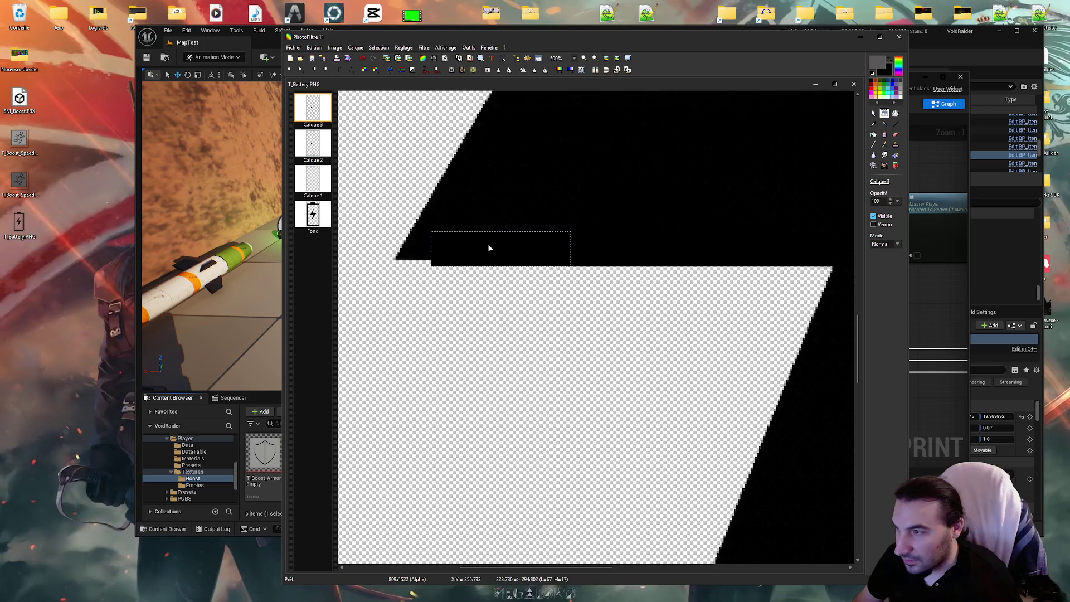
key("ctrl+c")
key("ctrl+v")
left_click_drag(638, 167, 473, 252)
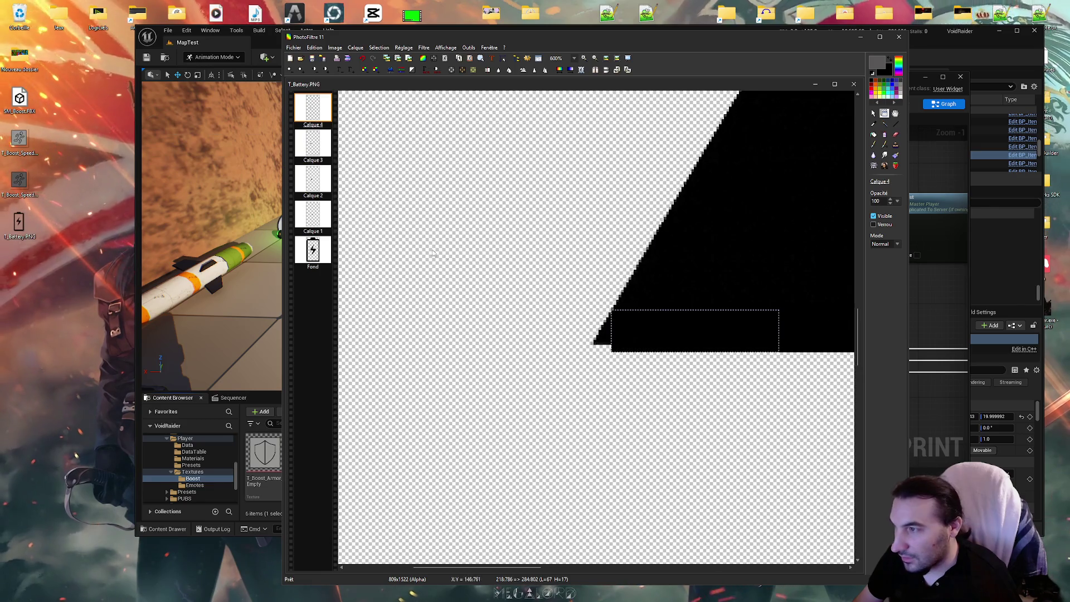
Merge Calque 4 and the remaining patch layers down until only Fond remains
scroll(634, 319, "up", 2)
right_click(312, 122)
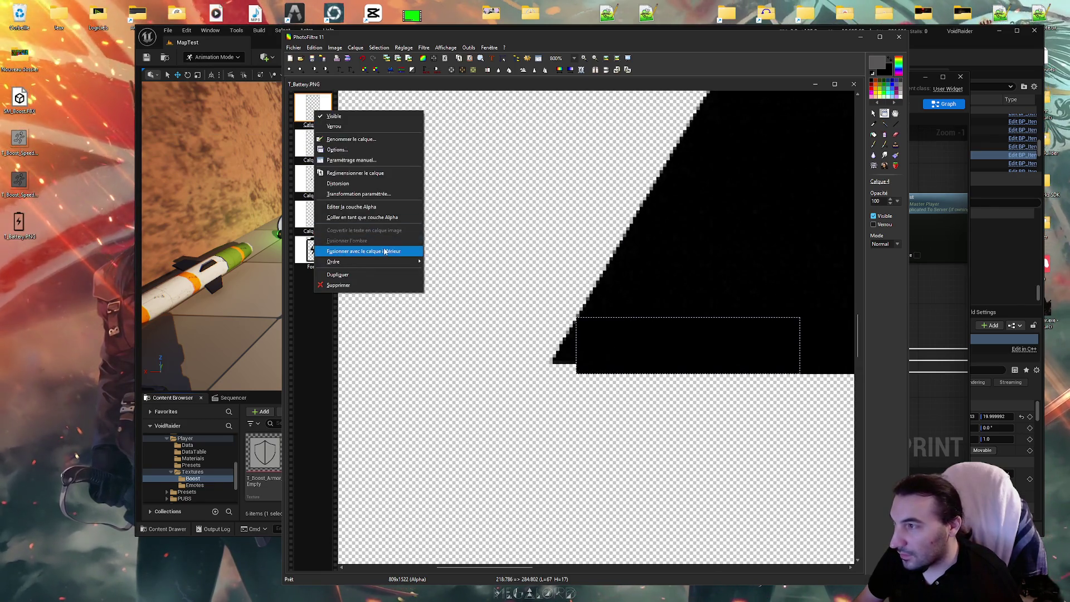
left_click(368, 252)
right_click(316, 125)
left_click(368, 257)
right_click(326, 106)
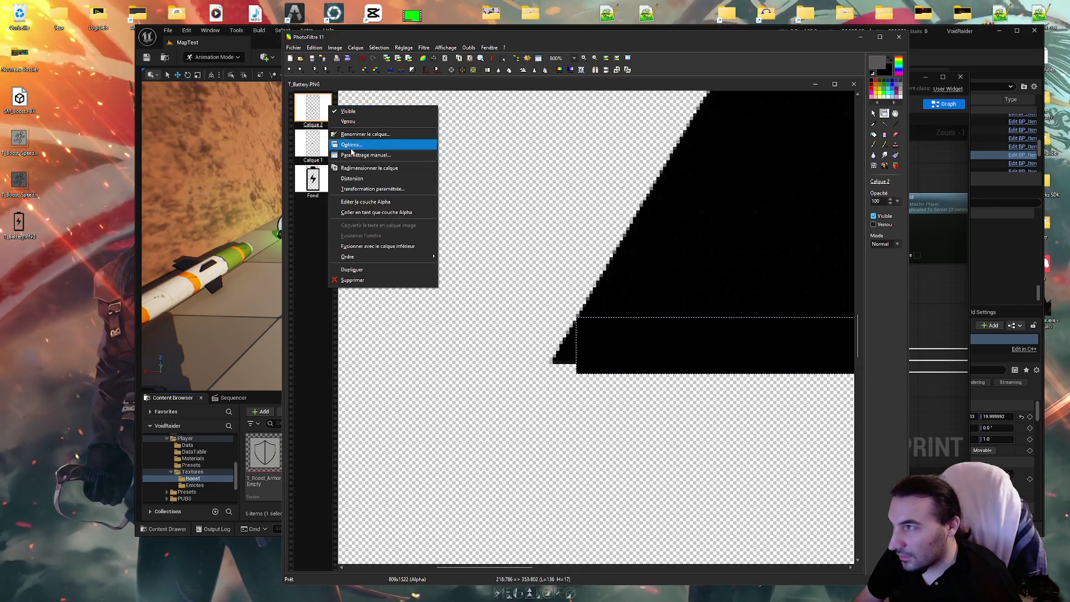
left_click(367, 246)
right_click(323, 109)
left_click(384, 249)
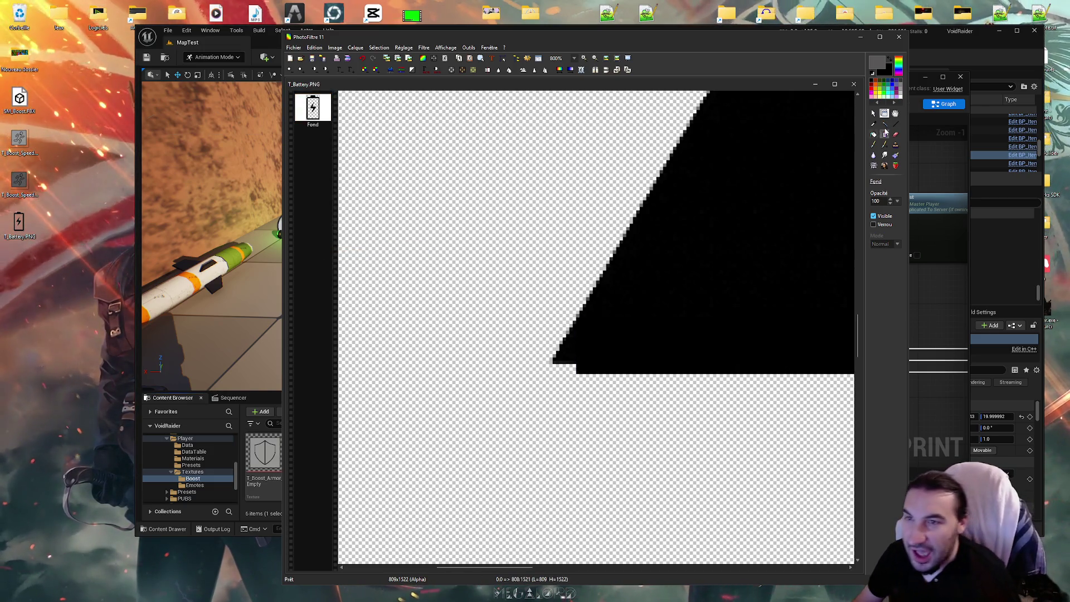
left_click(877, 144)
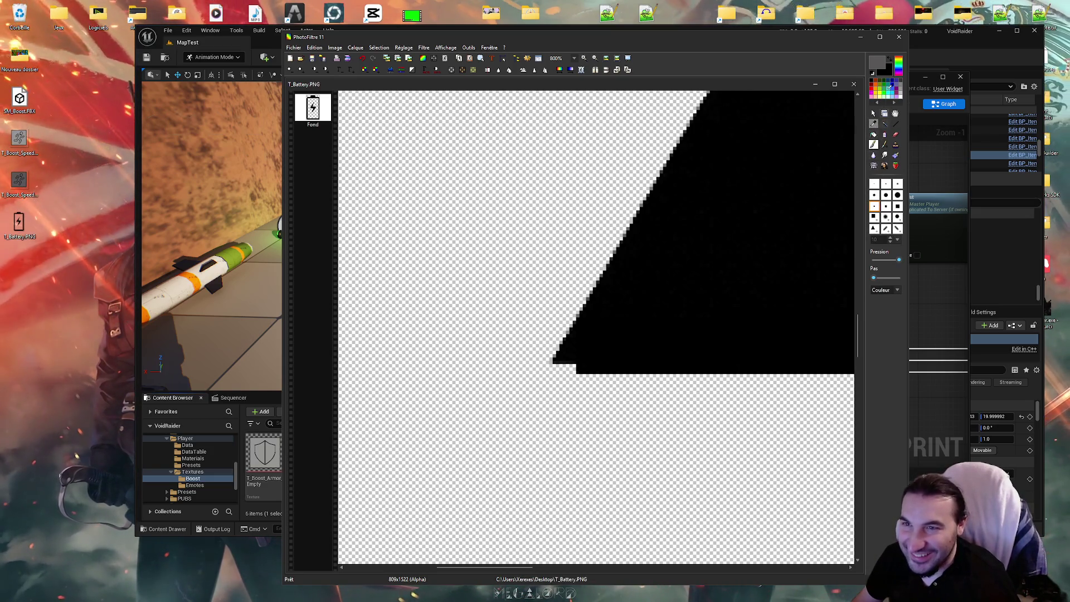
Paint the notch on the lower edge black and erase the stray lower-left corner pixels
scroll(613, 334, "up", 1)
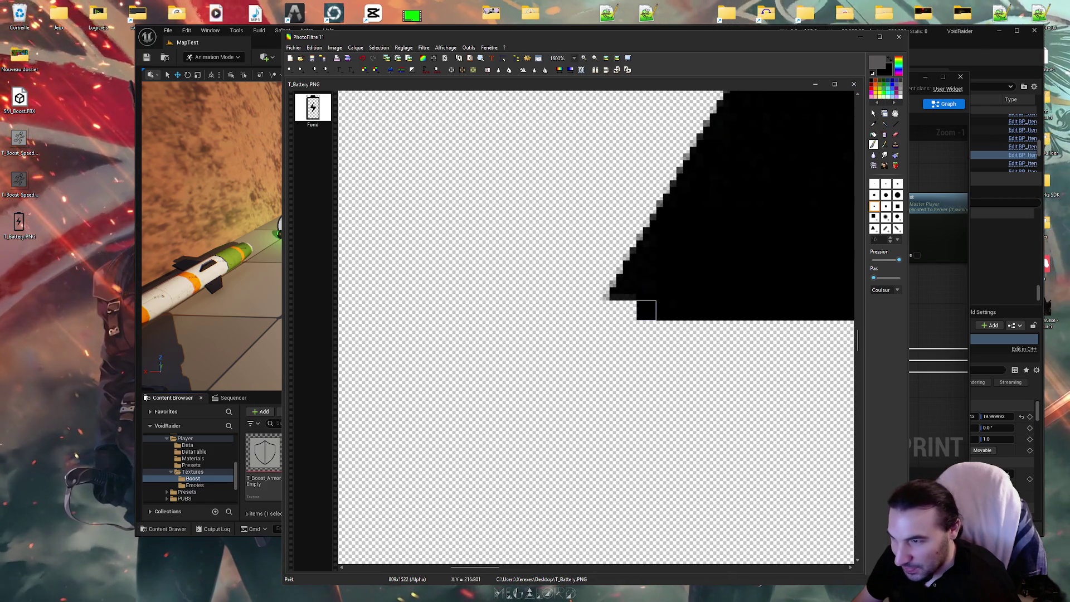
left_click_drag(632, 310, 611, 310)
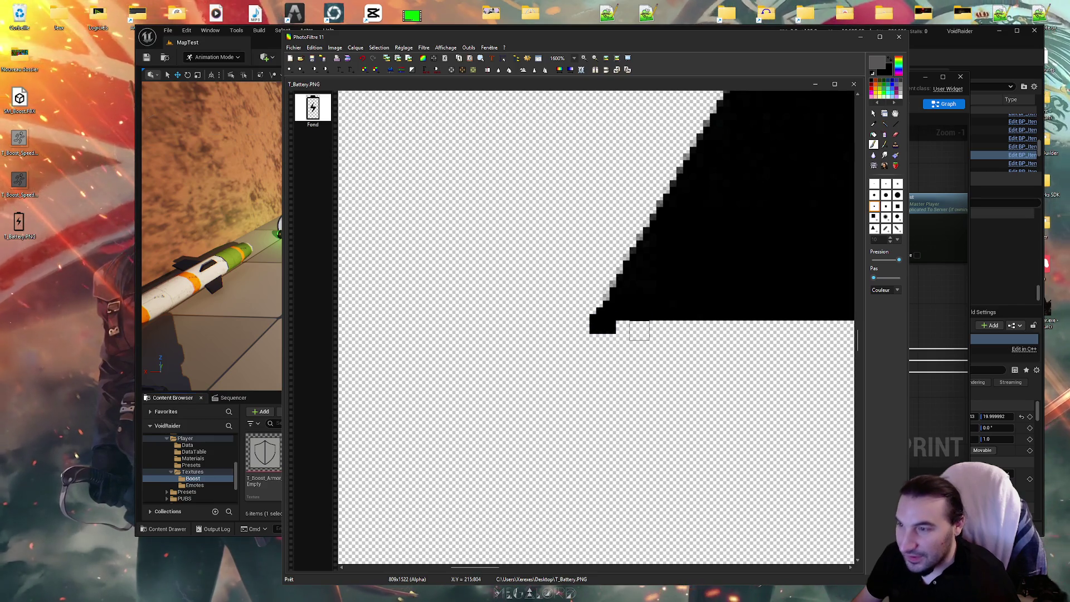
left_click(895, 135)
left_click_drag(602, 327, 593, 329)
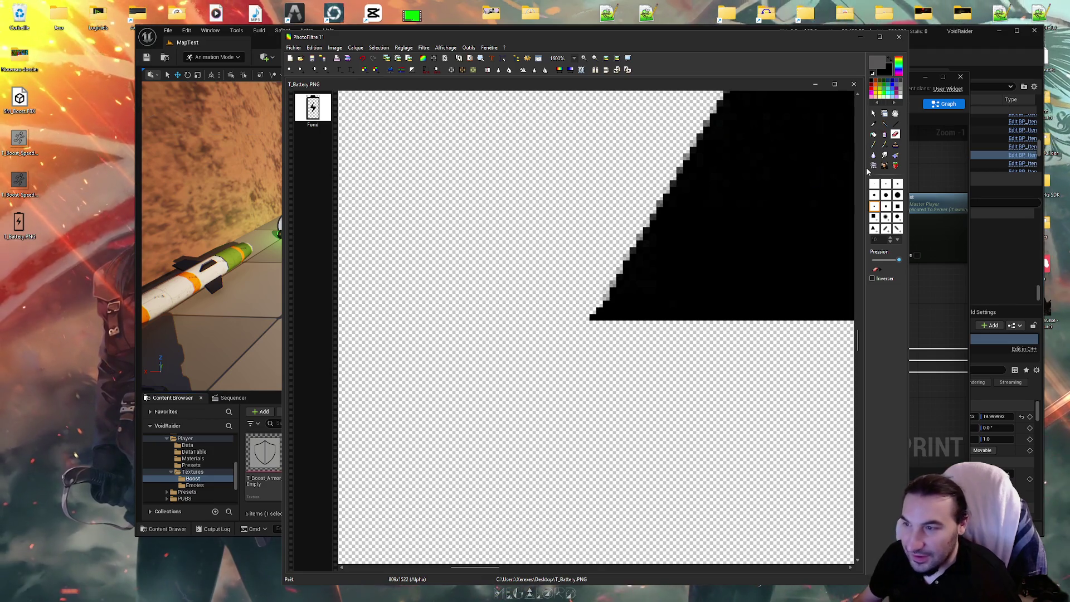
left_click(593, 317)
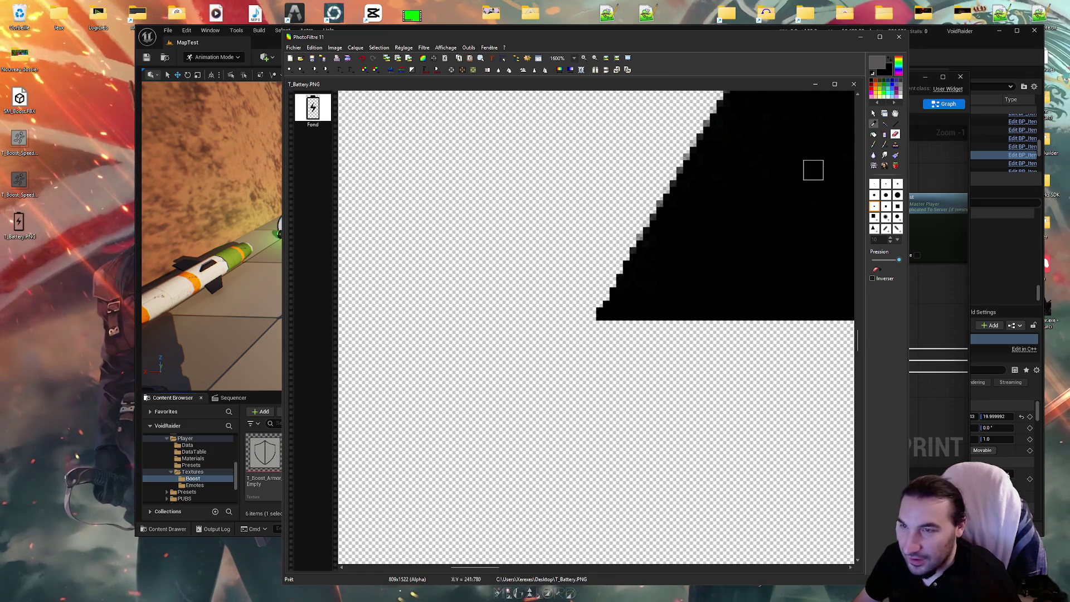
Brush the grey fringe pixels along the edge solid black
left_click(873, 145)
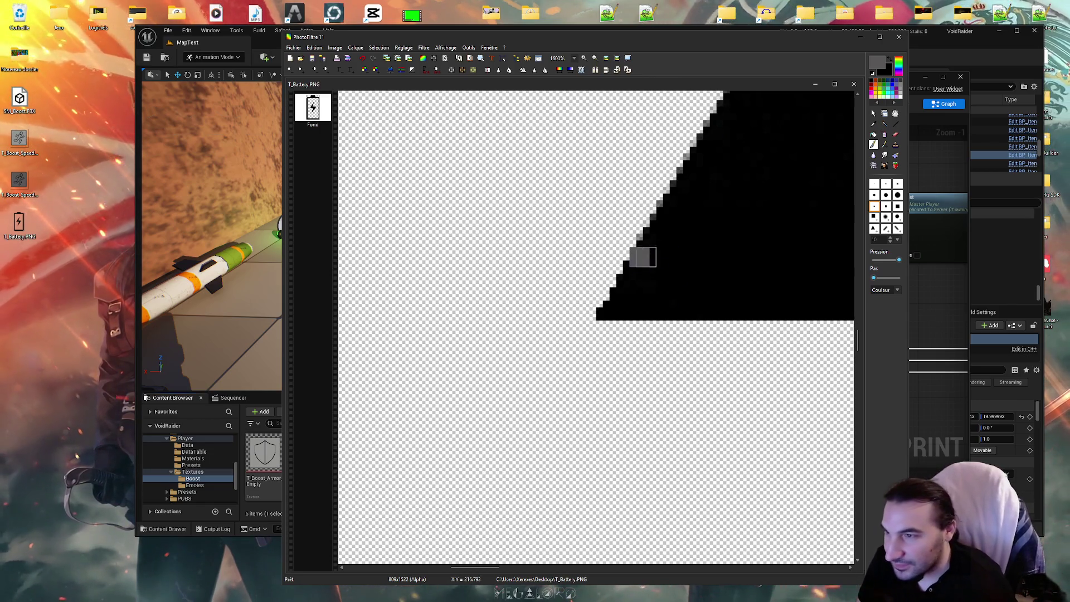
left_click_drag(656, 257, 638, 253)
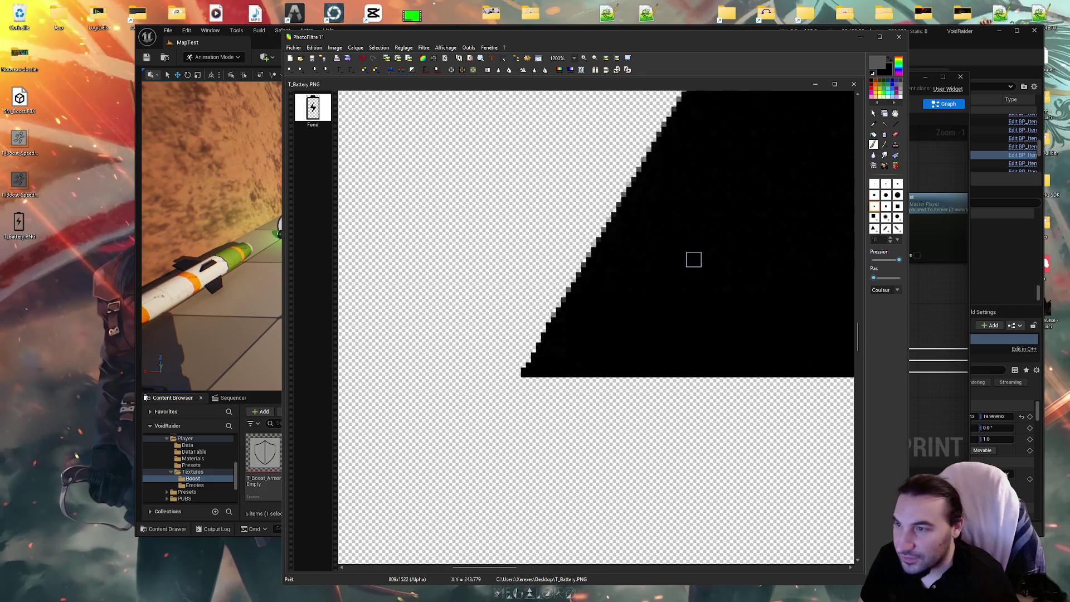
scroll(619, 284, "up", 2)
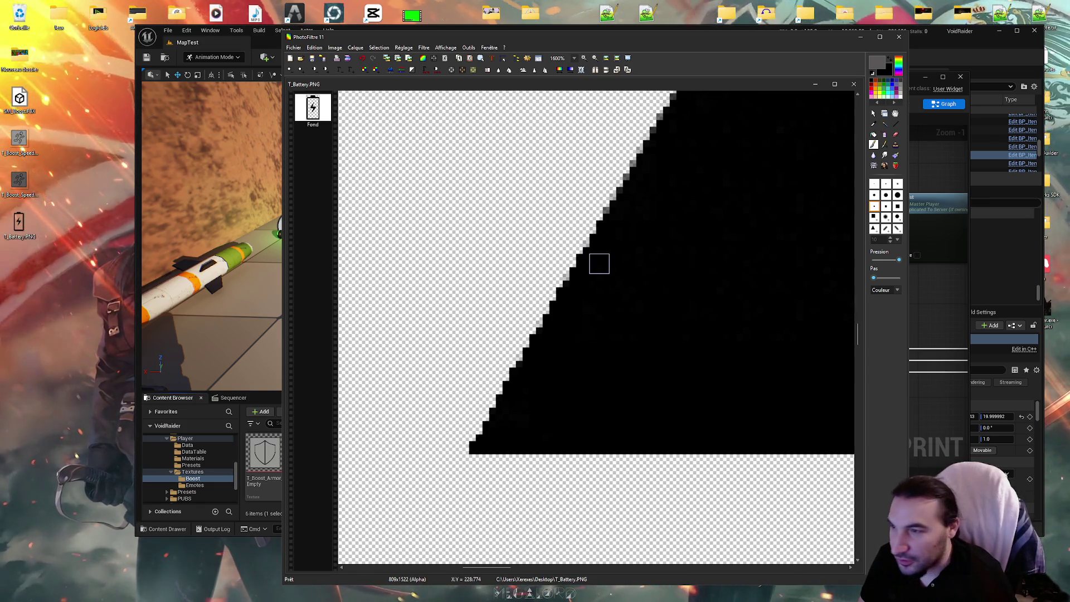
scroll(613, 273, "up", 2)
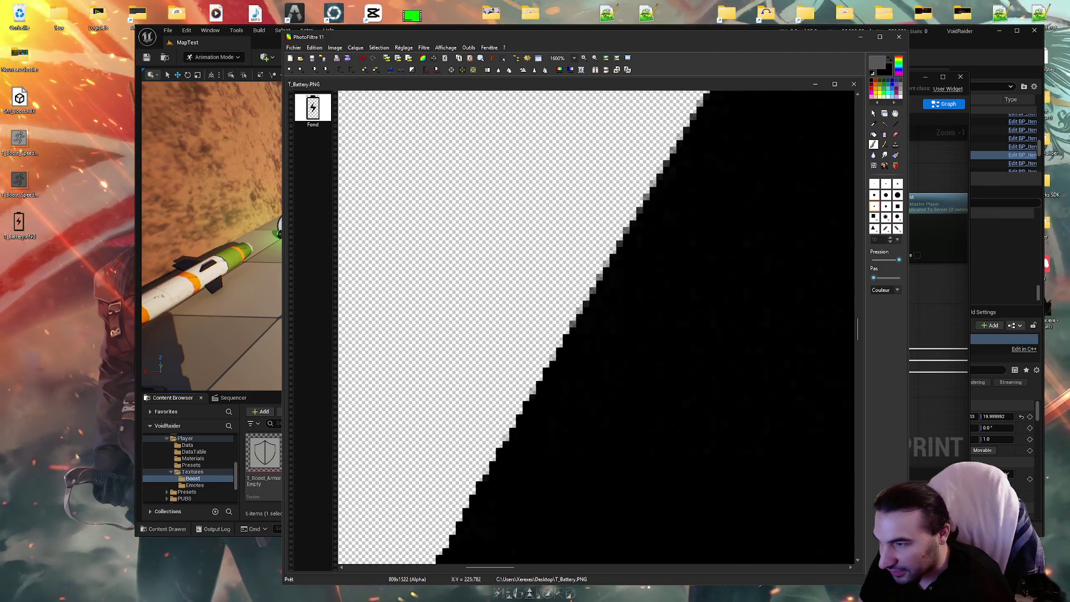
left_click(895, 134)
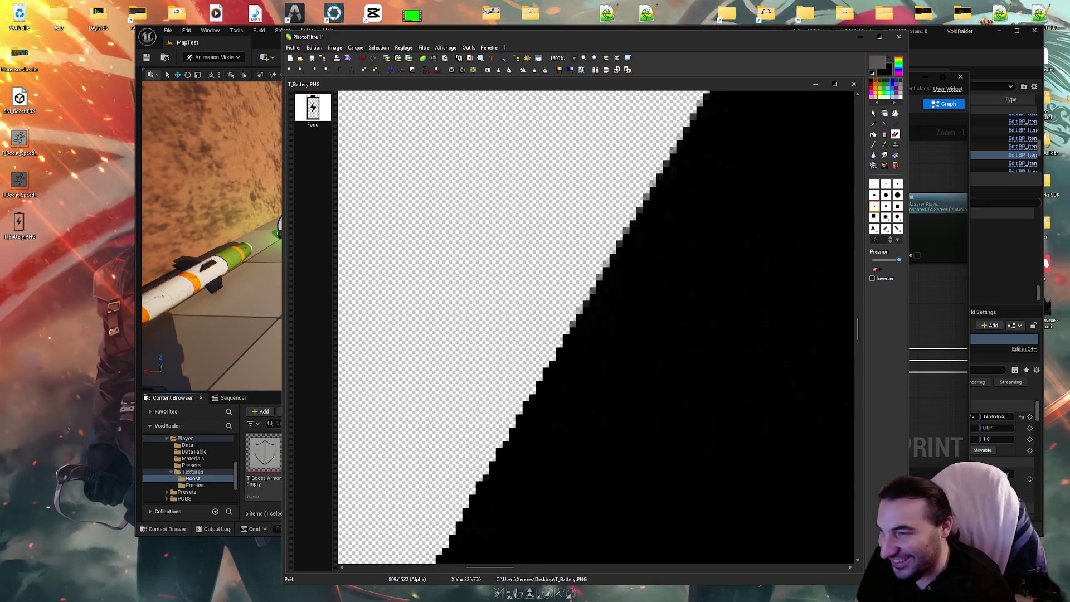
Touch up the bolt's diagonal edge with the brush
left_click(873, 145)
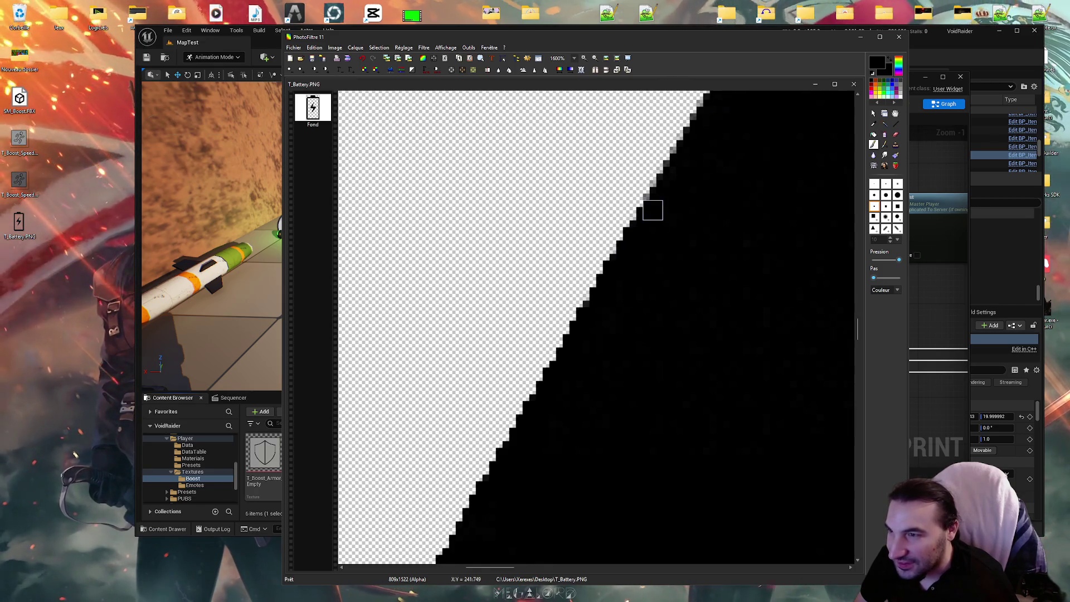
scroll(652, 210, "down", 5)
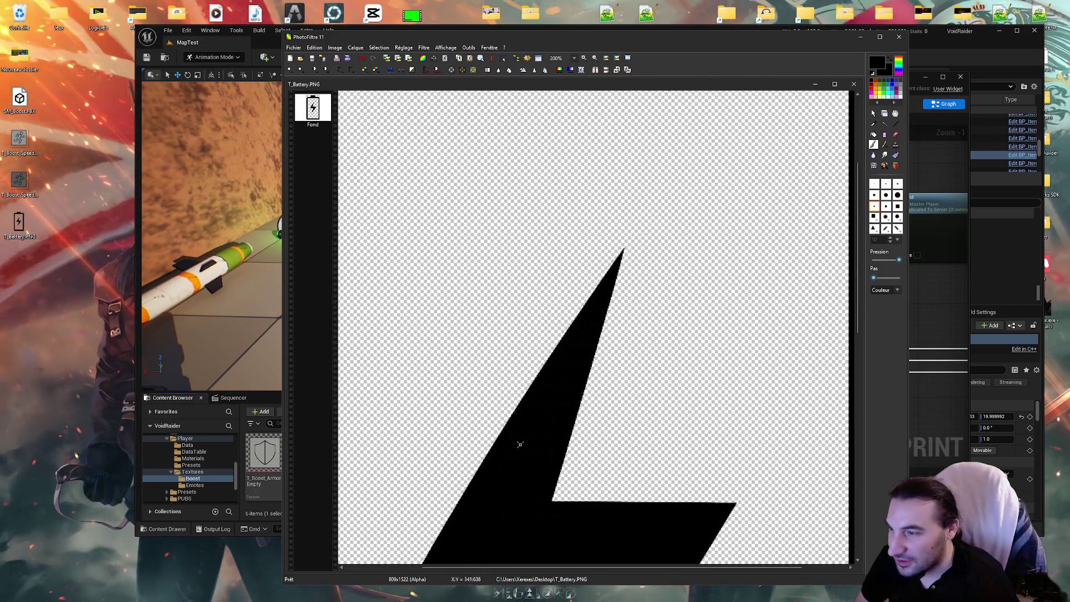
scroll(527, 442, "up", 5)
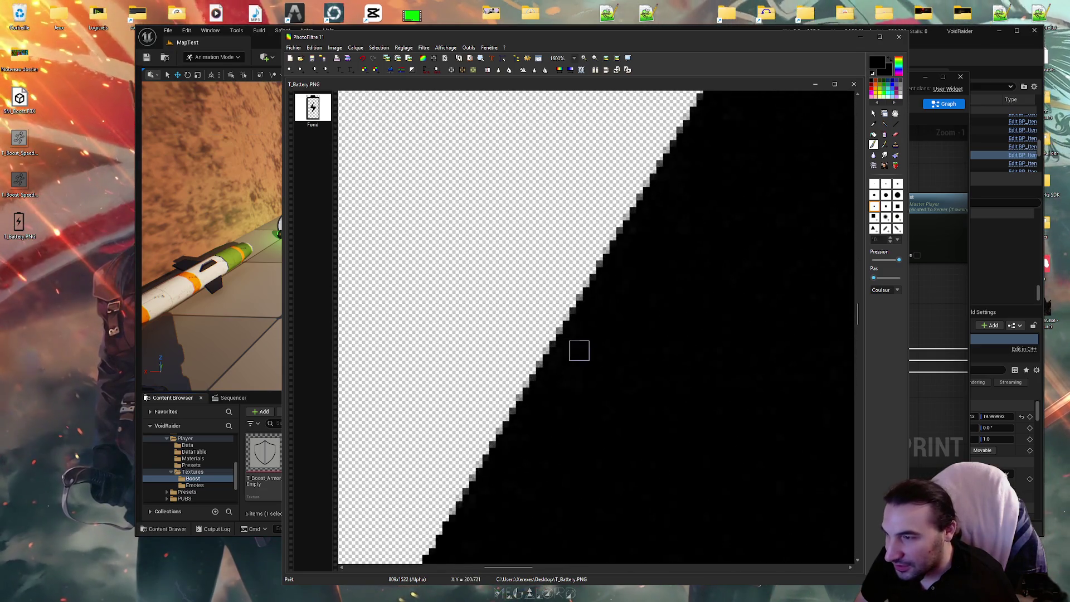
scroll(503, 497, "down", 5)
scroll(706, 190, "up", 2)
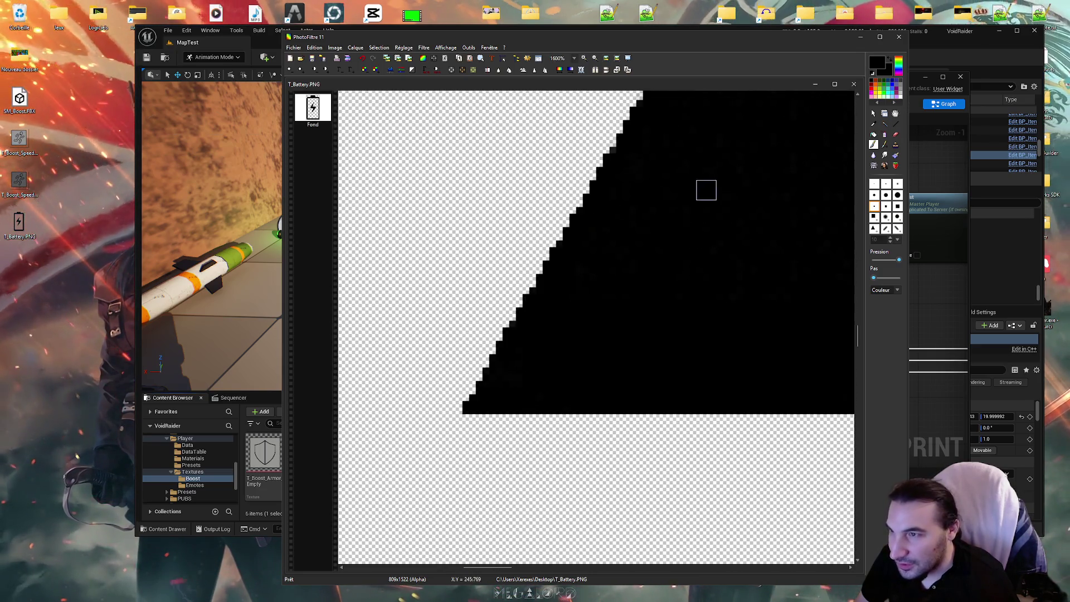
left_click_drag(860, 342, 858, 327)
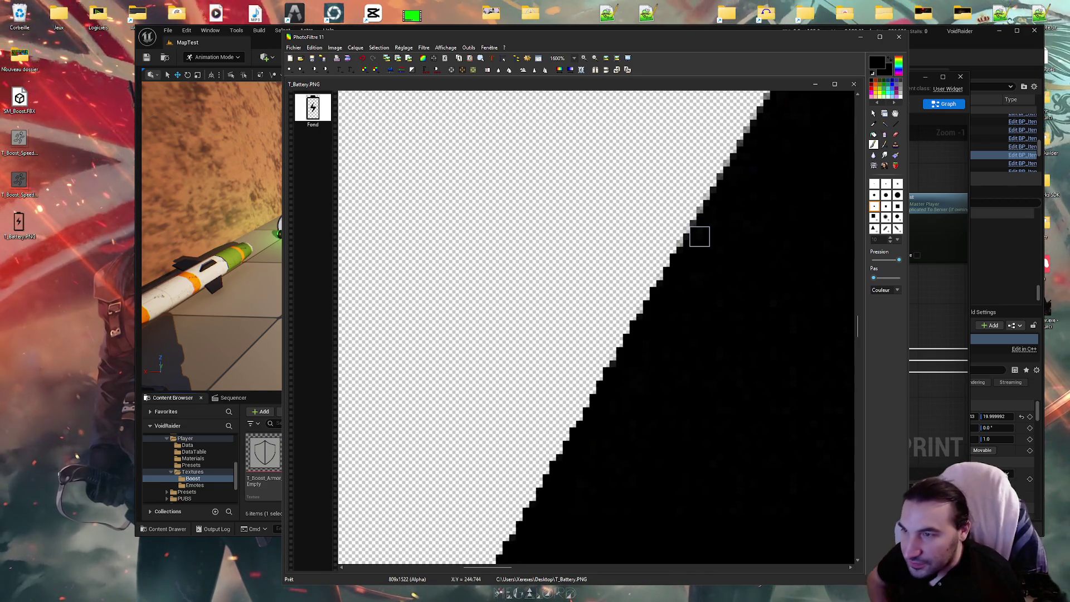
Zoom out and draw a rectangular selection around the lightning bolt
scroll(698, 237, "down", 2)
scroll(637, 232, "down", 8)
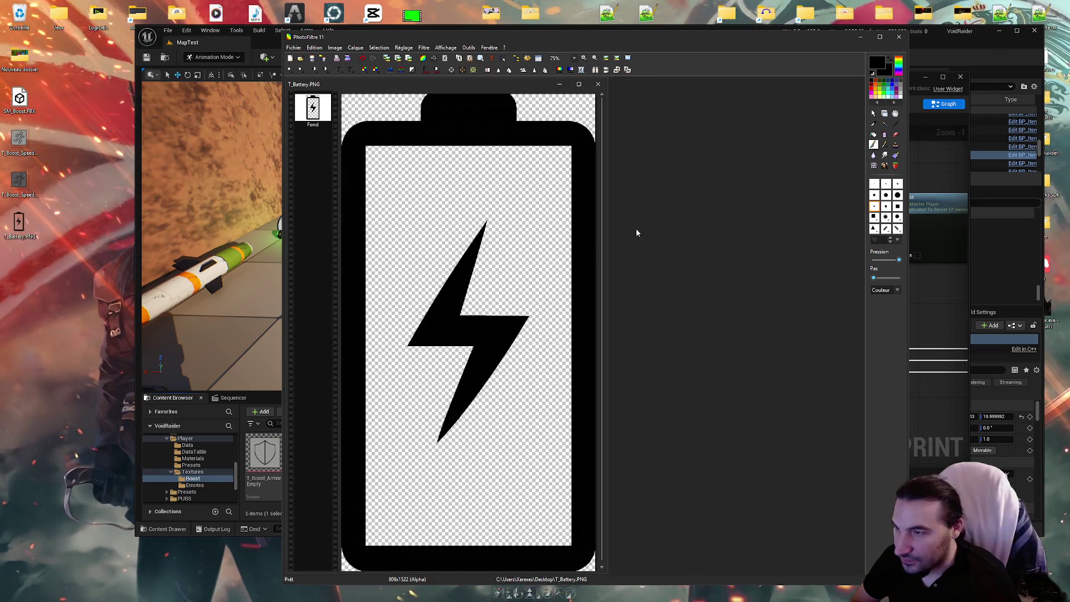
left_click(874, 114)
mouse_move(399, 219)
left_mouse_down()
mouse_move(532, 328)
mouse_move(542, 455)
left_mouse_up()
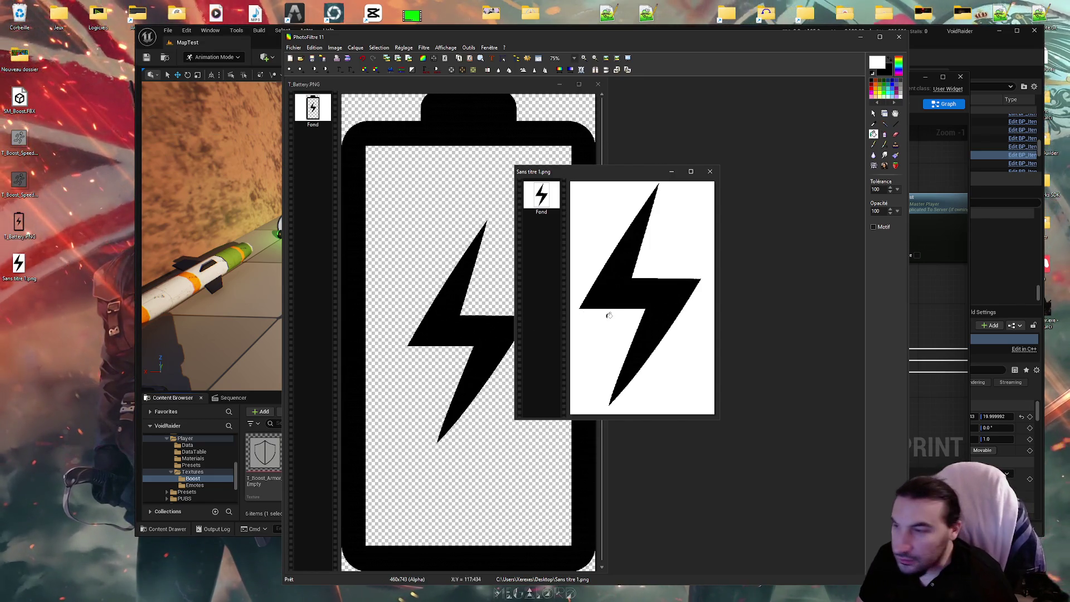
Adjust brightness and boost contrast so the image becomes pure black and white
scroll(609, 316, "up", 5)
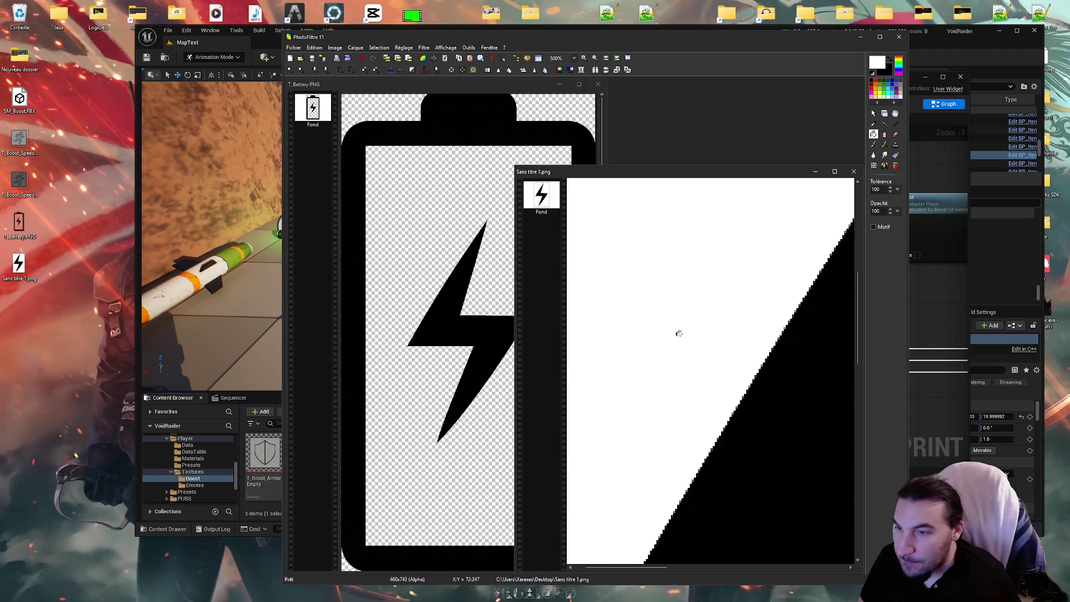
scroll(627, 277, "down", 2)
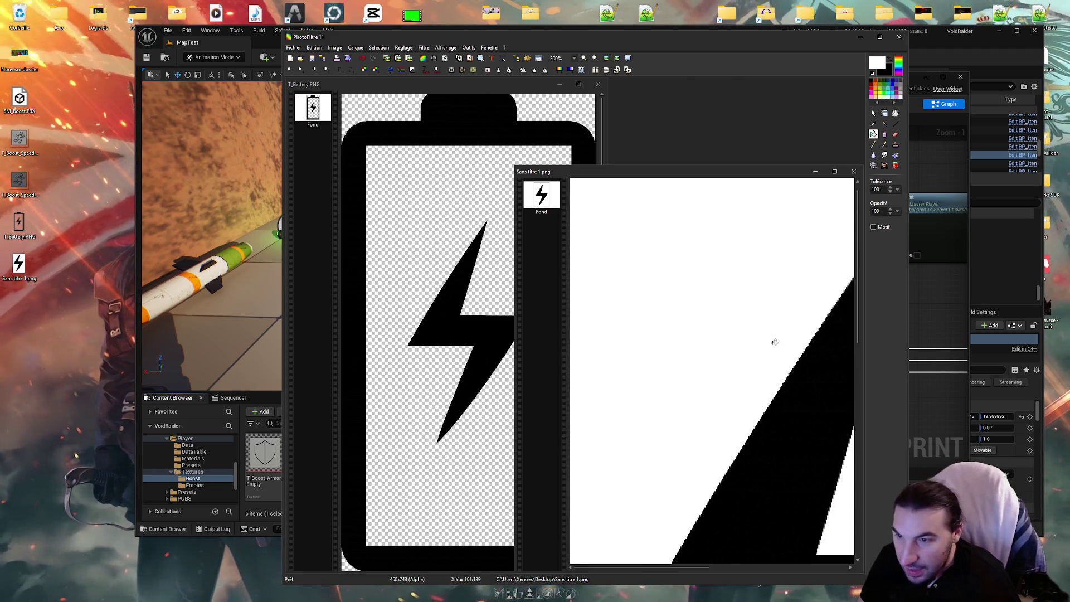
scroll(771, 341, "up", 5)
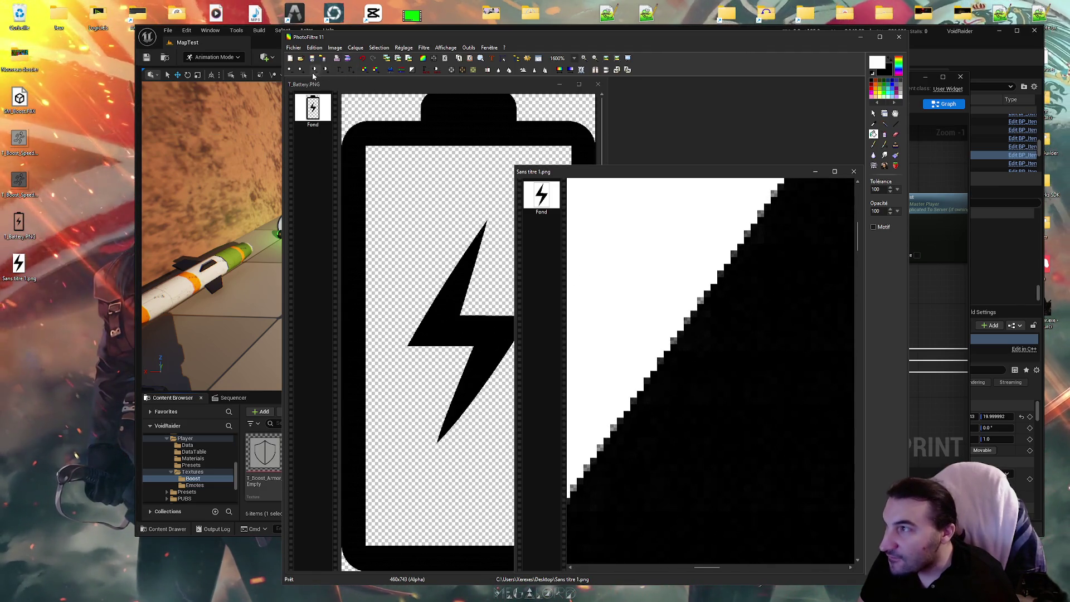
left_click(292, 75)
left_click(292, 74)
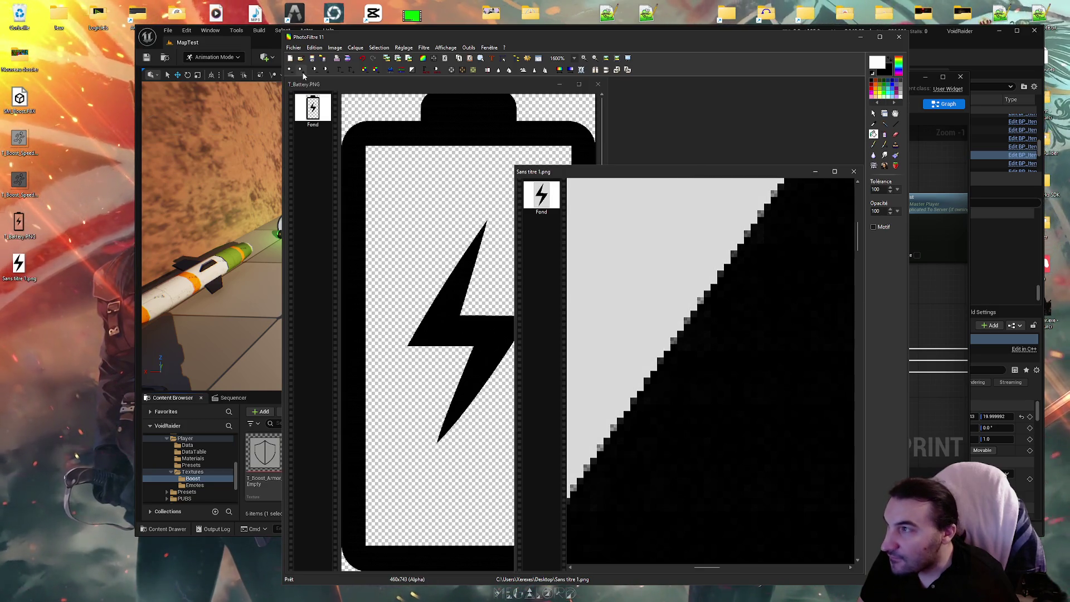
left_click(305, 72)
left_click(305, 72)
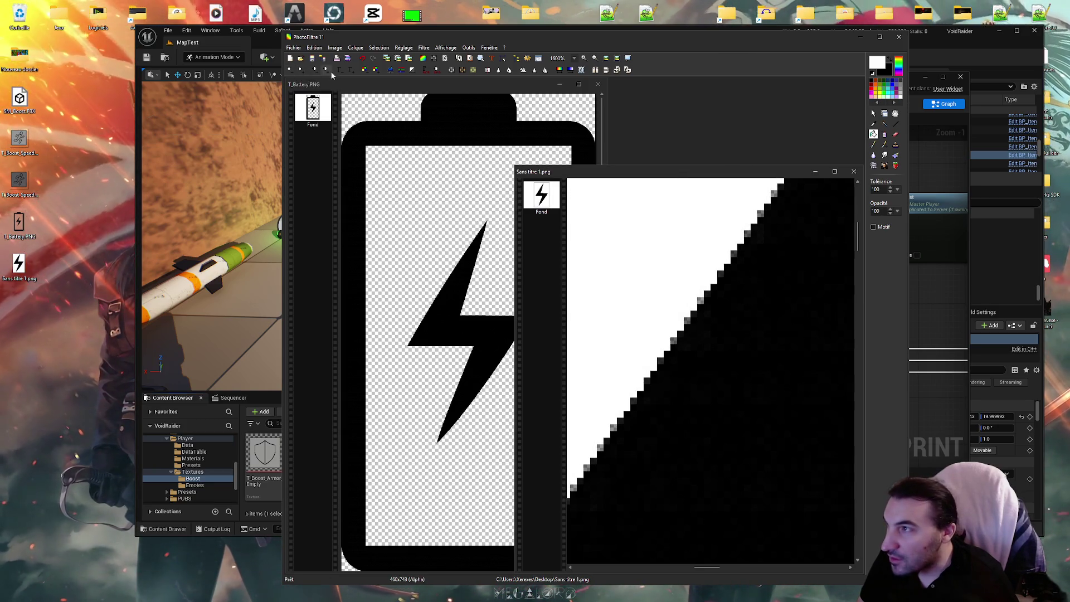
left_click(317, 71)
left_click(316, 72)
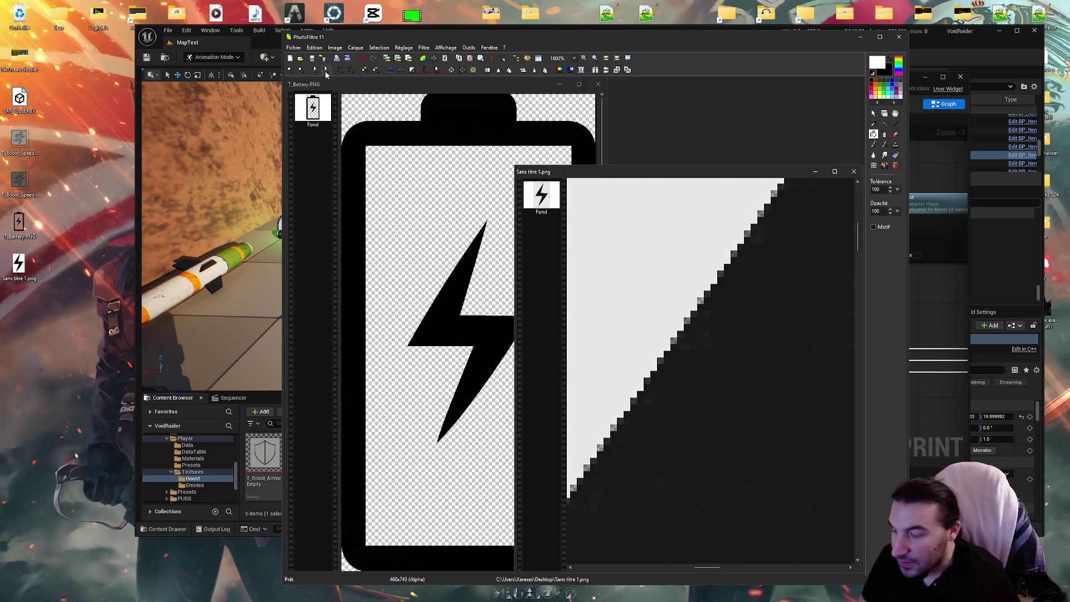
left_click(325, 70)
left_click(326, 70)
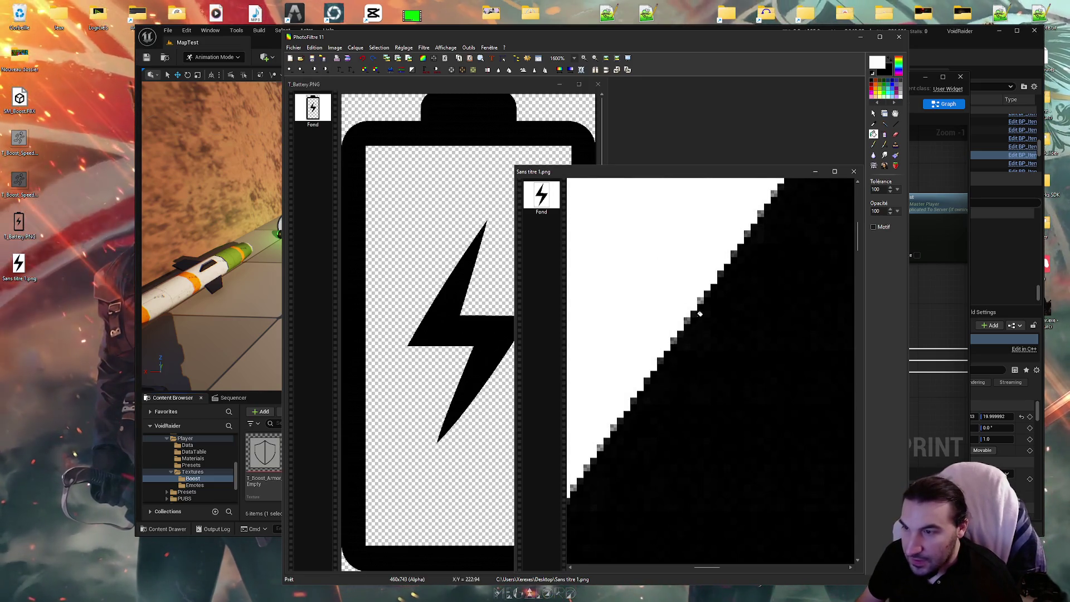
Inspect the bolt's jagged edge up close, then flood-fill the black bolt with white
scroll(702, 316, "down", 3)
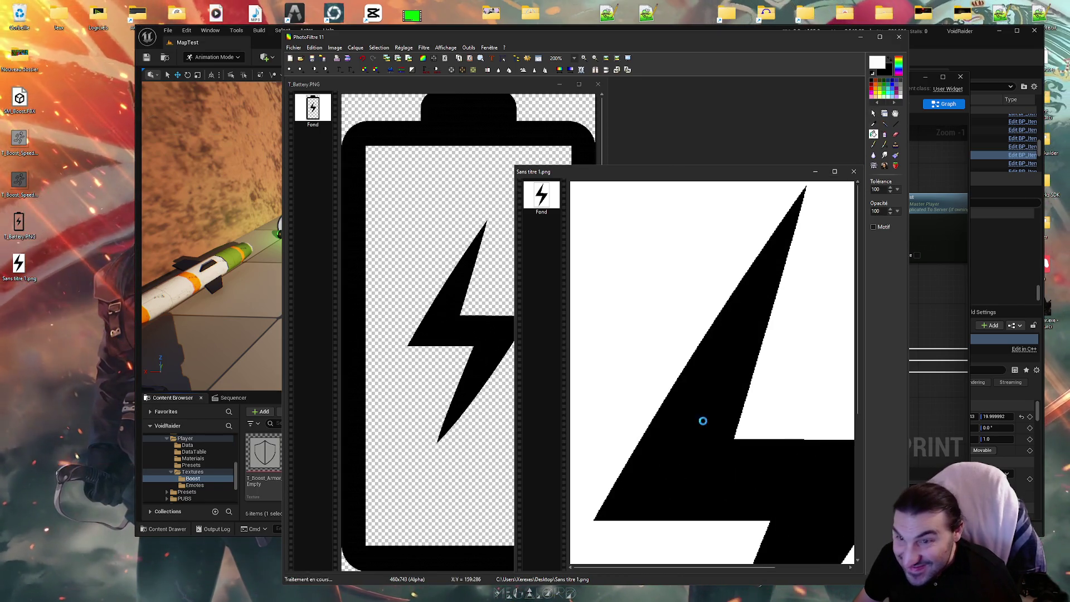
scroll(705, 390, "up", 2)
scroll(648, 309, "up", 3)
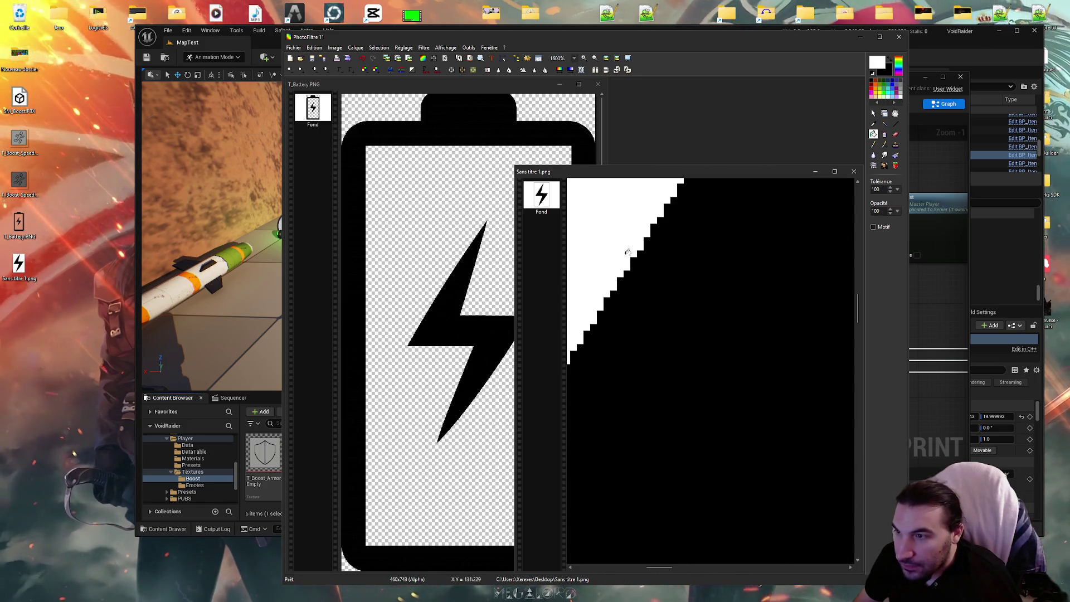
scroll(709, 279, "down", 1)
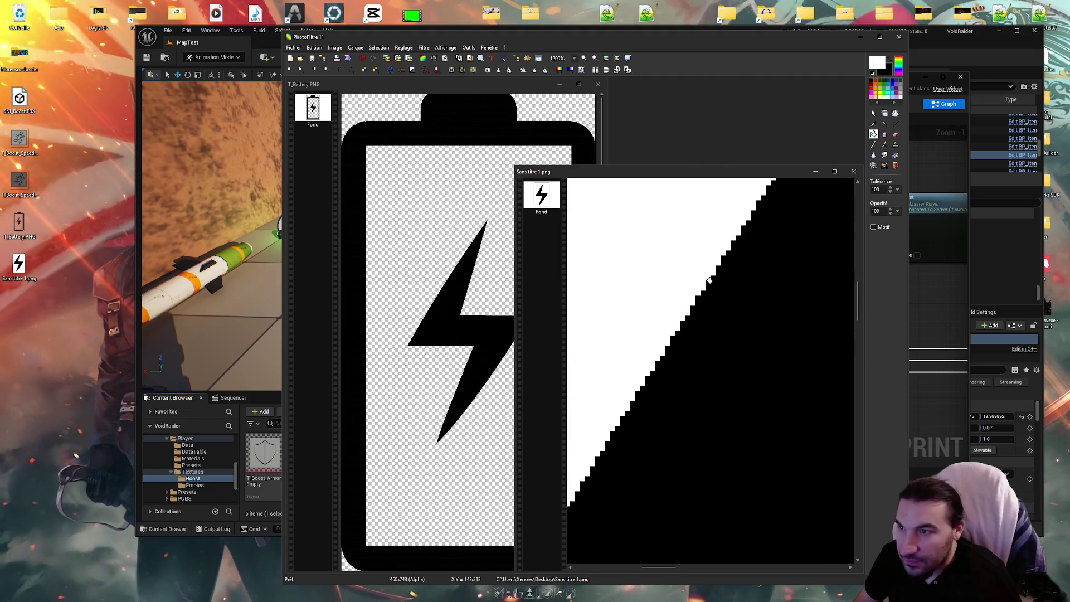
scroll(800, 218, "up", 1)
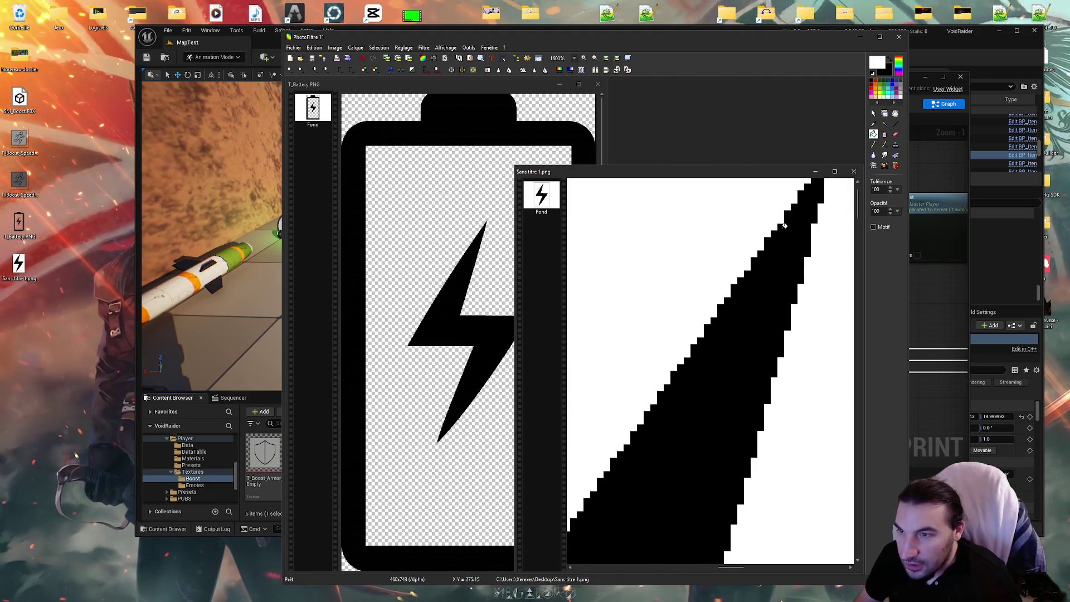
left_click_drag(784, 225, 746, 265)
scroll(746, 251, "down", 5)
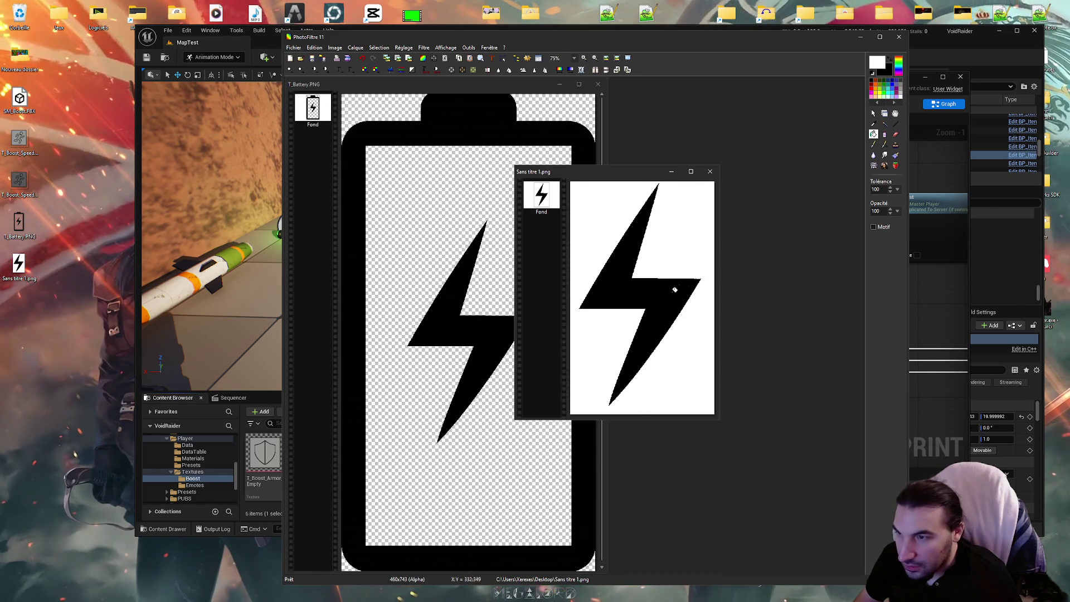
scroll(727, 349, "up", 1)
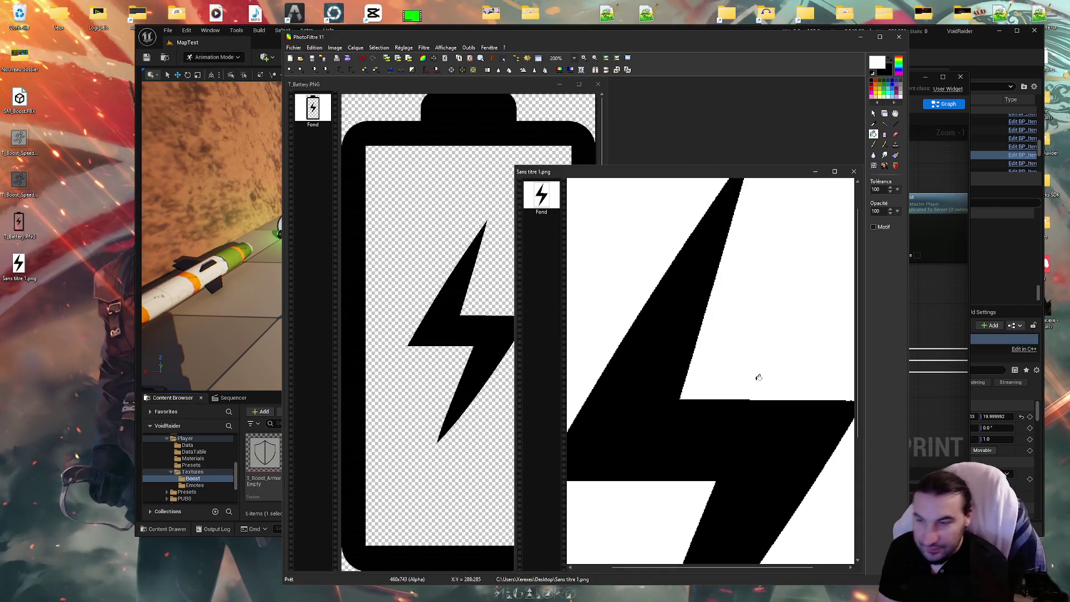
scroll(761, 401, "down", 1)
scroll(766, 438, "up", 4)
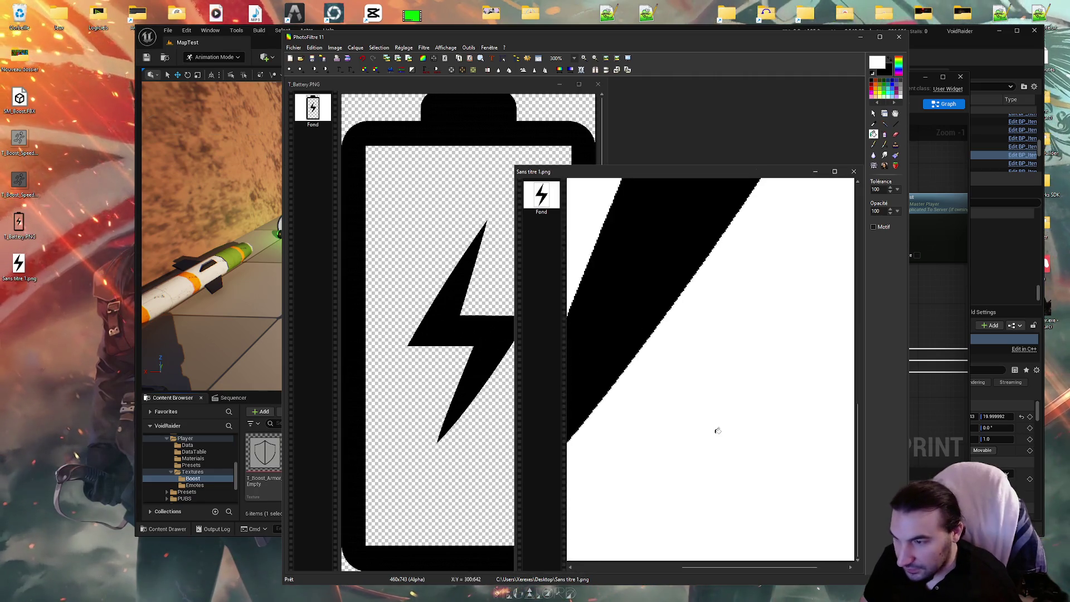
scroll(619, 325, "up", 1)
scroll(619, 325, "down", 4)
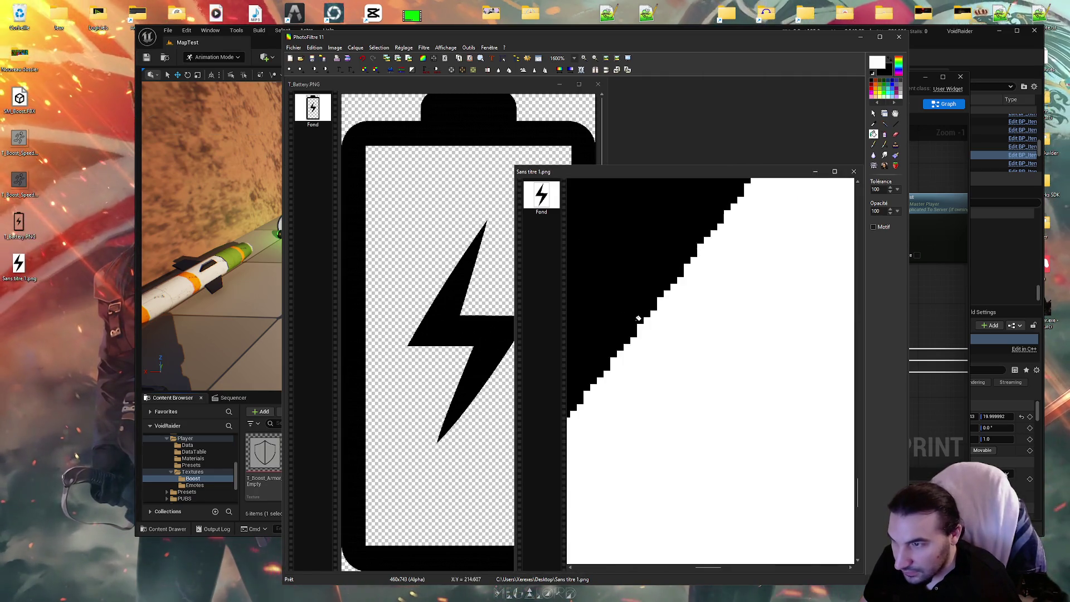
left_click(693, 195)
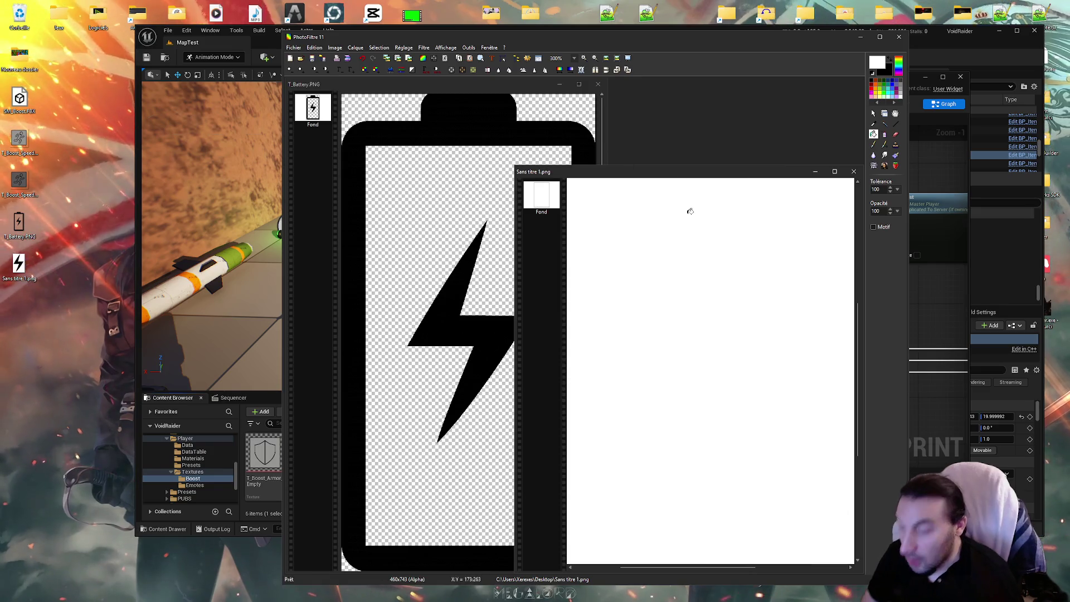
Undo the white fill and paste a copied straight strip over the bolt's jagged top edge
key("ctrl+z")
left_click(874, 113)
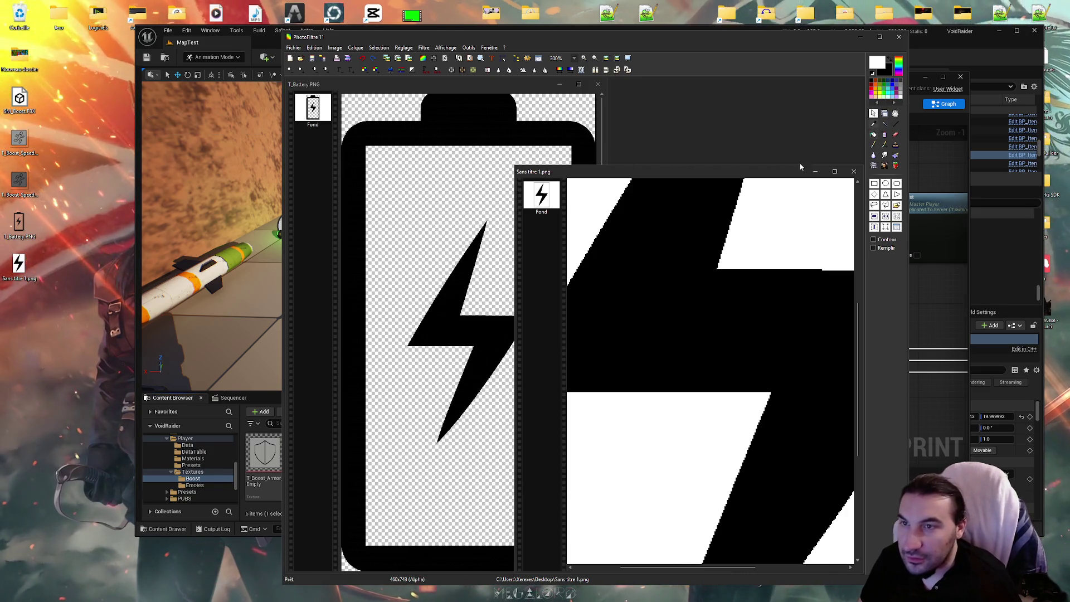
scroll(678, 233, "down", 4)
scroll(601, 218, "up", 5)
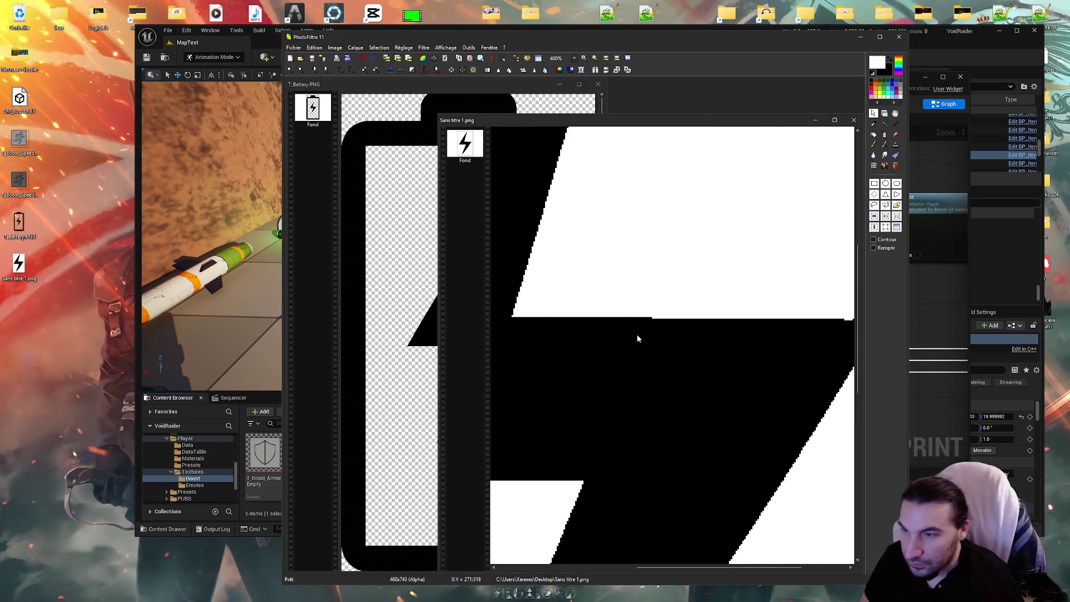
left_click_drag(726, 368, 774, 356)
key("ctrl+c")
key("ctrl+v")
left_click_drag(712, 329, 722, 330)
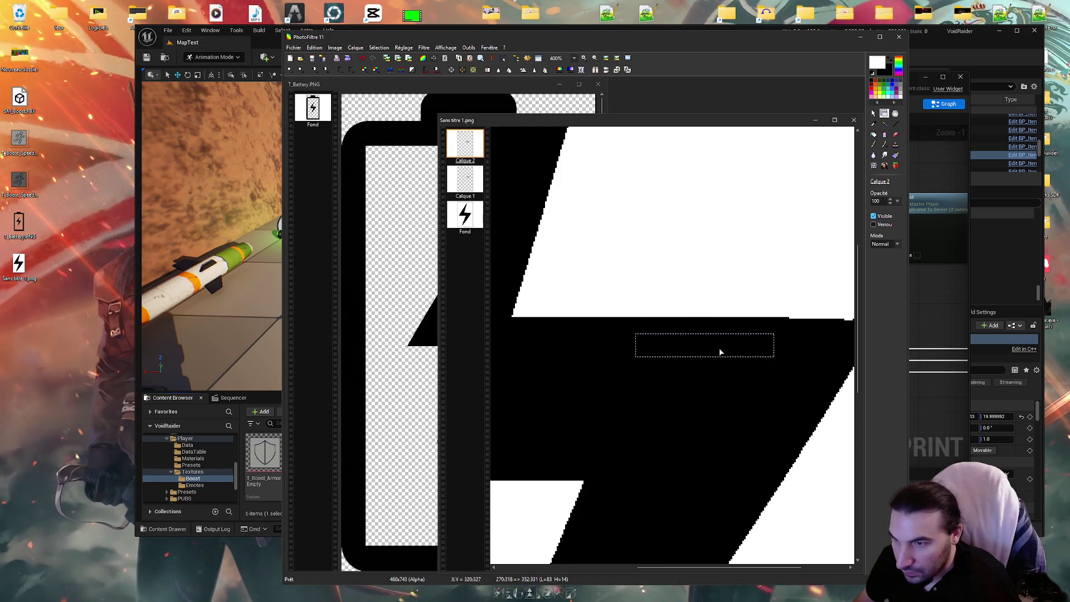
Merge the patch layers down twice, flattening the image to a single Fond layer
scroll(780, 343, "down", 1)
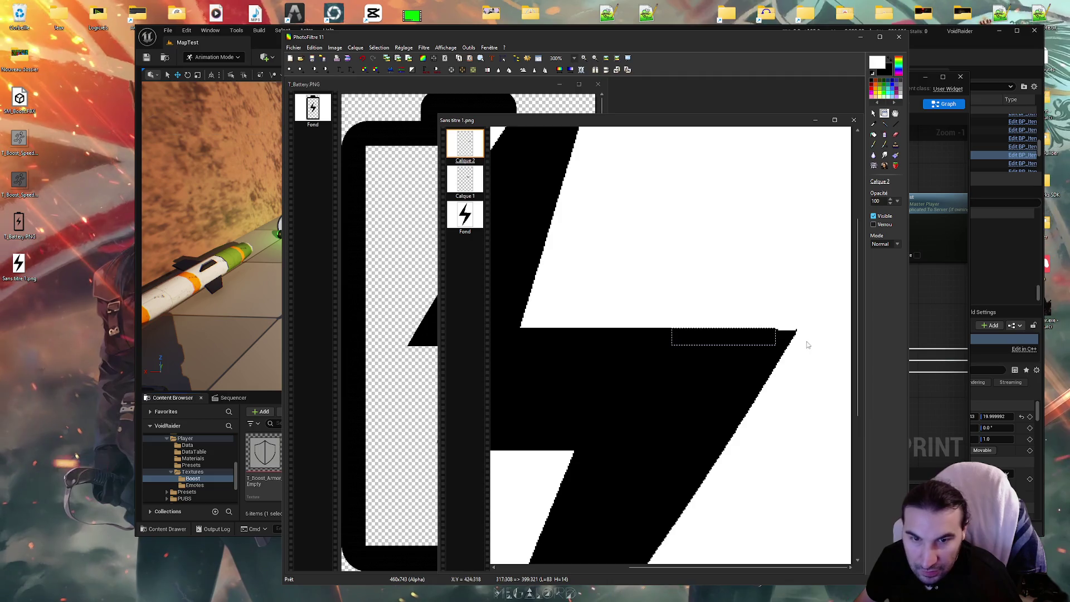
scroll(824, 342, "up", 2)
scroll(739, 348, "up", 1)
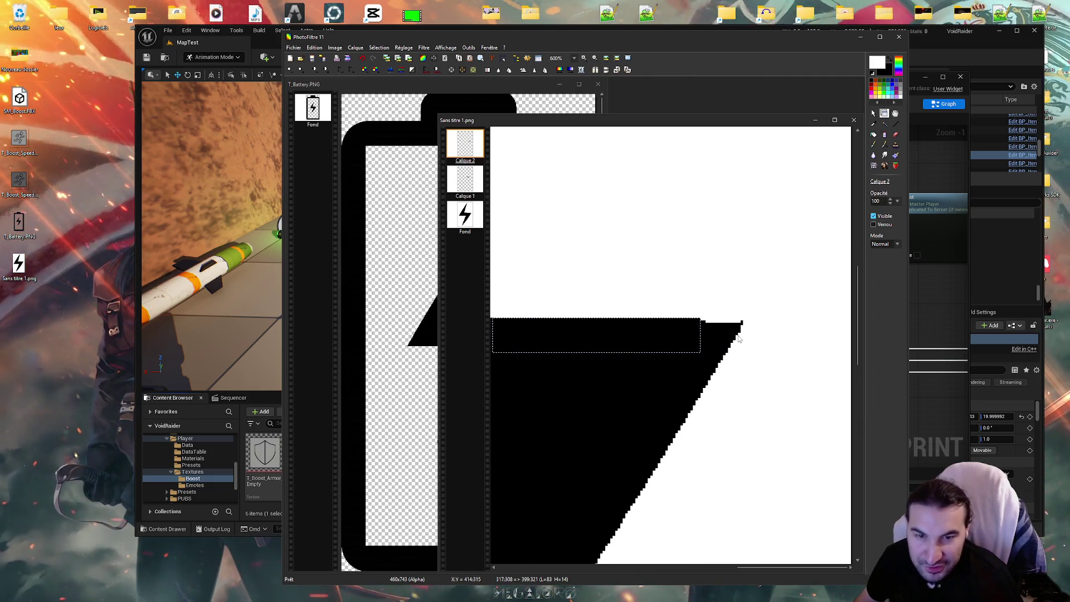
right_click(477, 143)
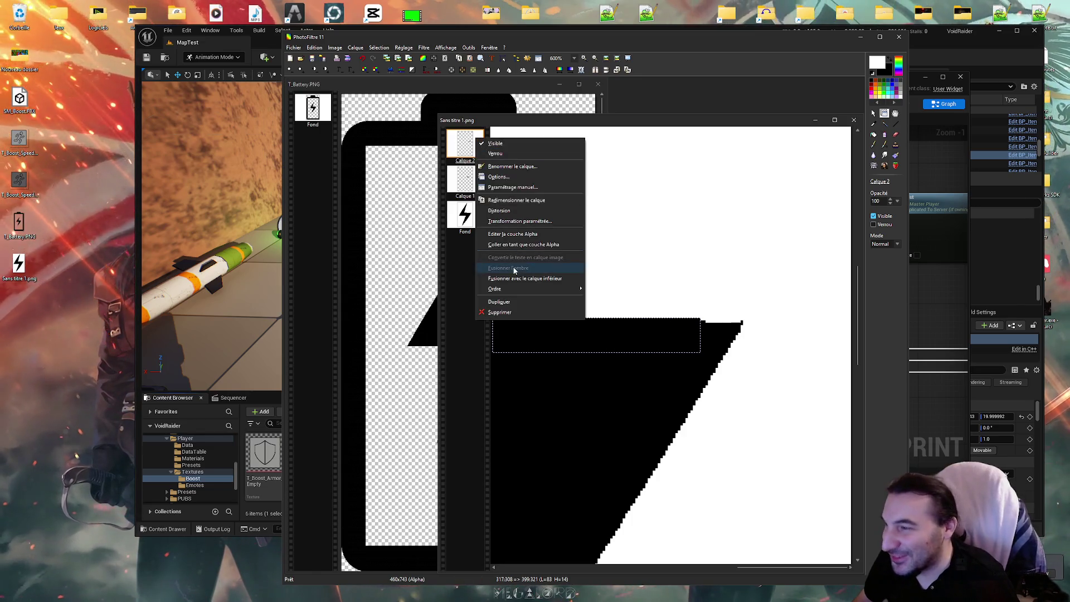
left_click(521, 280)
right_click(466, 150)
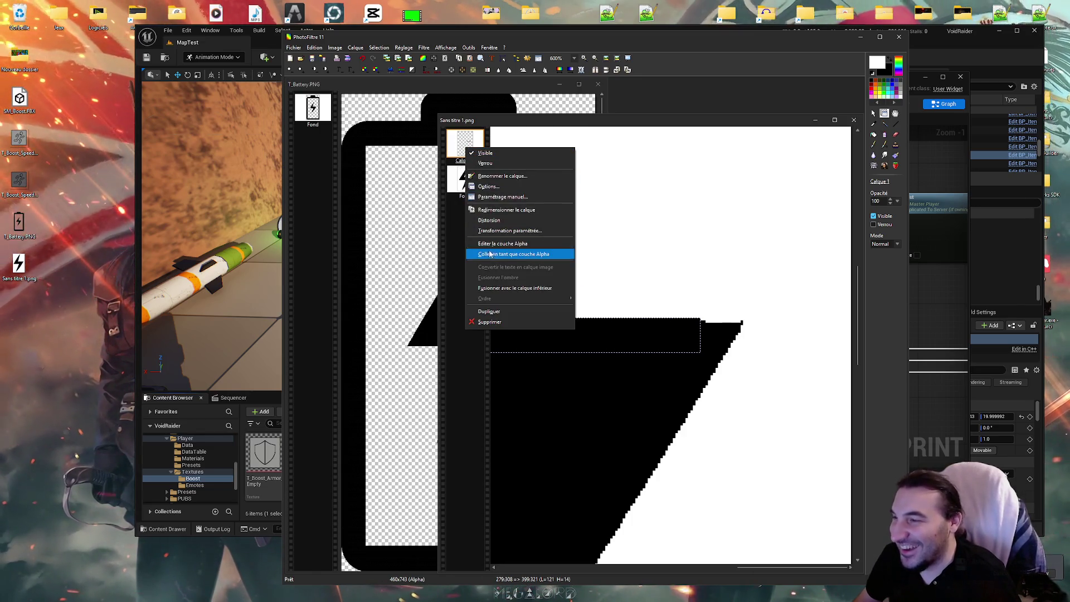
left_click(535, 287)
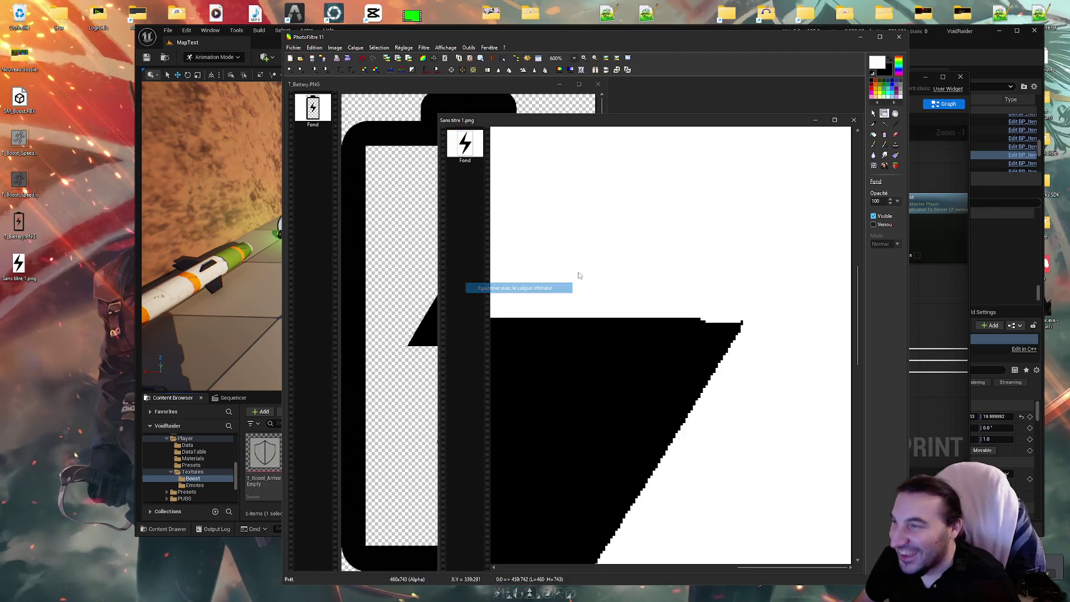
left_click(874, 146)
Zoom out to 75% and open Image > Couleur de transparence for the bolt image's white background
scroll(812, 277, "up", 2)
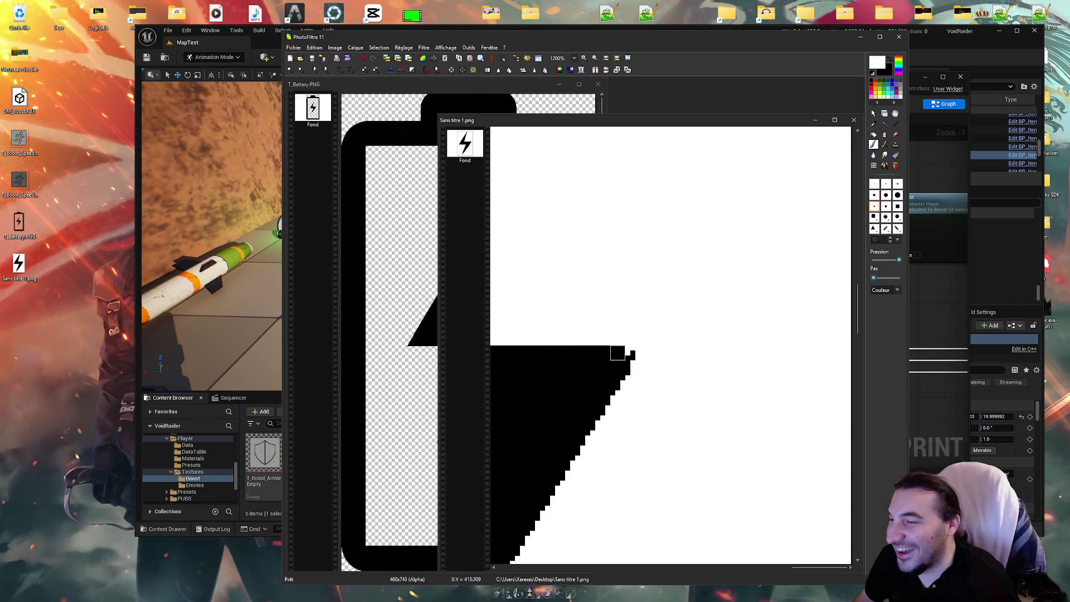
scroll(693, 368, "down", 6)
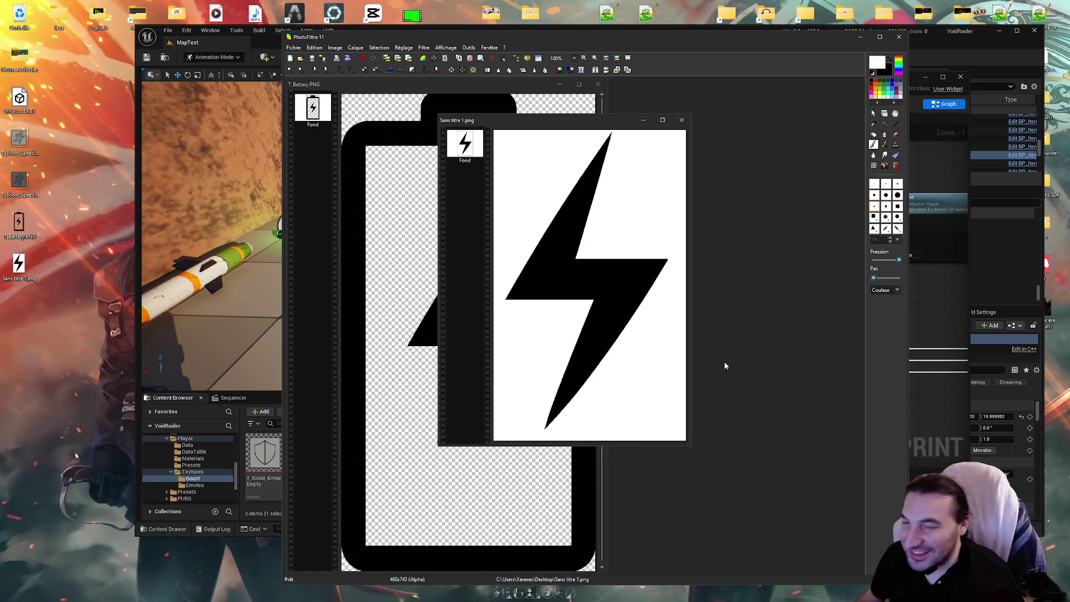
scroll(608, 304, "up", 1)
scroll(604, 306, "down", 2)
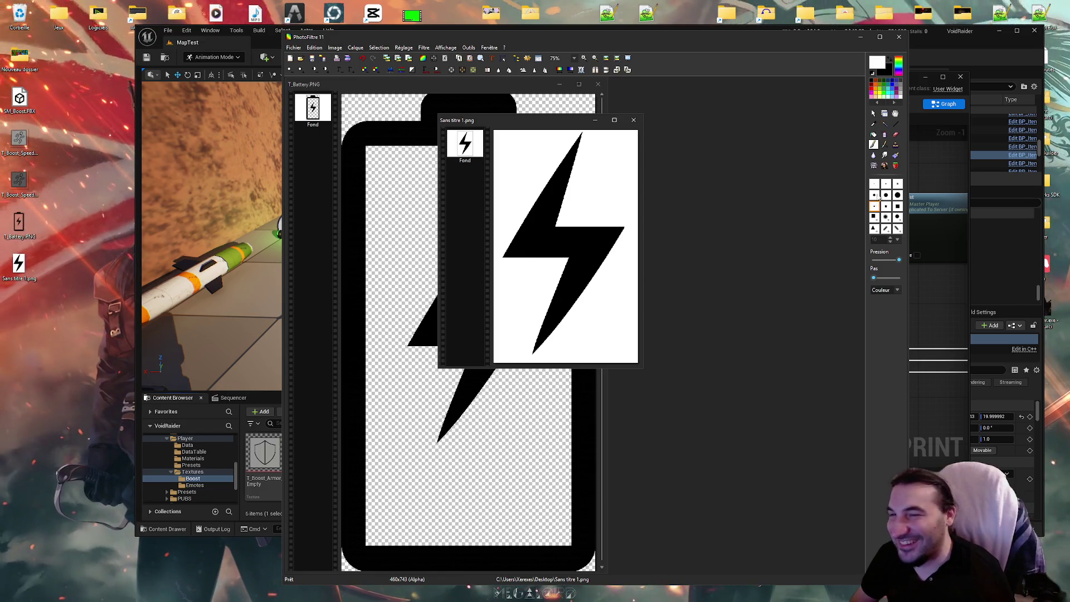
left_click(873, 114)
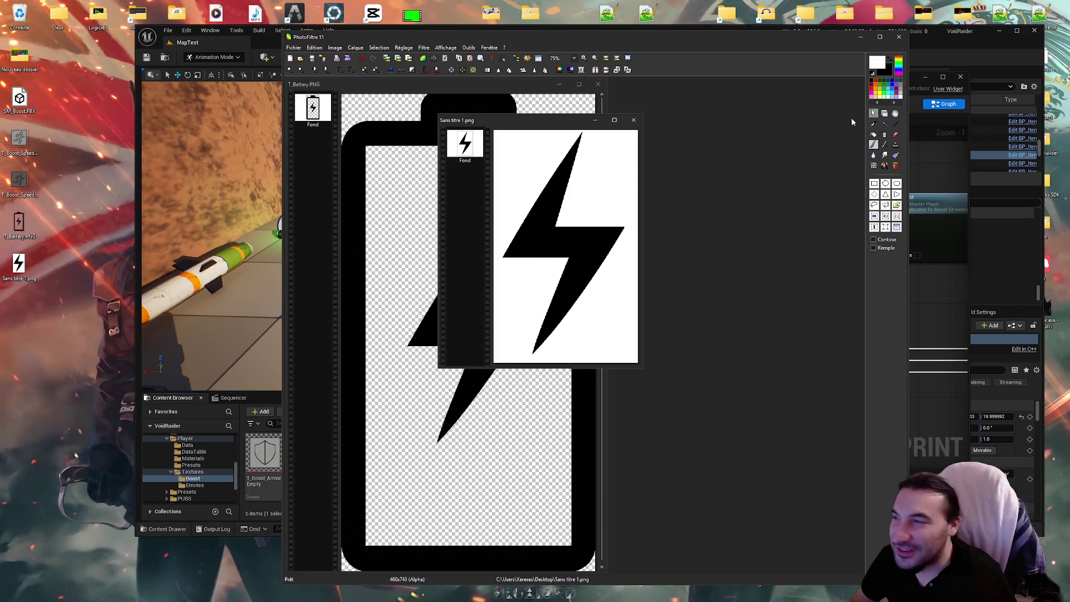
right_click(564, 204)
left_click(621, 142)
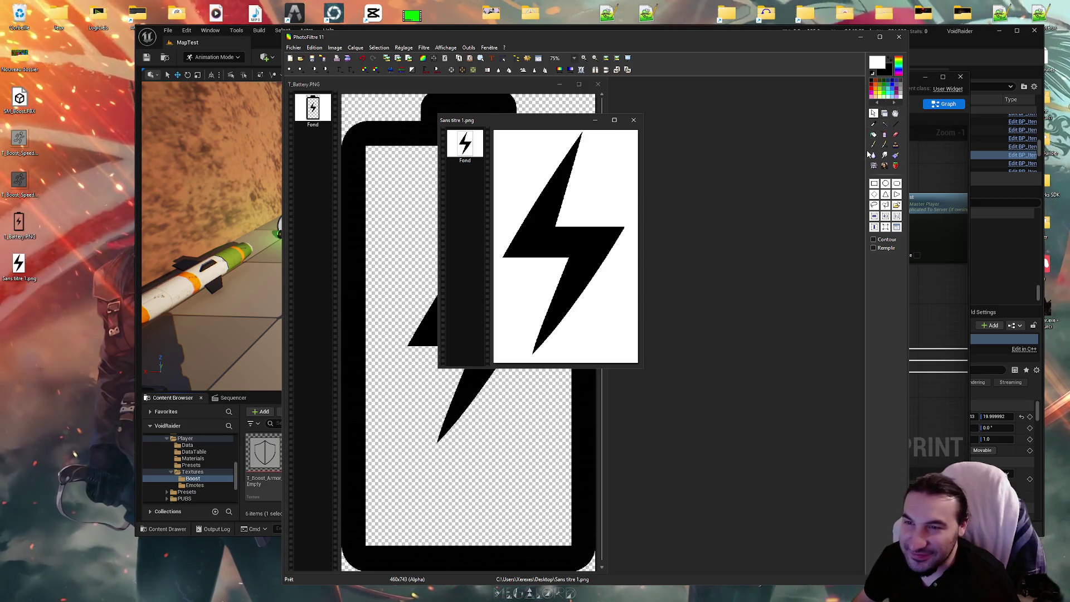
left_click(450, 67)
Make white transparent, paste the bolt into T_Battery, merge it into Fond and save
left_click(846, 274)
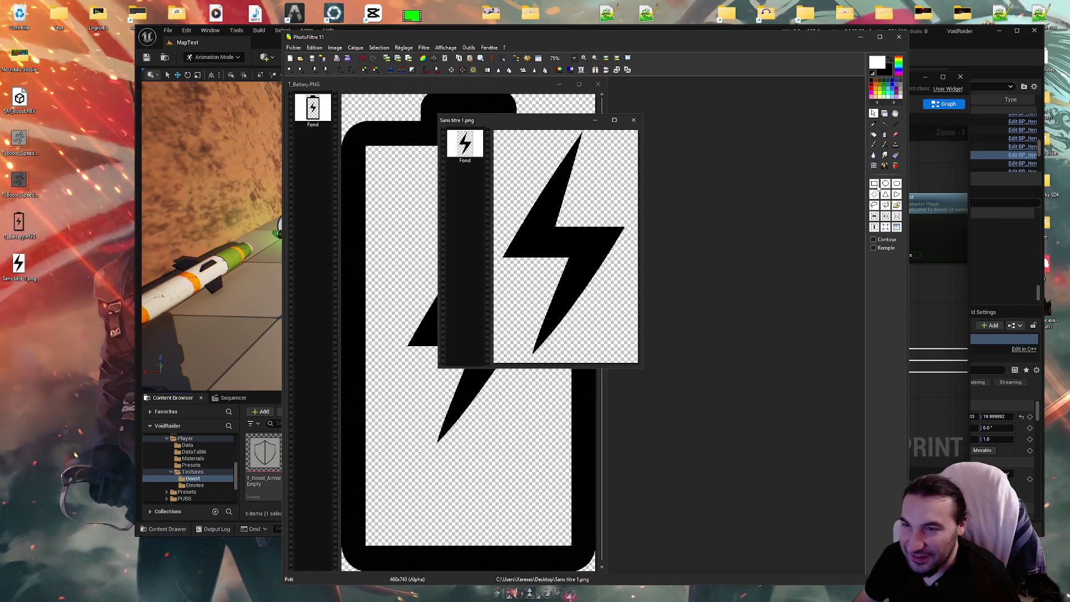
right_click(529, 225)
left_click(553, 263)
left_click_drag(555, 126, 731, 171)
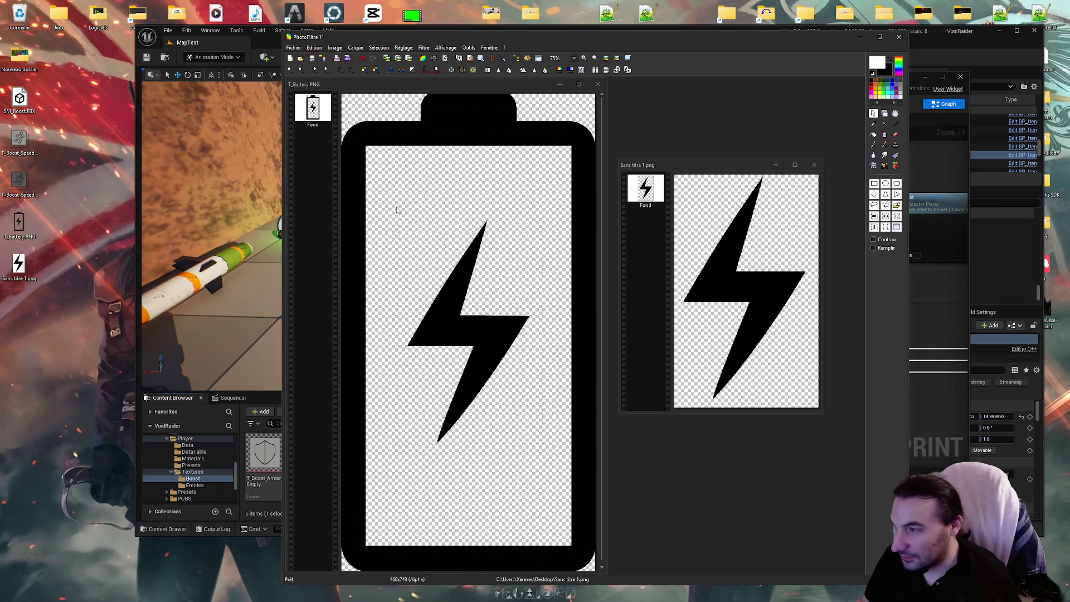
left_click_drag(397, 217, 540, 447)
key("ctrl+x")
key("ctrl+v")
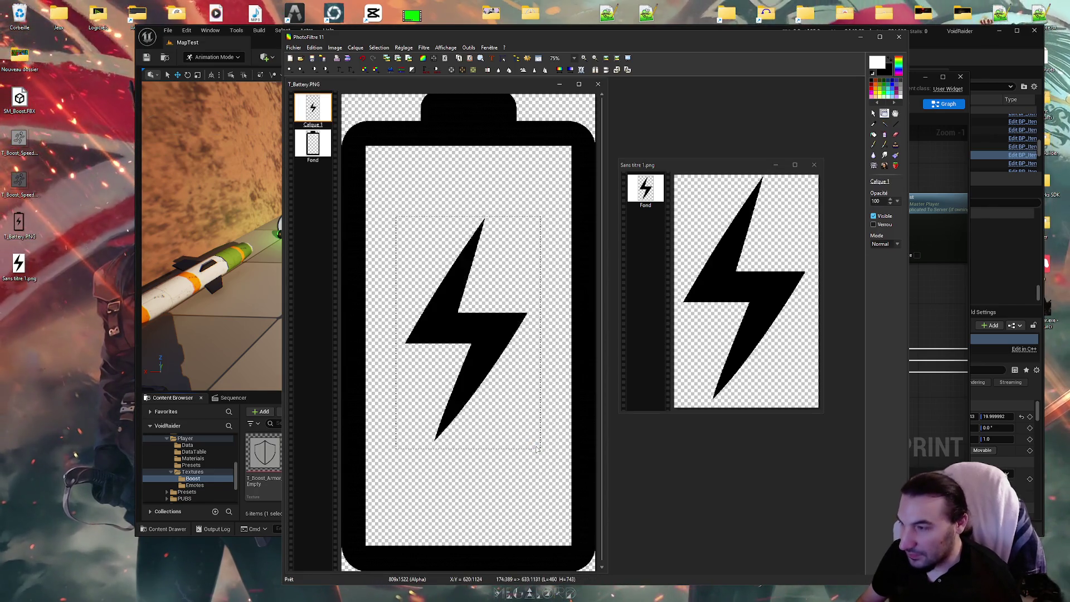
right_click(319, 111)
left_click(376, 252)
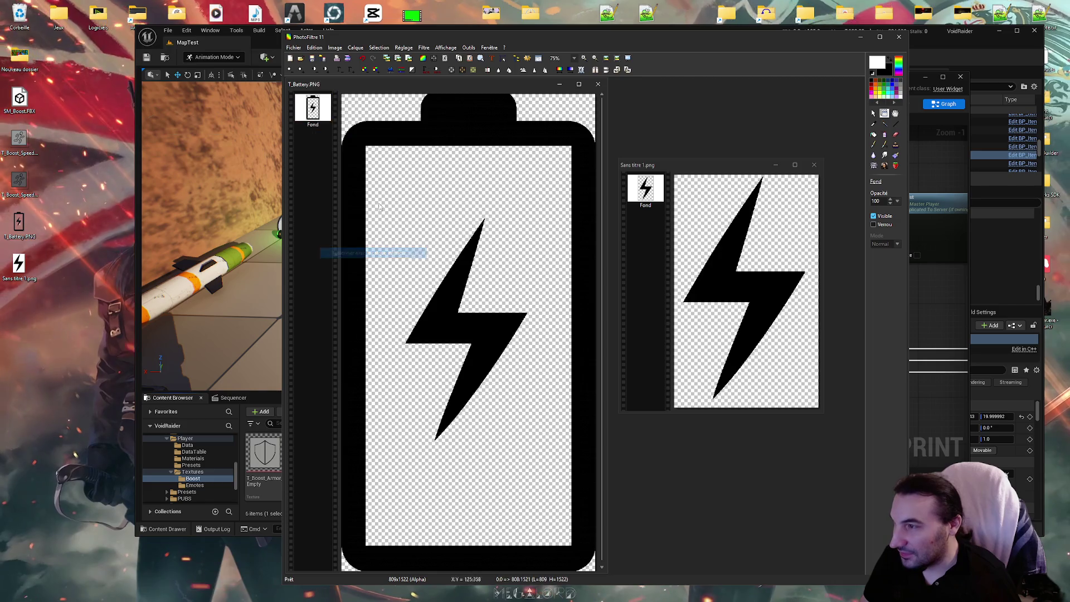
key("ctrl+s")
key("Return")
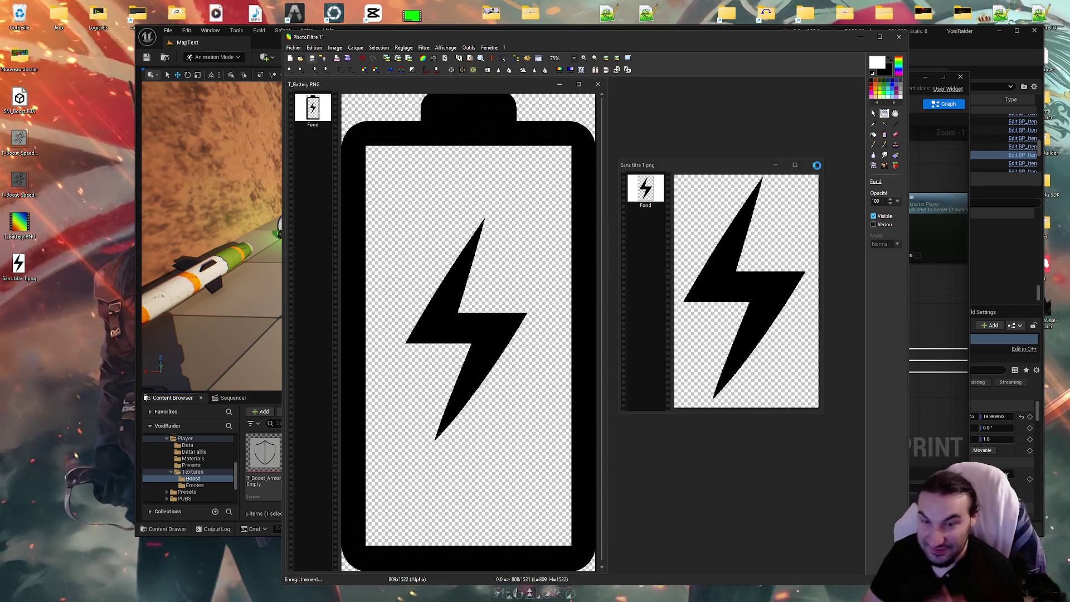
Close Sans titre 1 without saving and delete its file from the desktop
left_click(815, 165)
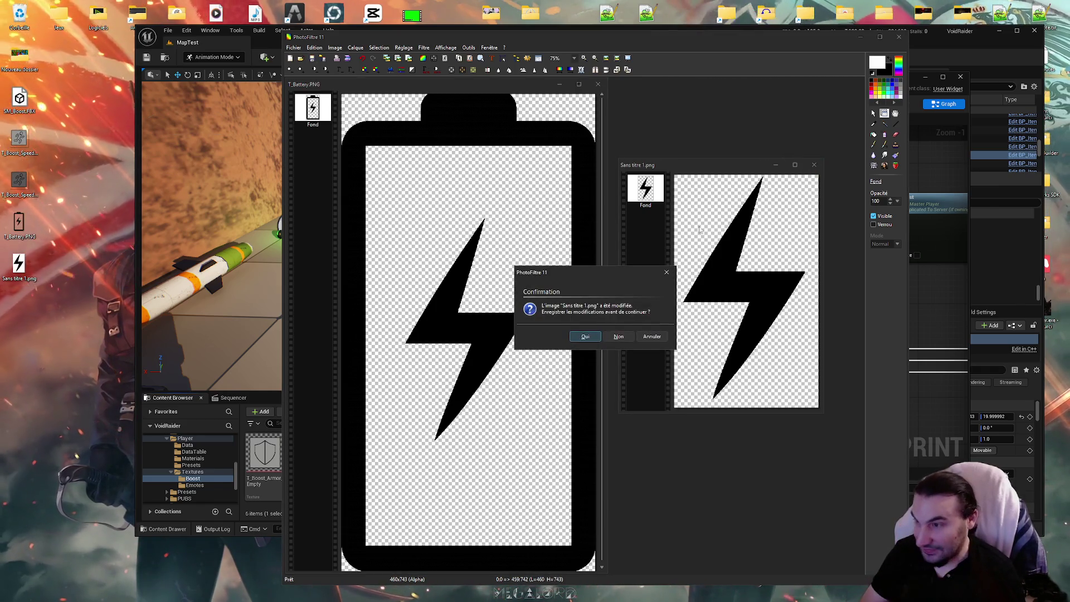
left_click(618, 336)
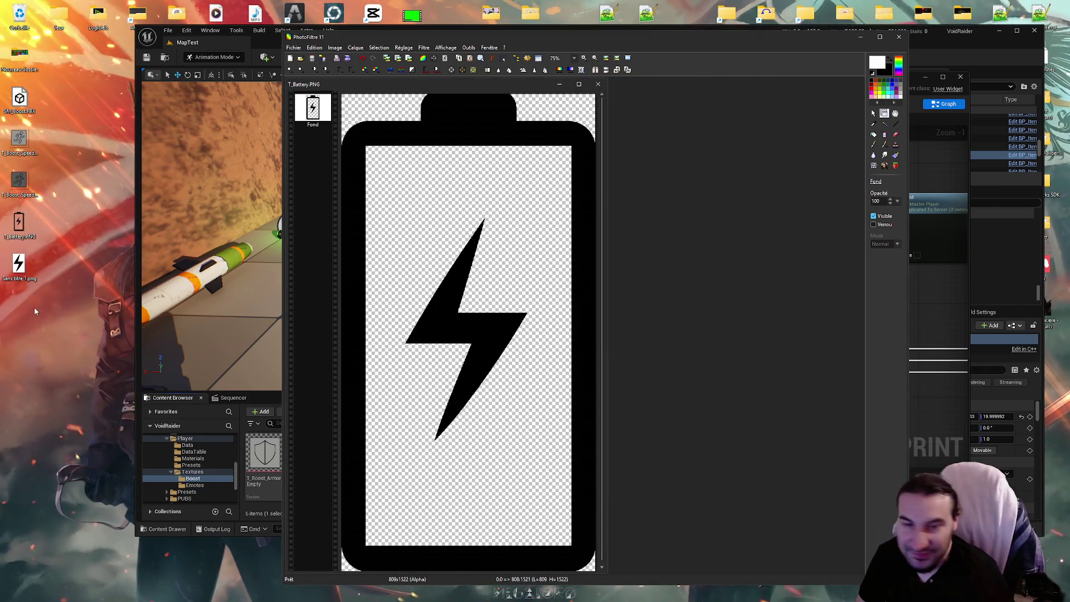
left_click_drag(25, 296, 2, 258)
key("Delete")
key("Return")
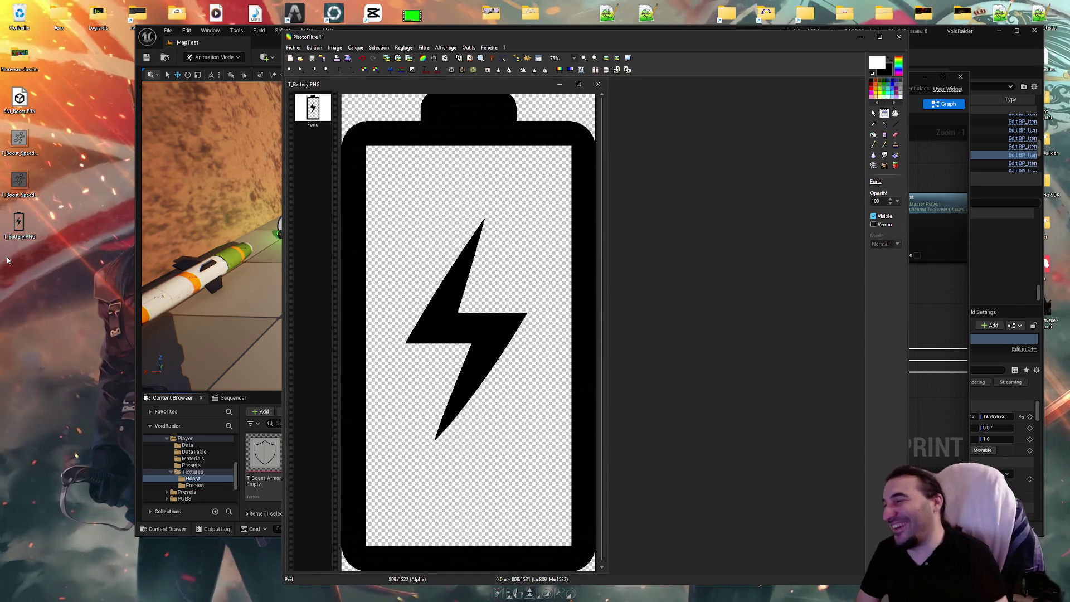
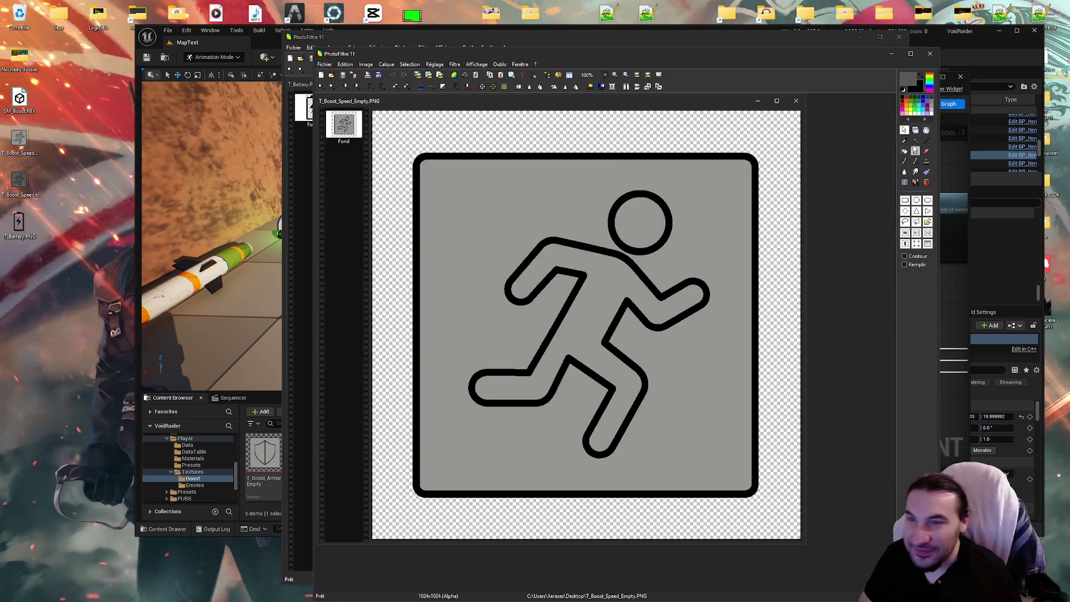
Sample the light grey from the empty speed-boost icon with the pipette
left_click(904, 140)
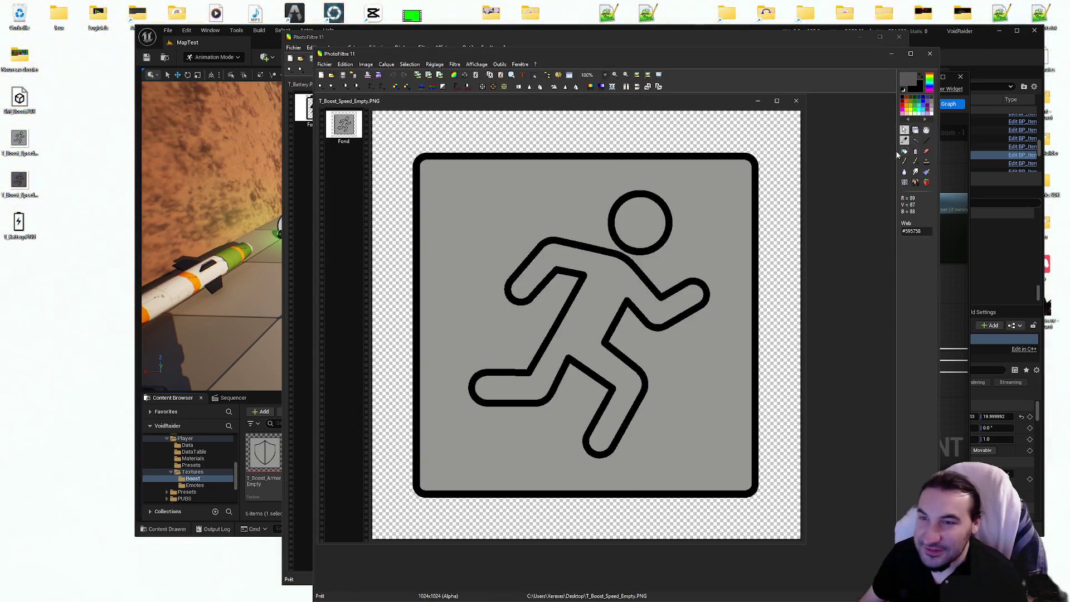
mouse_move(705, 99)
left_mouse_down()
mouse_move(840, 146)
mouse_move(741, 309)
left_mouse_up()
mouse_move(601, 56)
left_mouse_down()
mouse_move(571, 179)
mouse_move(750, 185)
mouse_move(762, 413)
left_mouse_up()
Try a bucket fill inside the battery, then close it without keeping the white fill
left_click(762, 417)
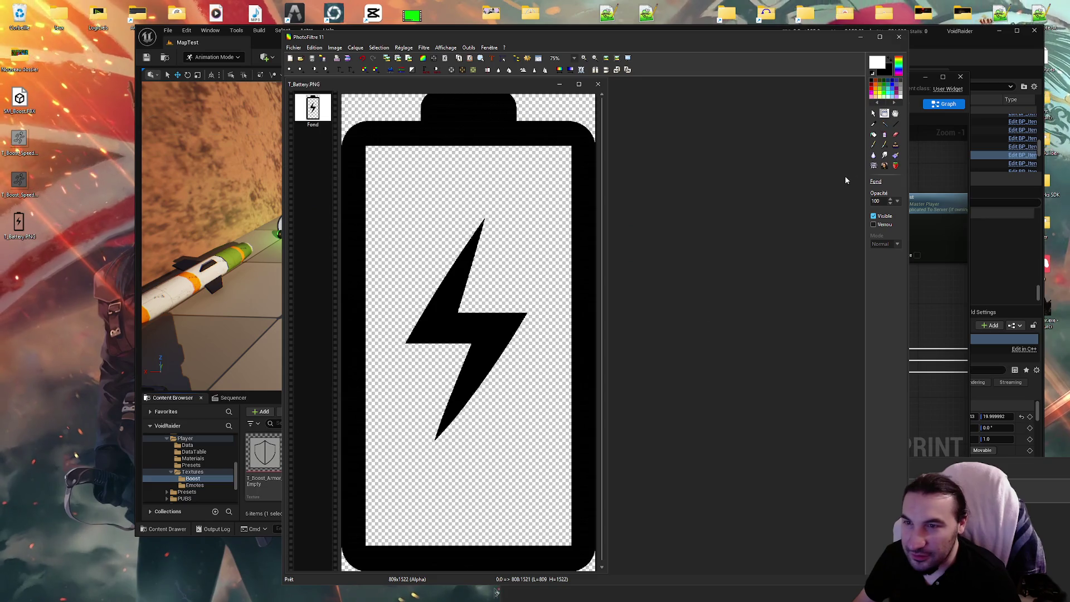
left_click(873, 135)
left_click(549, 247)
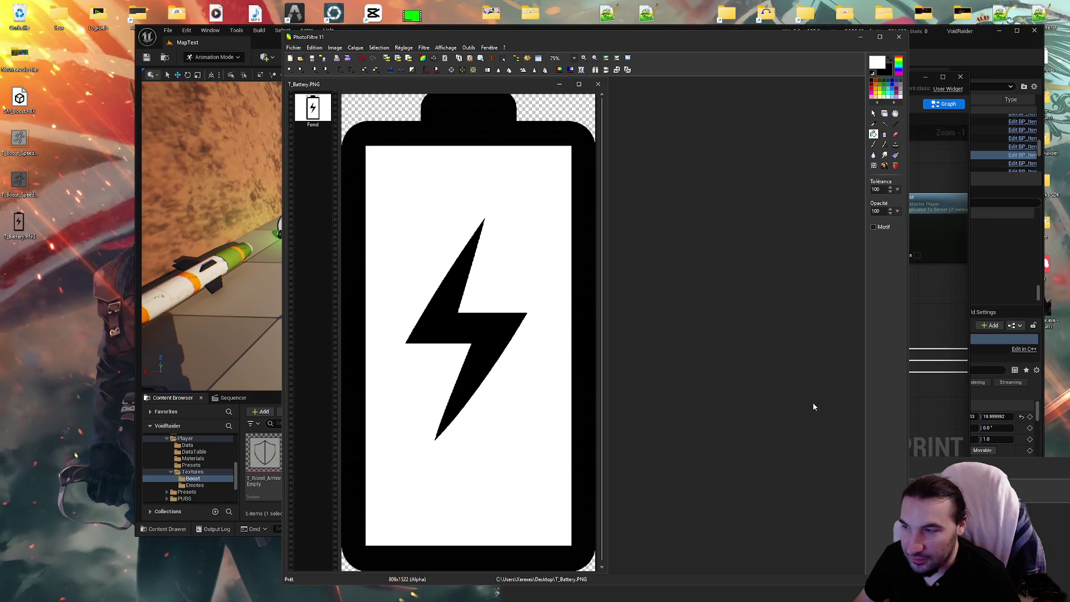
left_click(598, 85)
left_click(619, 336)
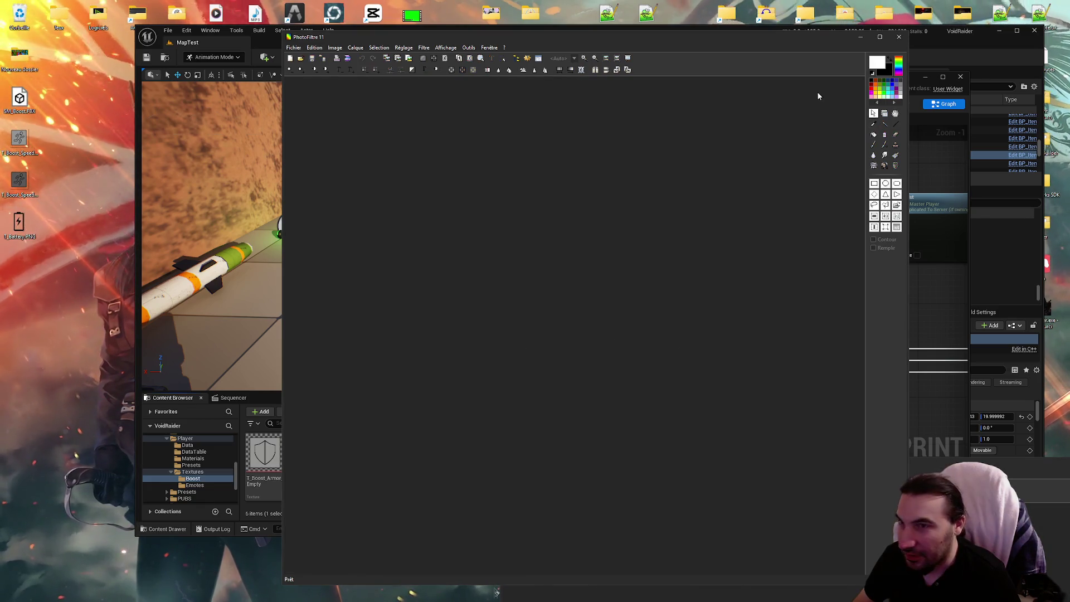
Reopen T_Battery.PNG and bucket-fill its interior with the sampled light grey
left_click(860, 36)
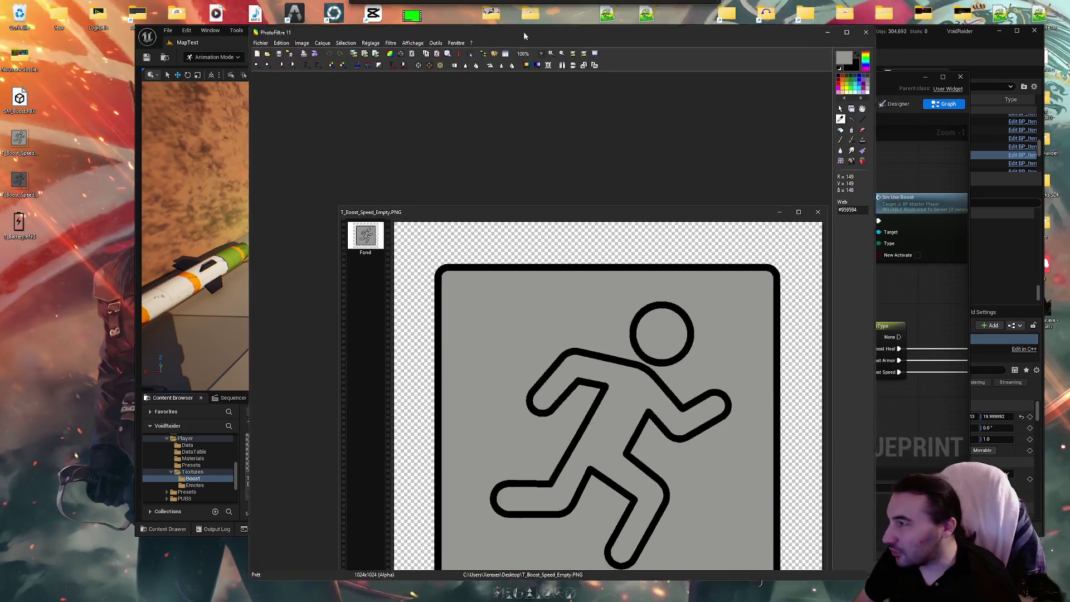
mouse_move(20, 181)
left_mouse_down()
mouse_move(349, 155)
mouse_move(424, 251)
left_mouse_up()
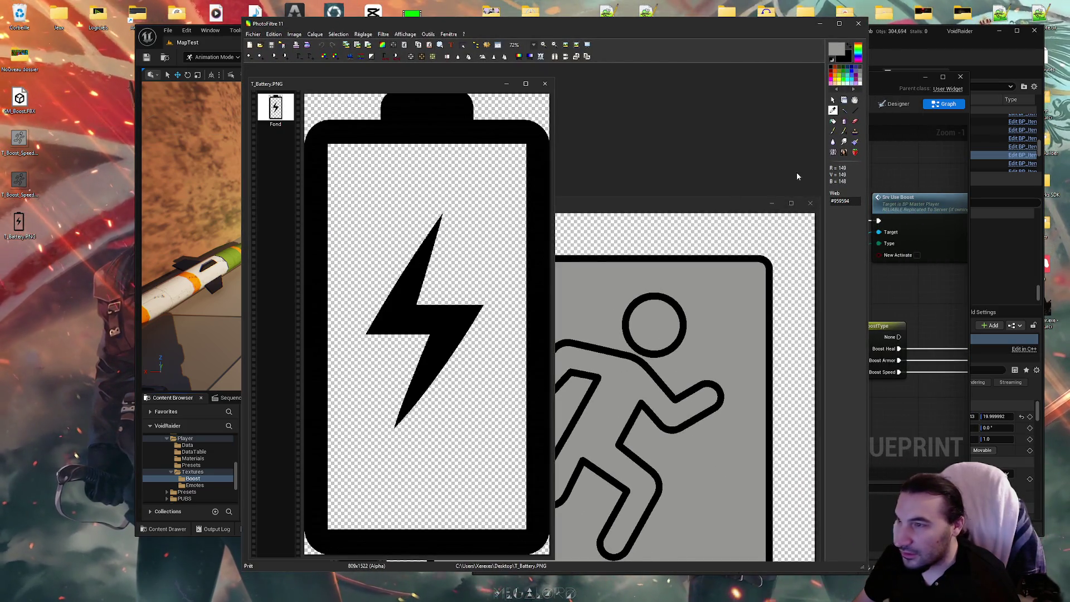
left_click(832, 121)
left_click(485, 234)
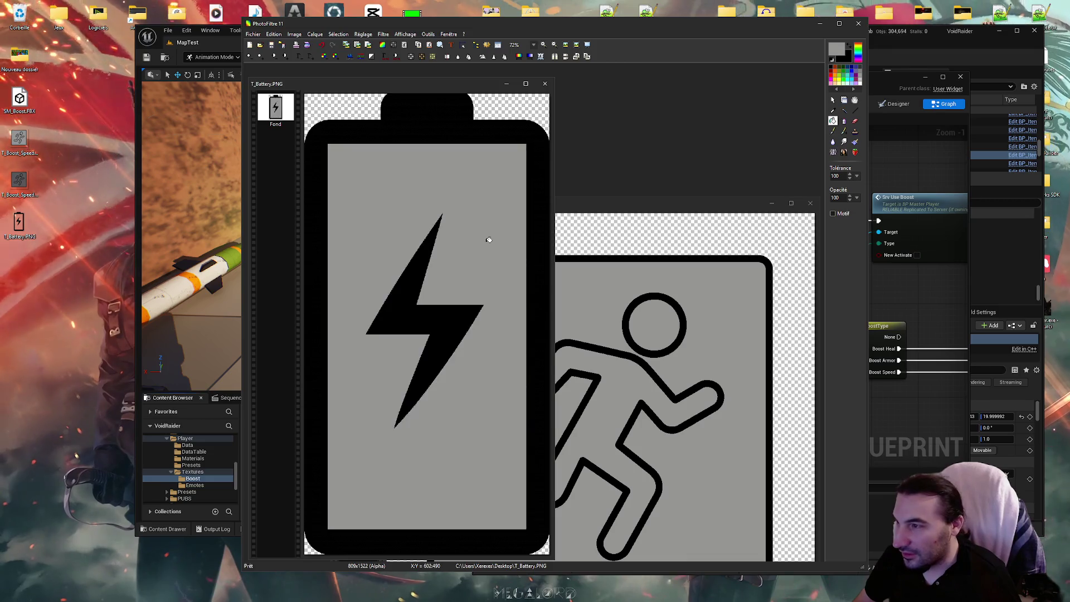
scroll(442, 258, "up", 3)
scroll(496, 299, "up", 1)
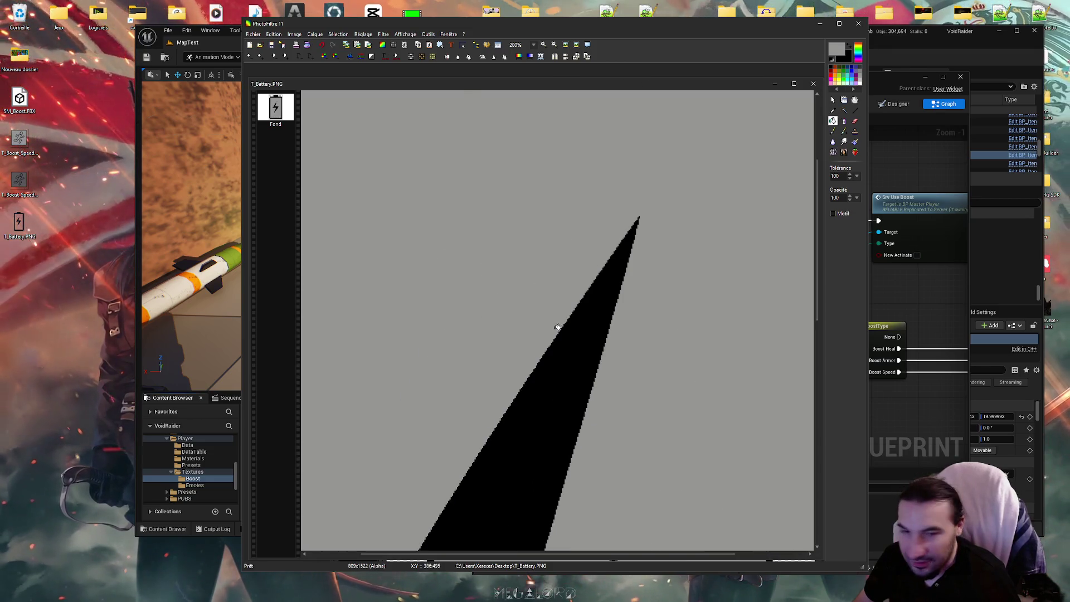
scroll(496, 312, "down", 4)
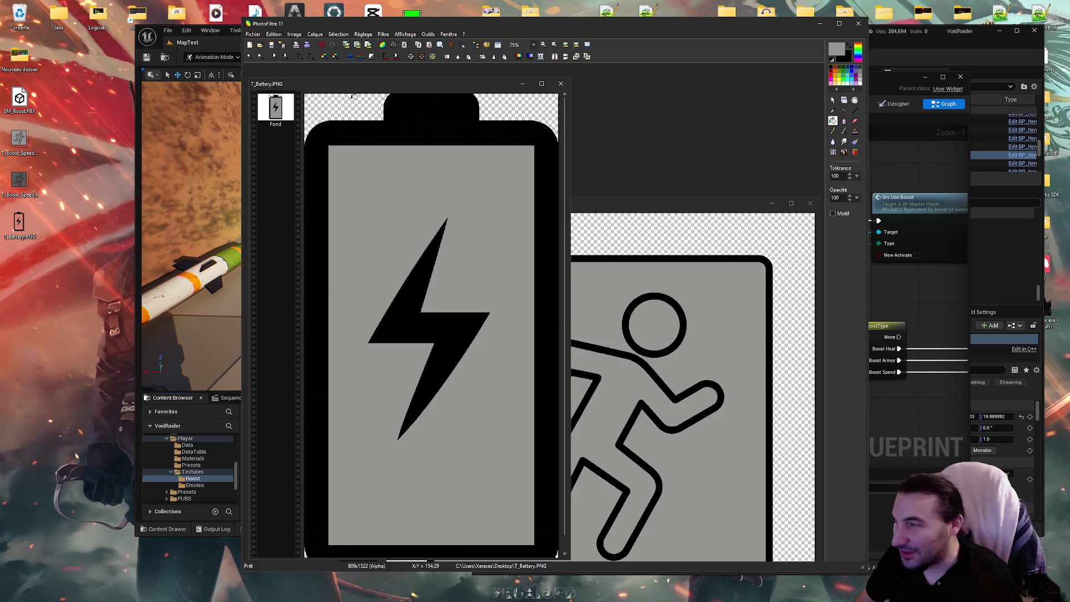
scroll(385, 223, "down", 1)
left_click(253, 34)
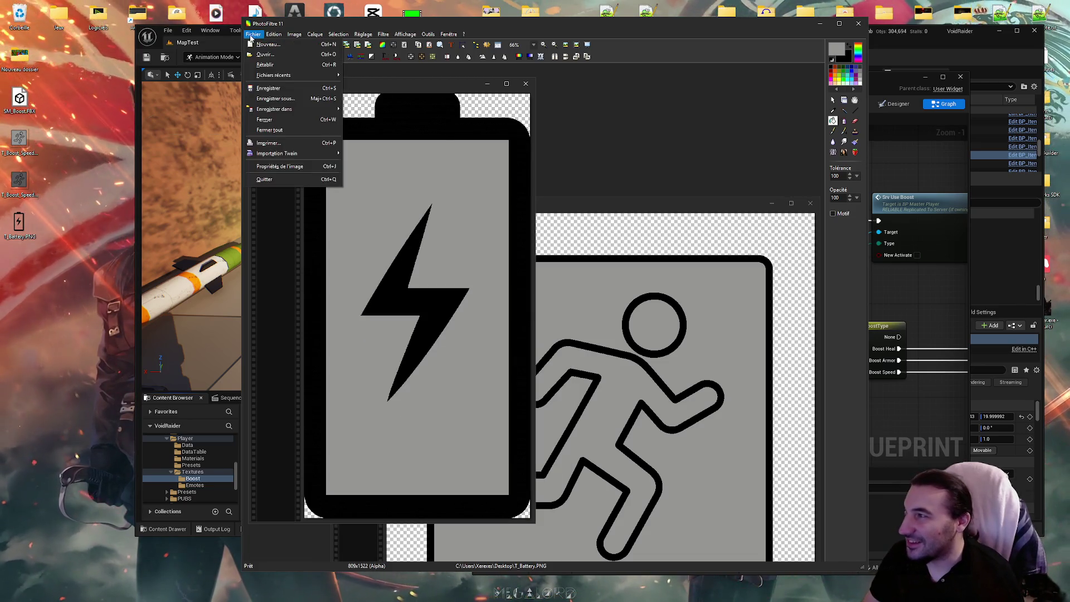
Save the light-grey battery as T_Battery_Fill.PNG
left_click(273, 106)
left_click(580, 435)
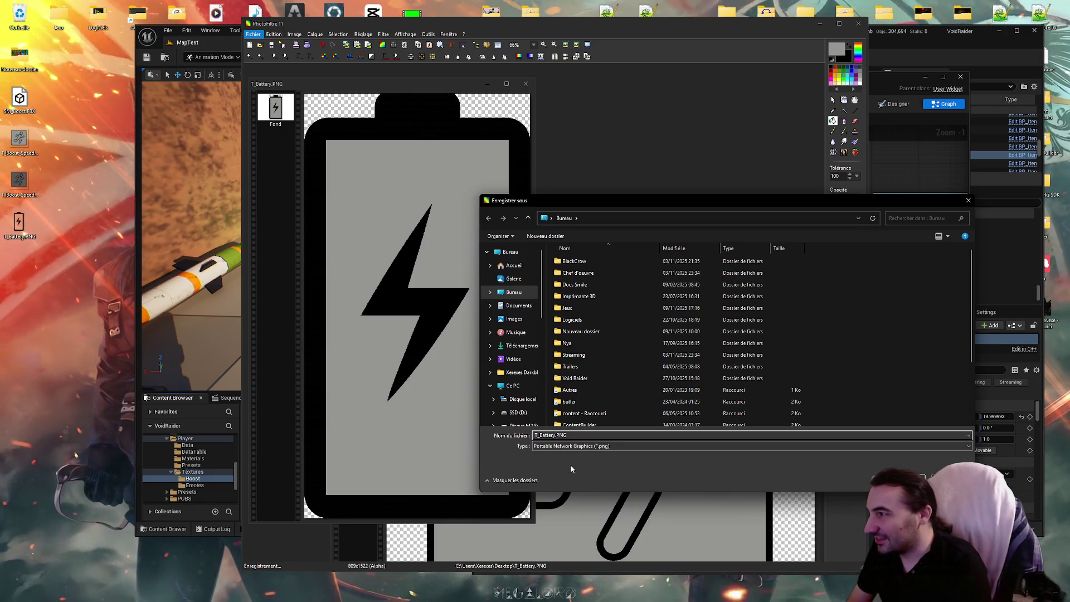
type("_")
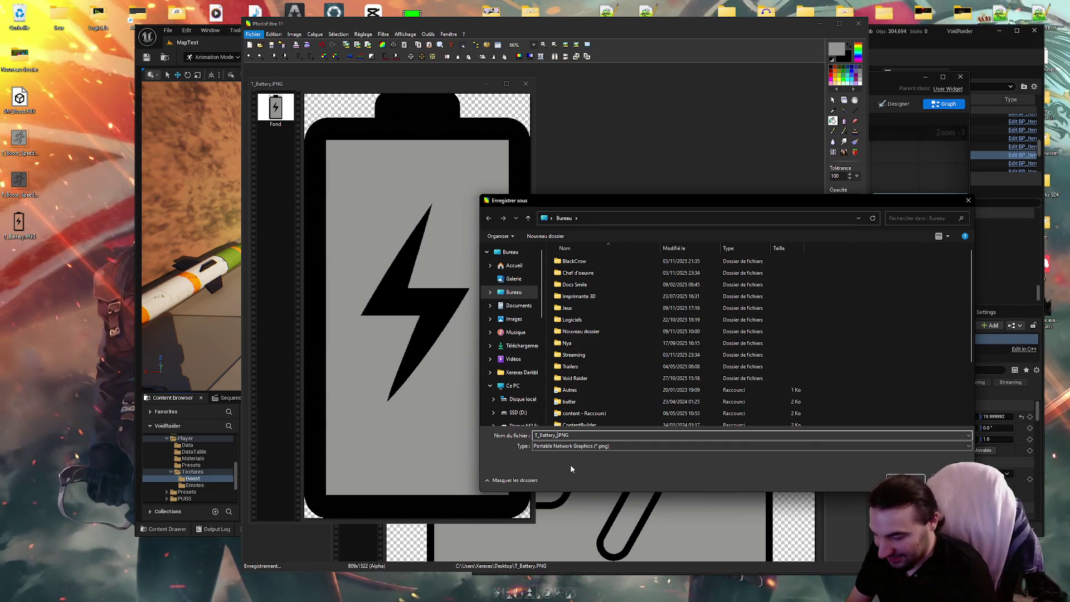
type("Fill")
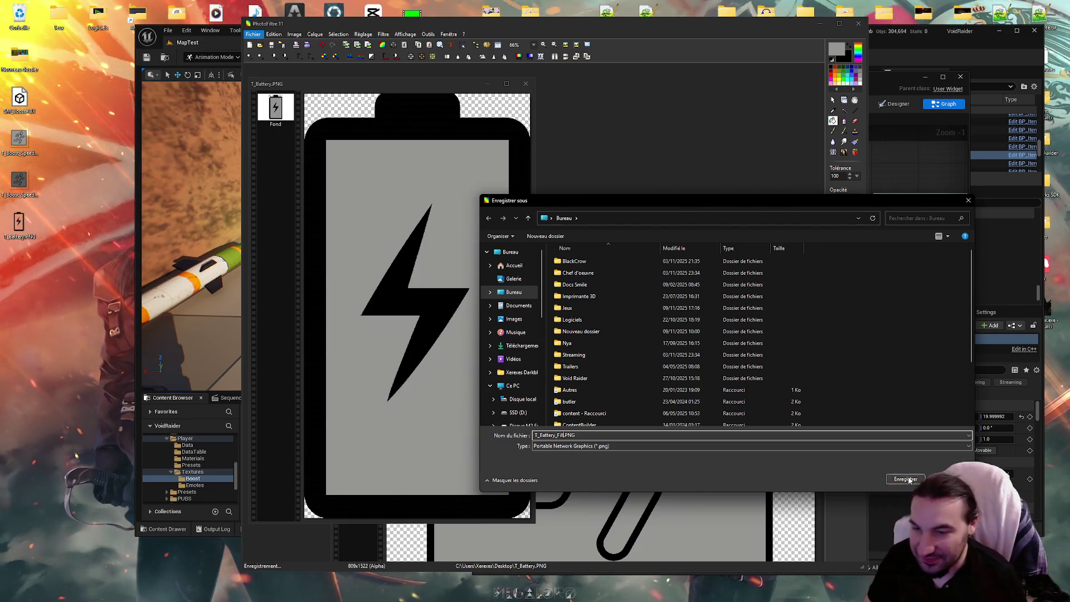
left_click(909, 479)
key("Return")
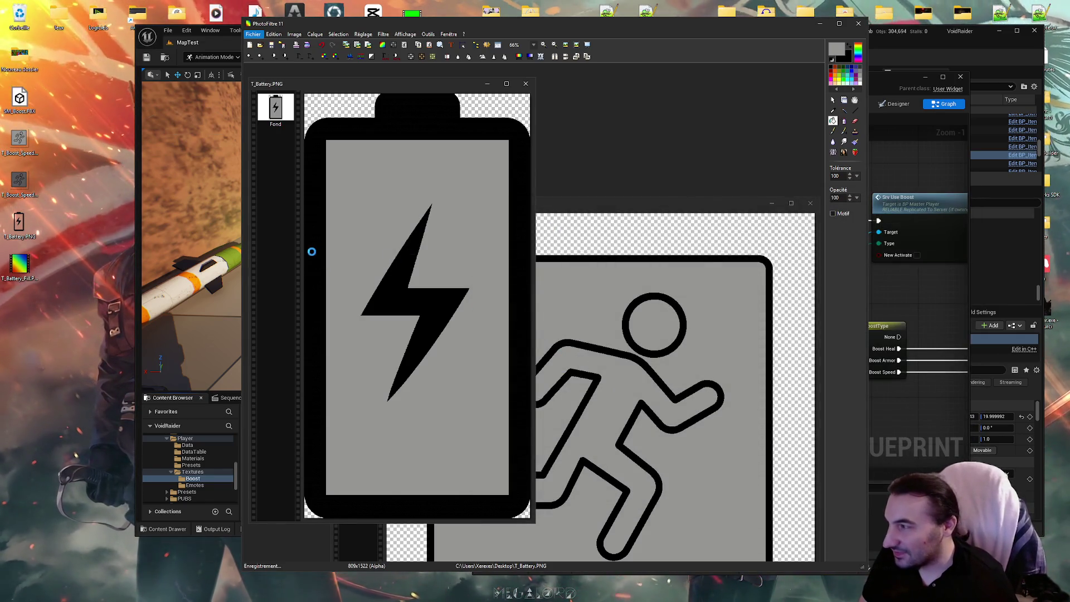
Swap in T_Boost_Speed_Fill and refill the battery interior with its darker grey
mouse_move(600, 207)
left_mouse_down()
mouse_move(615, 194)
mouse_move(506, 196)
left_mouse_up()
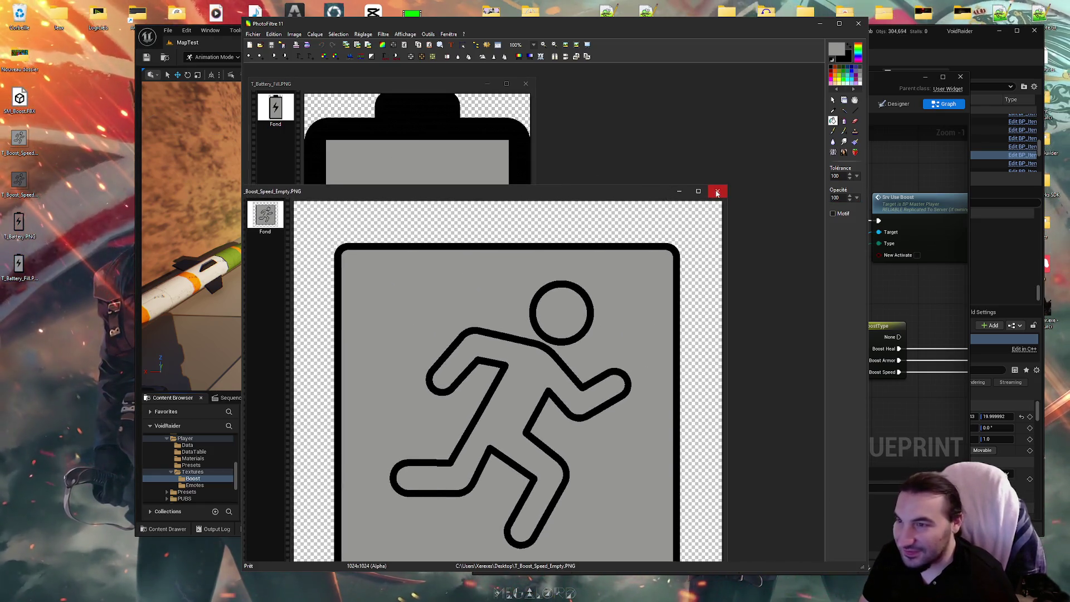
left_click(717, 192)
left_click_drag(243, 219, 642, 209)
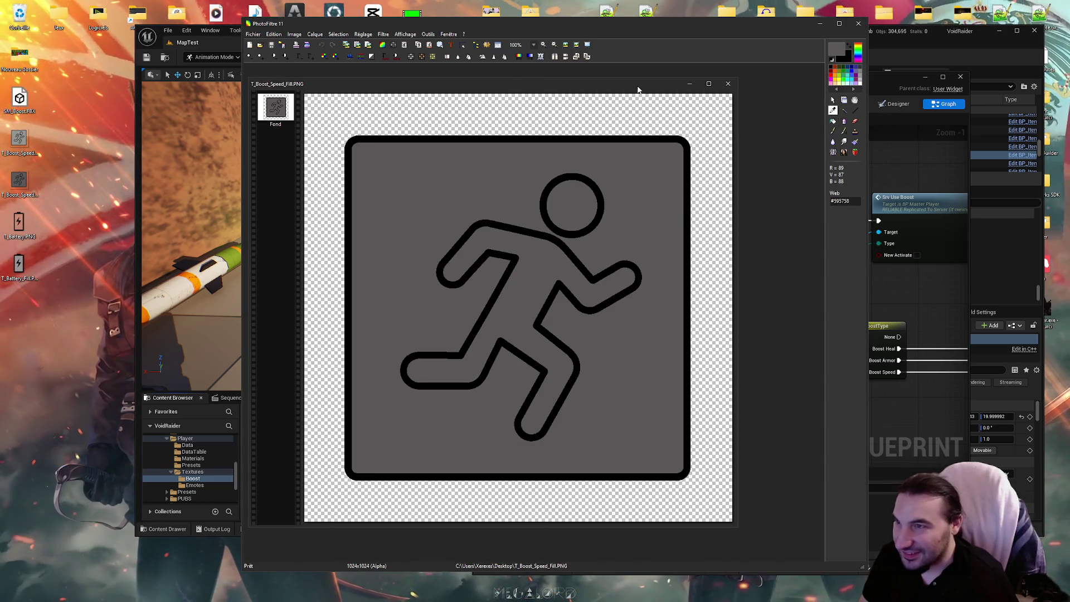
left_click_drag(638, 87, 794, 110)
left_click(466, 79)
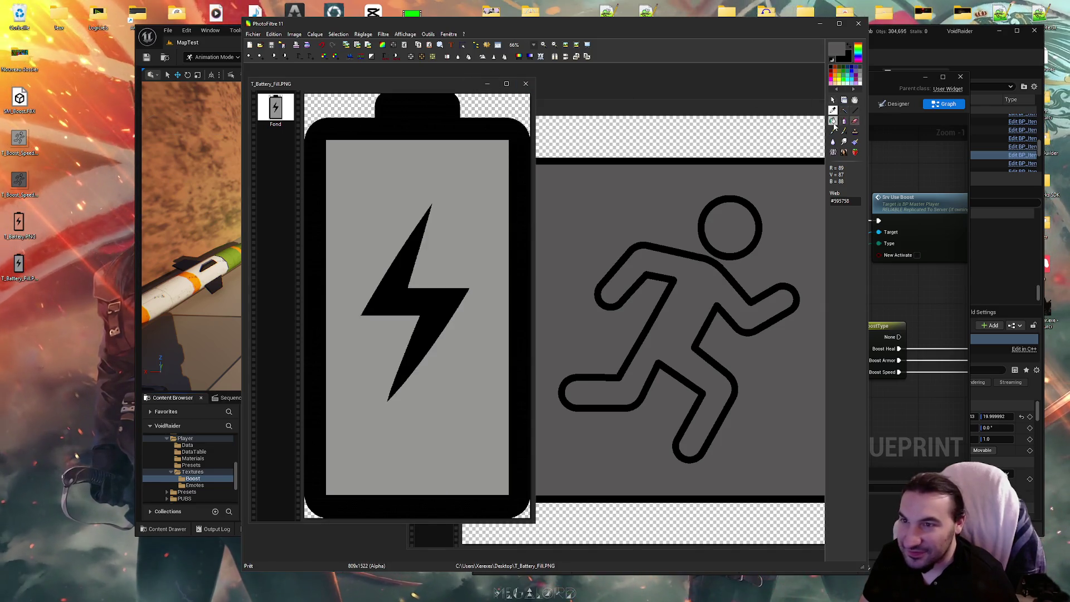
left_click(459, 252)
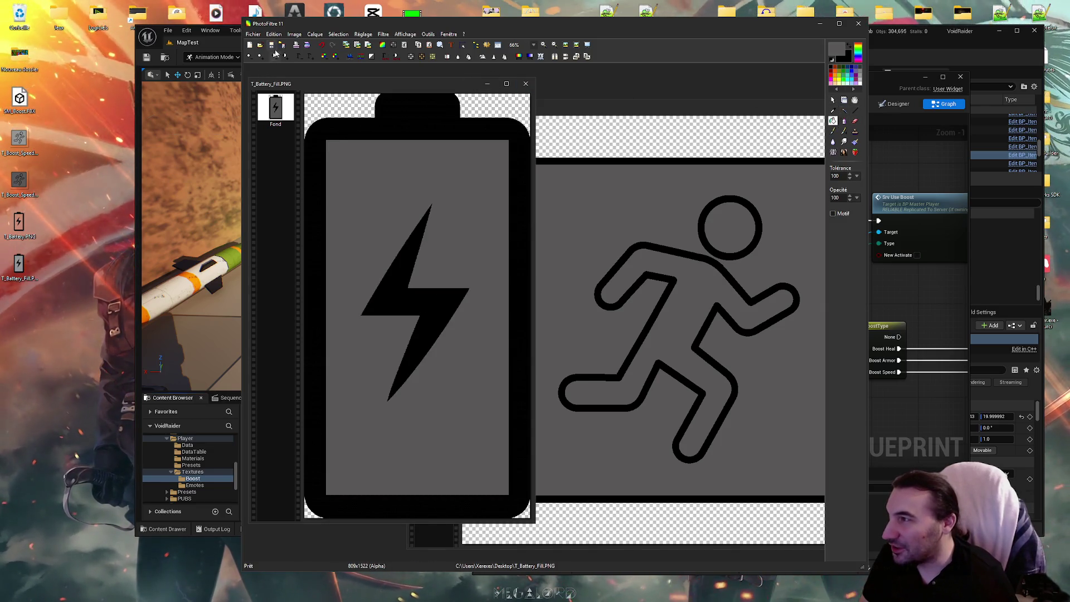
Save the darker-grey battery as T_Battery_Fill1.PNG
left_click(254, 34)
left_click(273, 99)
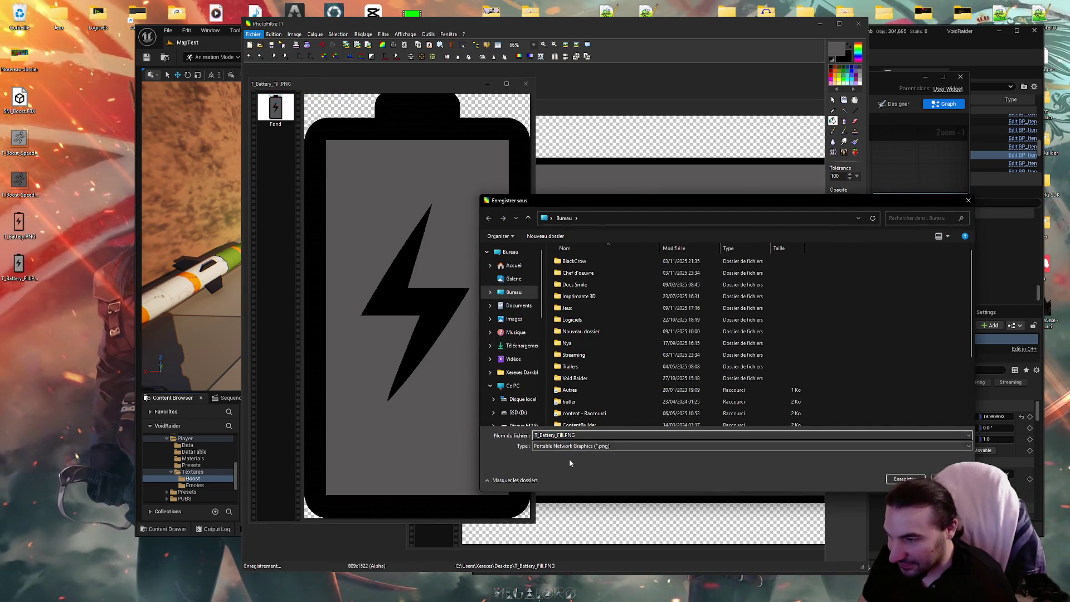
type("1")
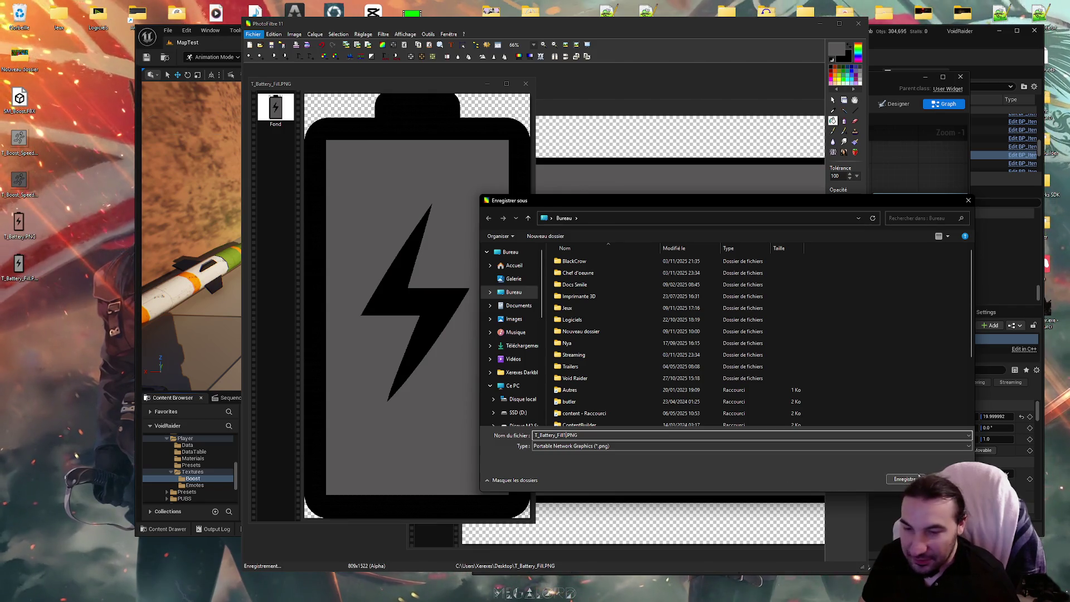
left_click(919, 477)
left_click(422, 257)
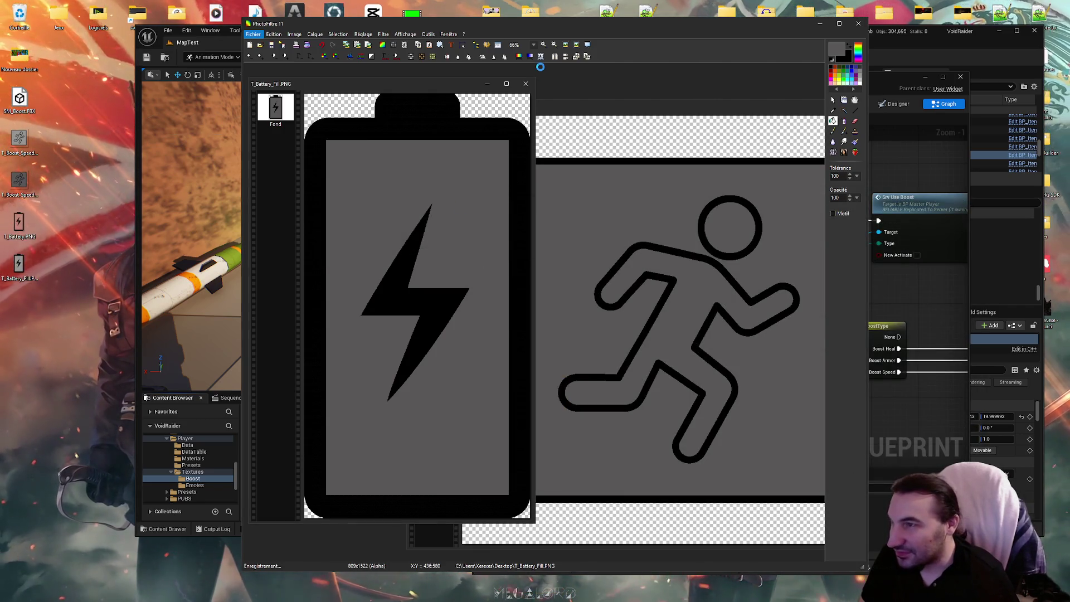
Close the battery and speed-boost images and quit PhotoFiltre
left_click(525, 84)
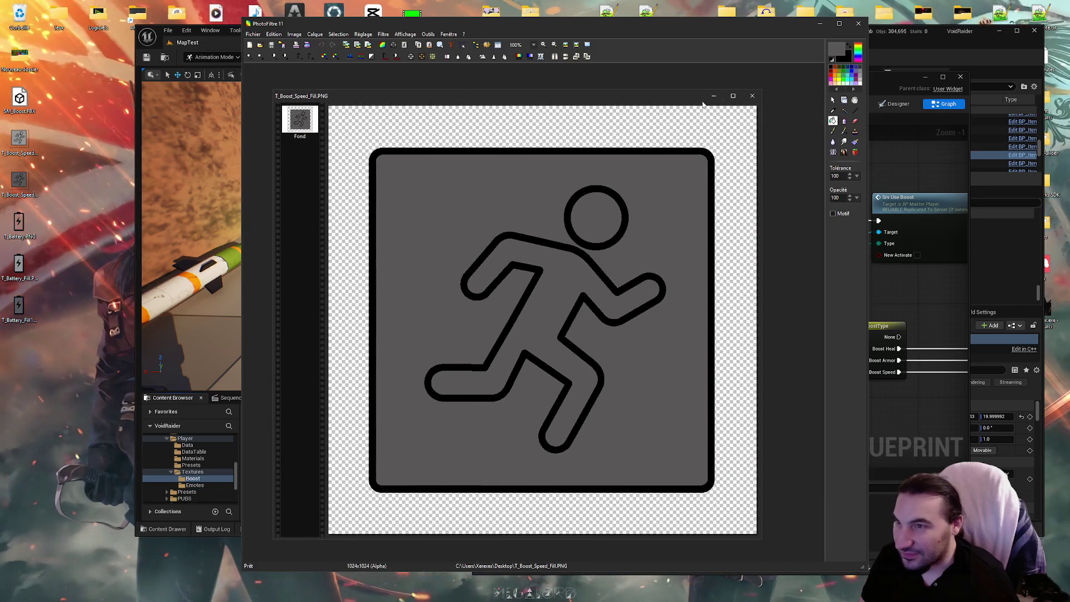
left_click(753, 95)
key("alt+F4")
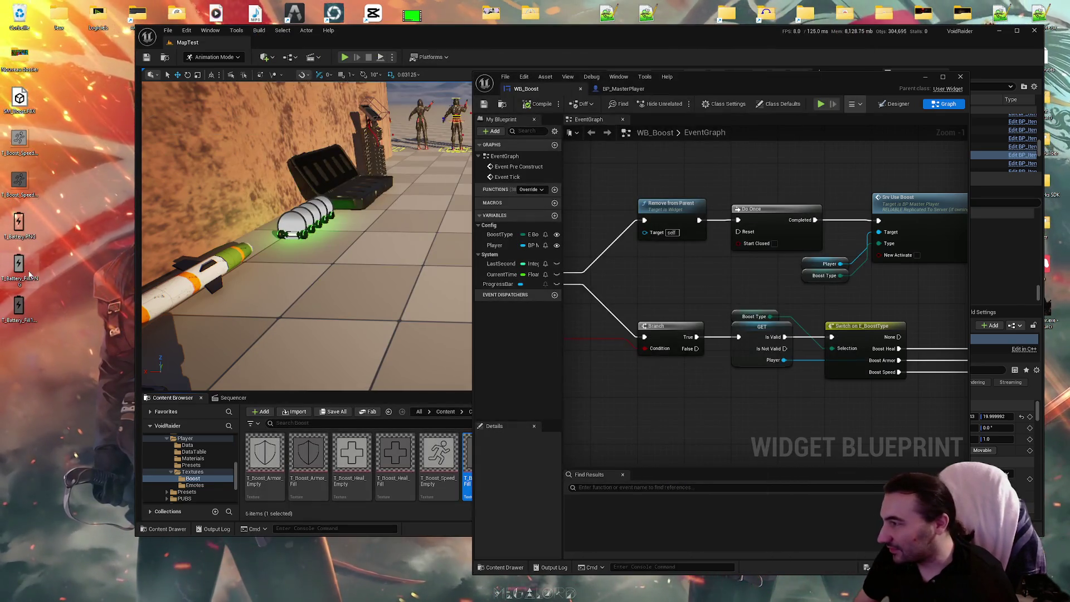
Rename the first desktop battery file to T_Battery_Empty.PNG
left_click(29, 274)
key("BackSpace")
key("BackSpace")
key("BackSpace")
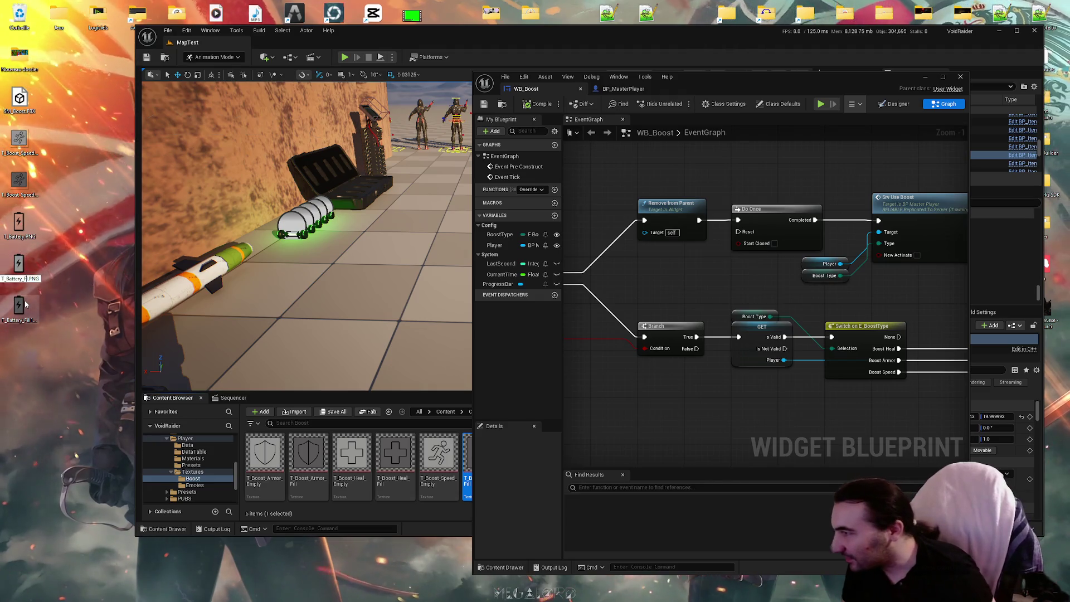
key("BackSpace")
type("Empty")
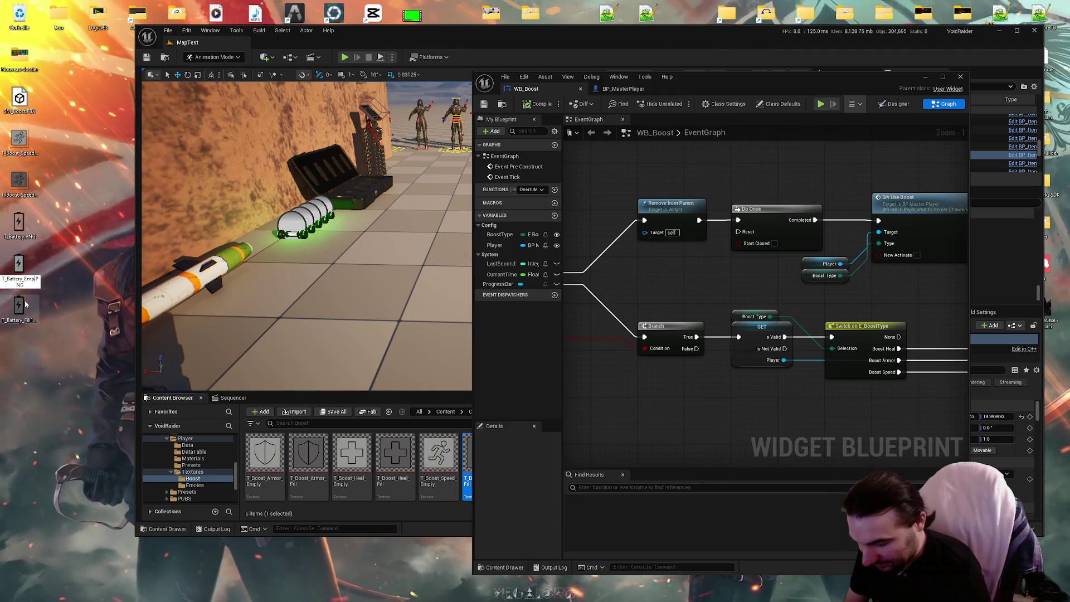
left_click(29, 317)
left_click(30, 316)
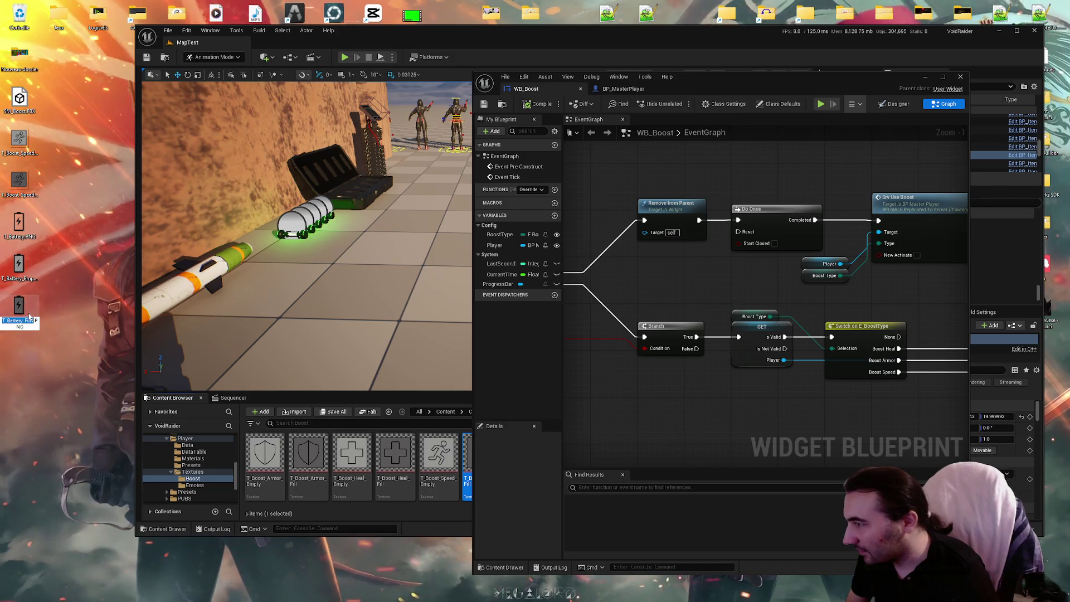
left_click(108, 432)
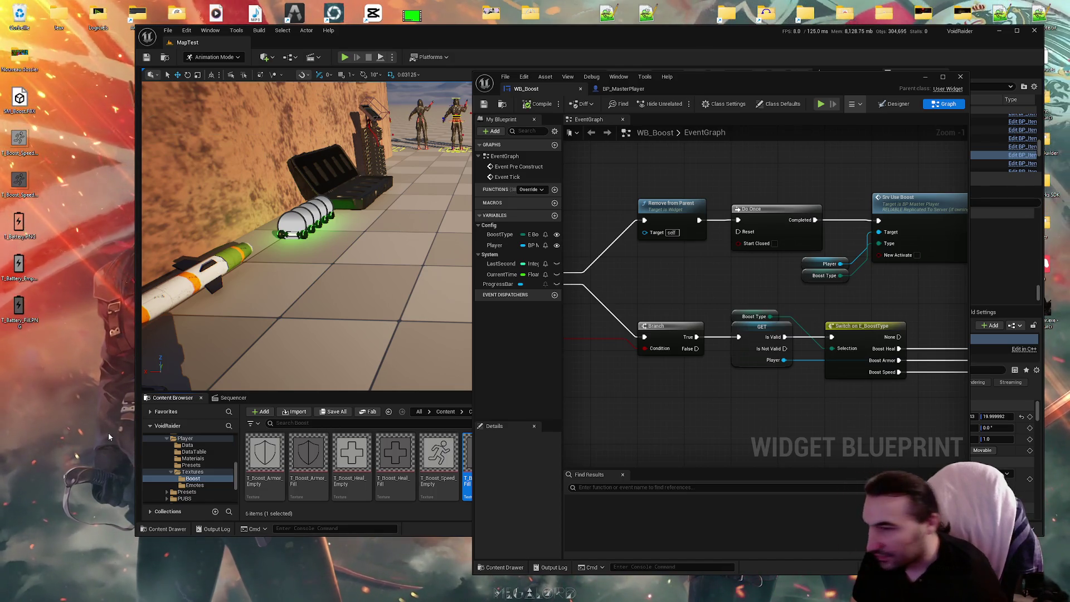
Close WB_Boost, return to the Textures folder, and save the three battery textures
left_click_drag(651, 88, 474, 91)
left_click_drag(488, 248, 415, 226)
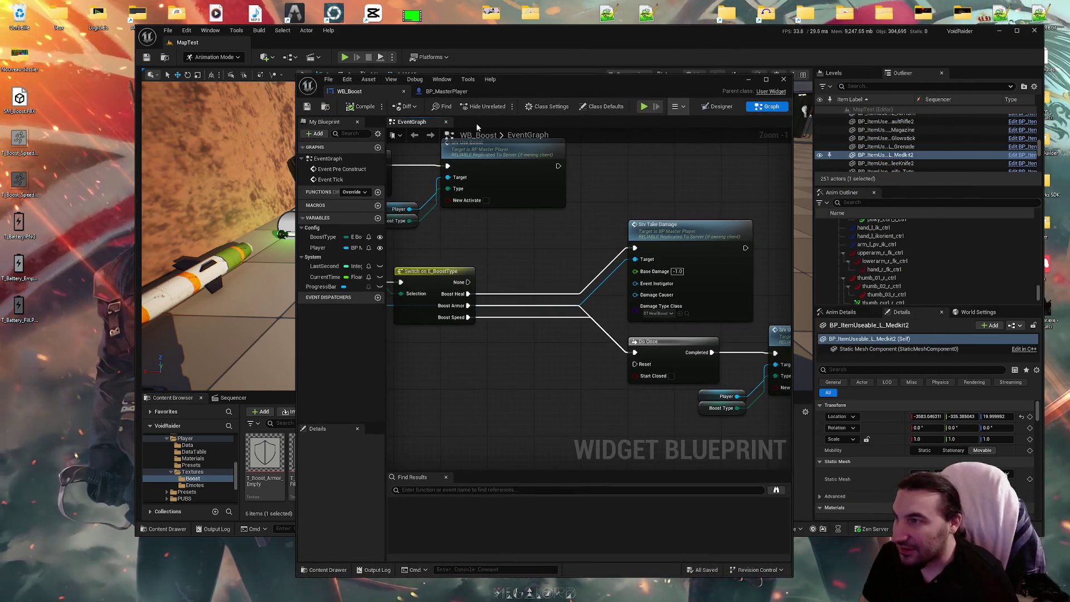
left_click(782, 81)
left_click(578, 464)
key("alt+Left")
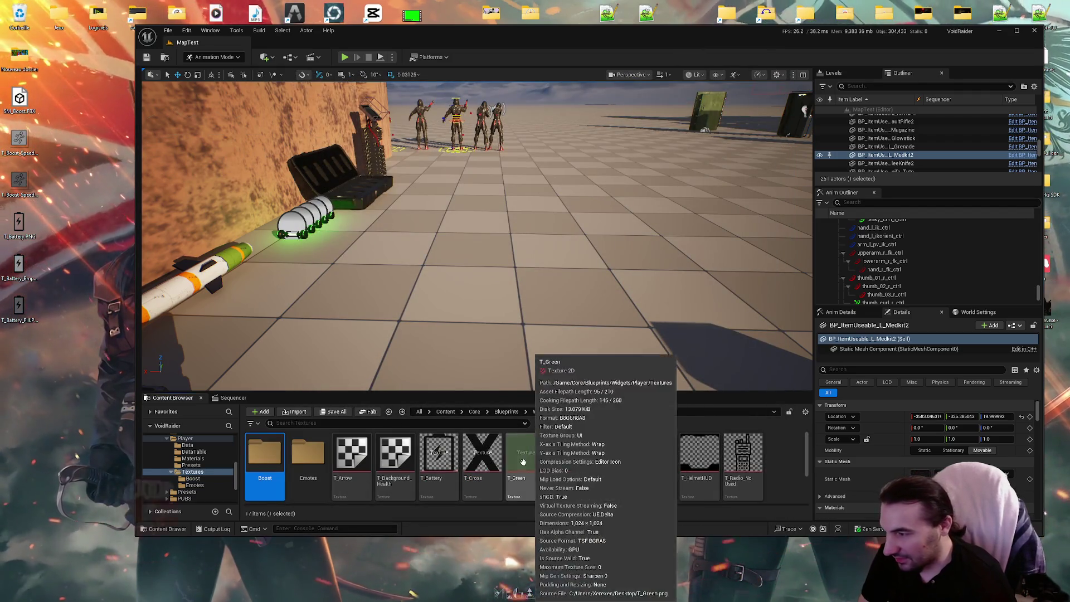
scroll(549, 490, "down", 2)
scroll(549, 491, "up", 2)
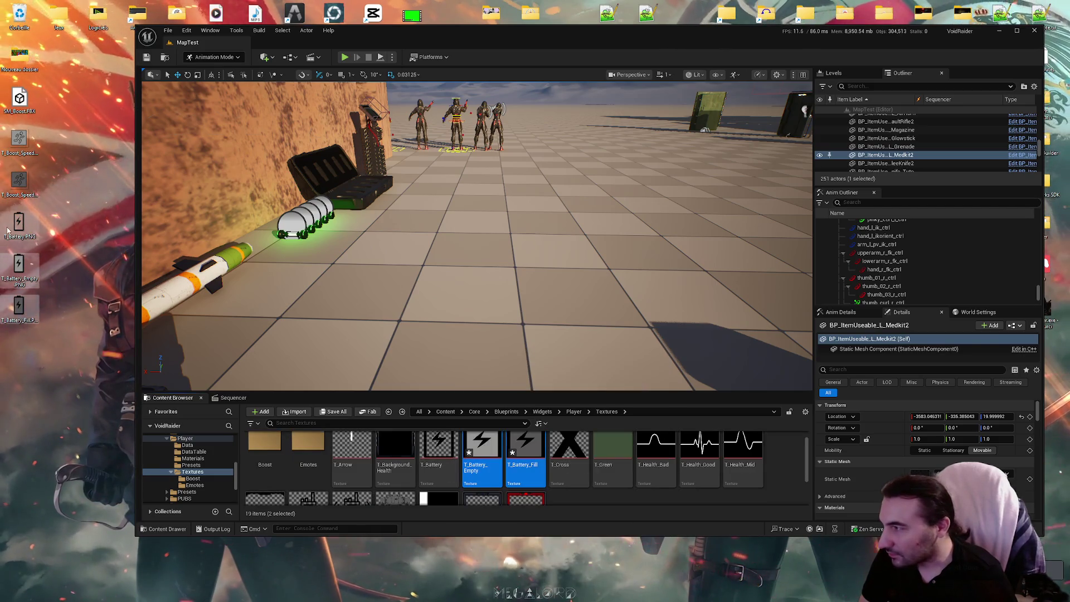
scroll(584, 501, "up", 1)
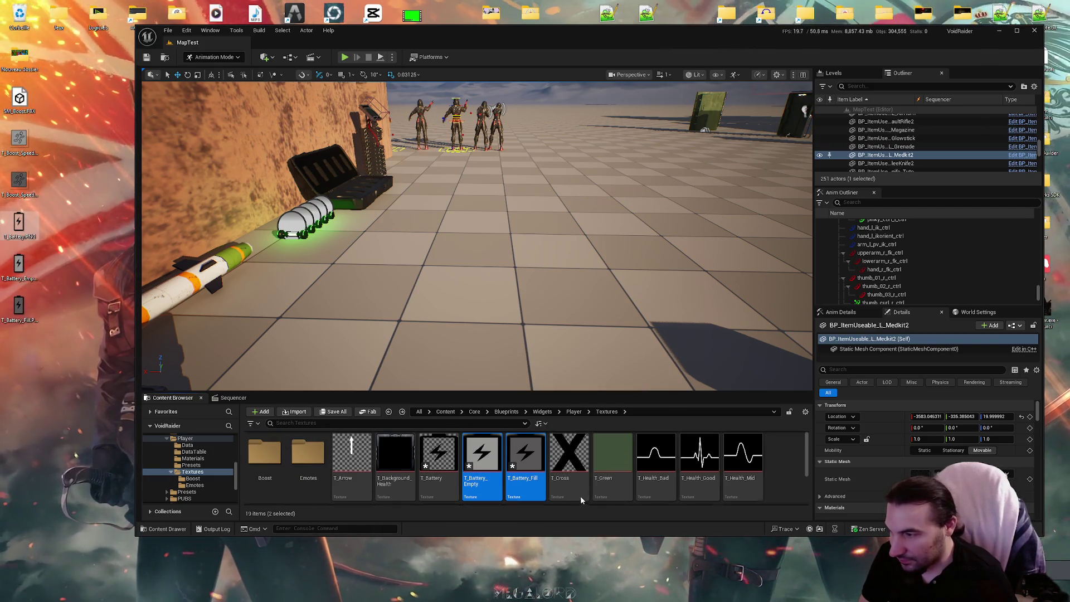
left_click(340, 414)
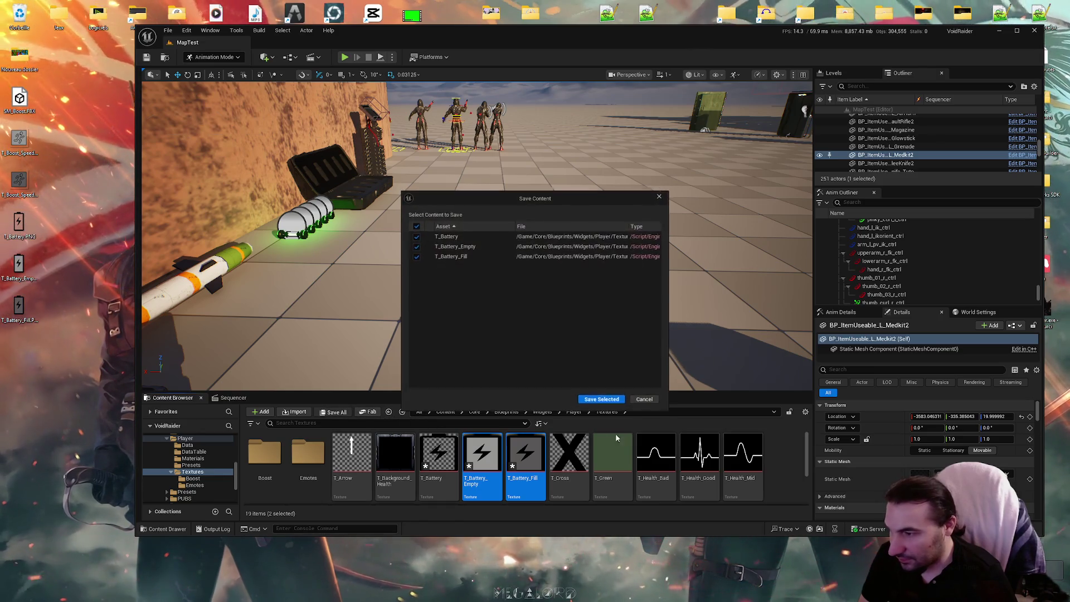
left_click(602, 399)
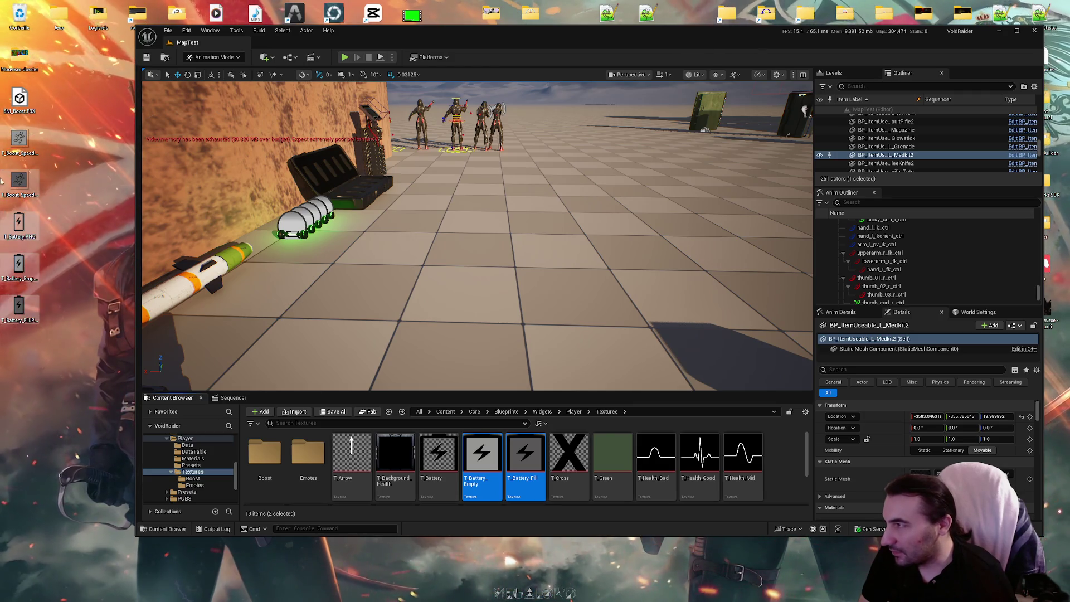
Delete the leftover source files from the desktop and empty the Recycle Bin
key("Delete")
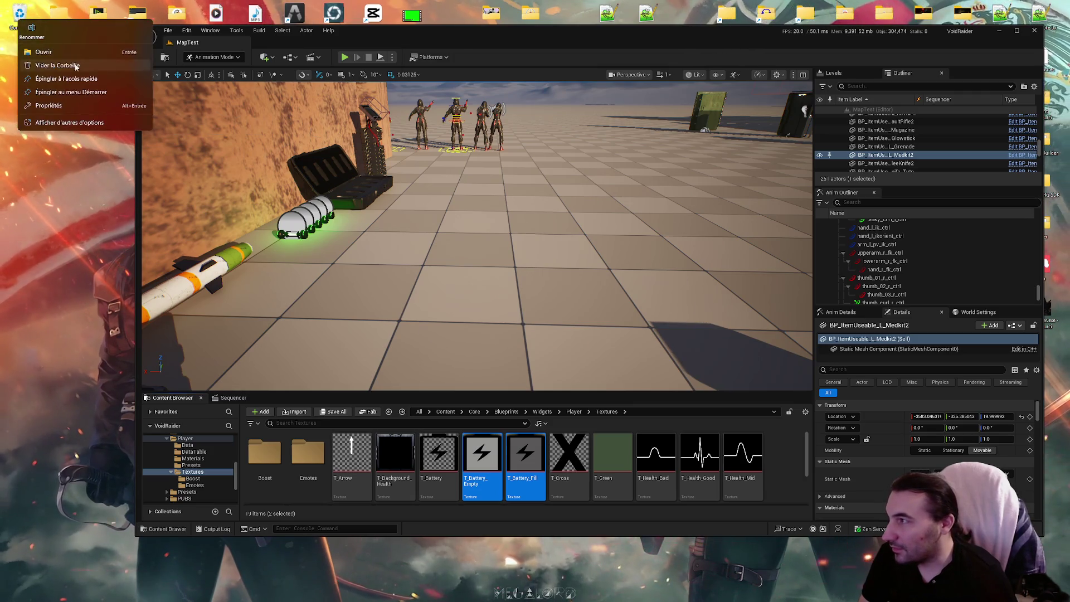
left_click(76, 66)
key("Return")
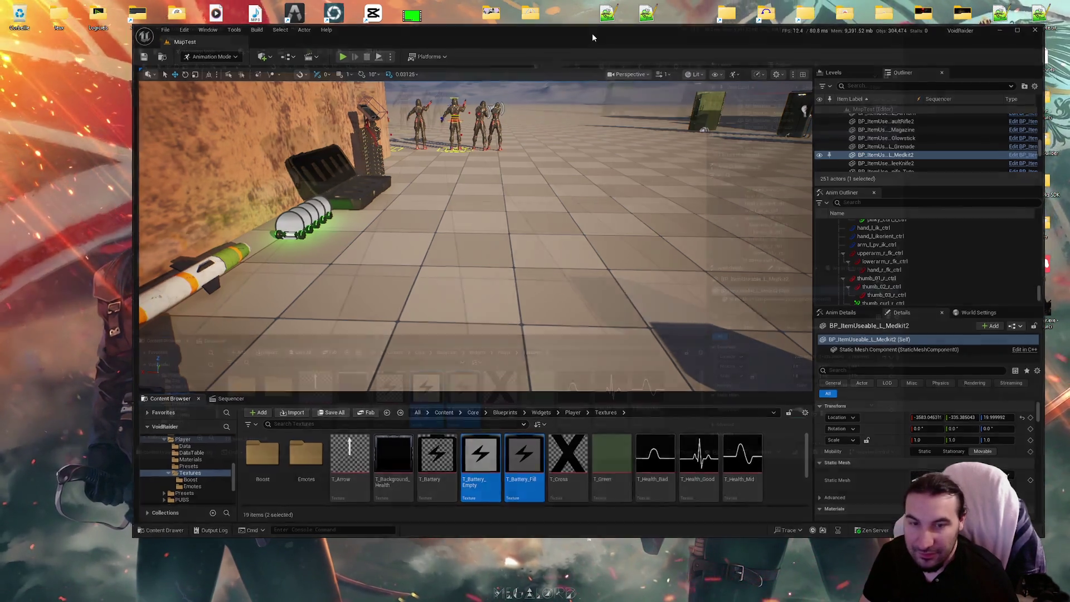
Maximize the editor, browse Content to Player > Presets, and open WB_EnergyLight
double_click(593, 37)
left_click(339, 558)
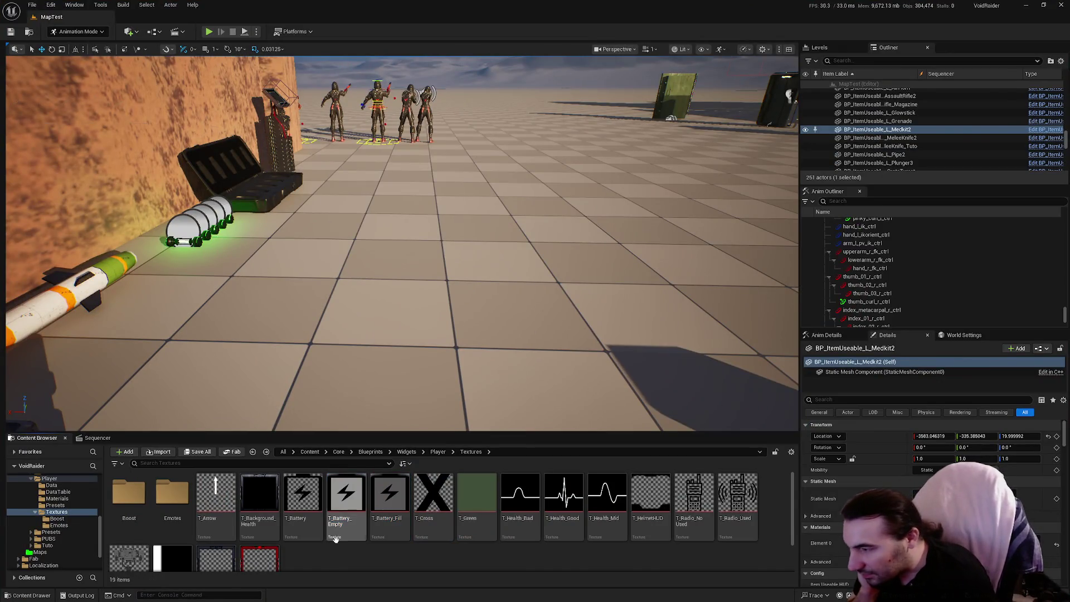
left_click(36, 512)
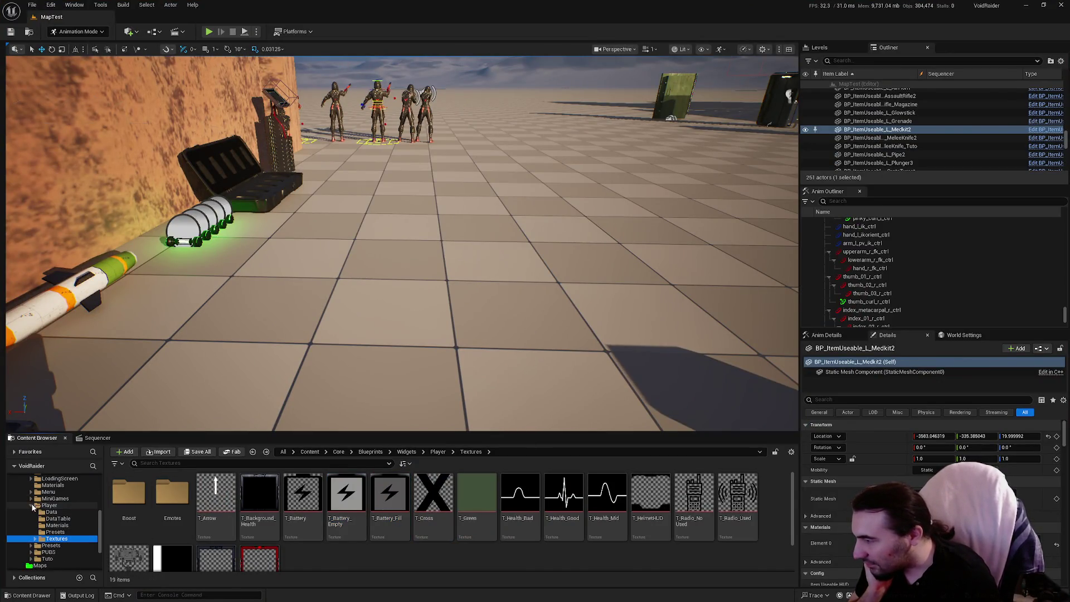
left_click(35, 506, "ctrl")
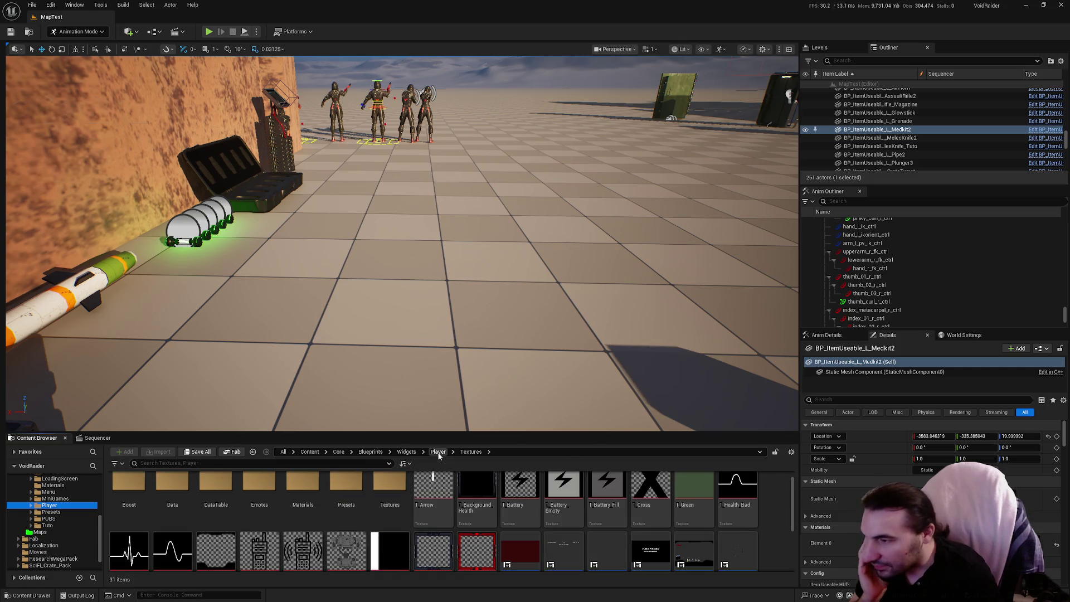
left_click(438, 451)
double_click(259, 492)
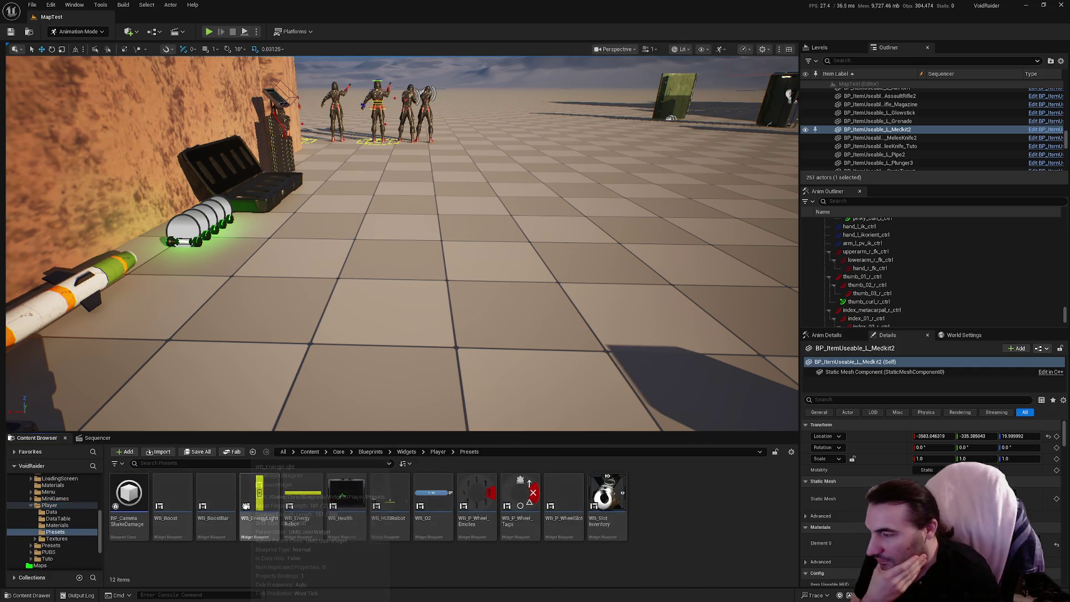
double_click(273, 495)
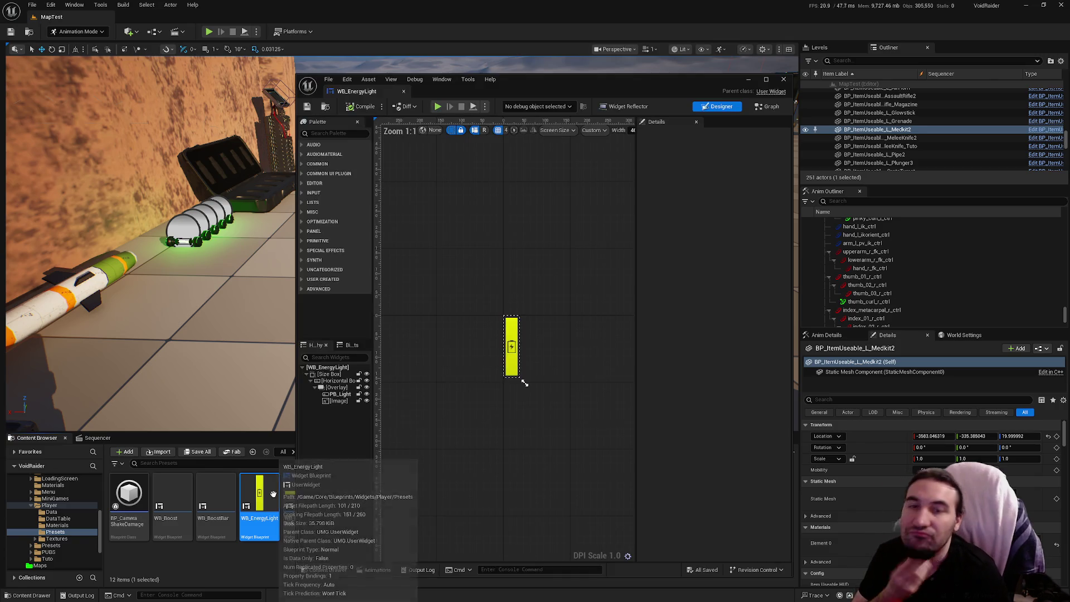
scroll(505, 353, "up", 7)
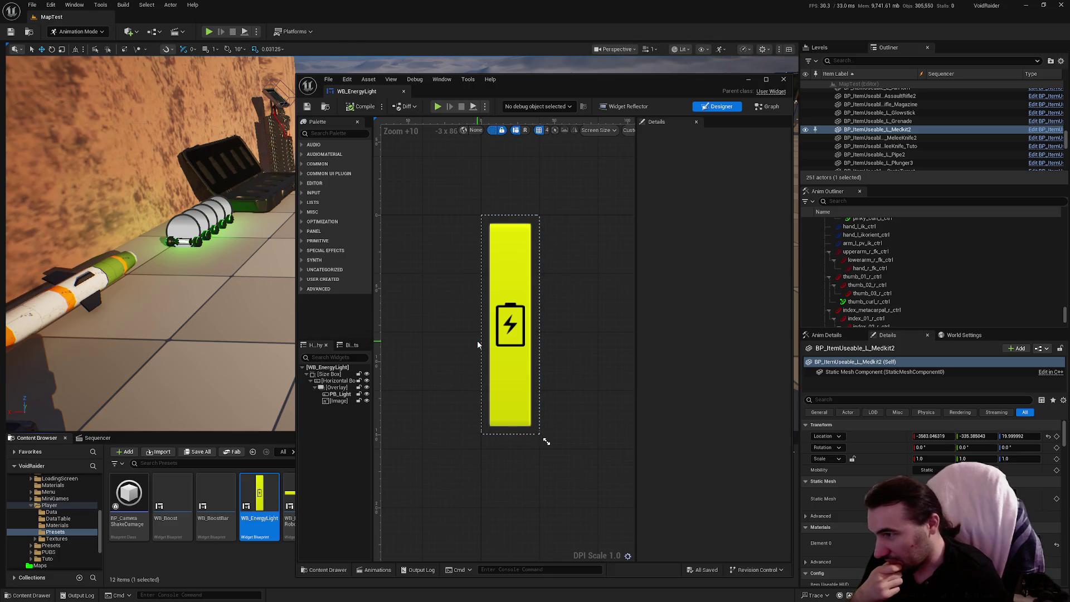
Select PB_Light and set its style background image to T_Battery_Empty
left_click(335, 394)
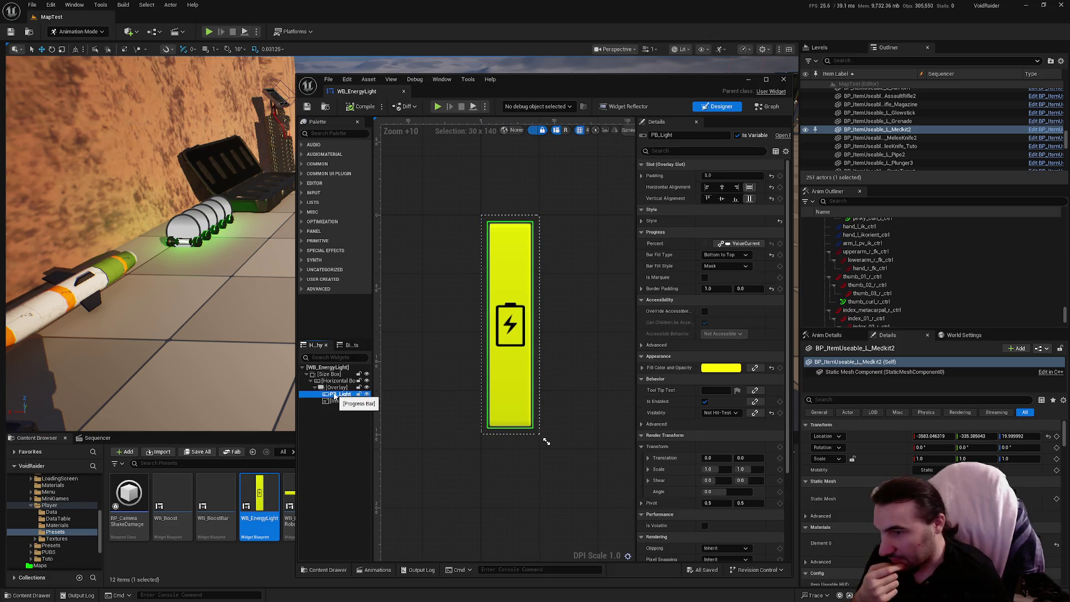
double_click(549, 78)
scroll(486, 272, "up", 3)
scroll(446, 267, "down", 2)
scroll(446, 267, "up", 1)
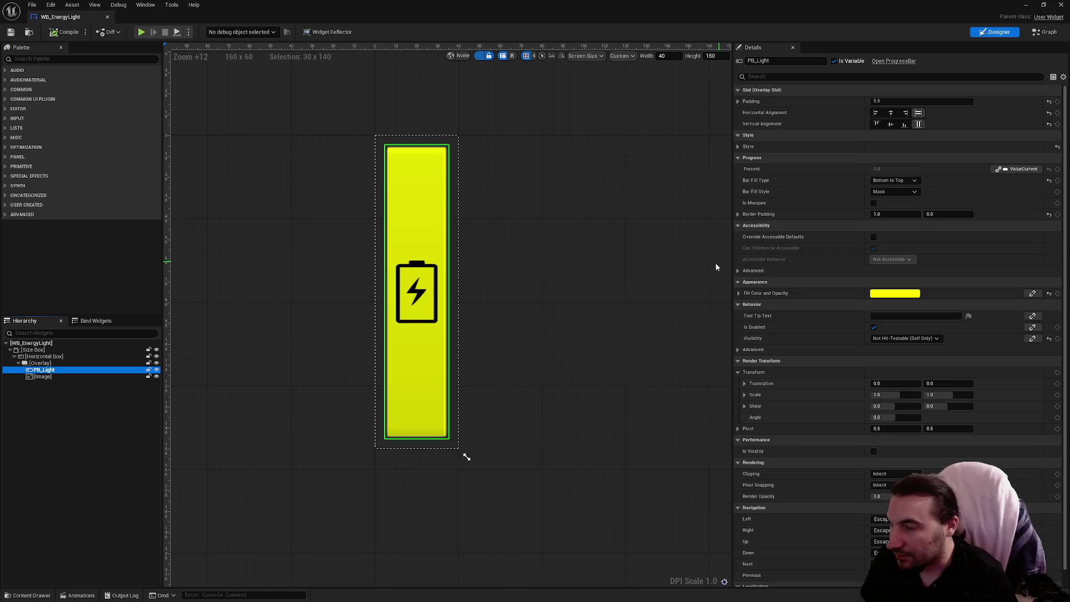
left_click(738, 146)
left_click(745, 158)
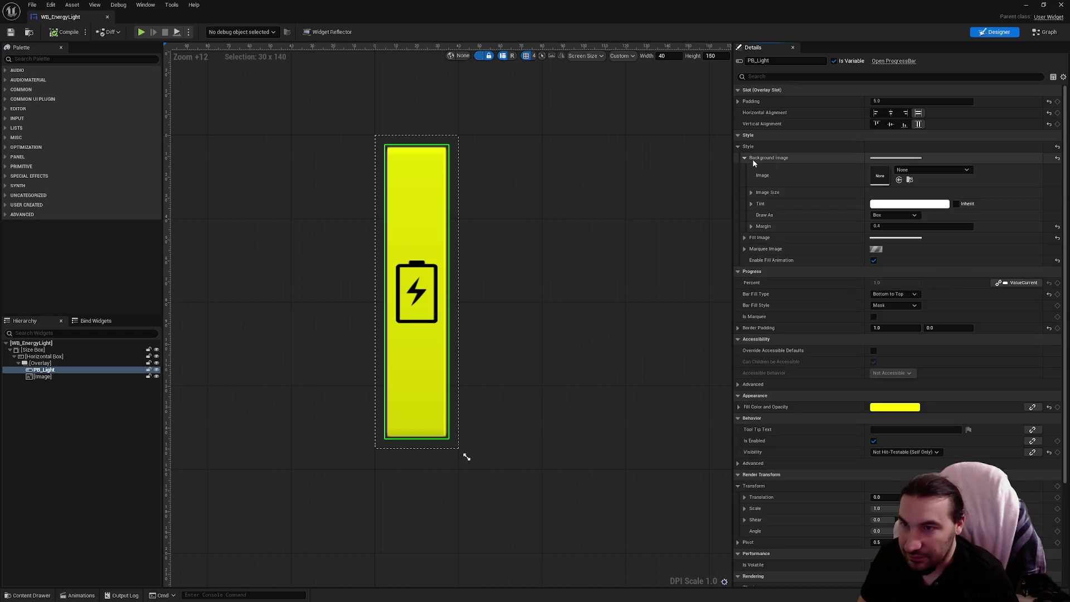
left_click(929, 170)
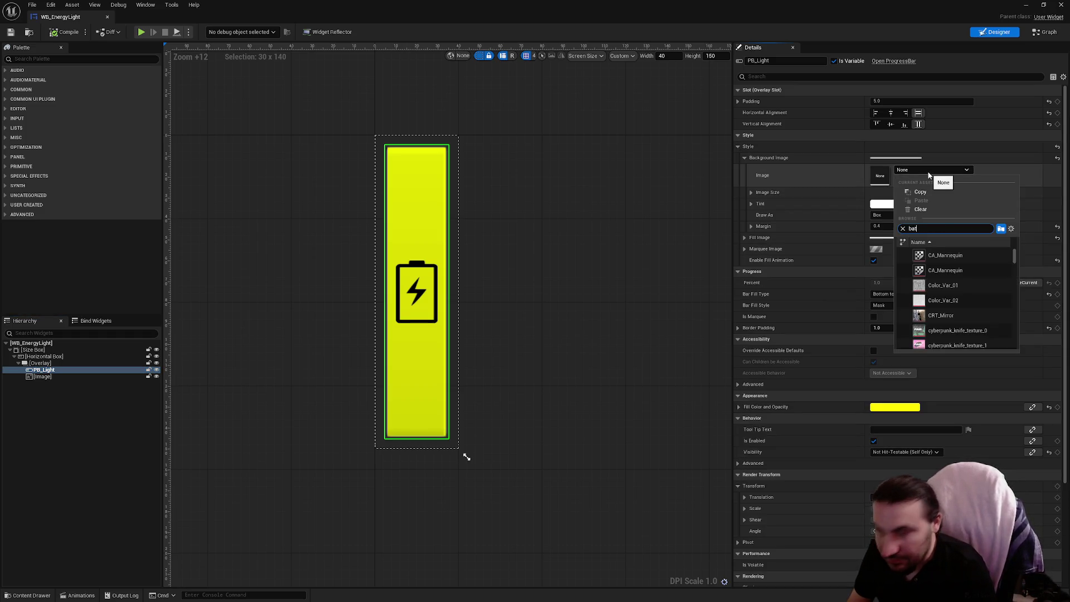
type("t")
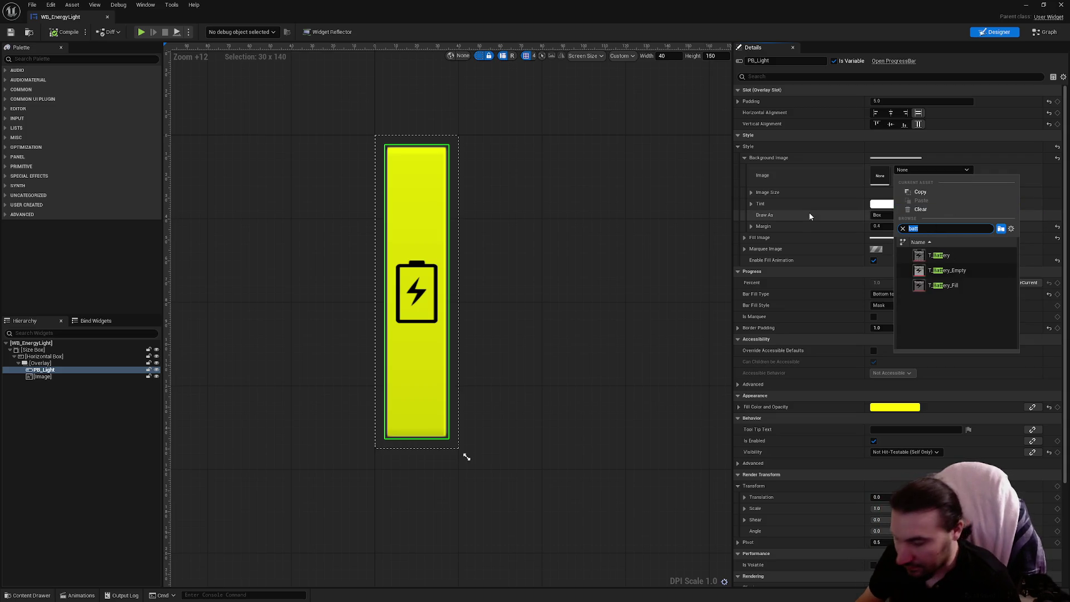
left_click(954, 270)
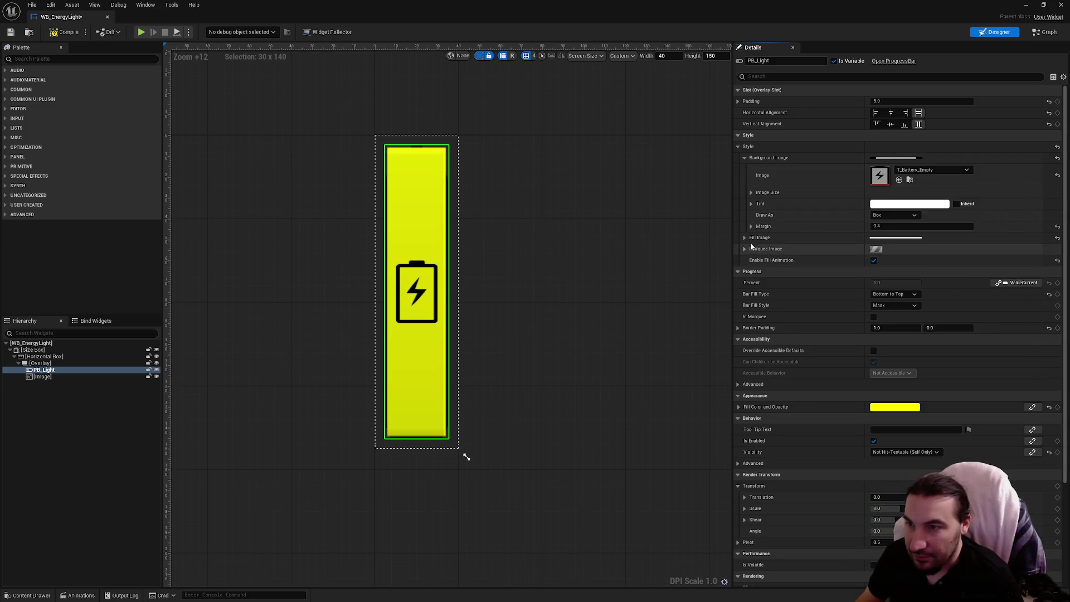
Set the fill image to T_Battery_Fill, zero both margins, and disable fill animation
left_click(745, 238)
left_click(931, 249)
type("batt")
left_click(946, 365)
left_click_drag(885, 228, 810, 225)
left_click_drag(886, 306, 809, 305)
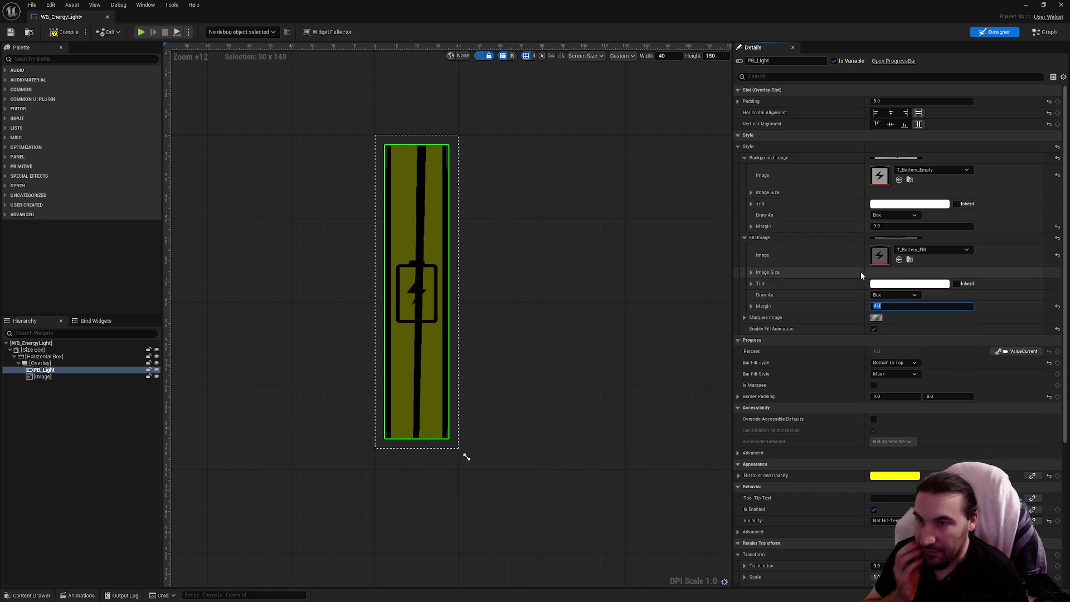
key("Return")
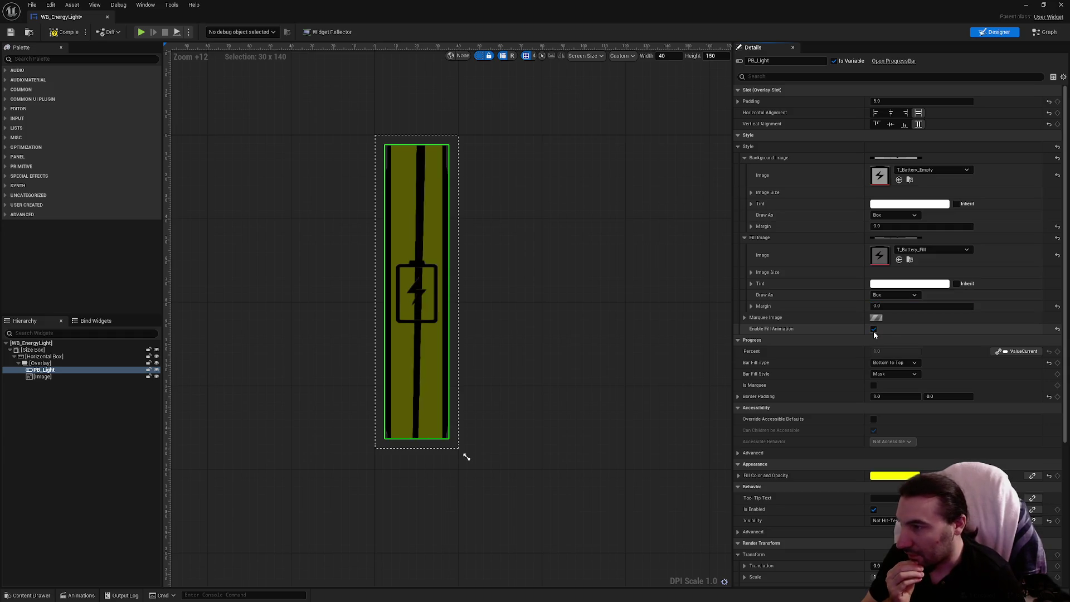
left_click(874, 330)
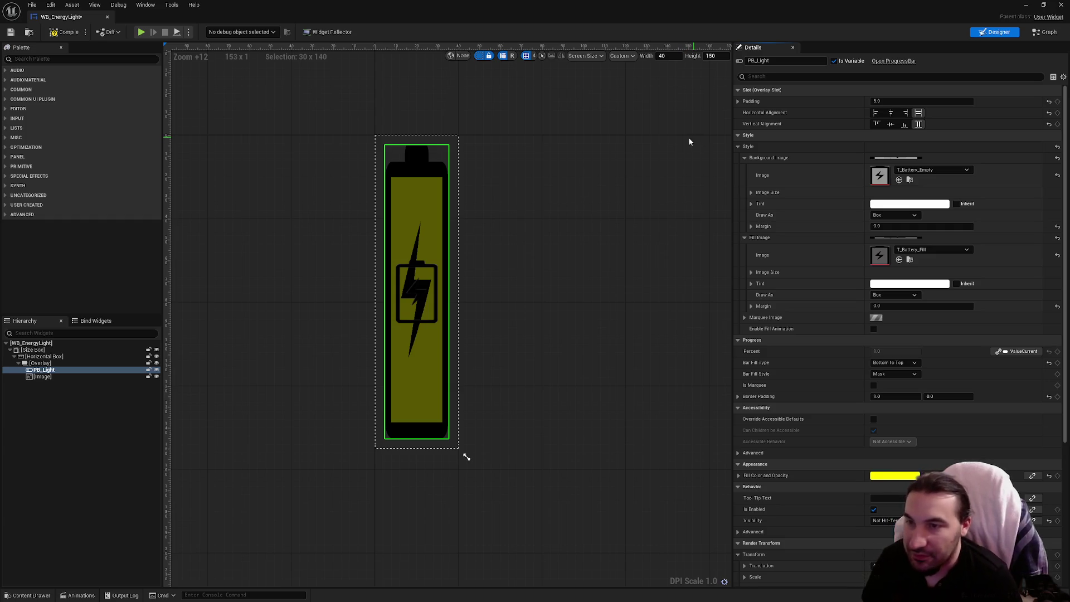
Set the preview width to 60, compile and save, and delete the leftover Image widget
double_click(666, 56)
type("60")
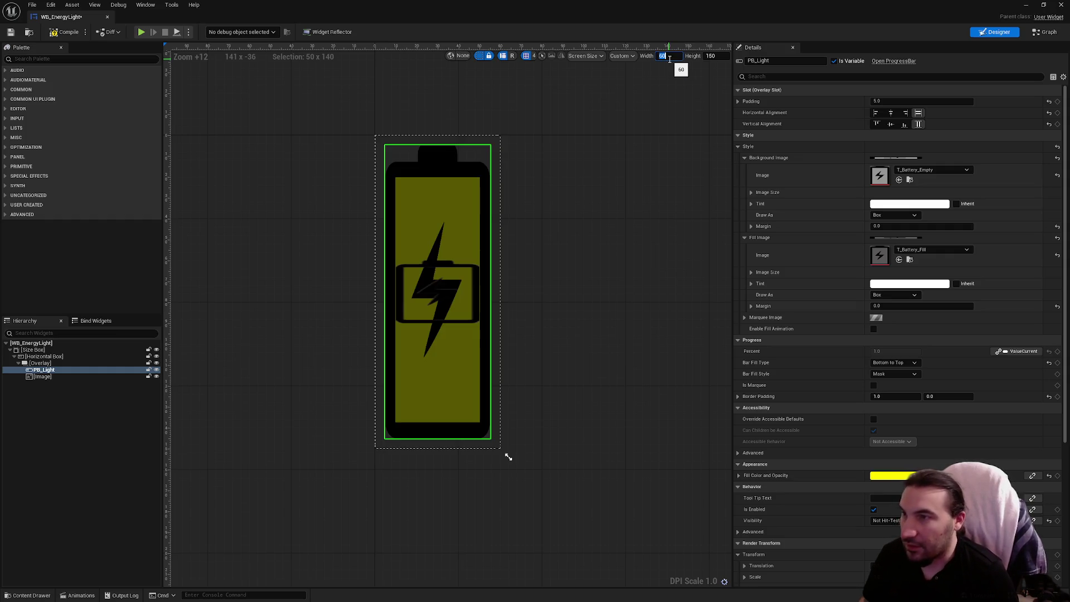
left_click(66, 35)
left_click(10, 31)
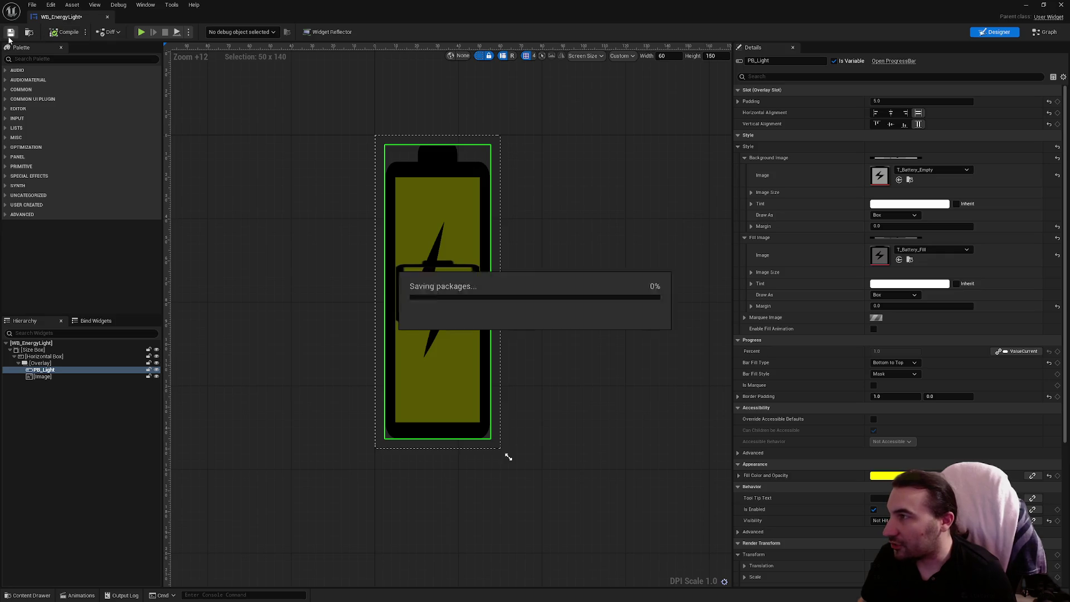
left_click(48, 378)
key("Delete")
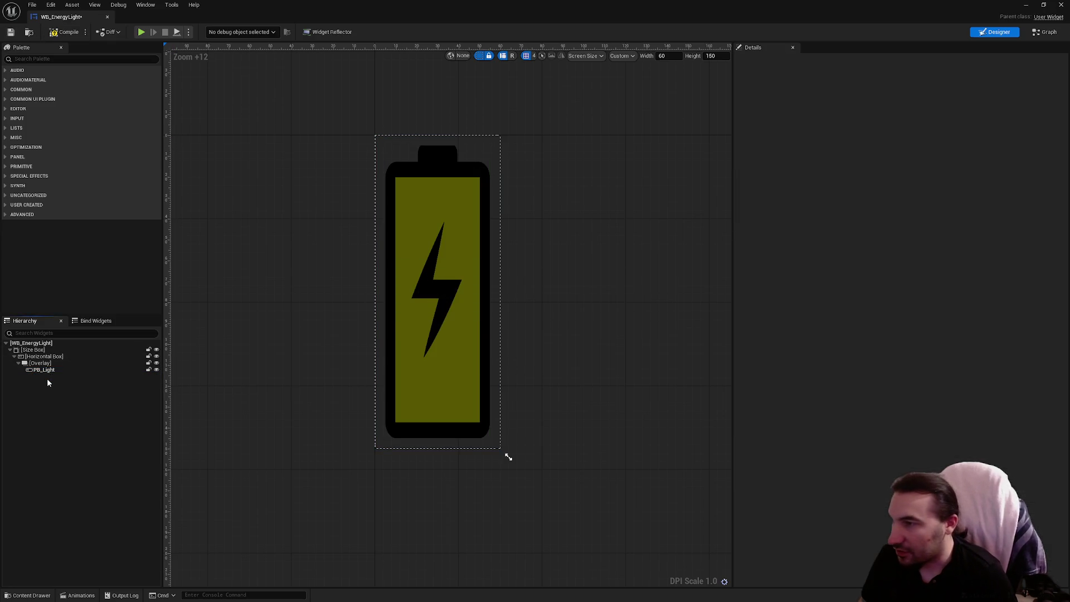
Set the energy-light widget height to 120, then compile and save it
left_click(66, 32)
left_click(10, 31)
type("120")
key("Return")
left_click(66, 32)
left_click(12, 32)
Open the WB_HUD_Player widget blueprint from the Player folder and maximize it
mouse_move(312, 7)
left_mouse_down()
mouse_move(394, 25)
mouse_move(546, 352)
mouse_move(403, 578)
left_mouse_up()
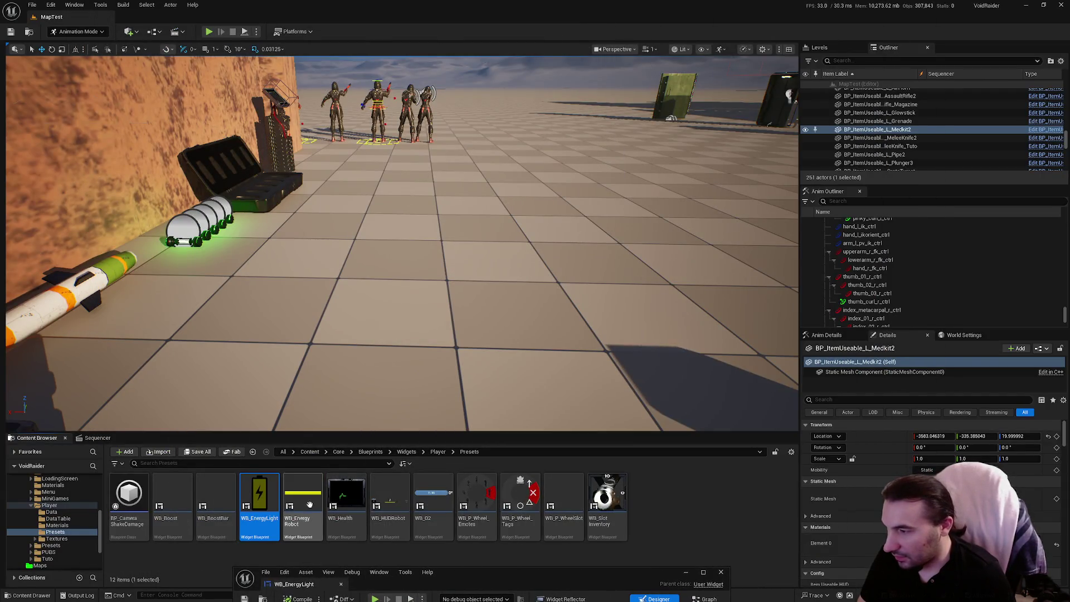
key("alt+Left")
double_click(535, 508)
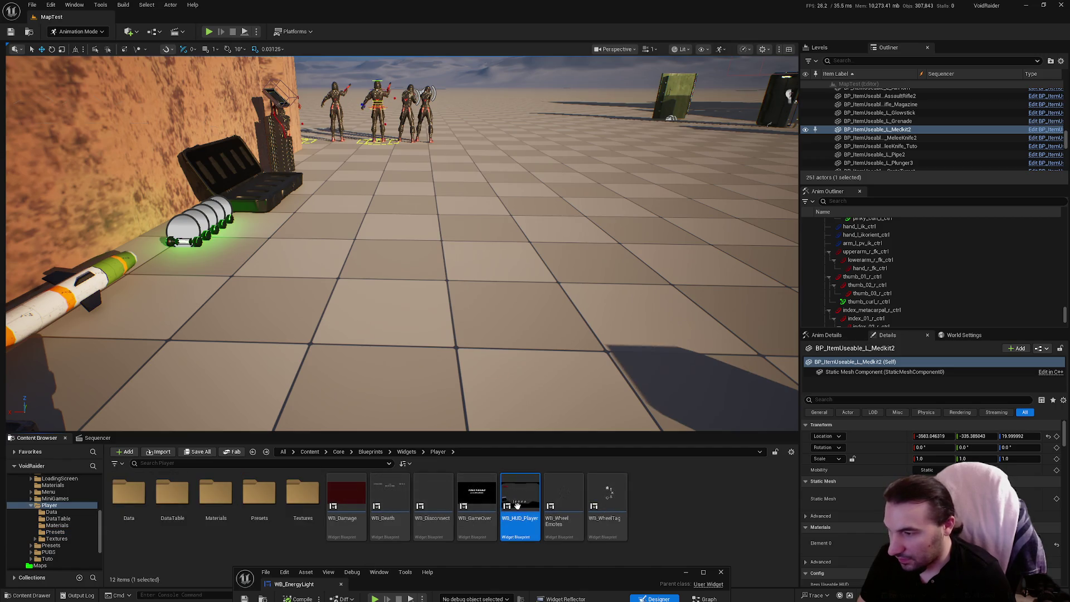
left_click_drag(601, 570, 619, 267)
double_click(617, 263)
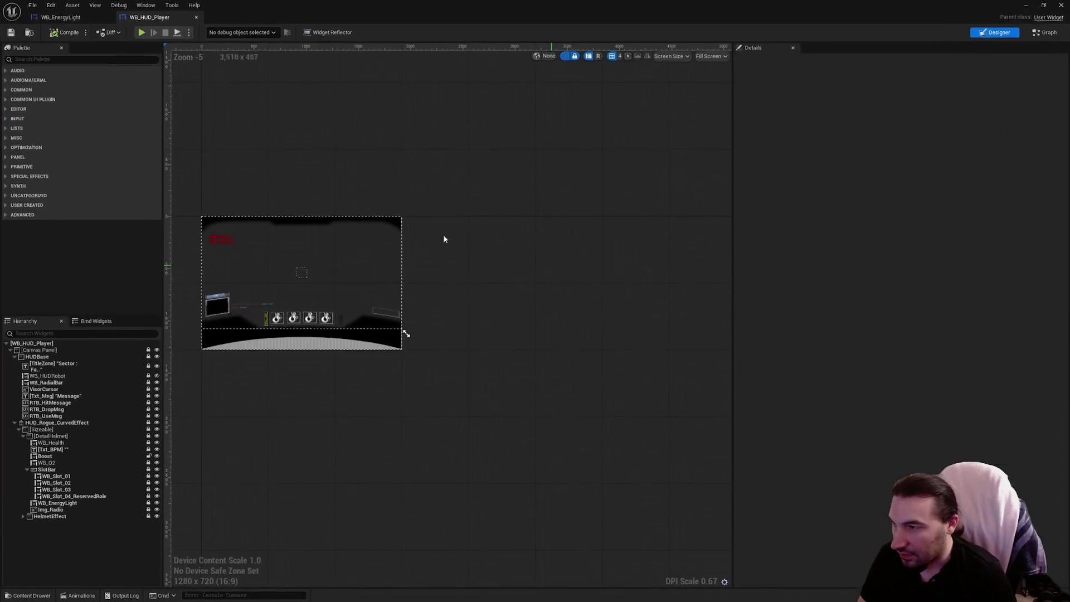
scroll(258, 313, "up", 10)
scroll(258, 304, "up", 6)
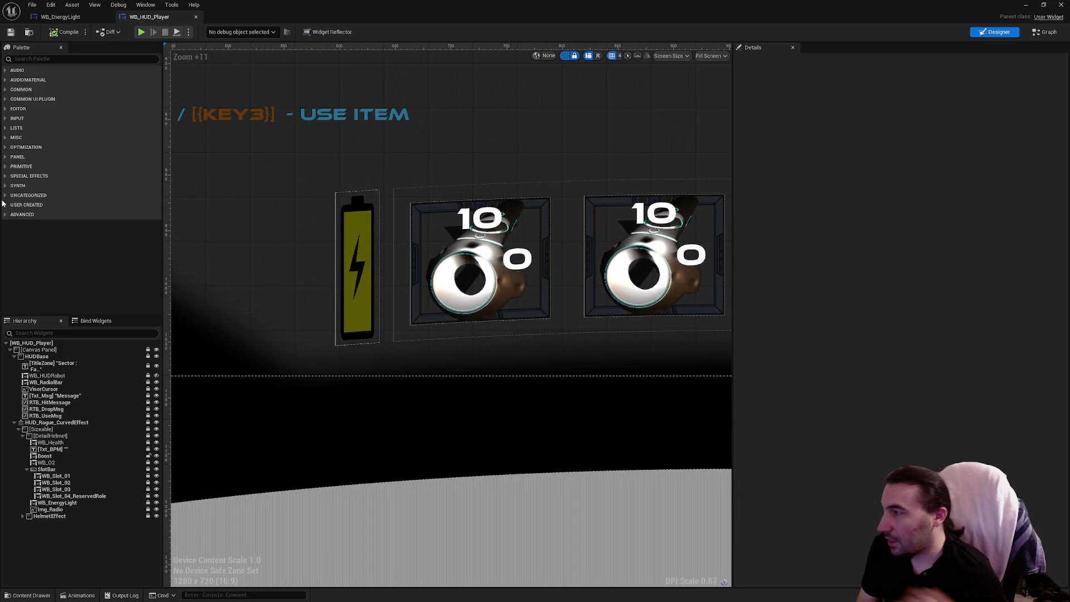
Select WB_EnergyLight in the HUD and size it to 60 by 120
left_click(61, 456)
left_click(62, 462)
left_click(56, 449)
left_click(64, 443)
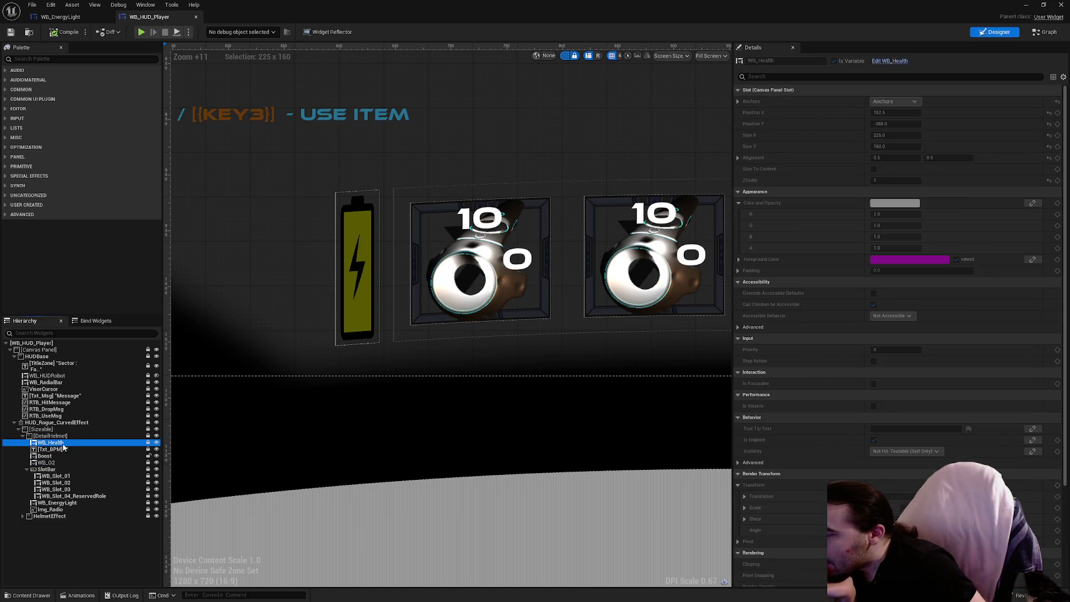
left_click(61, 503)
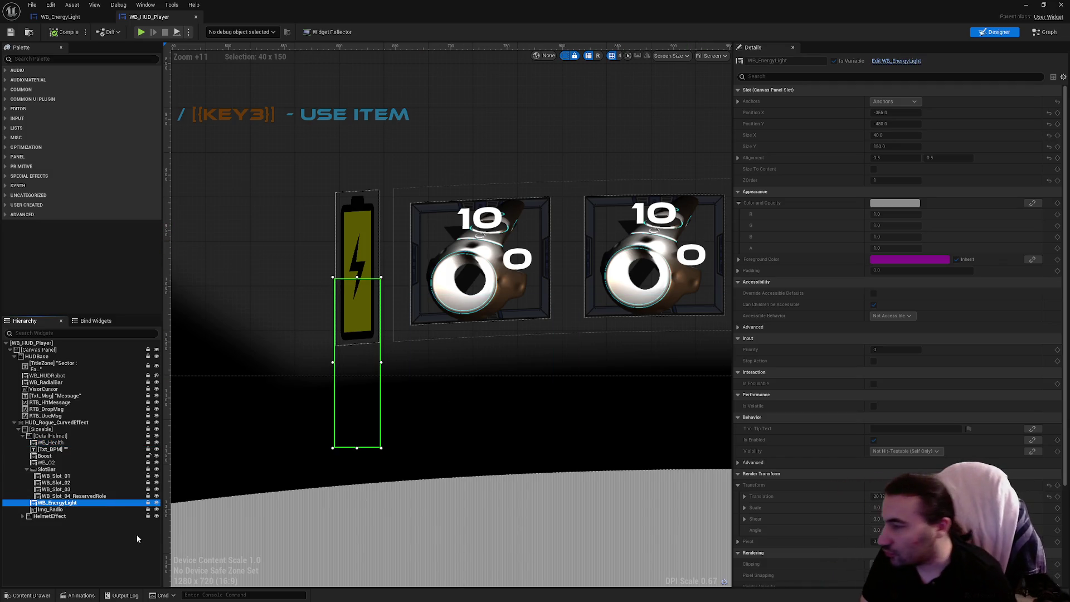
left_click(883, 135)
type("60")
key("Return")
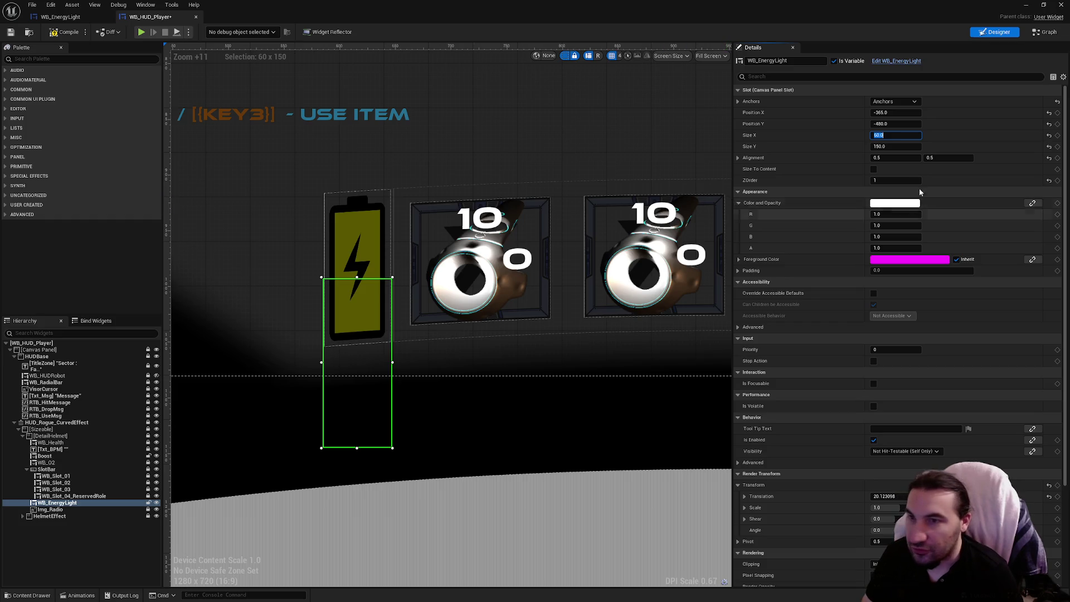
type("120")
key("Return")
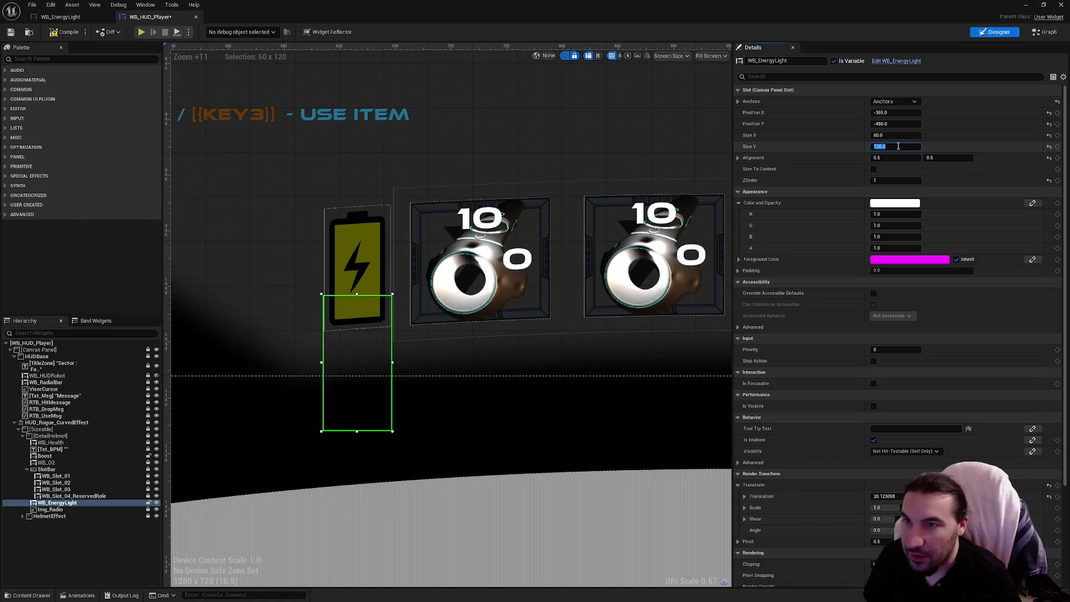
Set the energy light's Position X to -380, then compile and save WB_HUD_Player
left_click(888, 112)
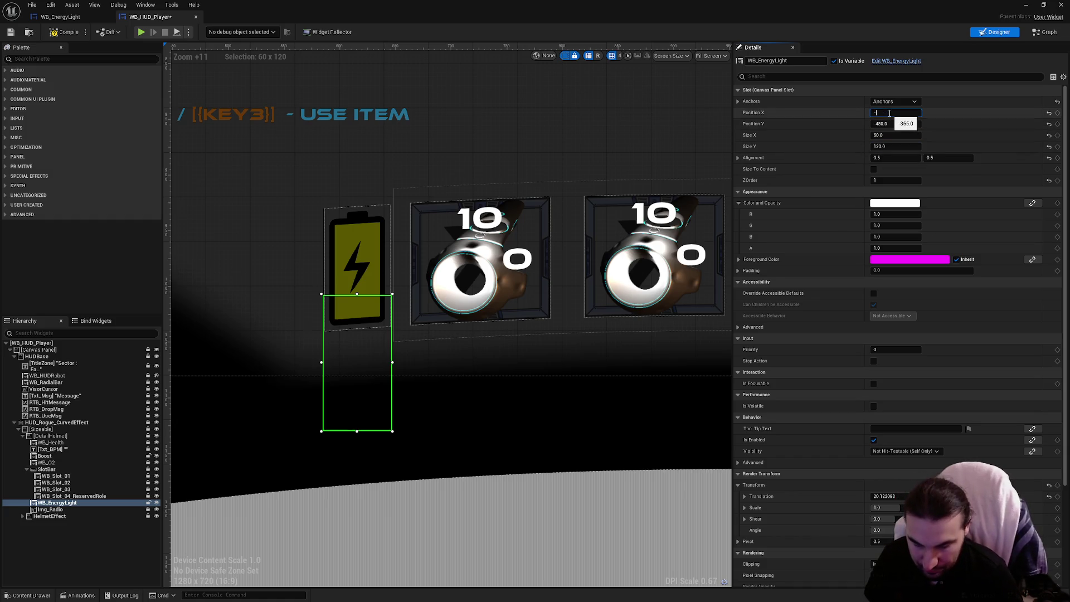
type("360")
key("Return")
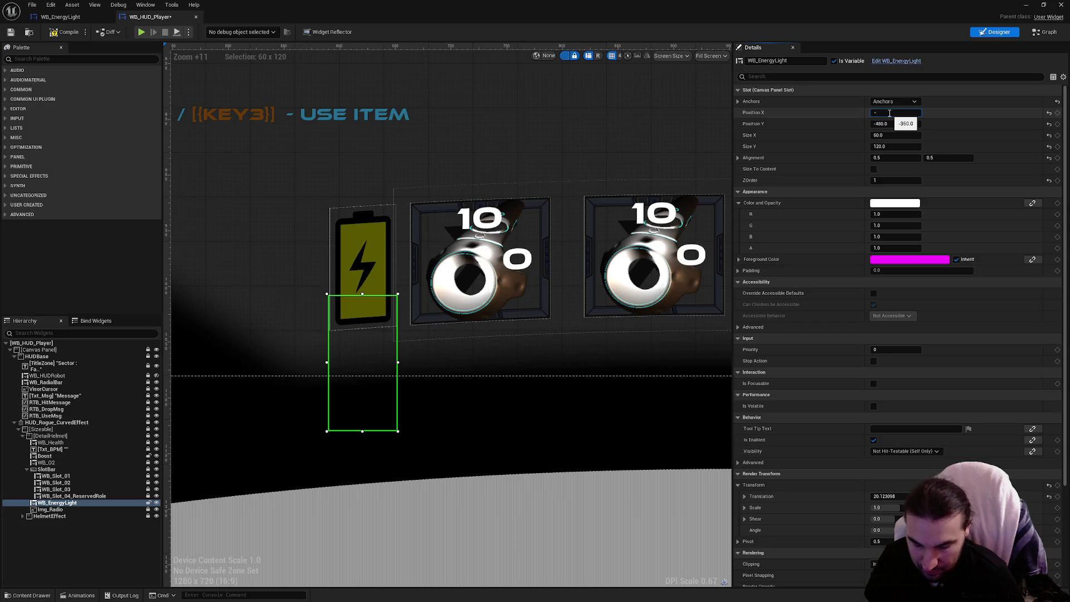
type("0")
key("Return")
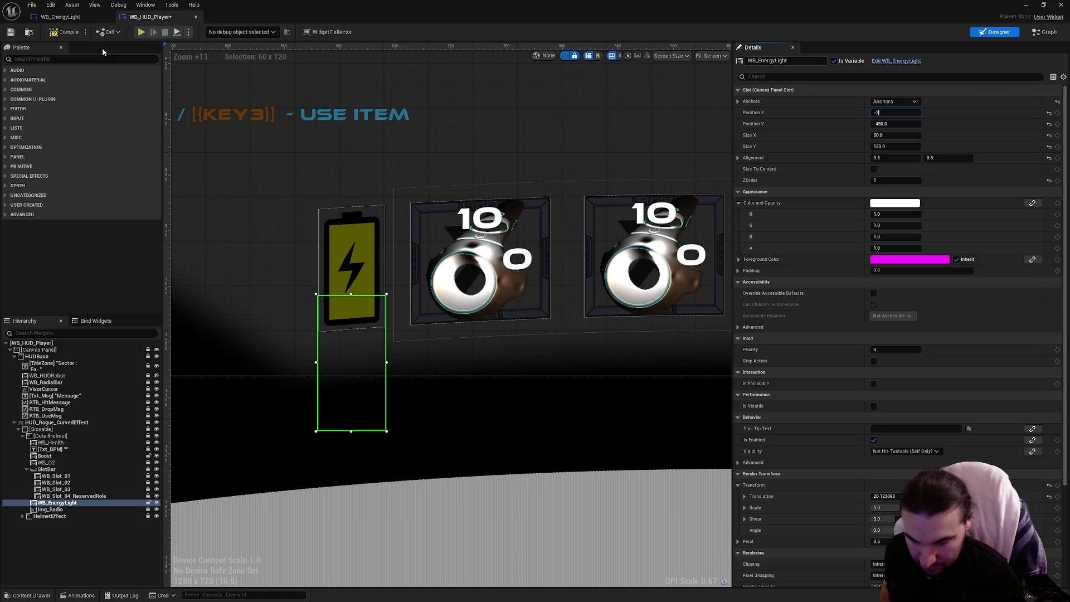
type("80")
key("Return")
left_click(56, 31)
left_click(11, 32)
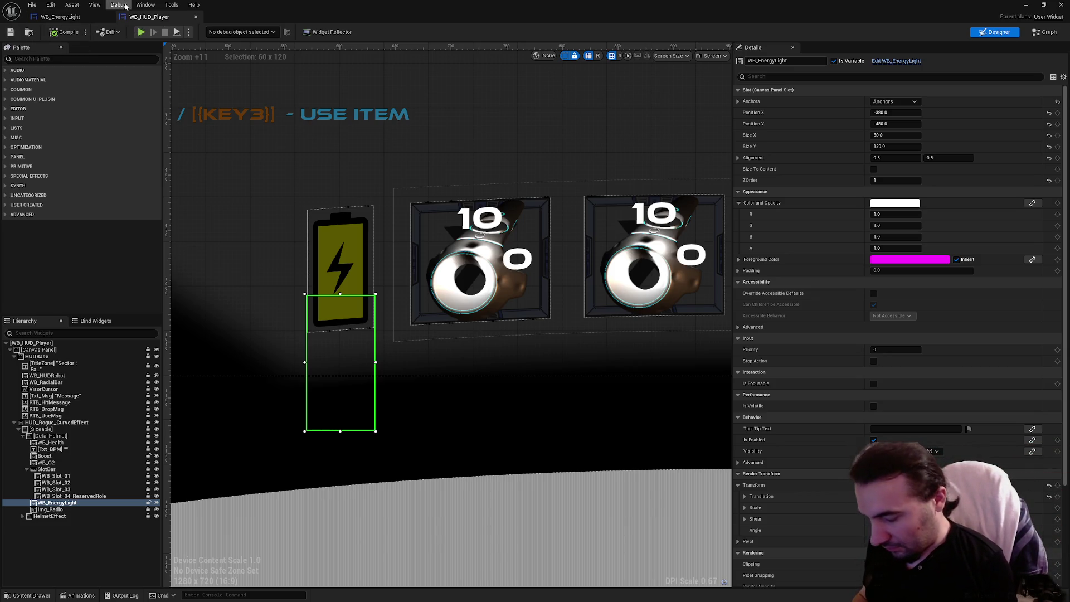
double_click(950, 5)
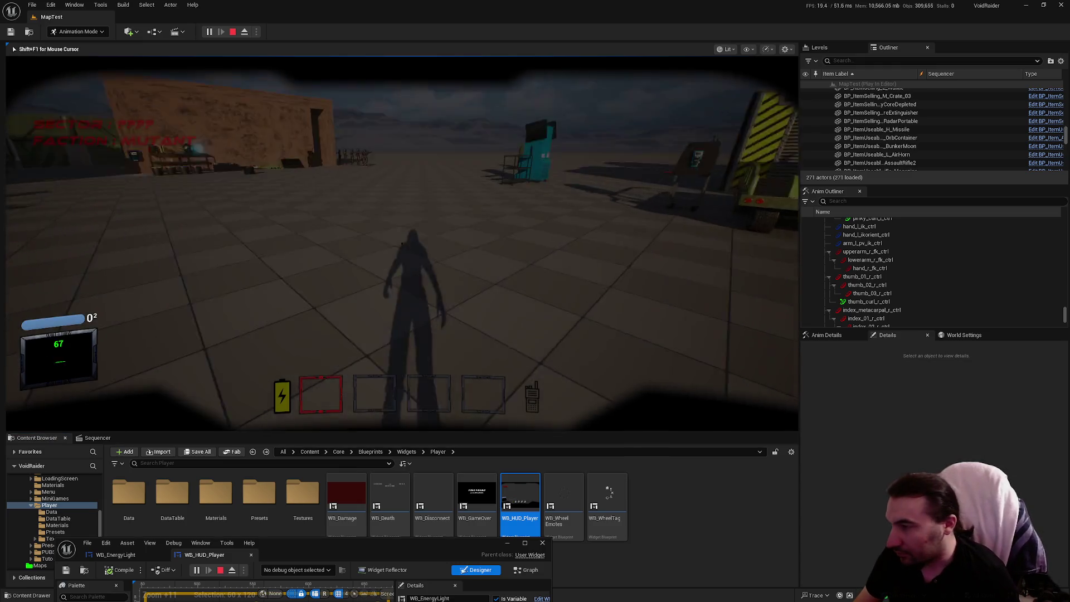
key("w")
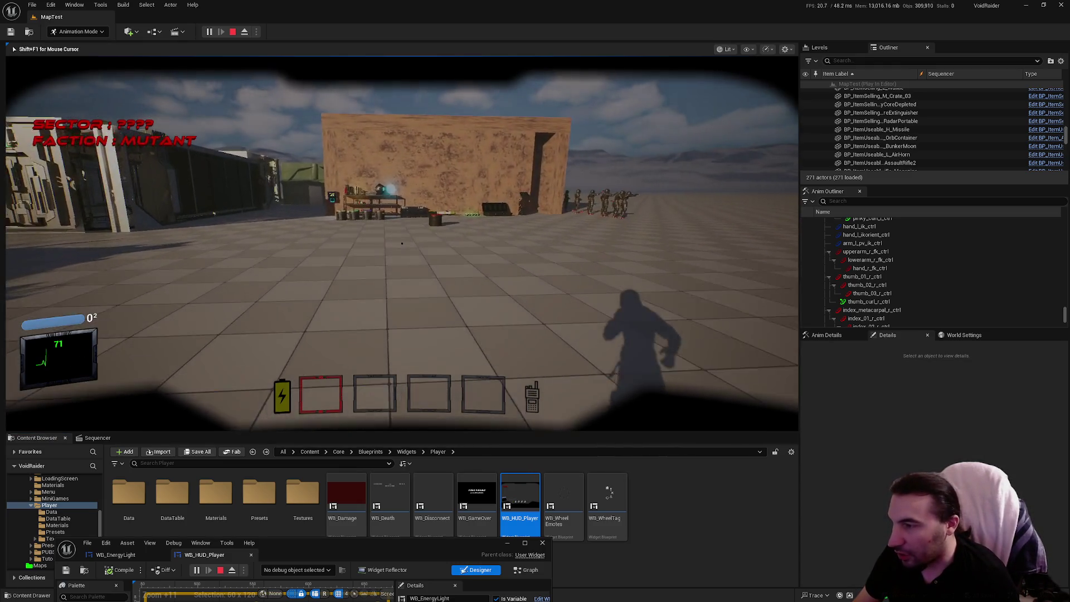
key("w")
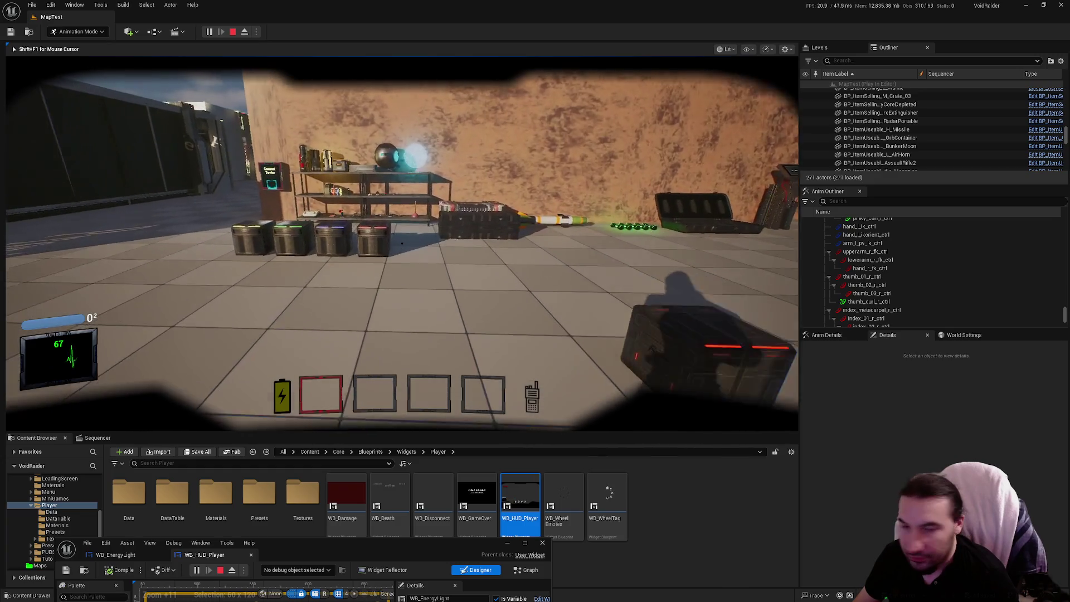
key("w")
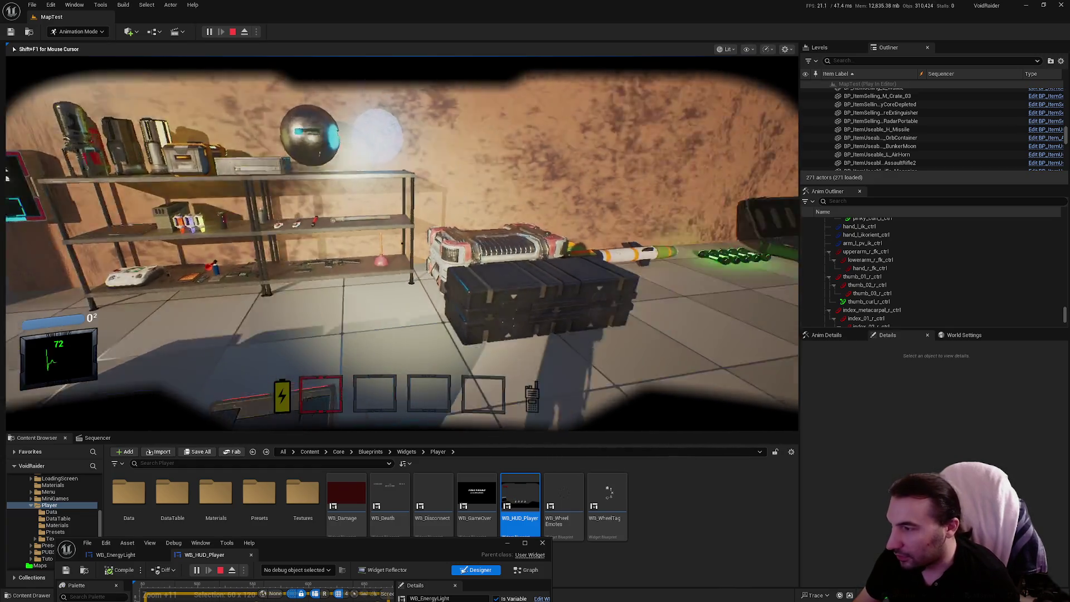
key("w")
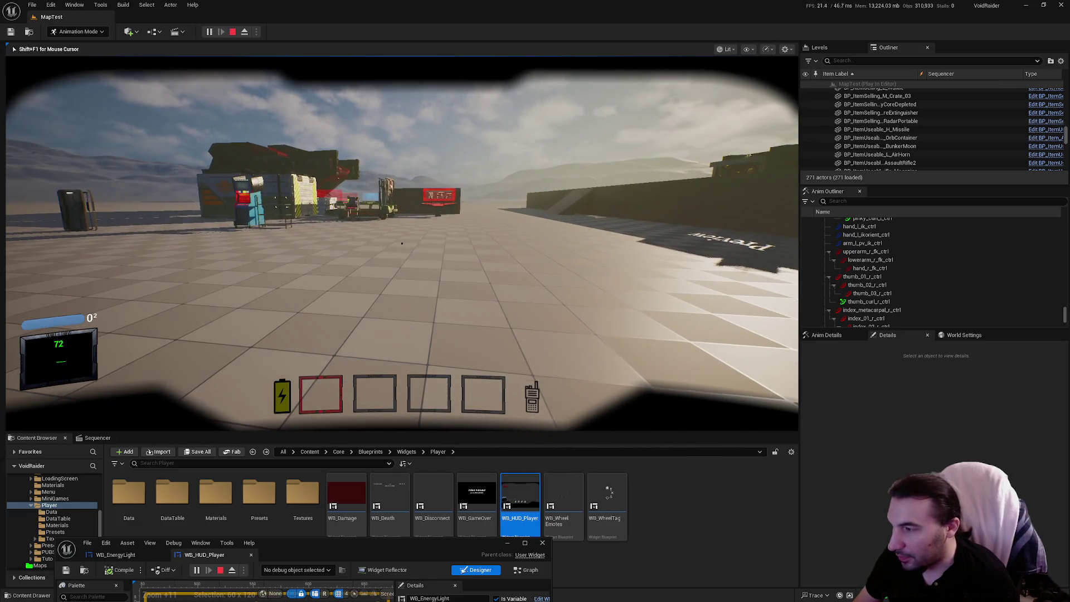
key("Escape")
left_click_drag(452, 555, 634, 122)
double_click(634, 121)
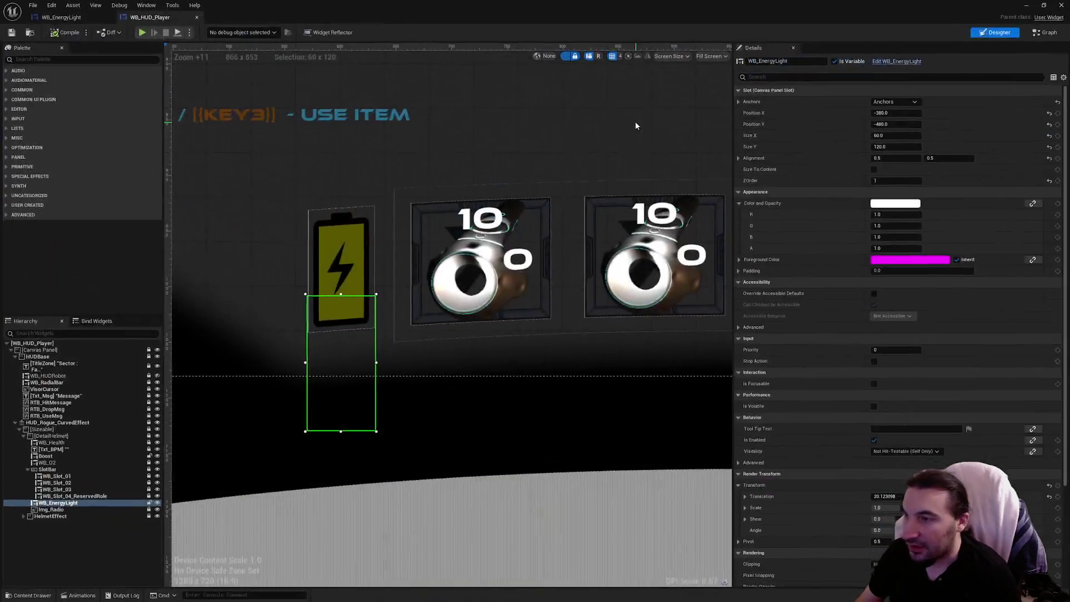
In the WB_EnergyLight graph, add a Boolean variable named bUsed
left_click(60, 16)
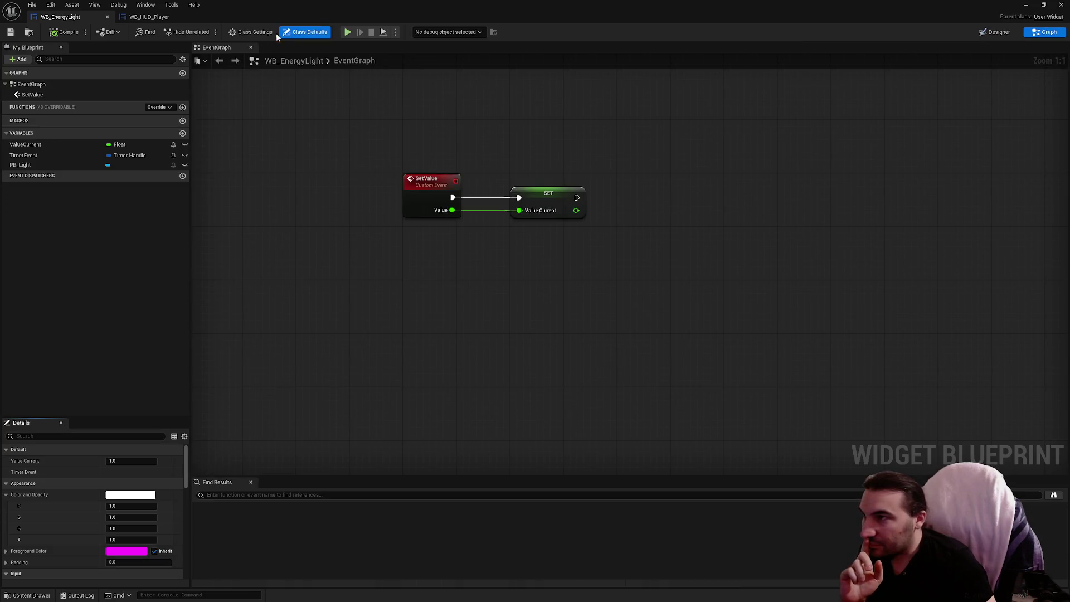
scroll(360, 212, "down", 4)
scroll(379, 272, "up", 4)
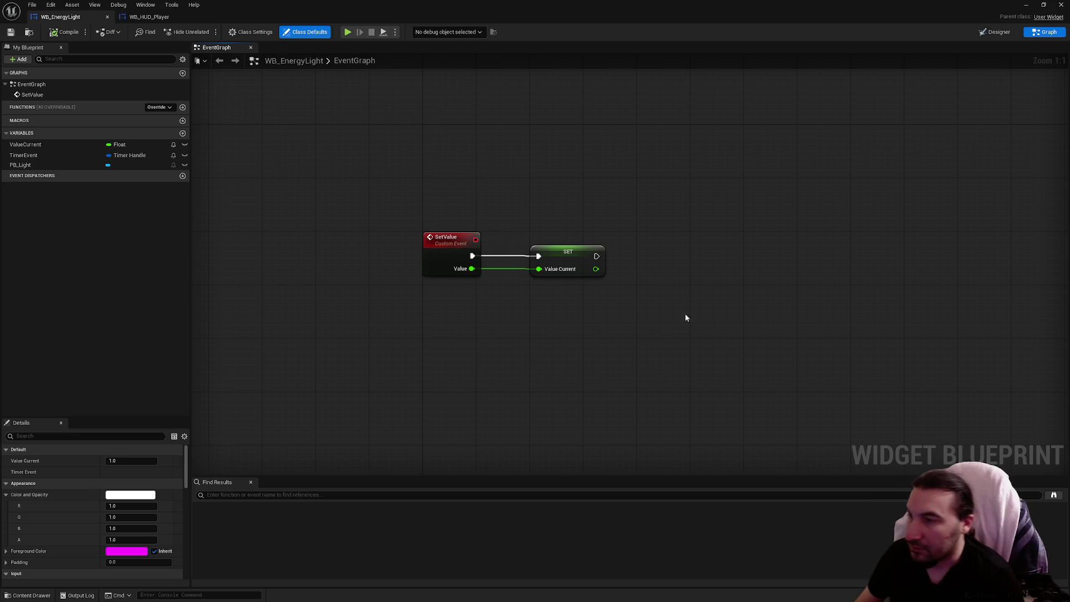
scroll(330, 215, "down", 2)
left_click_drag(330, 215, 421, 217)
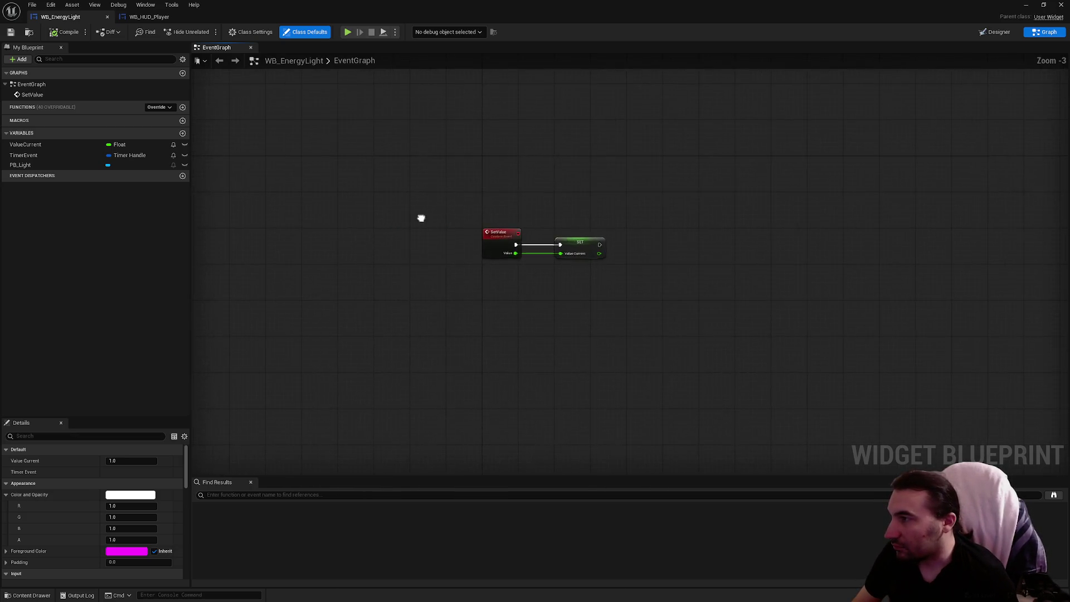
scroll(421, 217, "up", 3)
left_click(182, 133)
type("Used")
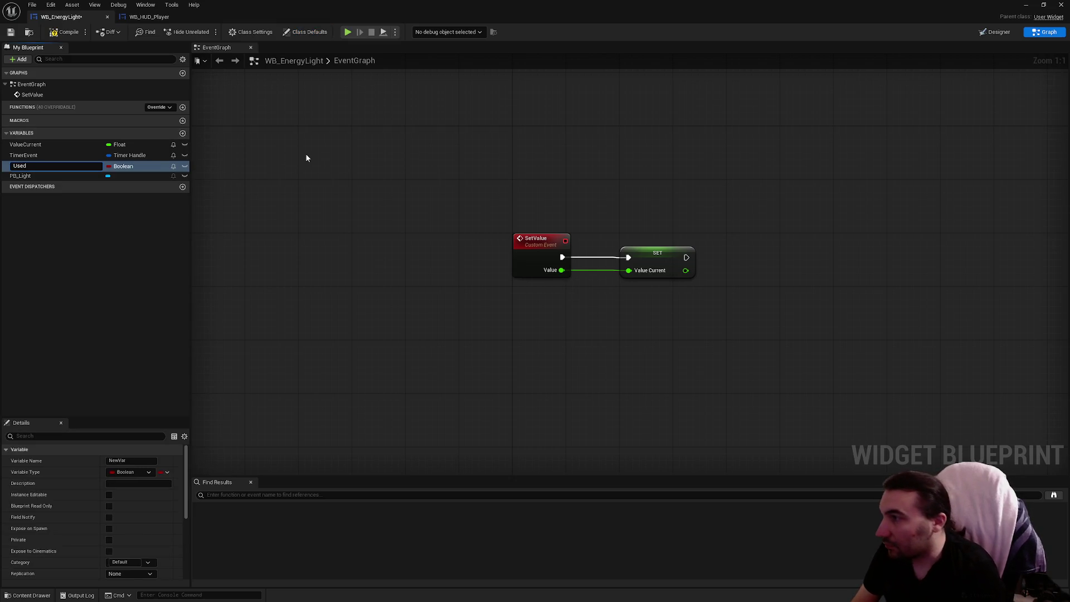
type("b")
key("Return")
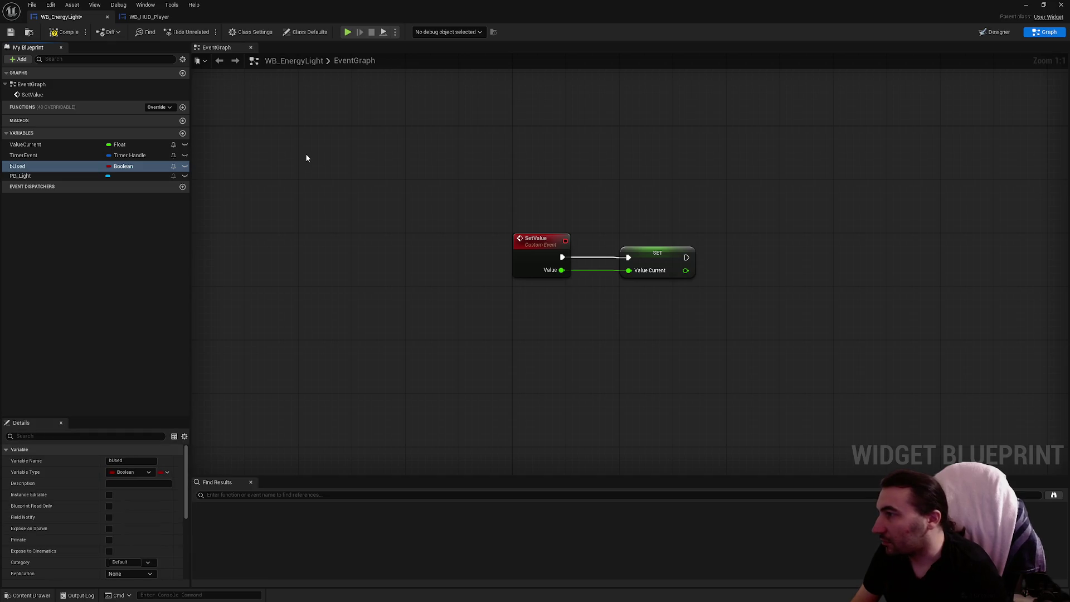
Add a custom event node to the graph, then delete it again
left_click_drag(269, 158, 446, 288)
right_click(446, 288)
type("custom event")
key("Return")
key("Return")
left_click_drag(460, 294, 387, 267)
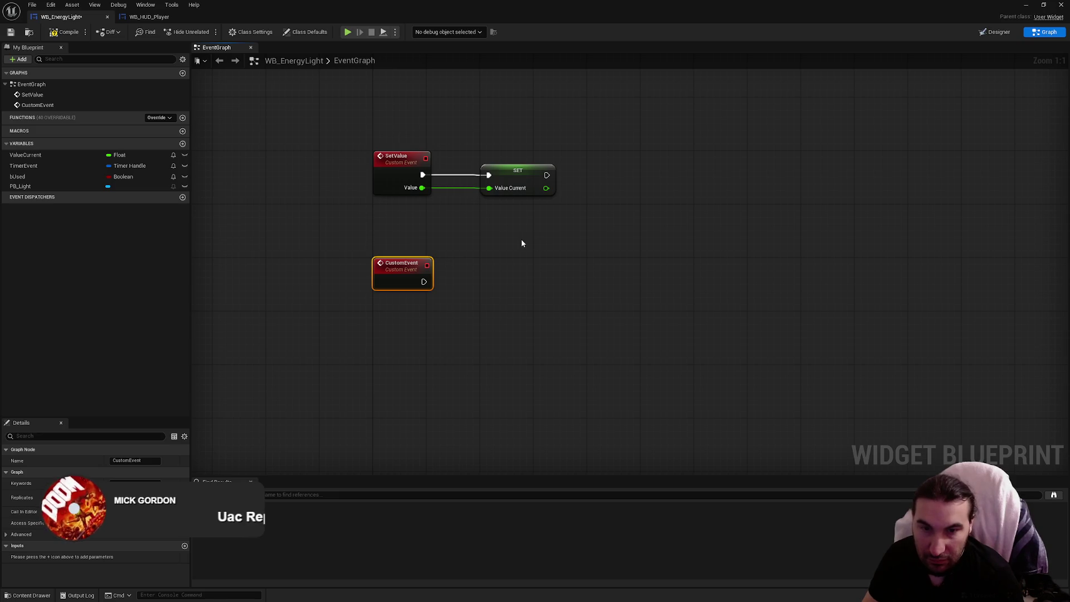
key("Delete")
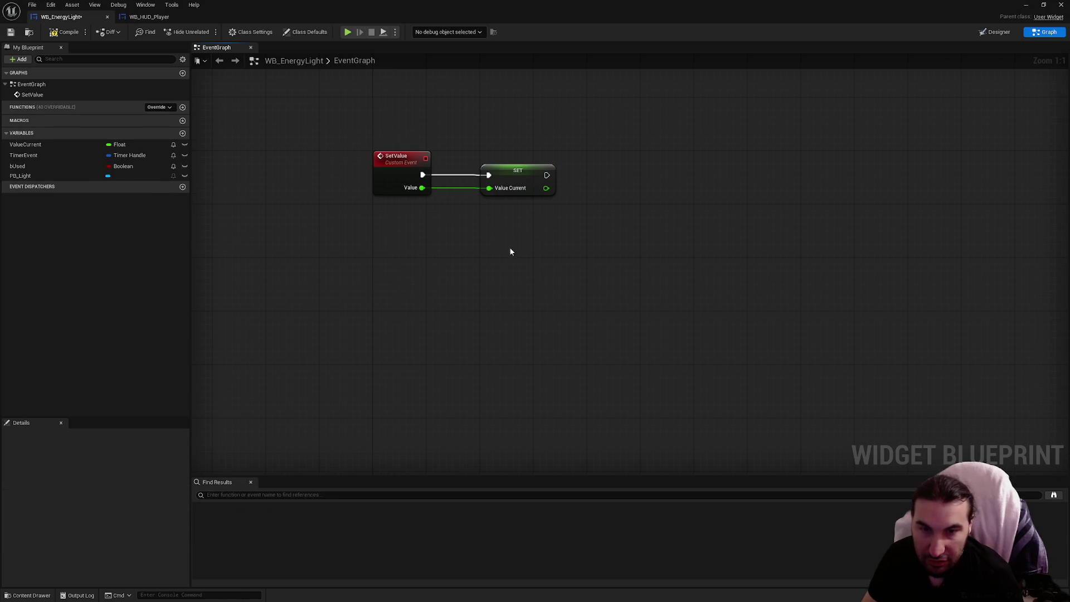
Add a 0.1-second Retriggerable Delay after SET, then delete it again
left_click_drag(553, 259, 511, 351)
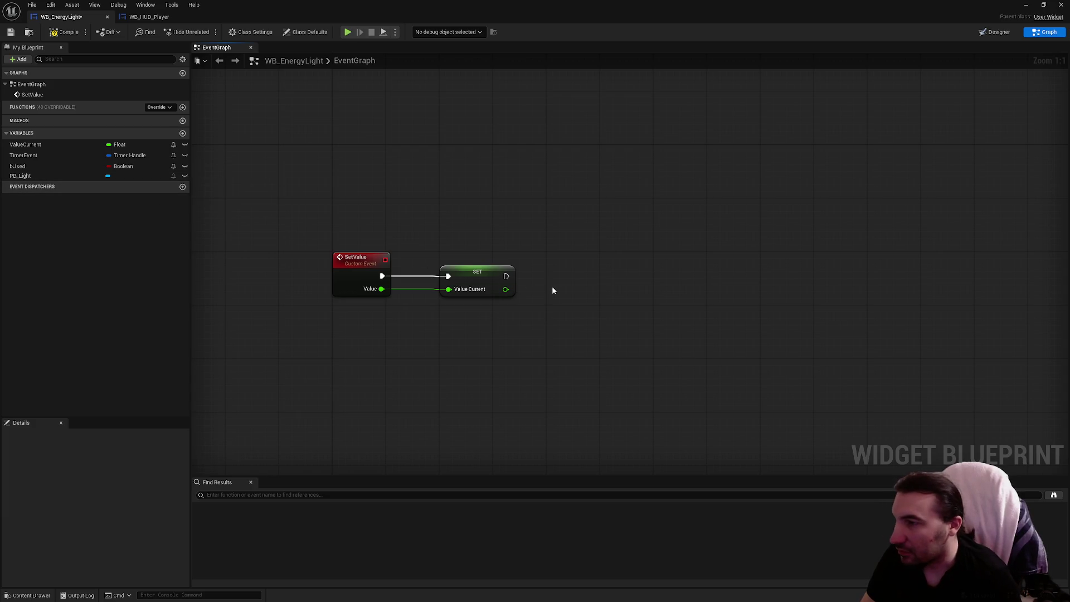
left_click_drag(507, 276, 571, 279)
type("delay")
key("Down")
key("Down")
key("Return")
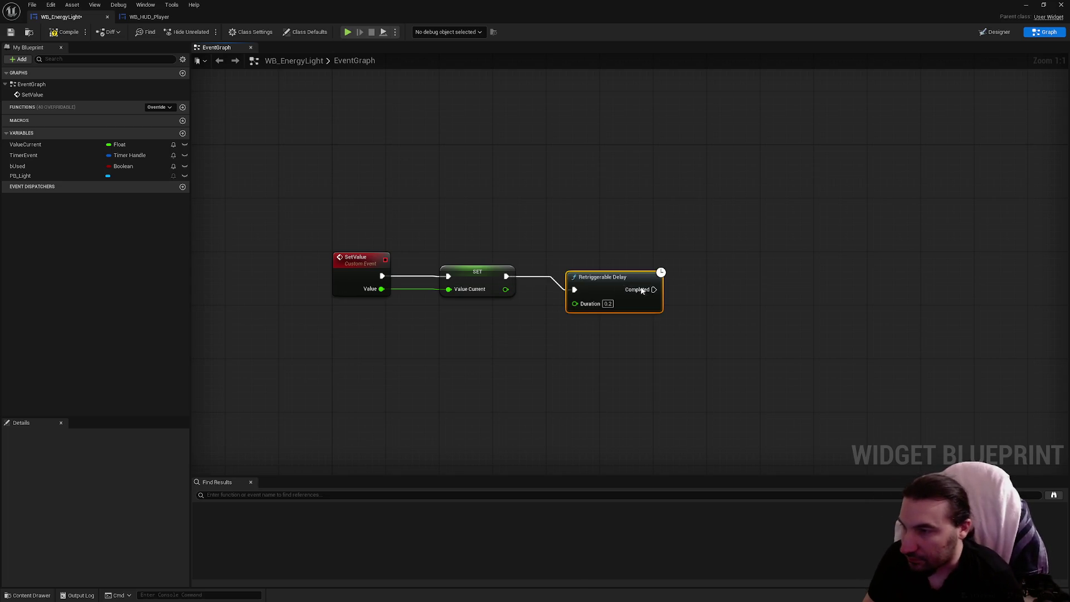
mouse_move(615, 288)
left_mouse_down()
mouse_move(662, 269)
mouse_move(648, 276)
left_mouse_up()
left_click(640, 290)
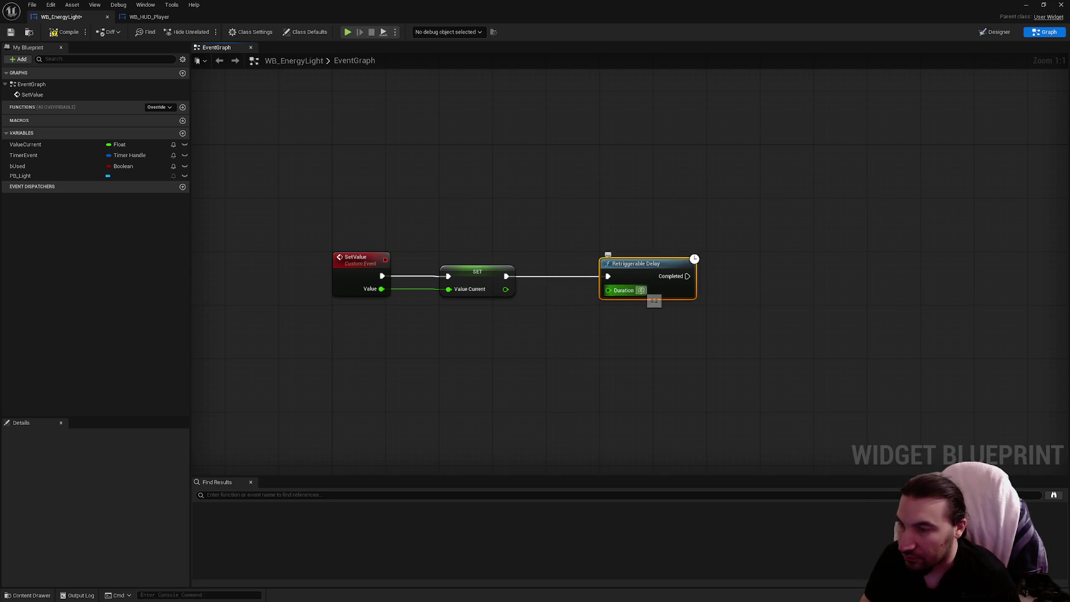
type("0.1")
key("Return")
left_click(580, 353)
left_click_drag(580, 353, 537, 351)
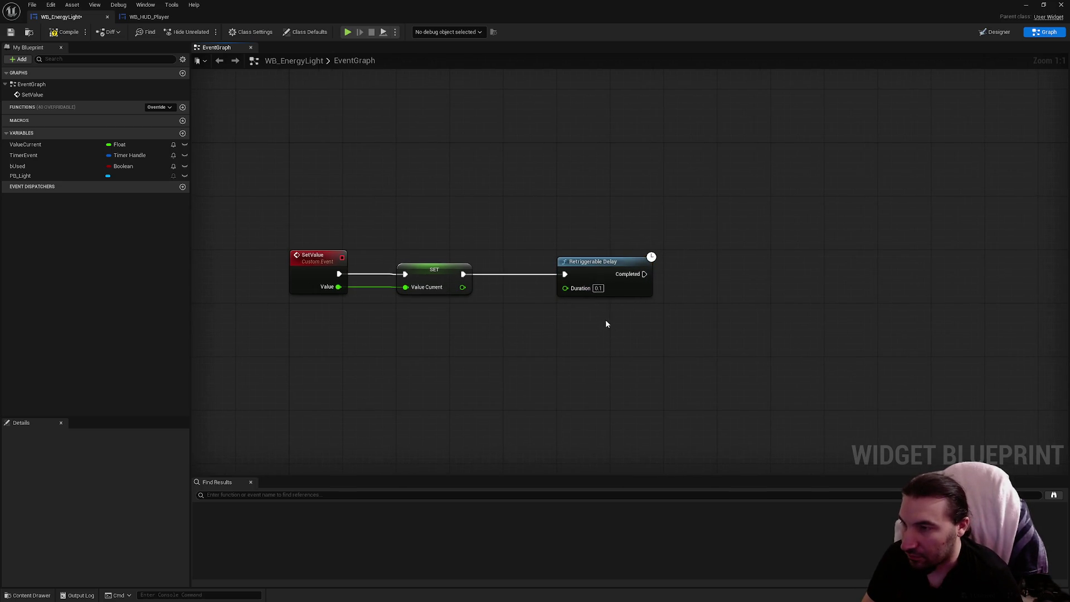
left_click_drag(618, 317, 600, 293)
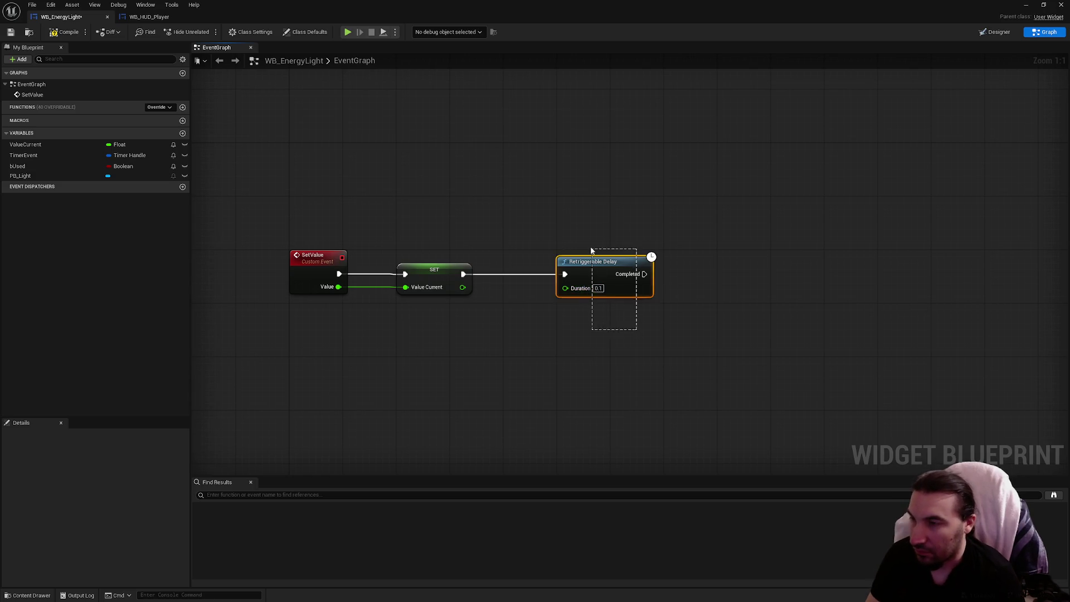
key("Delete")
Drag bUsed into the graph as a SET bUsed node
left_click_drag(587, 247, 670, 176)
mouse_move(21, 167)
left_mouse_down()
mouse_move(473, 268)
mouse_move(569, 309)
left_mouse_up()
left_click(581, 329)
right_click(480, 332)
Add a custom event named PowerUsed whose Used Boolean input feeds SET bUsed
type("custom")
key("Return")
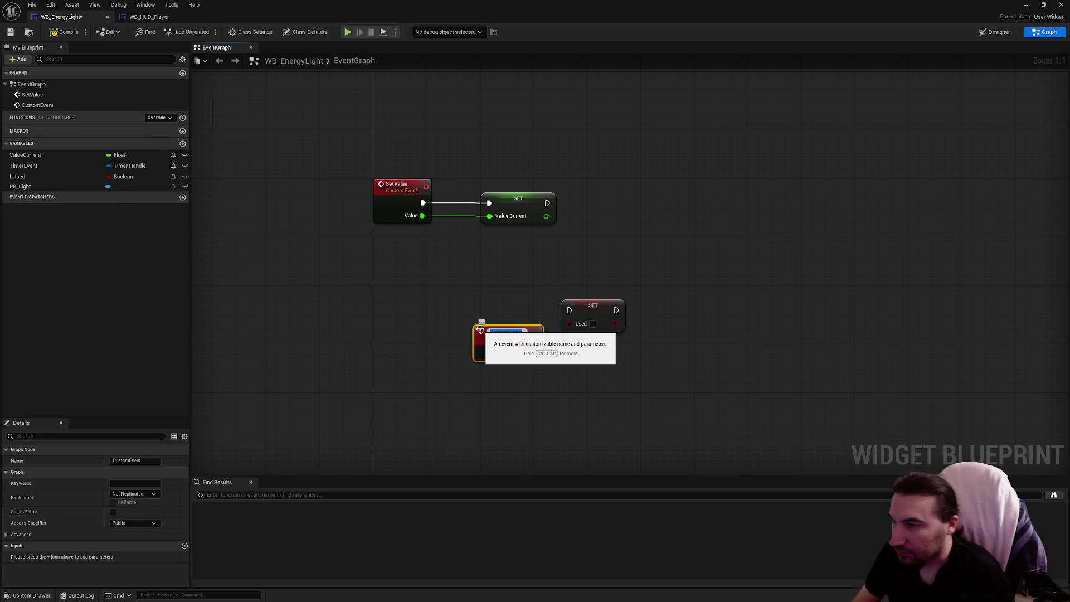
type("Use")
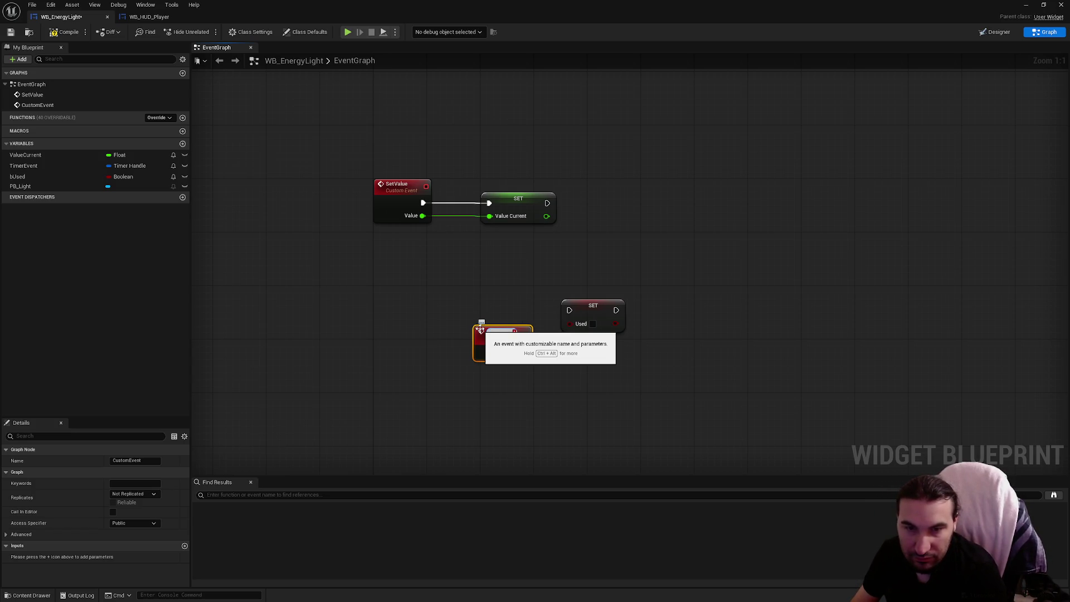
left_click(429, 299)
mouse_move(511, 342)
left_mouse_down()
mouse_move(362, 306)
mouse_move(412, 302)
left_mouse_up()
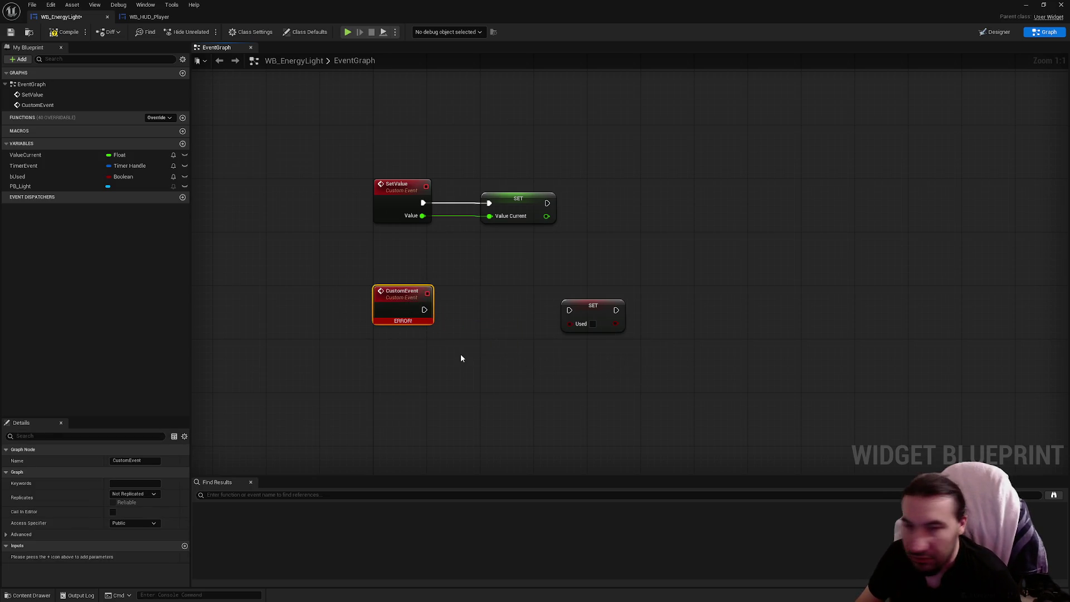
key("F2")
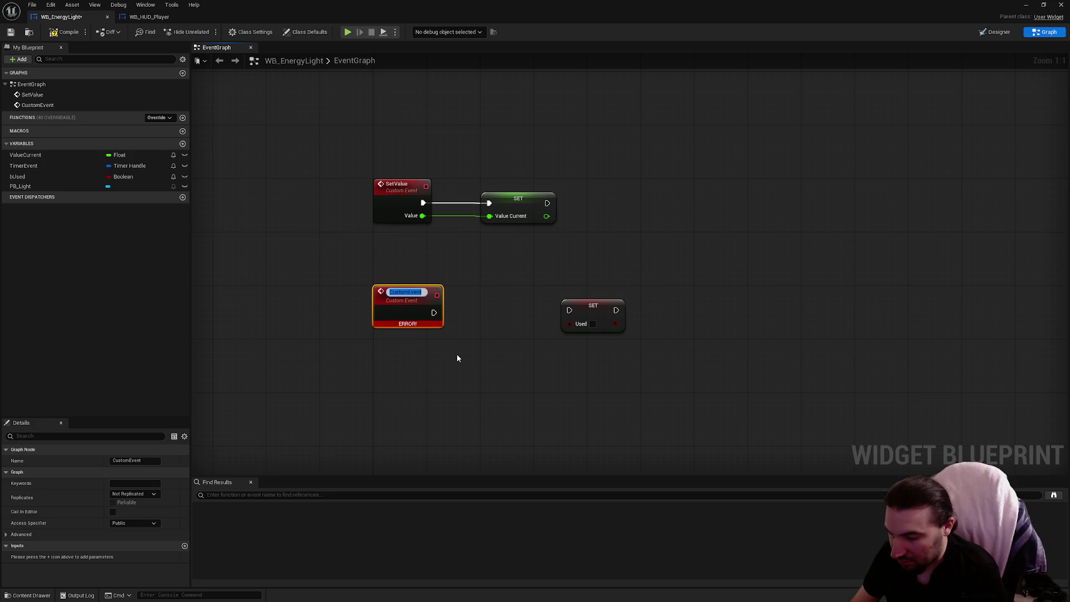
type("PowerUsed")
key("Return")
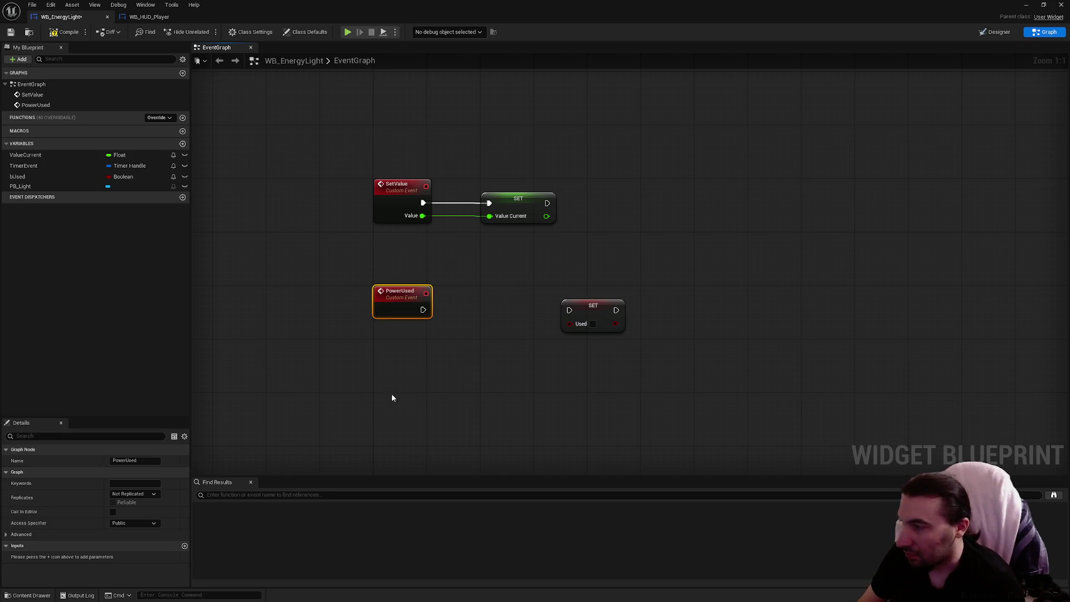
mouse_move(569, 324)
left_mouse_down()
mouse_move(388, 313)
mouse_move(569, 309)
mouse_move(518, 308)
left_mouse_up()
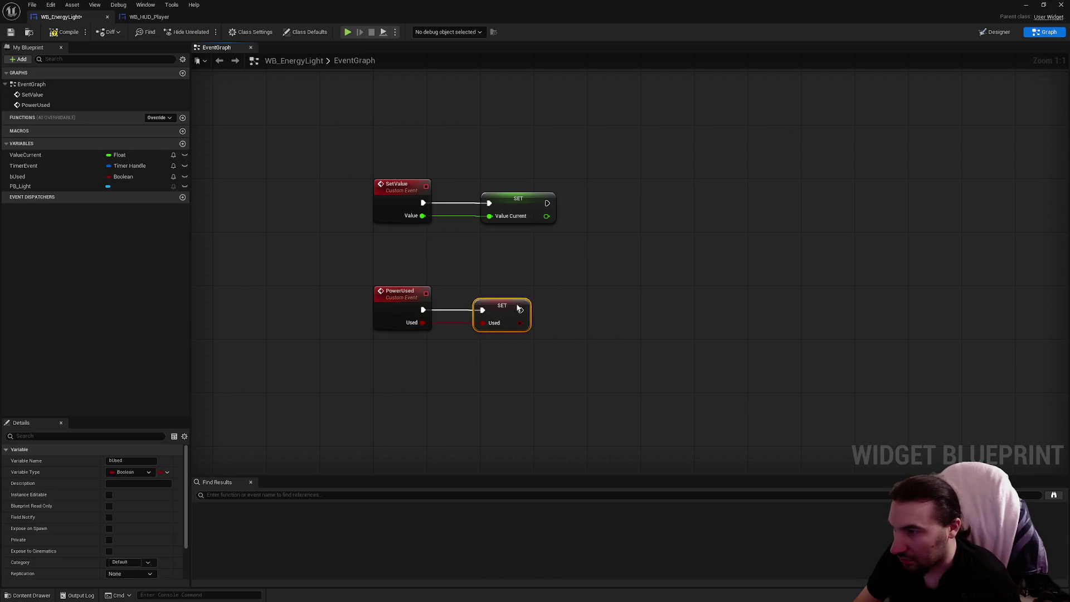
Save the WB_EnergyLight blueprint and shrink its window to reveal the level editor
left_click(561, 282)
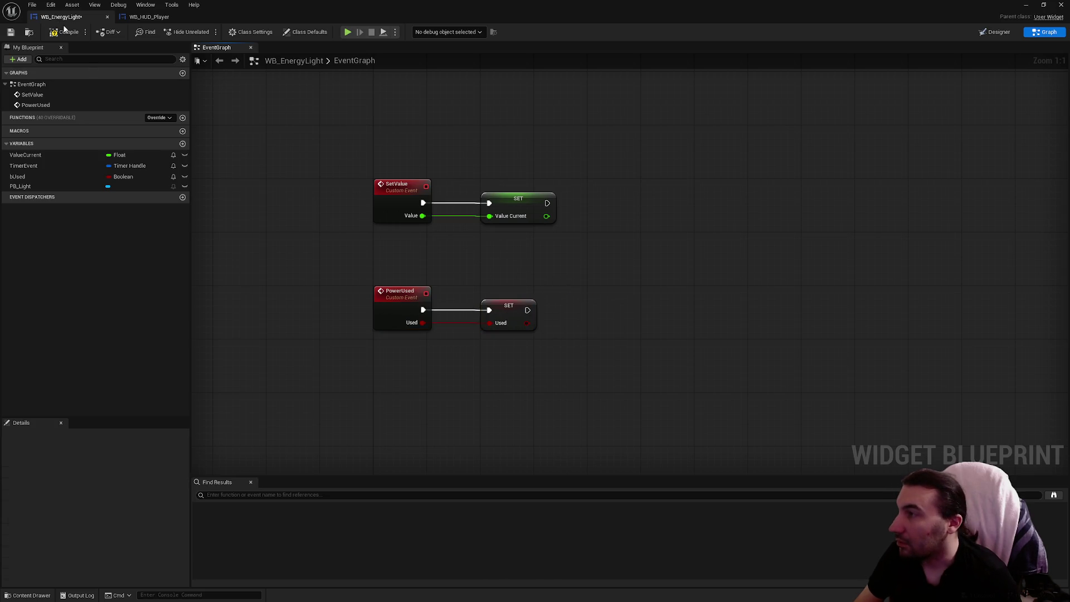
left_click(11, 32)
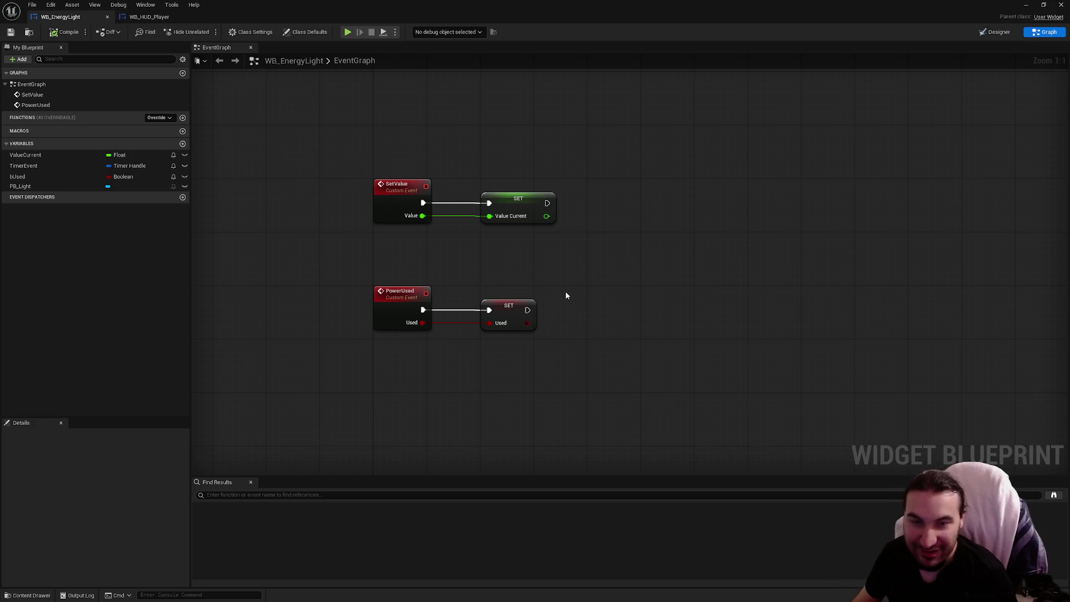
mouse_move(502, 5)
left_mouse_down()
mouse_move(485, 473)
mouse_move(460, 555)
left_mouse_up()
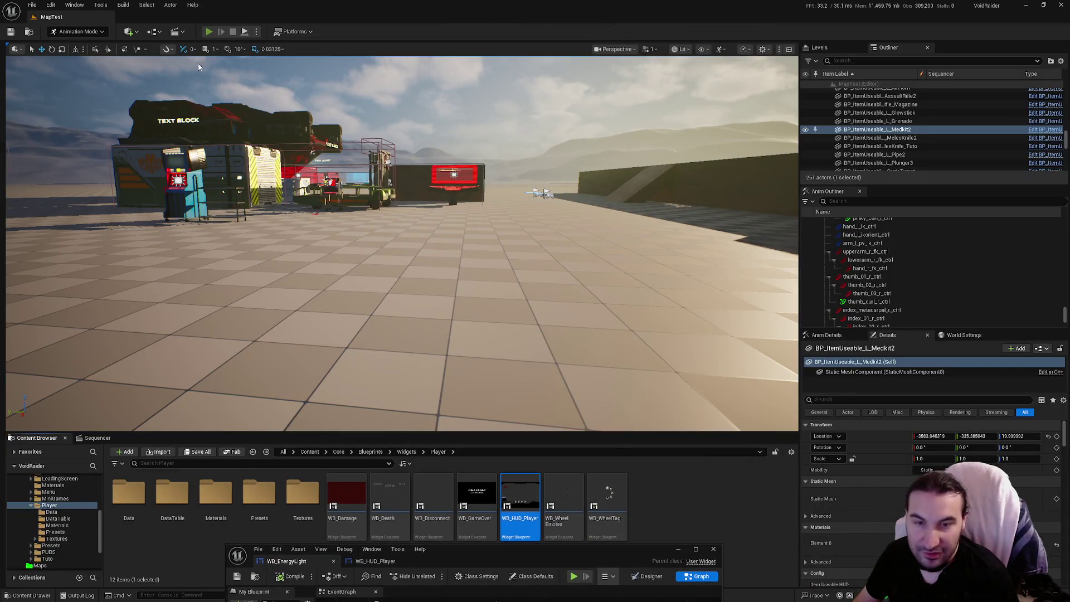
Run a quick MapTest play session, then maximize the WB_EnergyLight editor again
left_click(208, 31)
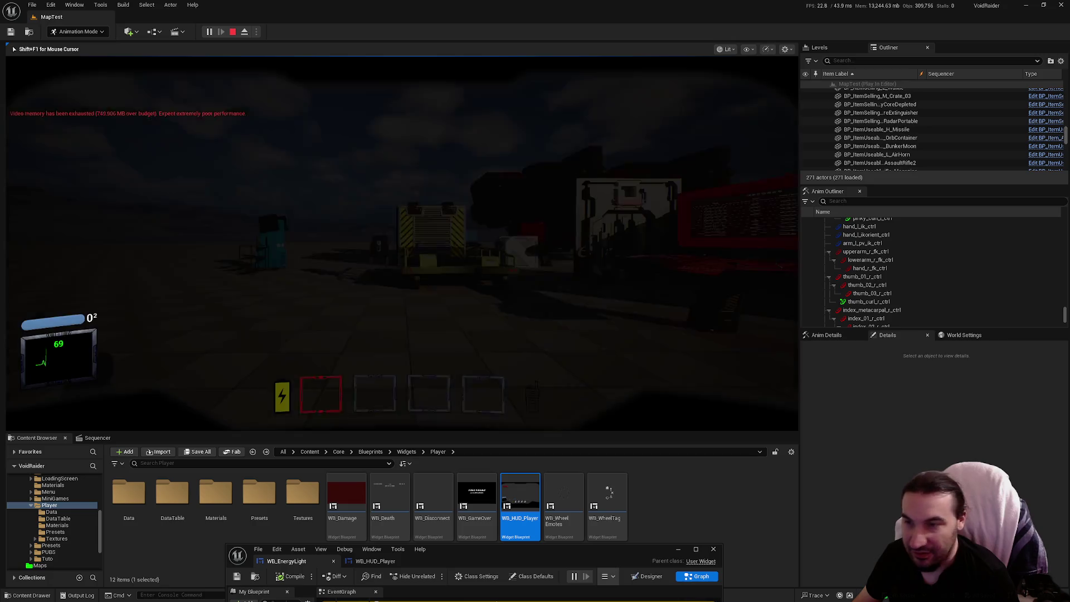
key("w")
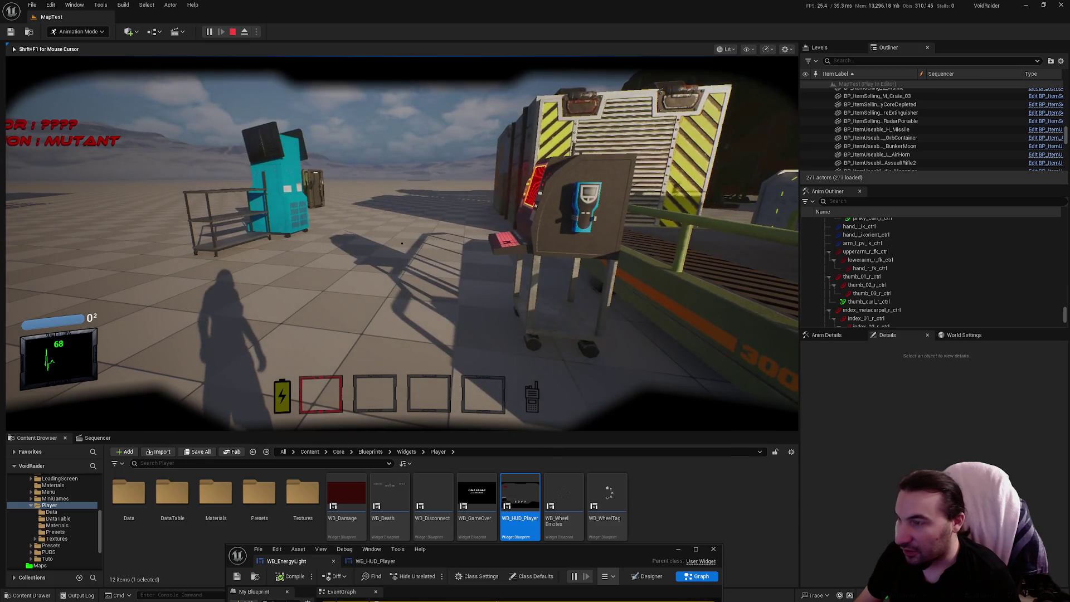
key("Escape")
left_click_drag(623, 559, 624, 172)
double_click(623, 172)
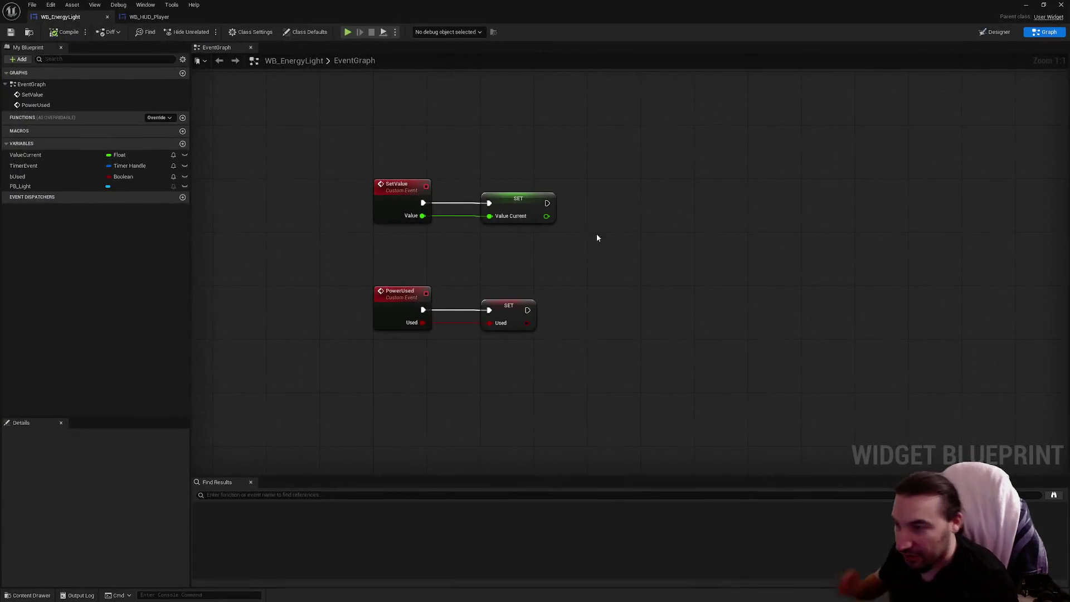
Add a Branch node wired from the SET node's Used output
mouse_move(528, 324)
left_mouse_down()
mouse_move(562, 336)
mouse_move(591, 299)
left_mouse_up()
type("branch")
key("Return")
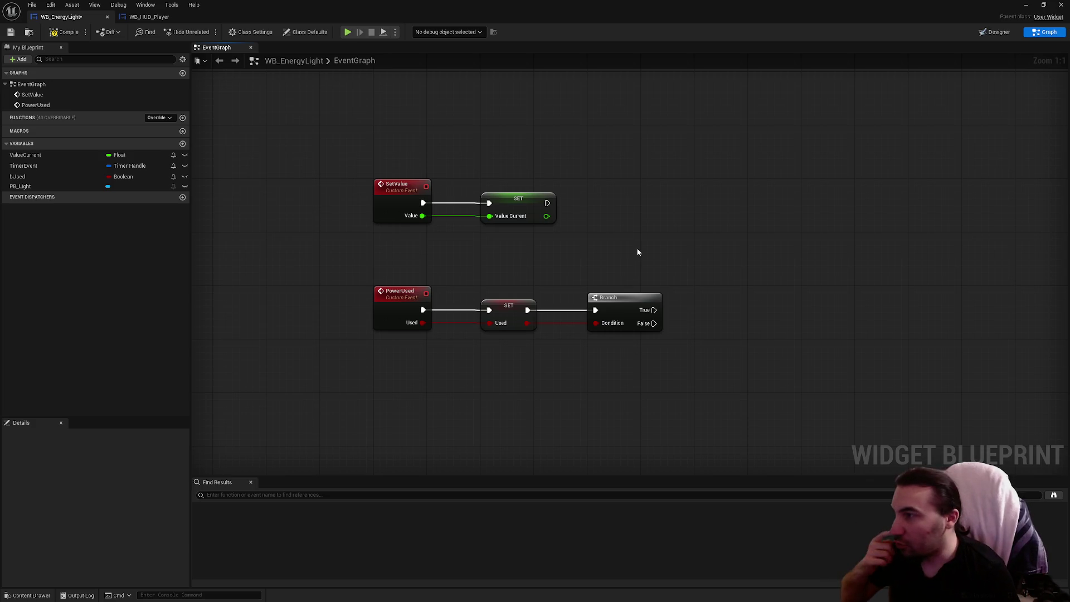
In the Designer, create a binding function for PB_Light's Fill Color and Opacity
left_click(995, 32)
scroll(456, 335, "up", 5)
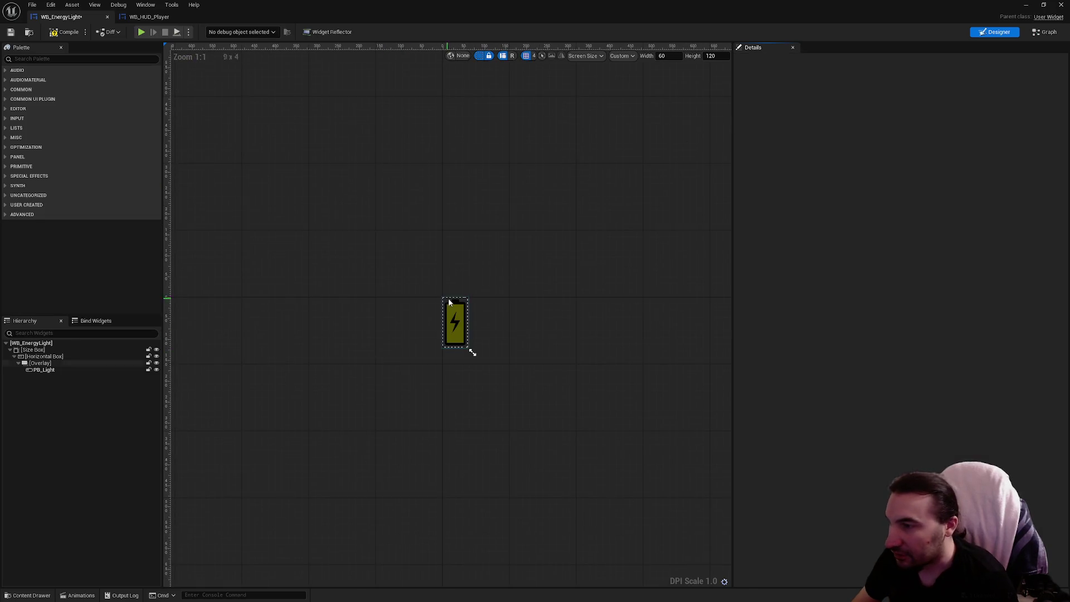
left_click(451, 340)
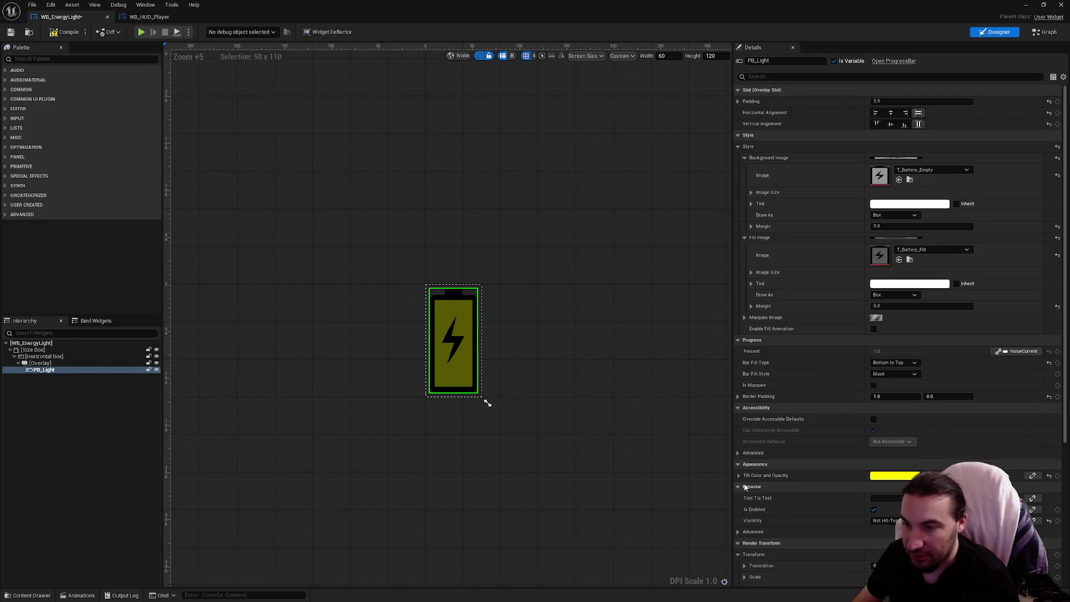
left_click(880, 477)
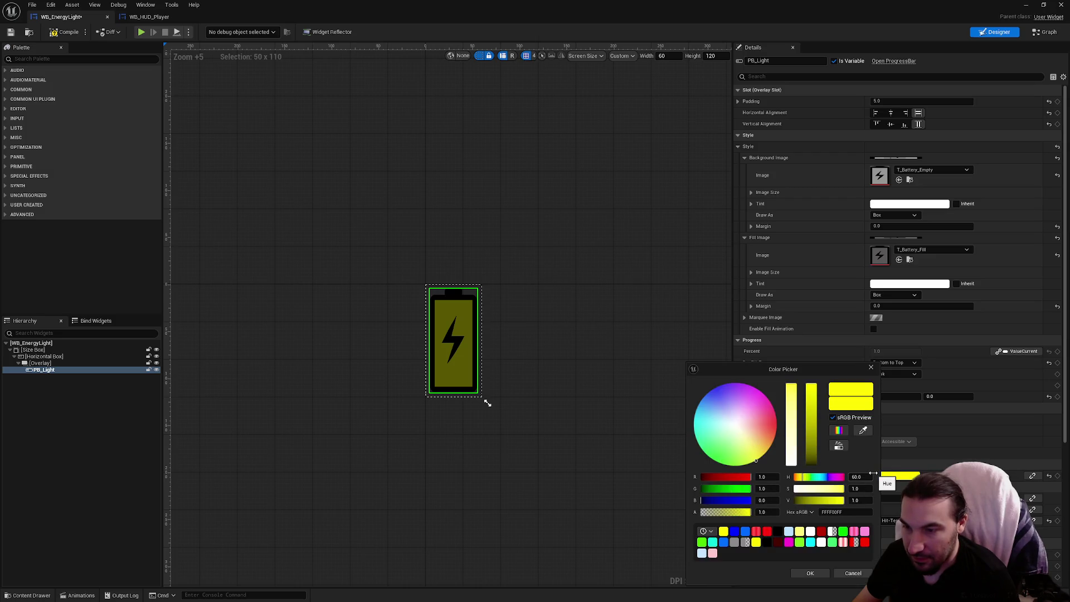
left_click(854, 576)
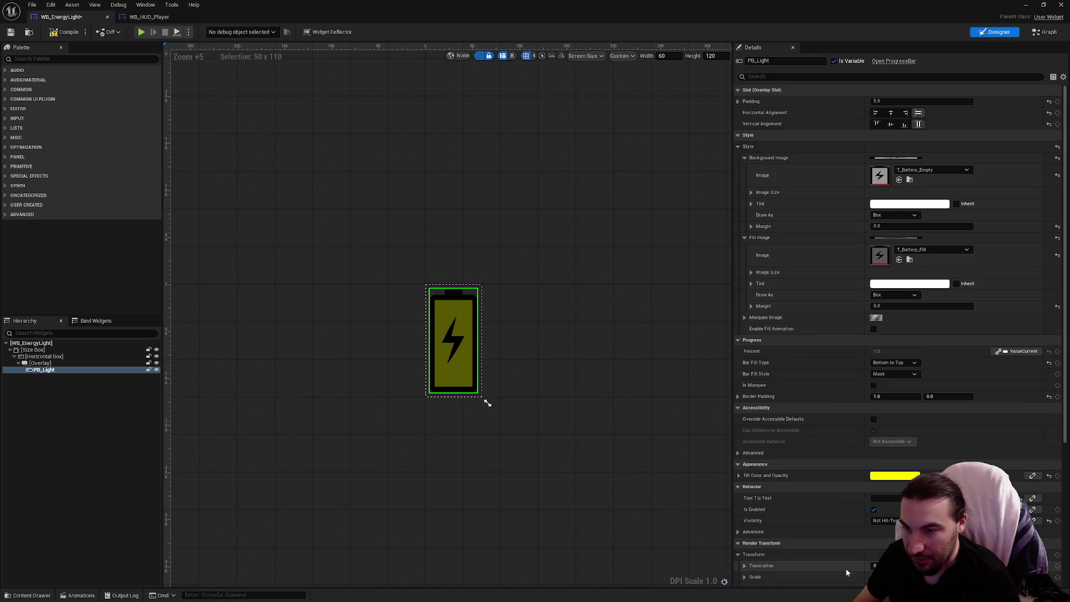
left_click(738, 477)
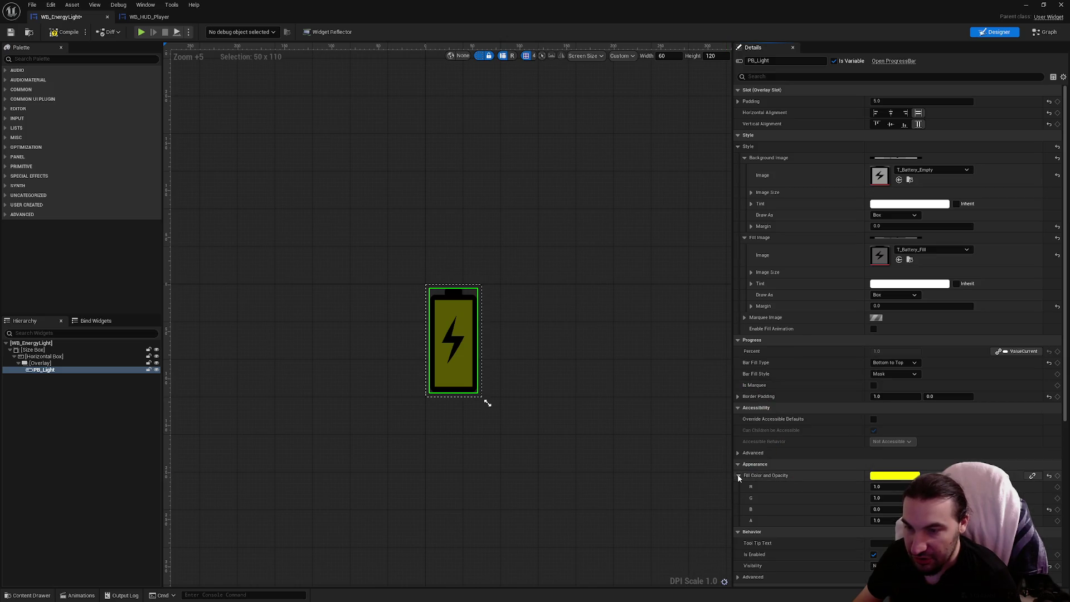
left_click(738, 477)
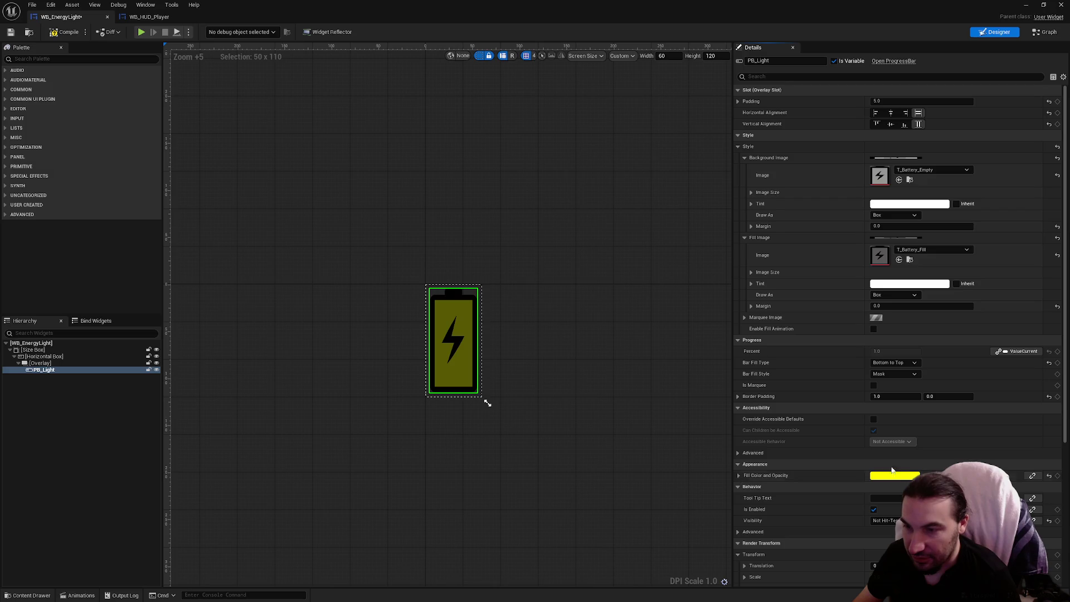
left_click(1032, 476)
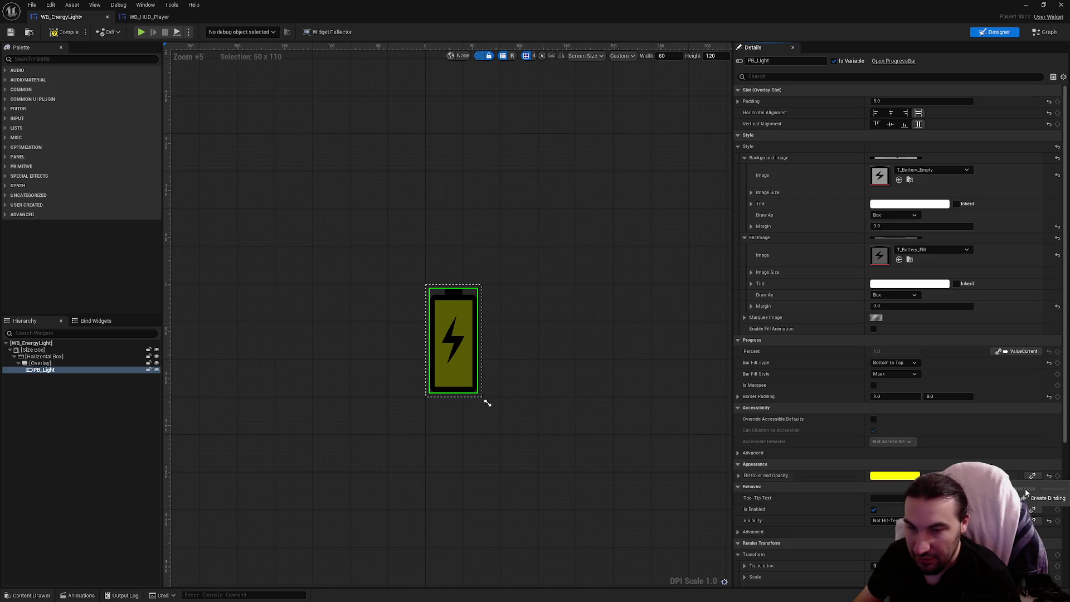
left_click(1035, 499)
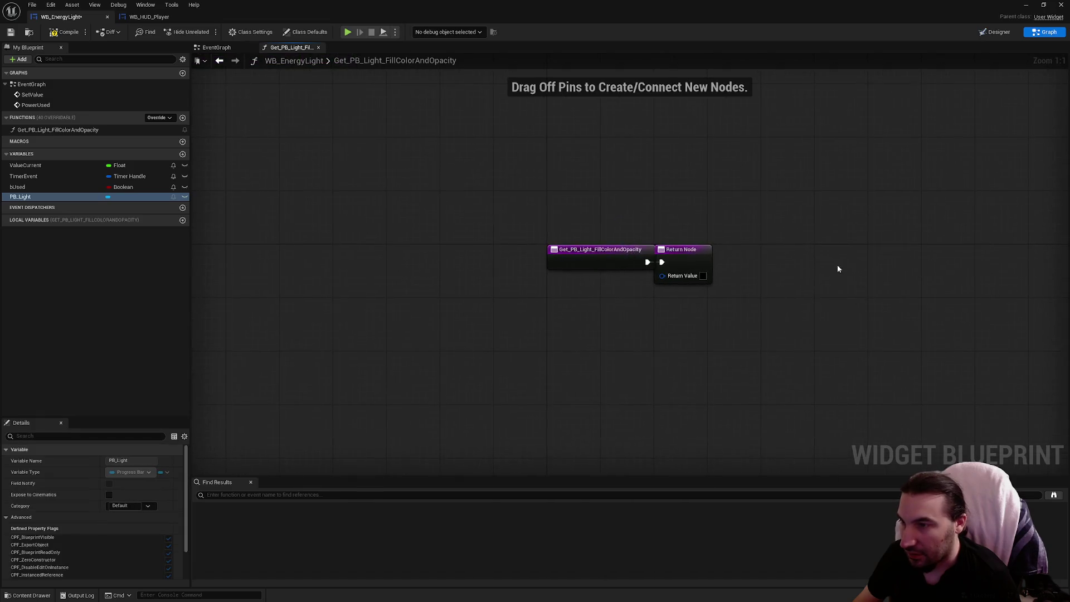
left_click_drag(538, 284, 734, 285)
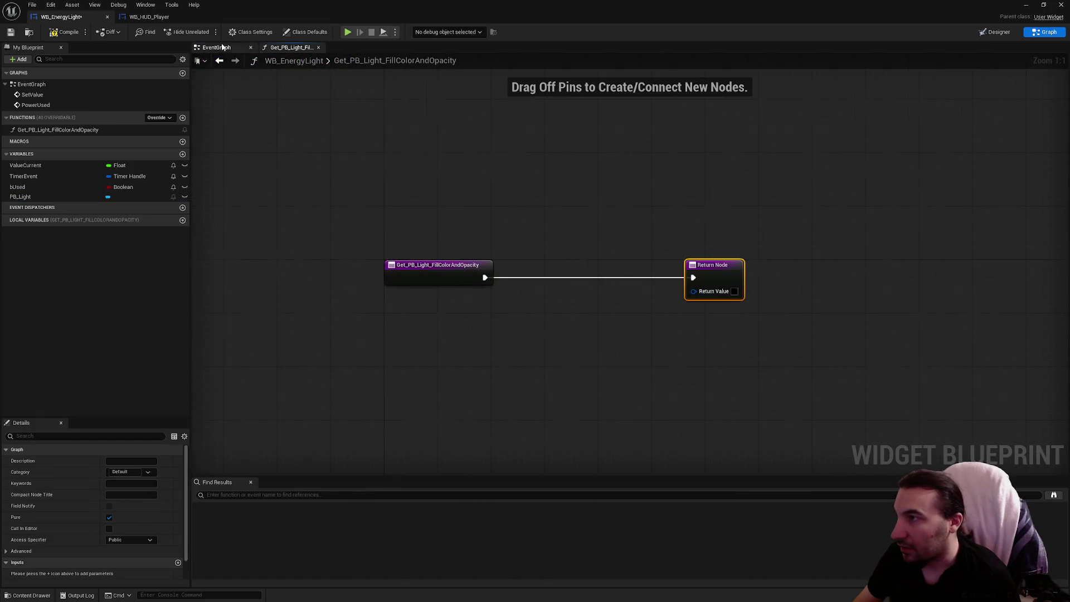
Delete the Branch node after PowerUsed in the event graph
left_click(216, 47)
left_click_drag(593, 284, 630, 346)
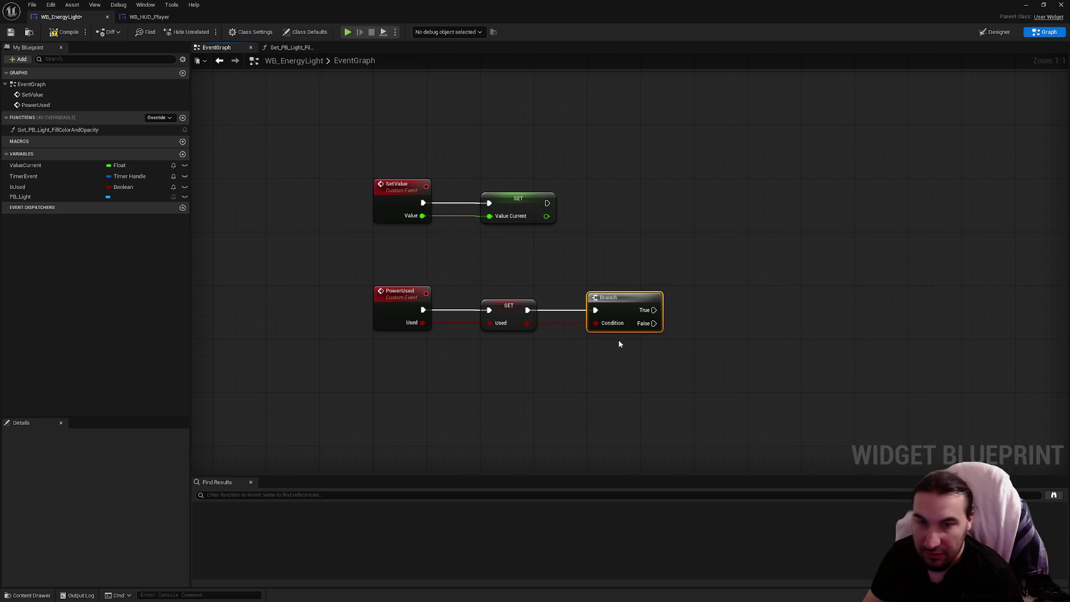
key("Delete")
In the fill-colour binding, add a bUsed getter and a Branch in the execution wire
left_click(290, 47)
left_click_drag(65, 186, 609, 352)
left_click(557, 353)
type("bra")
left_click(641, 418)
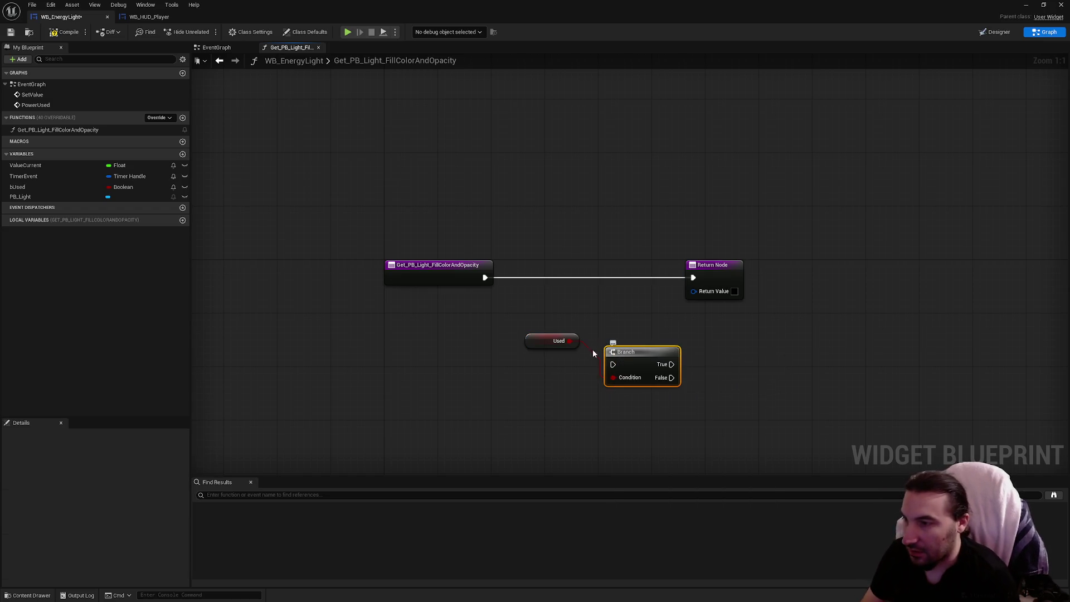
mouse_move(537, 340)
left_mouse_down()
mouse_move(596, 418)
mouse_move(596, 384)
mouse_move(541, 277)
mouse_move(552, 278)
left_mouse_up()
left_click(607, 364, "ctrl")
mouse_move(640, 293)
left_mouse_down()
mouse_move(525, 310)
mouse_move(526, 362)
left_mouse_up()
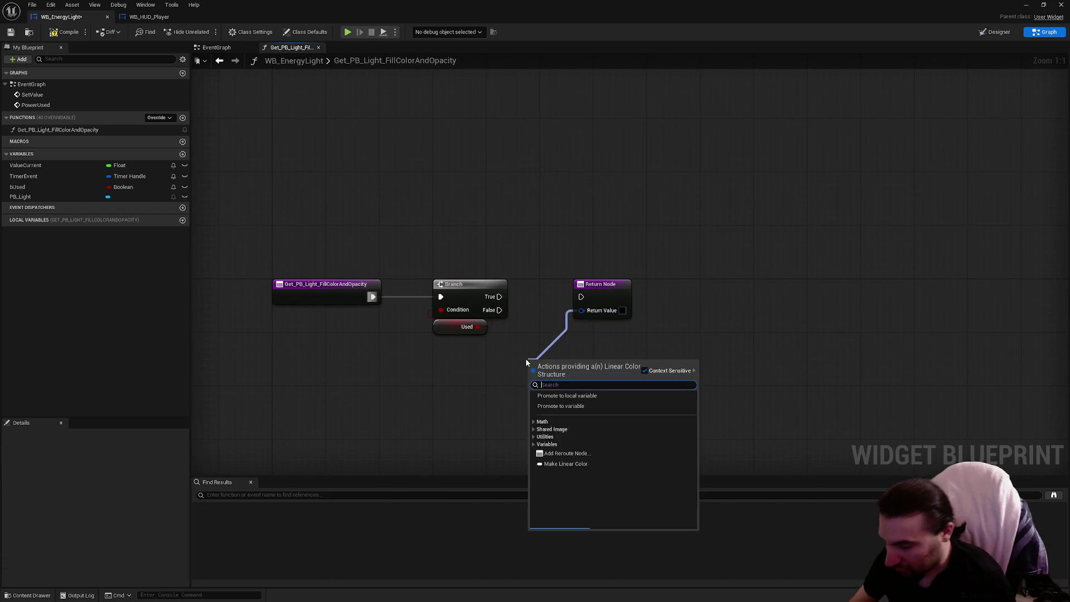
Replace the Branch with a Select Color picked by Used, wiring entry straight to Return
type("selec")
key("Return")
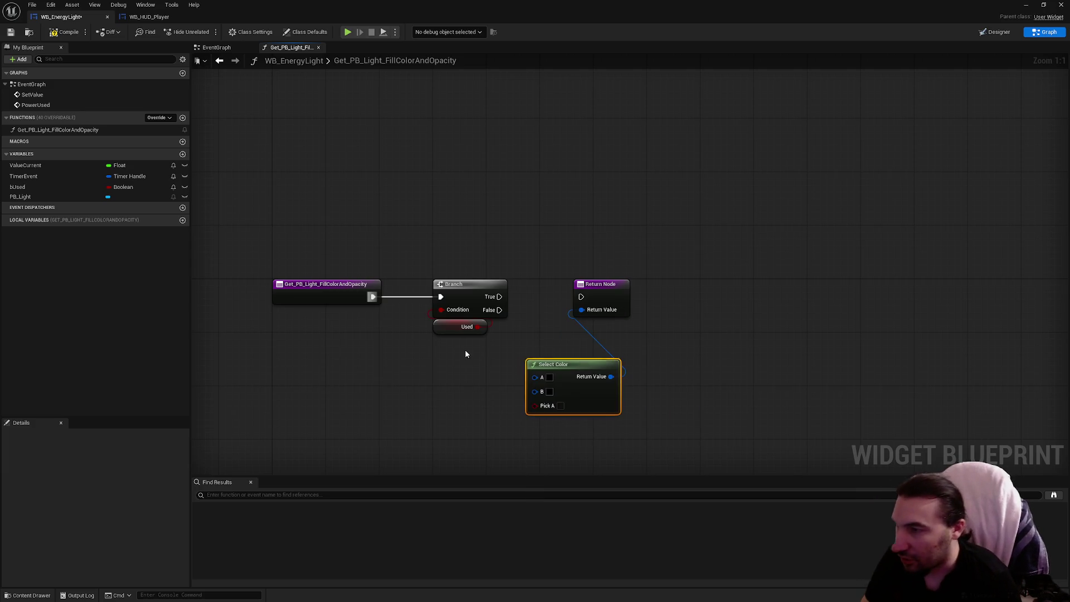
mouse_move(479, 327)
left_mouse_down()
mouse_move(543, 411)
mouse_move(536, 406)
left_mouse_up()
left_click(463, 284)
key("Delete")
mouse_move(372, 296)
left_mouse_down()
mouse_move(581, 296)
mouse_move(567, 288)
mouse_move(613, 390)
mouse_move(658, 384)
left_mouse_up()
left_click(677, 331, "shift")
left_click_drag(677, 331, 430, 305)
left_click_drag(687, 253, 581, 253)
left_click(502, 285)
Set Select Color option A to bright yellow (10, 10, 0)
left_click(419, 314)
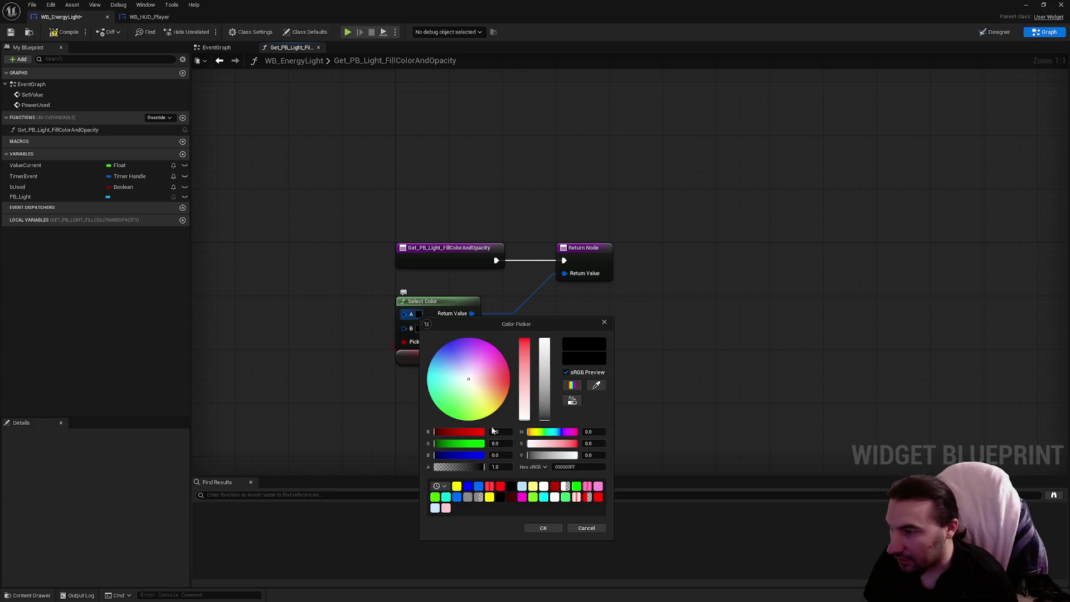
left_click(489, 497)
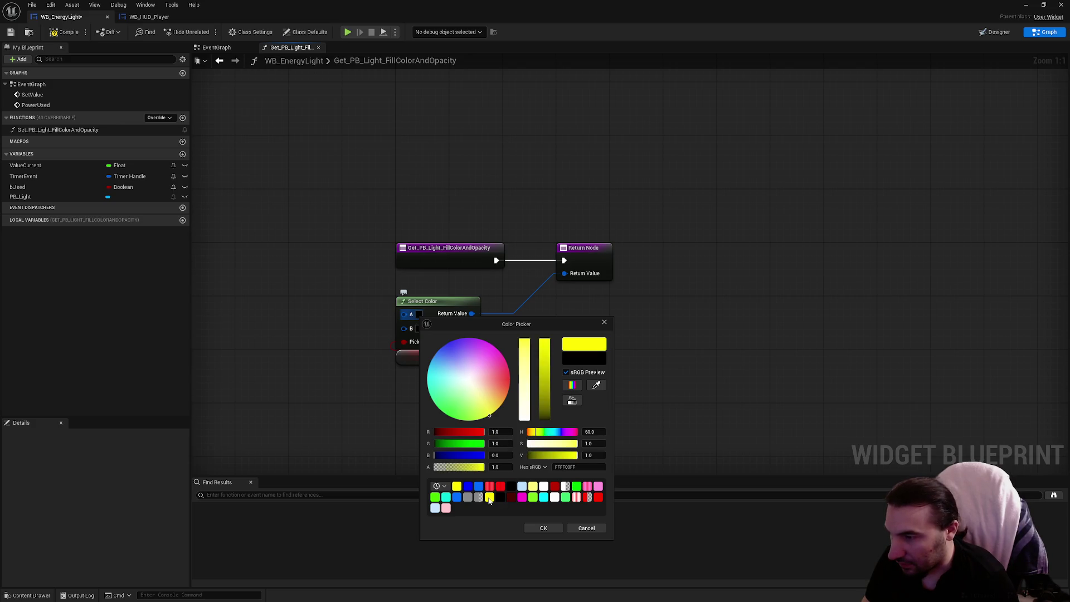
type("10")
left_click(504, 444)
type("10")
key("Return")
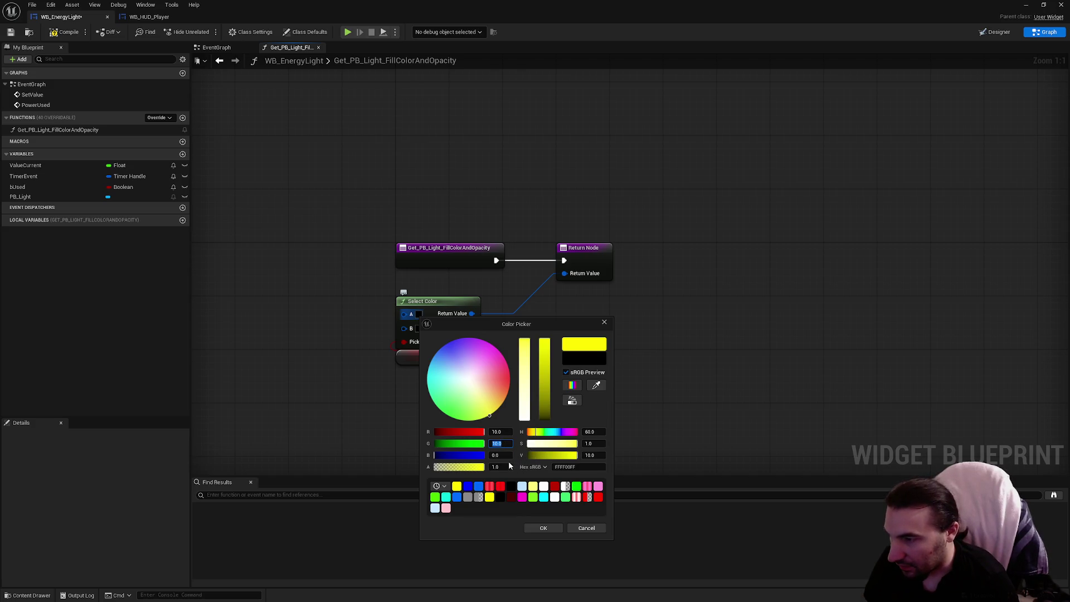
left_click(542, 529)
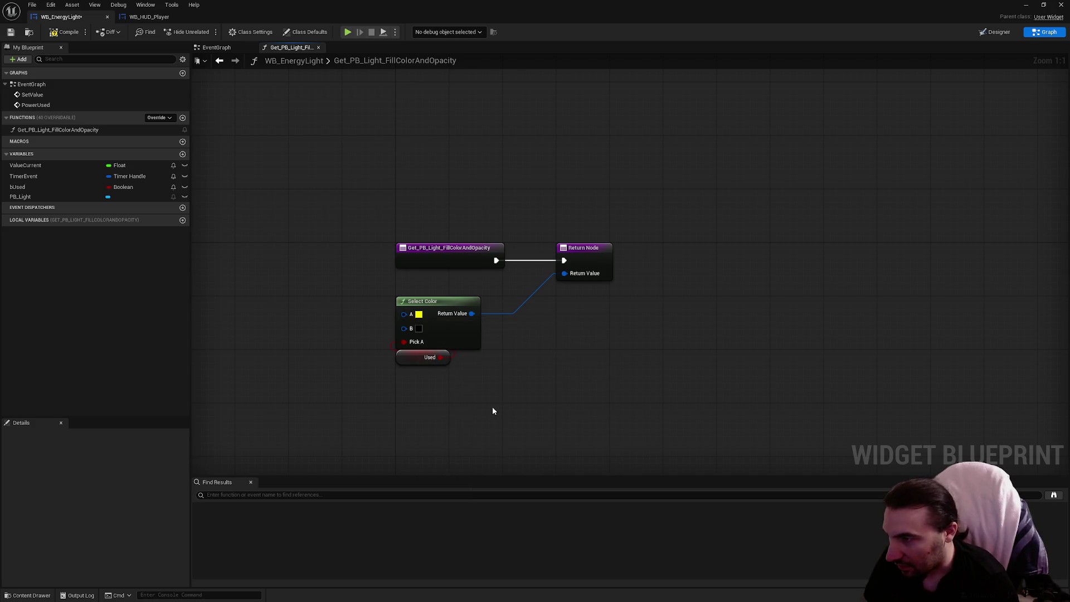
left_click(419, 316)
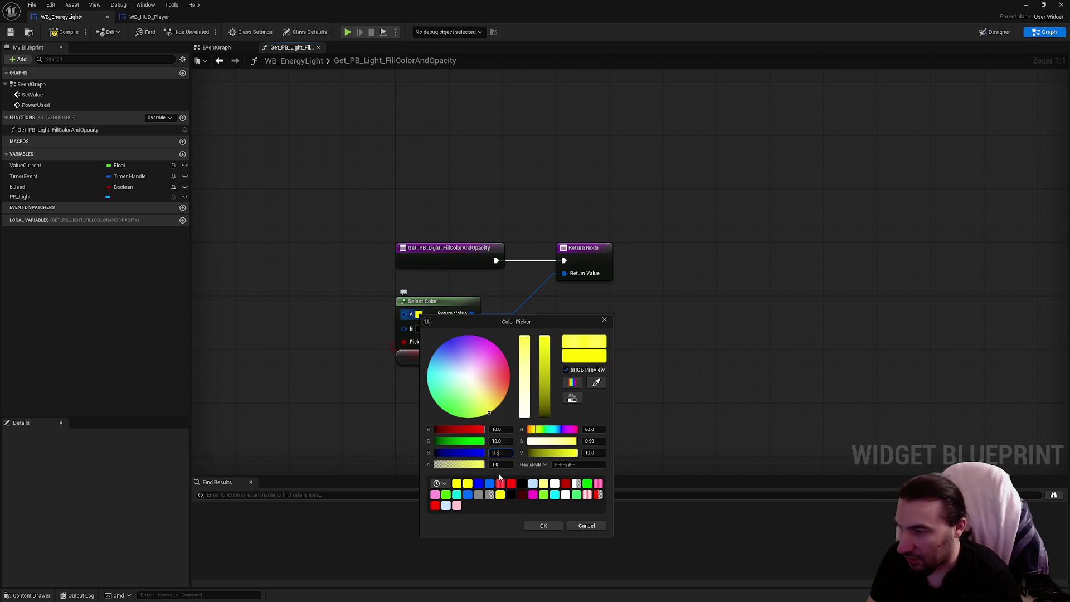
left_click(544, 525)
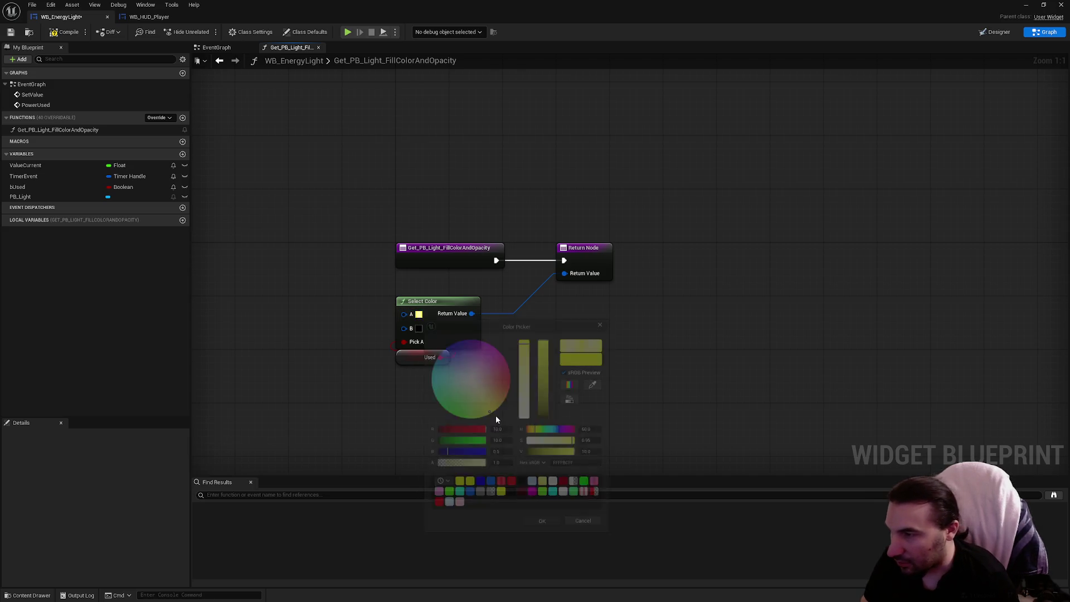
Set Select Color option B to olive (0.5, 0.5, 0)
left_click(419, 329)
left_click(499, 447)
type("1")
key("Tab")
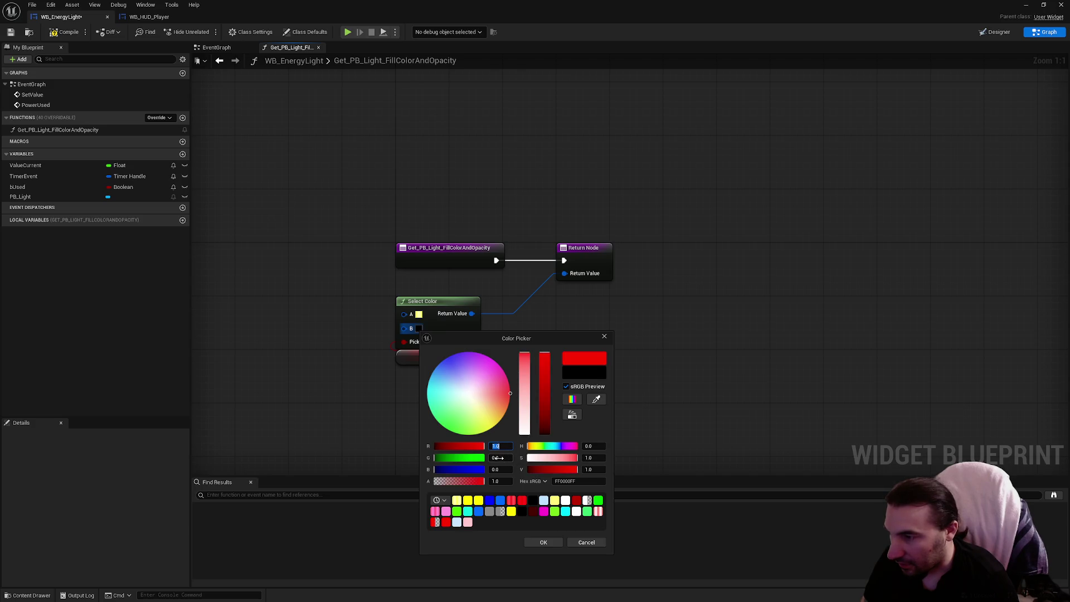
type("1")
key("Return")
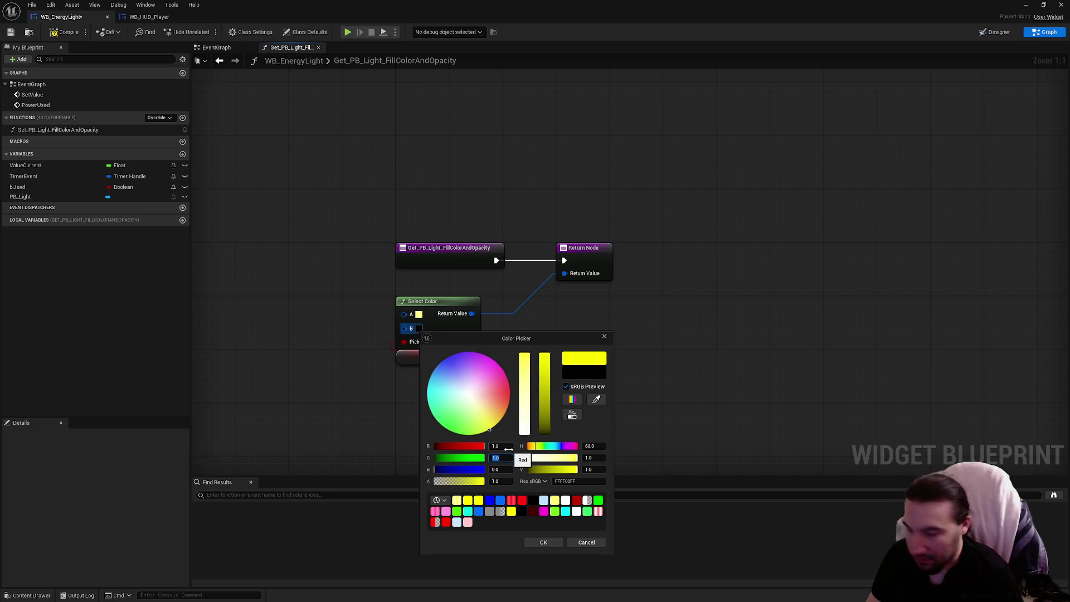
left_click(503, 446)
type("0.5")
key("Return")
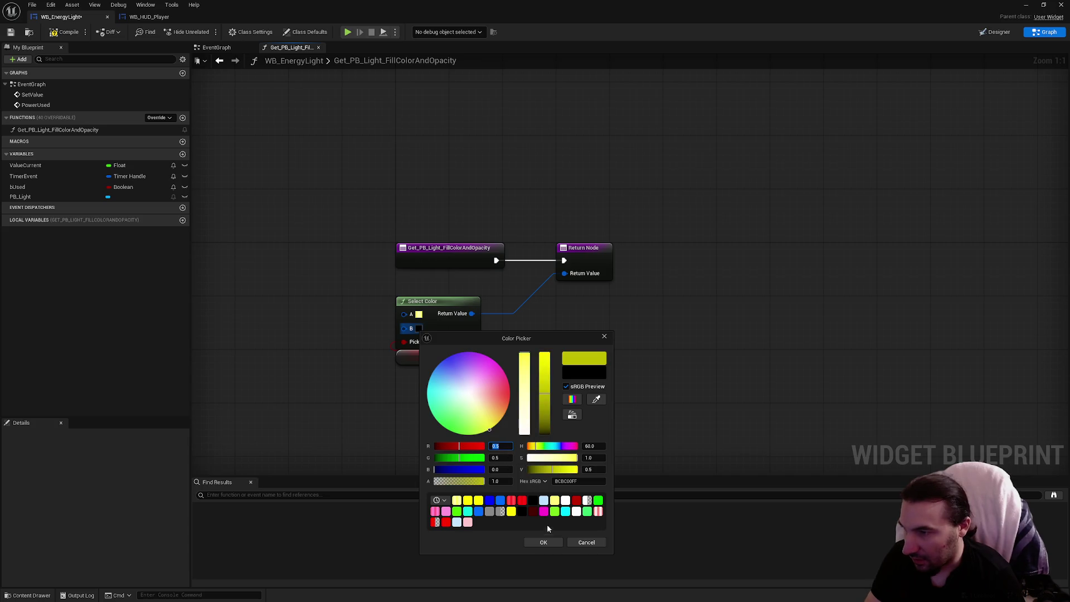
left_click(545, 543)
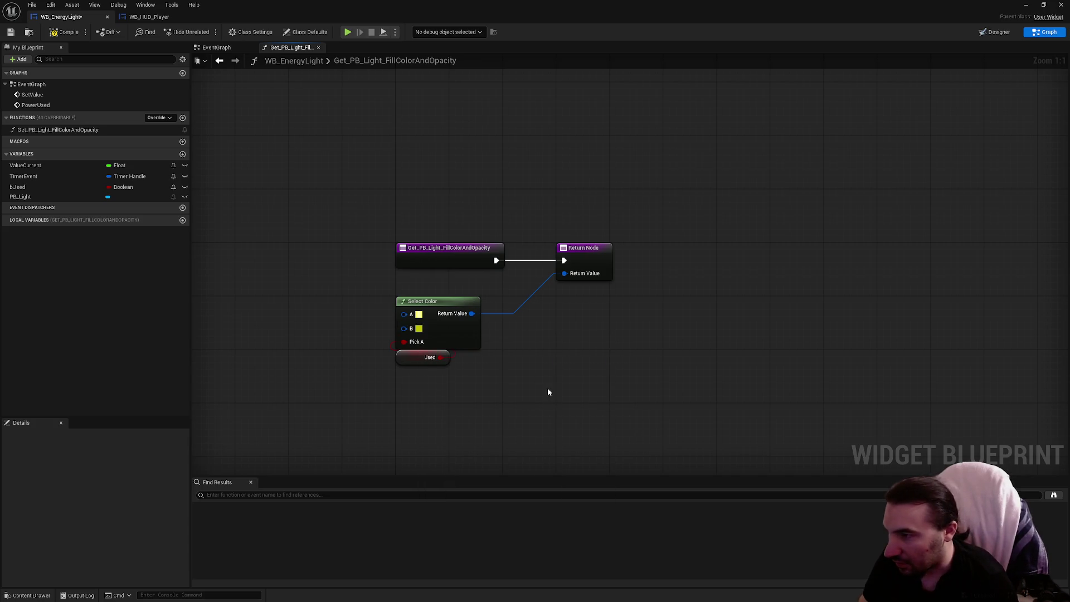
Default bUsed to true, compile and save the blueprint, then Save All modified assets
left_click(55, 37)
left_click(11, 36)
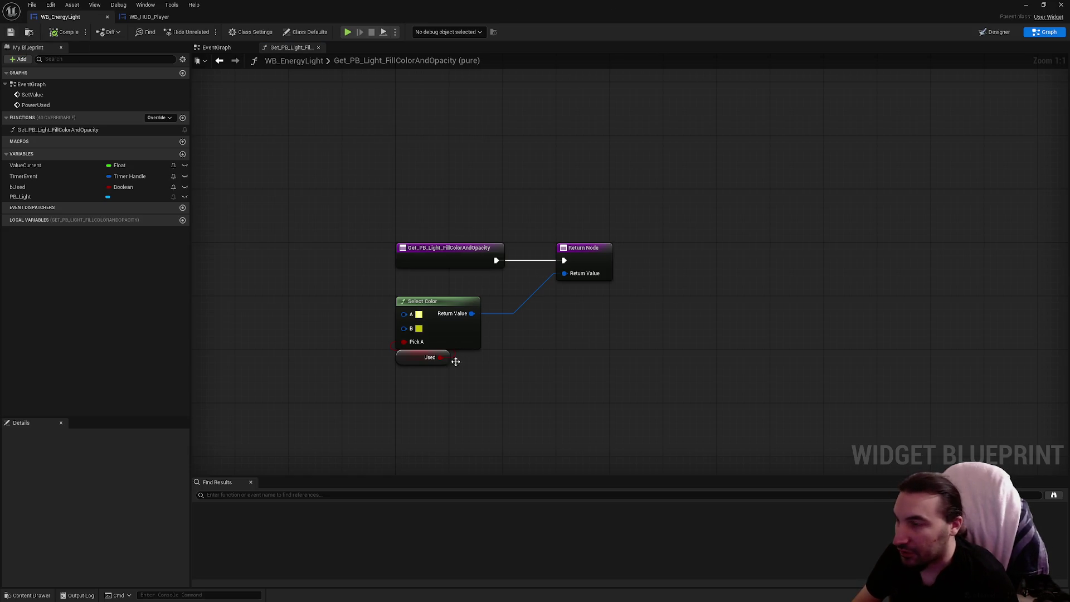
left_click(423, 357)
scroll(118, 540, "down", 3)
left_click(109, 574)
left_click(63, 31)
left_click(11, 32)
left_click(1026, 4)
left_click(210, 453)
left_click(602, 401)
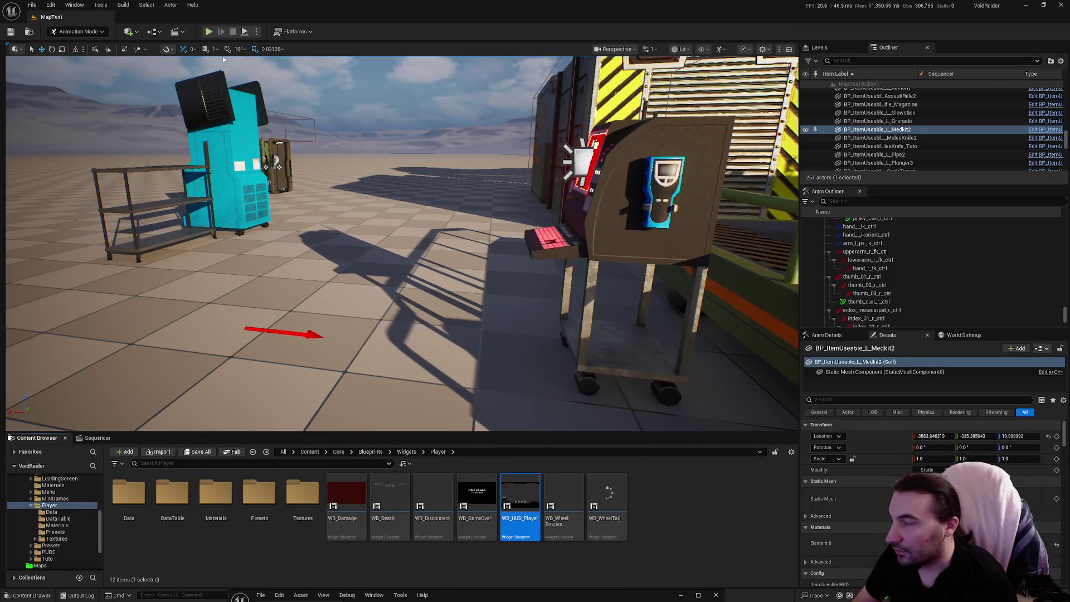
Run a brief Play In Editor test, then maximize the WB_EnergyLight editor again
key("alt+p")
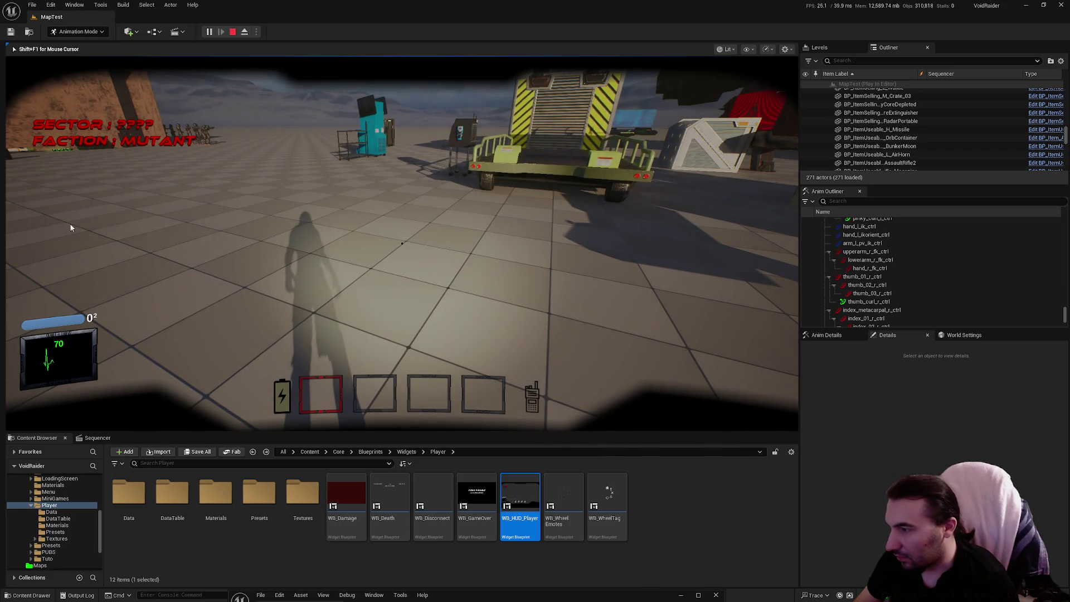
key("Escape")
left_click_drag(624, 584, 675, 217)
double_click(675, 216)
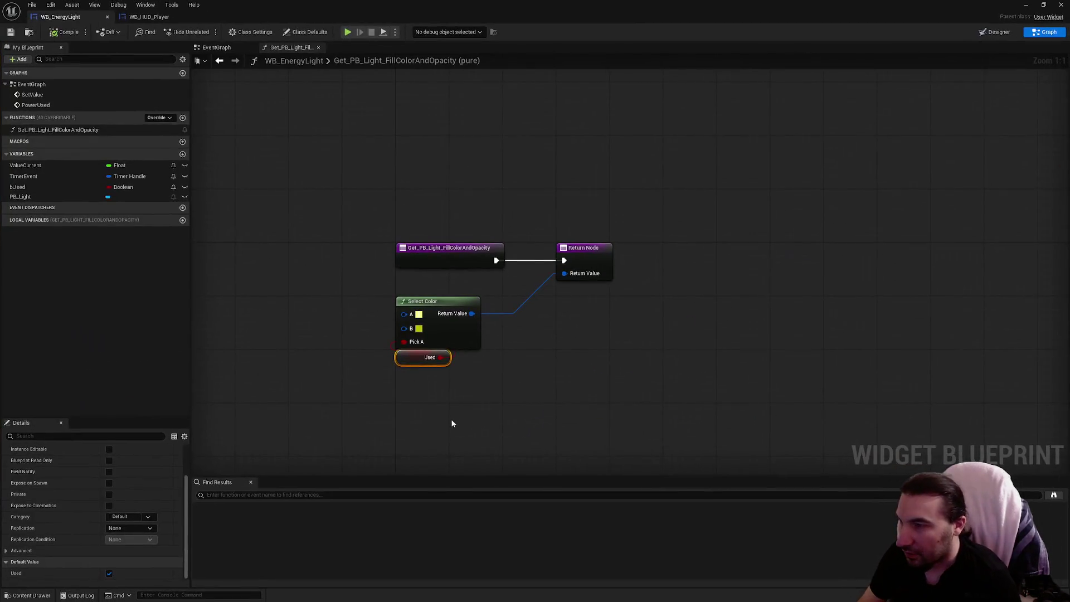
Set pin A to yellow R1 G1 B0 with brightness raised to 10
left_click(419, 314)
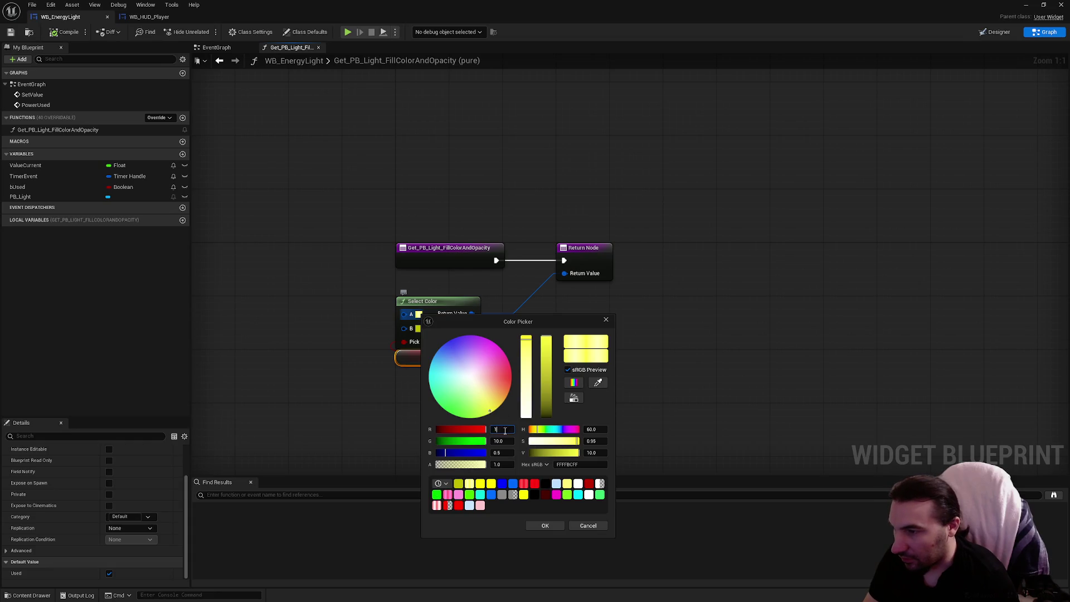
type("1")
key("Return")
type("1")
key("Tab")
type("0")
key("Return")
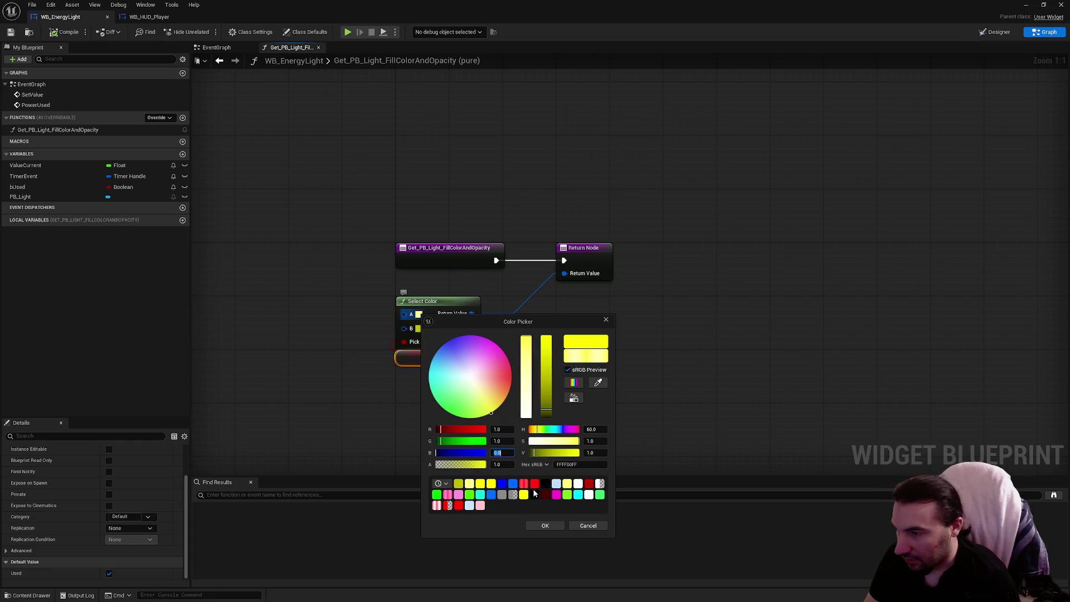
left_click_drag(538, 456, 661, 464)
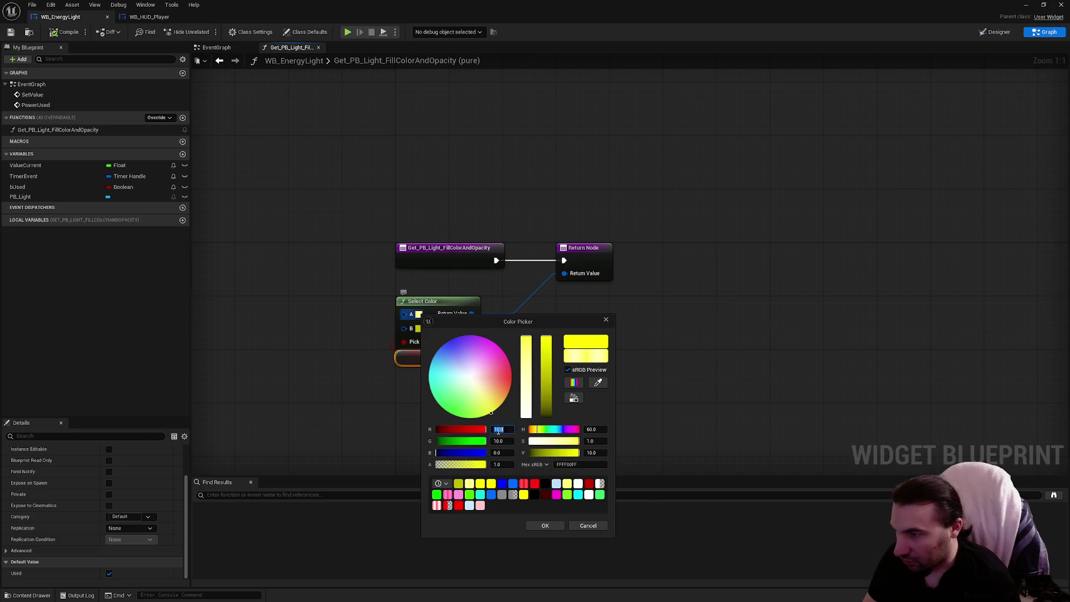
left_click(545, 525)
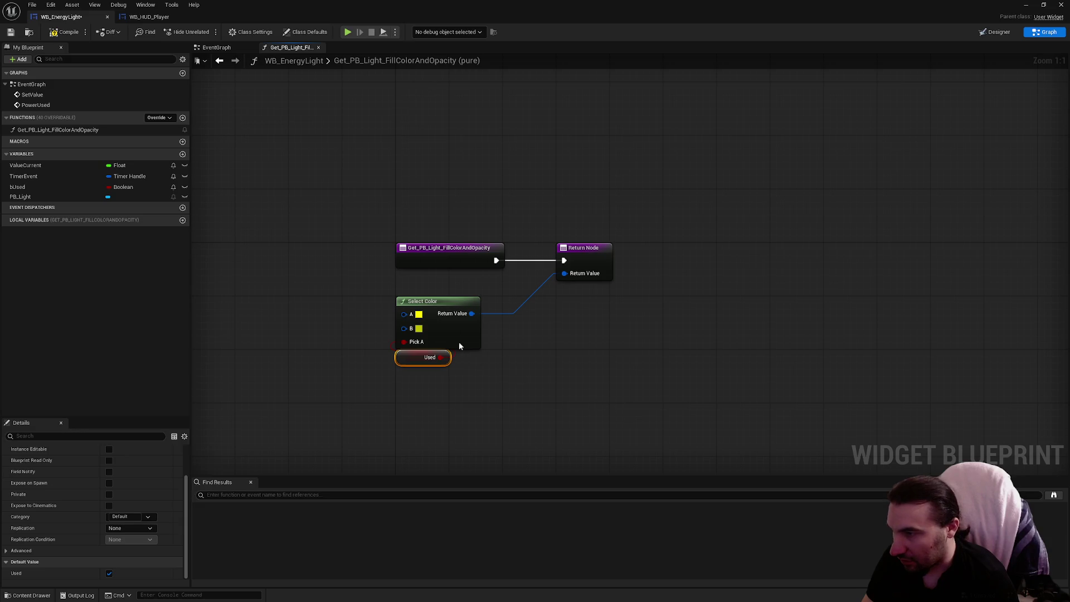
left_click(418, 314)
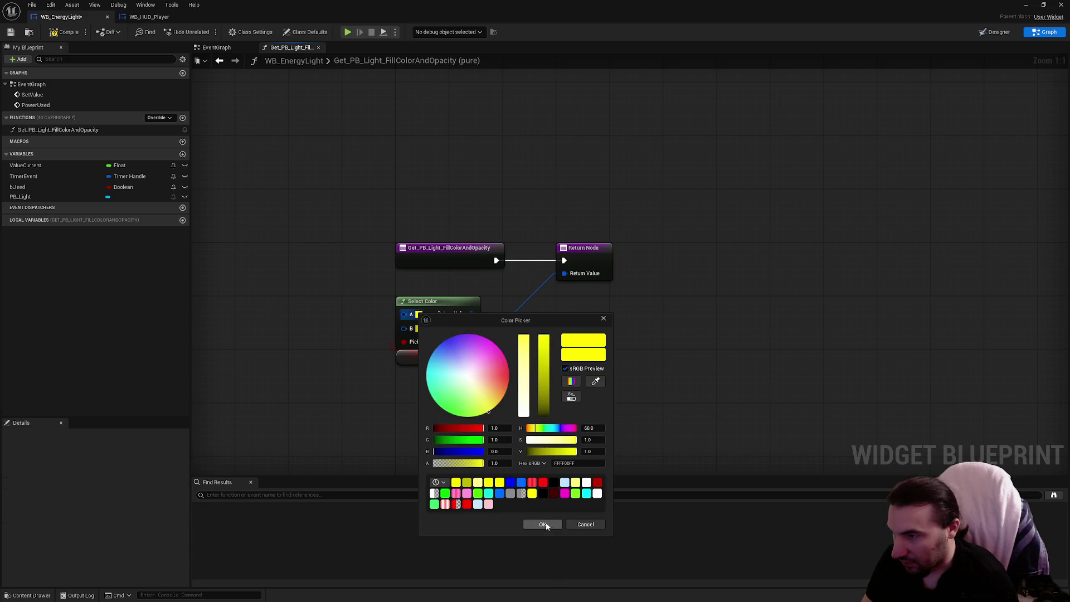
left_click(543, 525)
Check pin B's olive colour, default Used to false, and save WB_EnergyLight
left_click(419, 328)
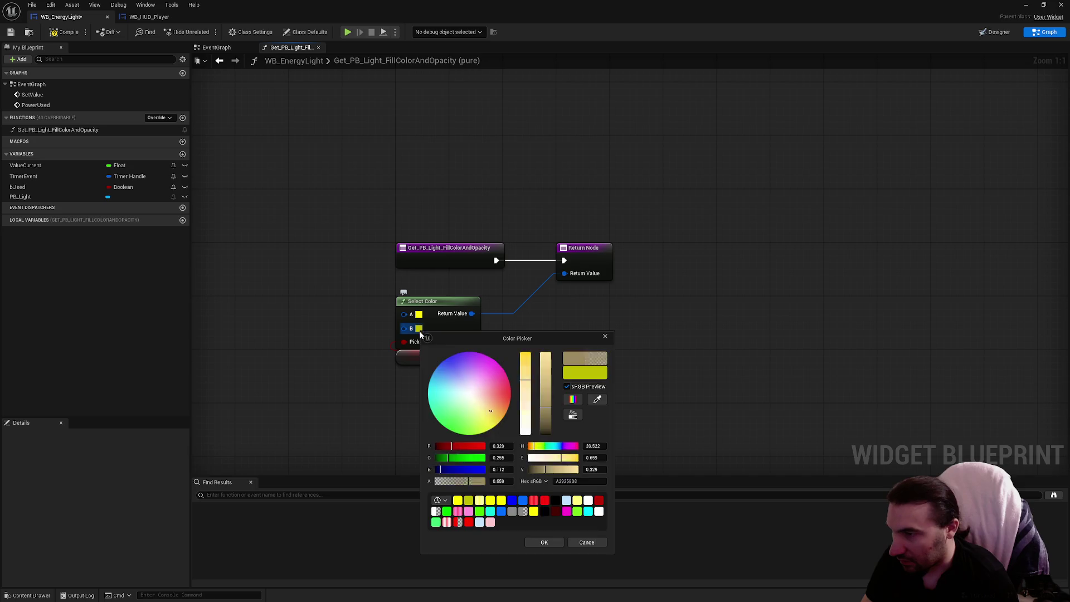
left_click(544, 543)
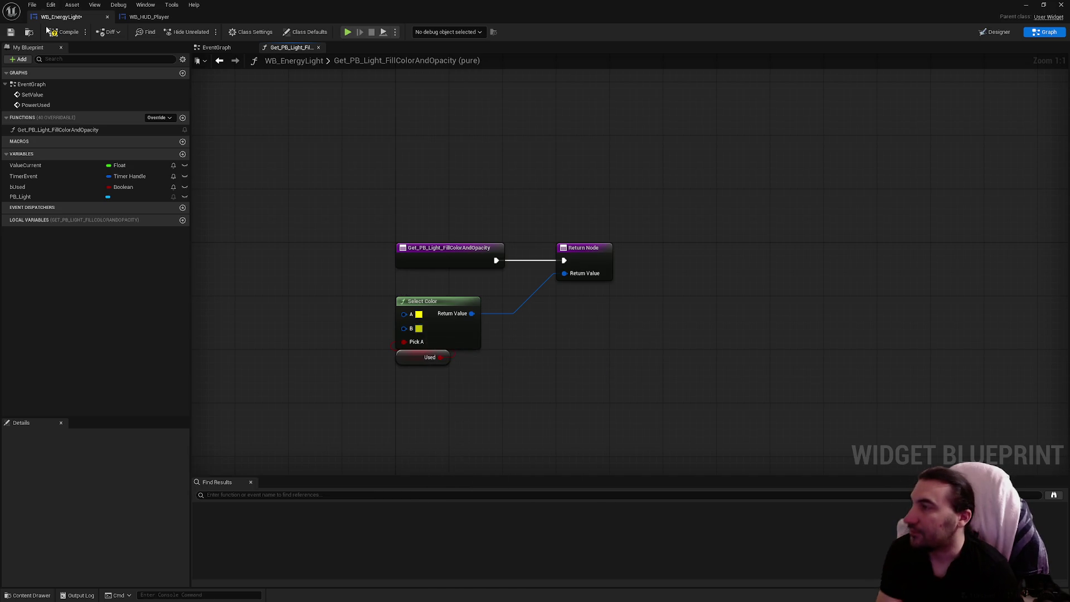
left_click(11, 31)
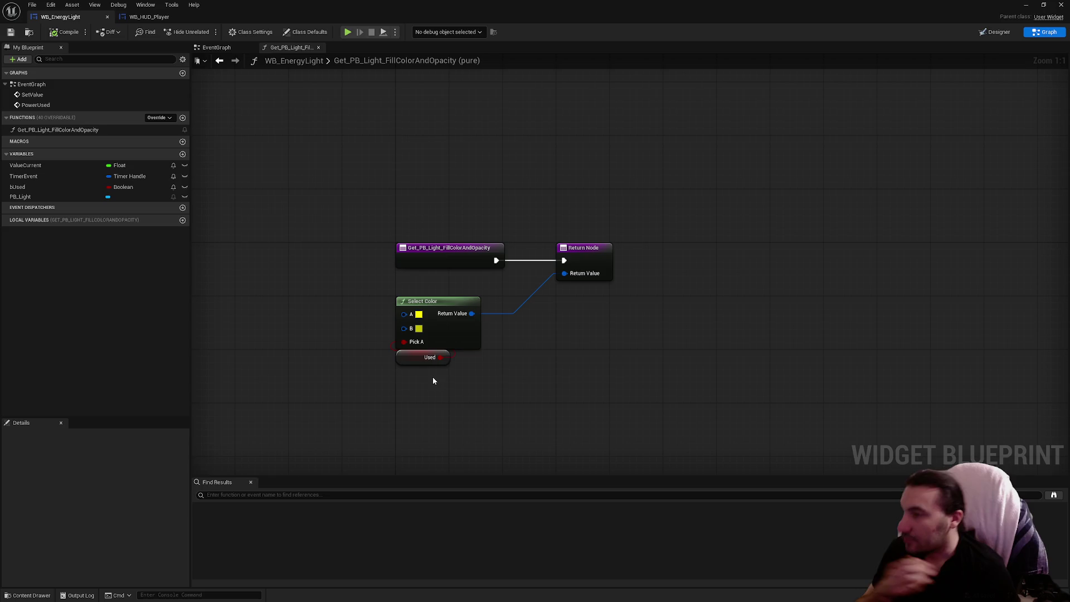
left_click(426, 358)
left_click(109, 574)
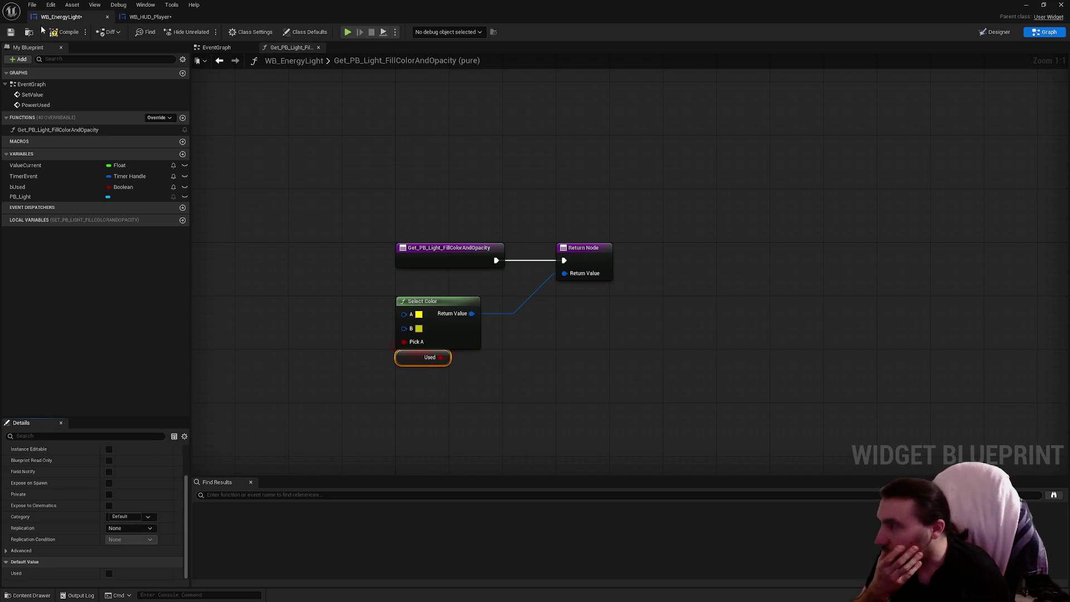
left_click(11, 33)
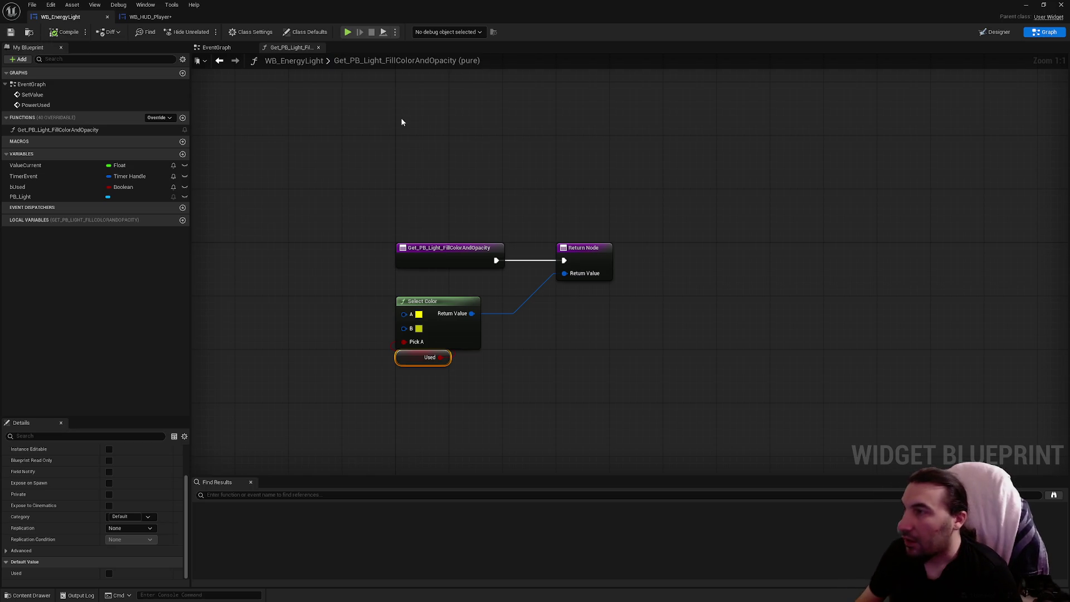
left_click(216, 47)
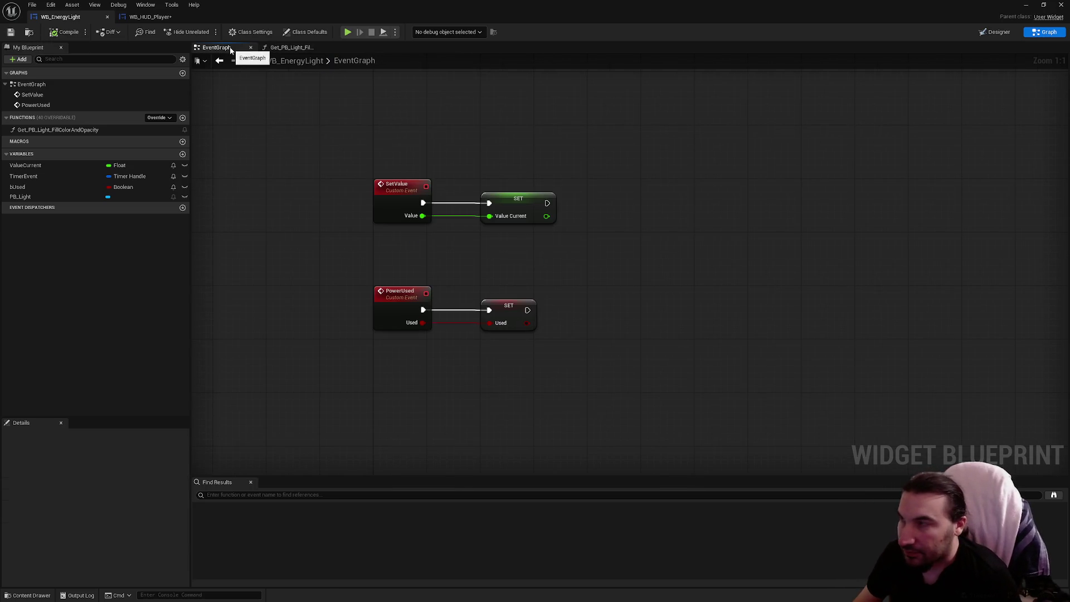
Browse the Content Browser to Blueprints/Characters/Players/Master and open BP_MasterPlayer
left_click(152, 17)
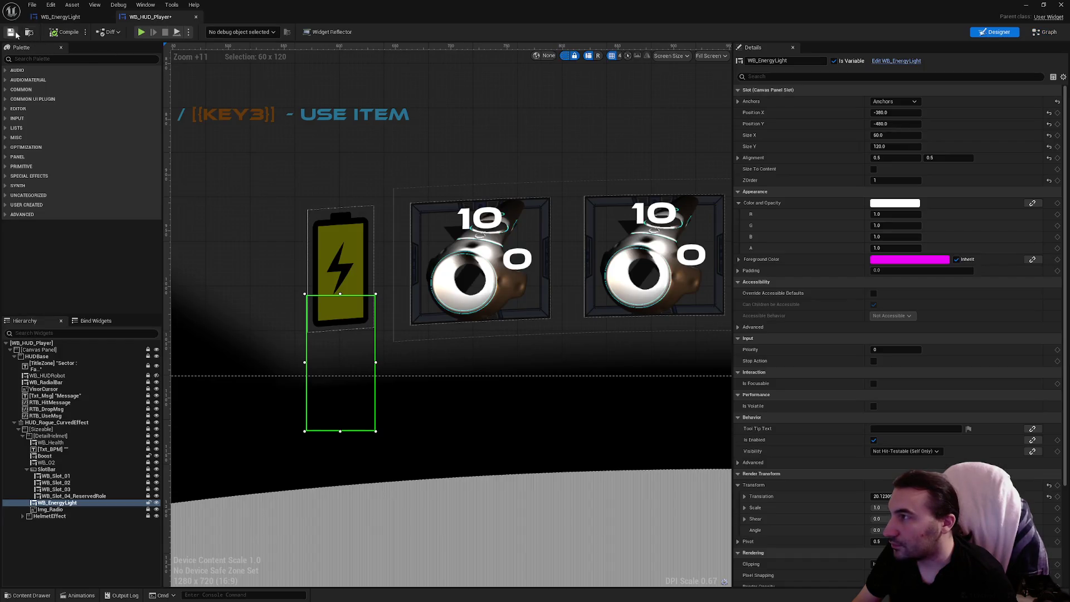
key("super+Down")
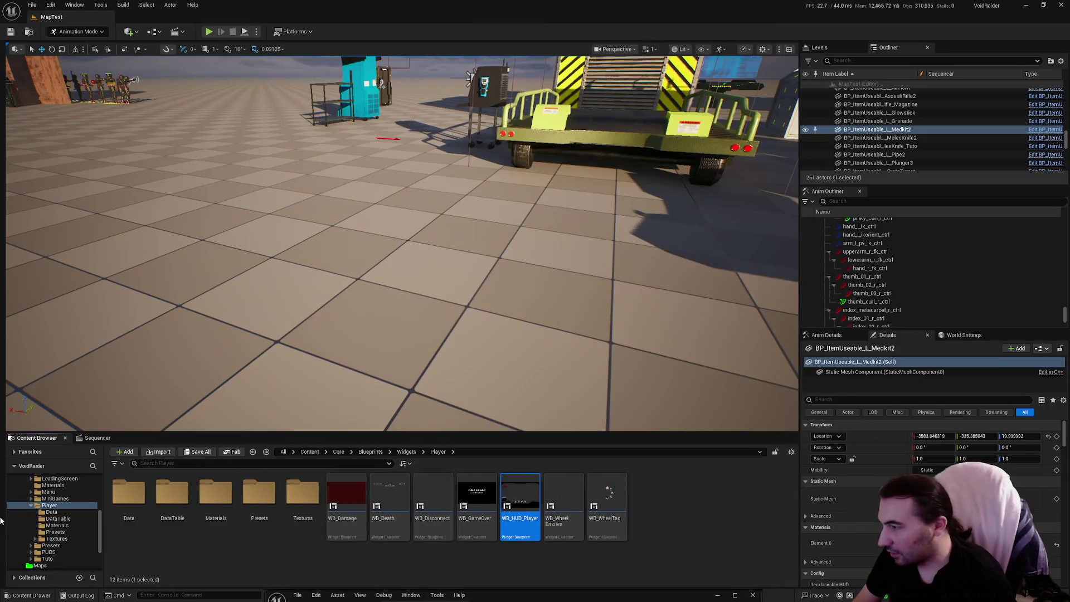
left_click(31, 505)
scroll(61, 519, "up", 3)
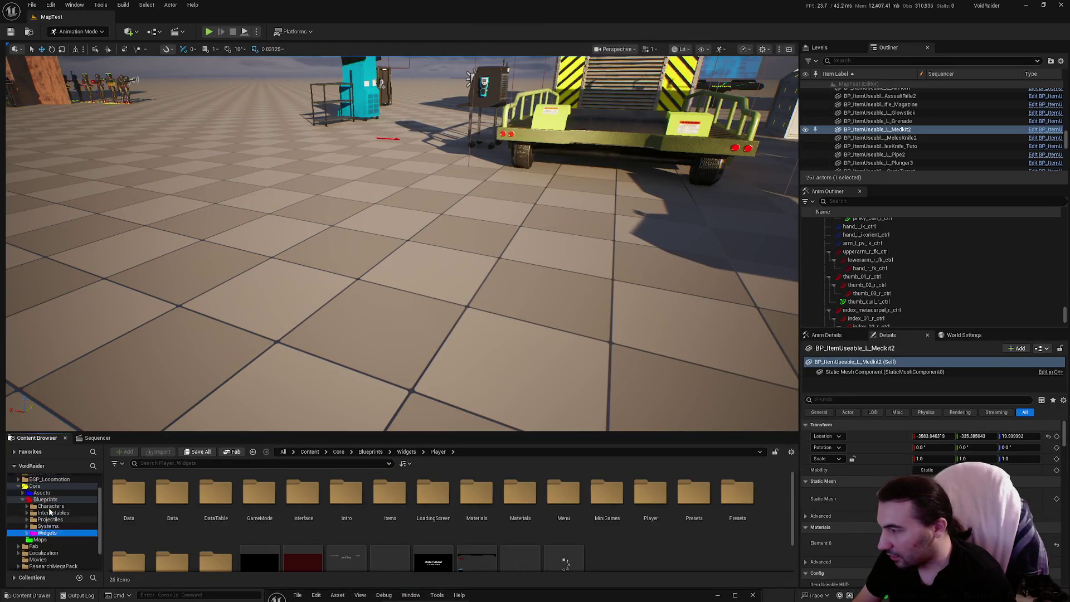
left_click(50, 520)
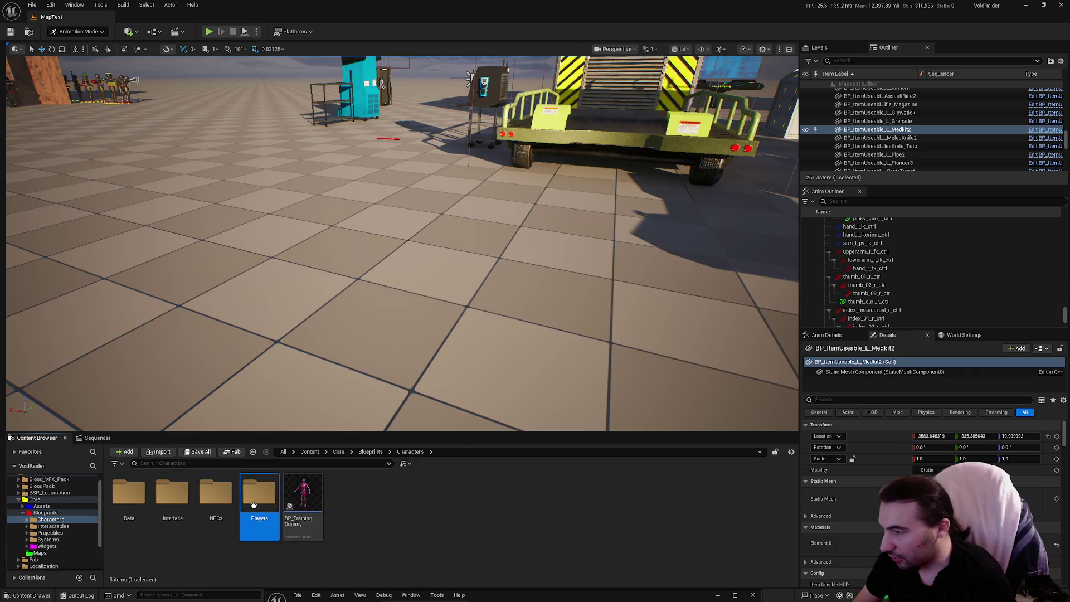
double_click(259, 493)
double_click(145, 508)
left_click(259, 493)
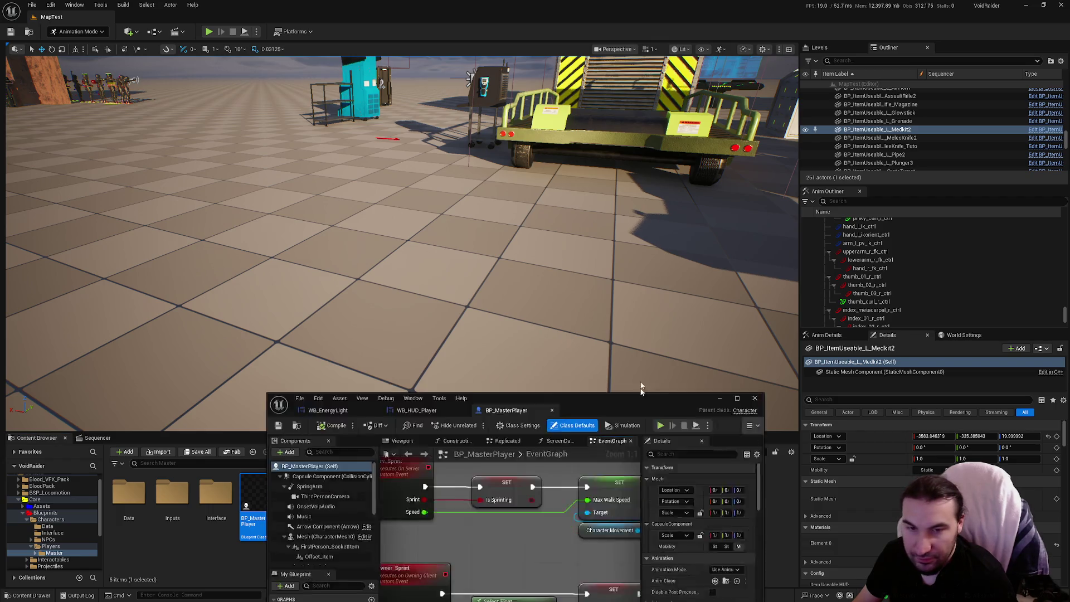
Zoom through the EventGraph and open the collapsed Flashlight node
scroll(616, 212, "down", 8)
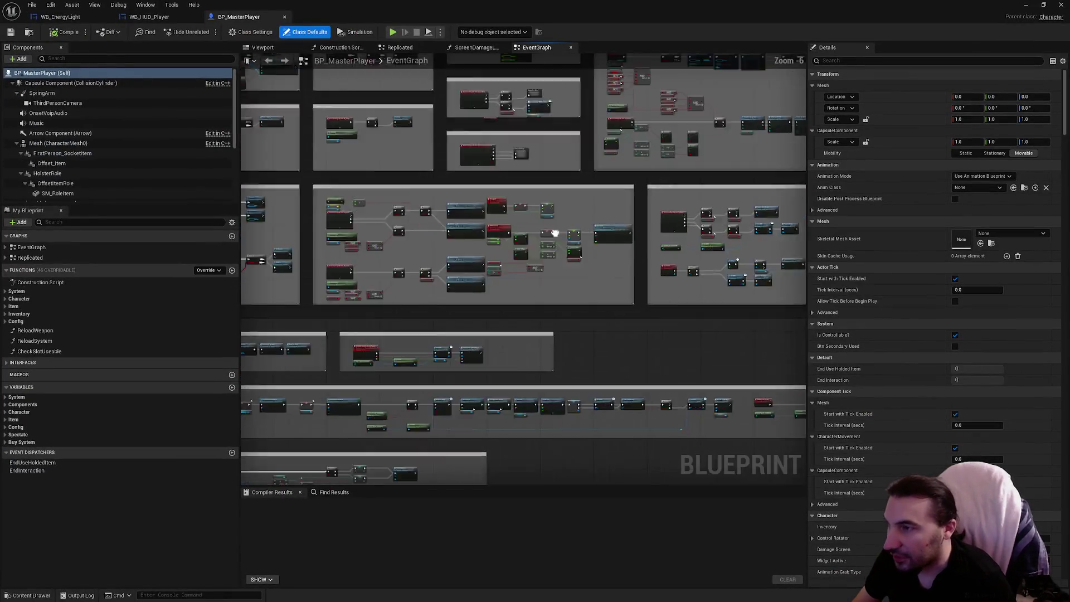
scroll(500, 196, "up", 7)
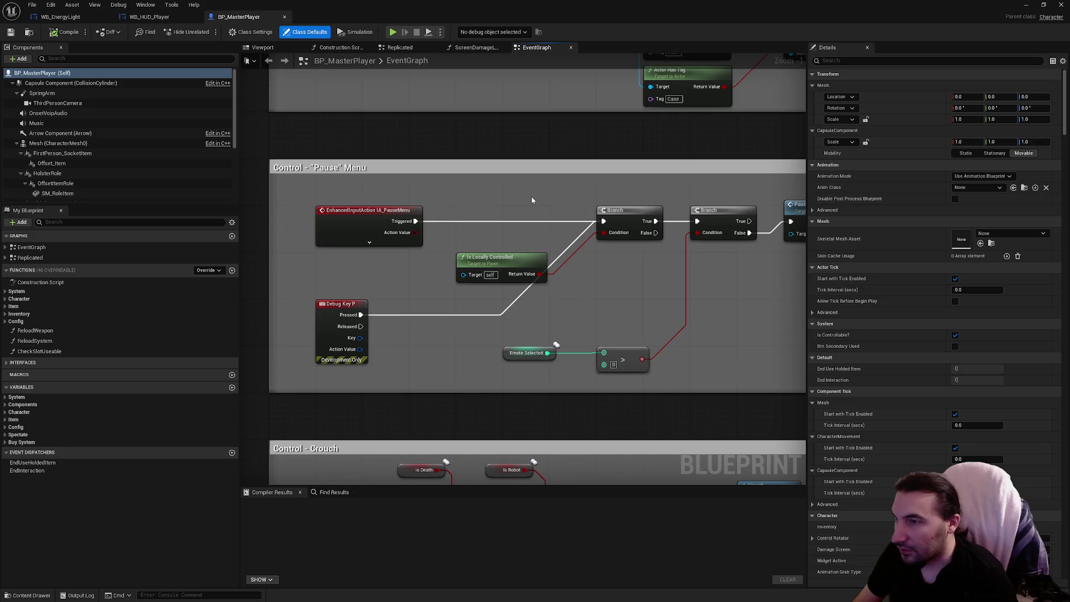
scroll(532, 199, "down", 2)
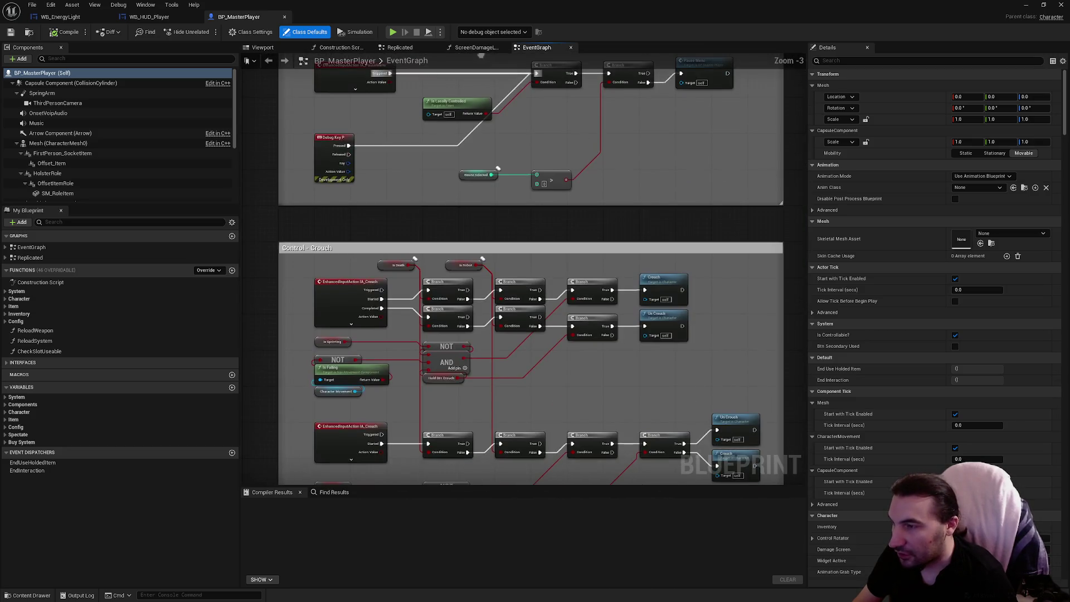
scroll(498, 168, "down", 5)
scroll(382, 227, "up", 2)
scroll(581, 271, "up", 5)
scroll(577, 232, "down", 7)
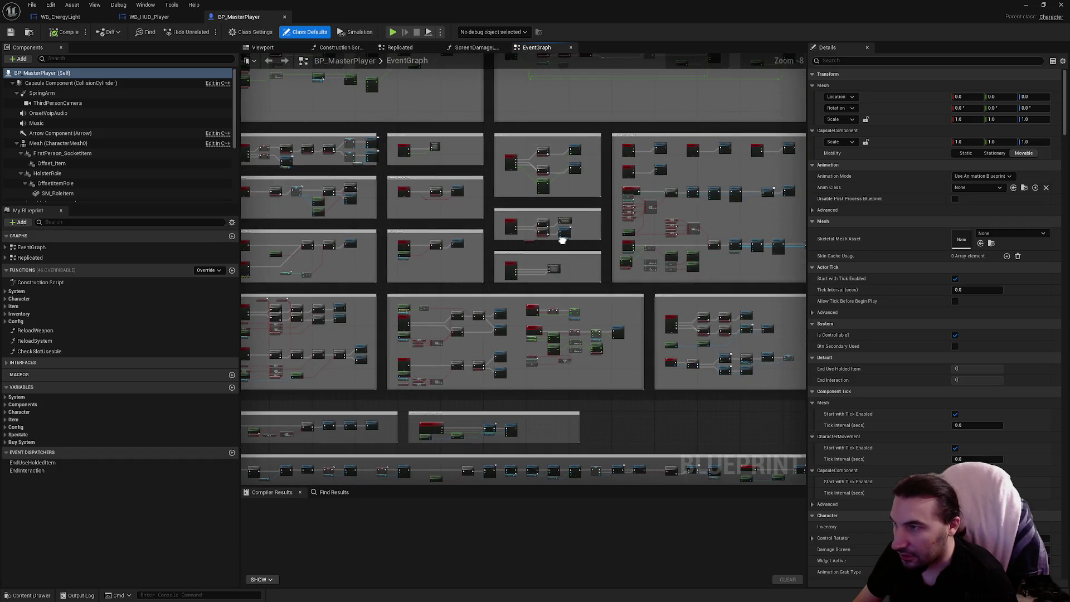
scroll(562, 240, "up", 5)
double_click(482, 139)
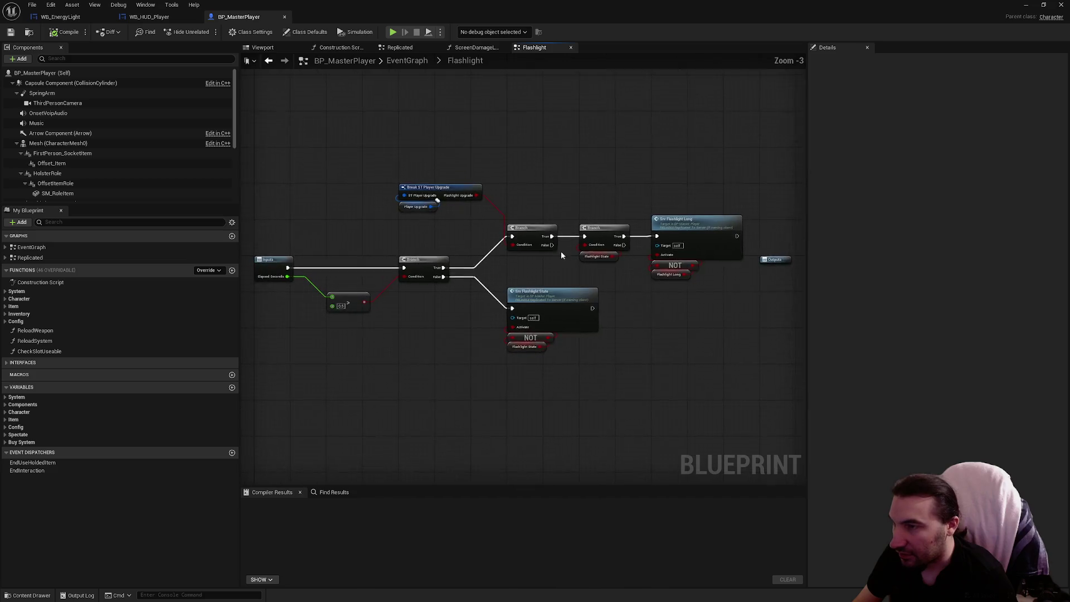
Add a Get HUD node in free space of the Flashlight graph
mouse_move(630, 313)
left_mouse_down()
mouse_move(638, 325)
mouse_move(617, 350)
left_mouse_up()
right_click(618, 350)
type("get hud")
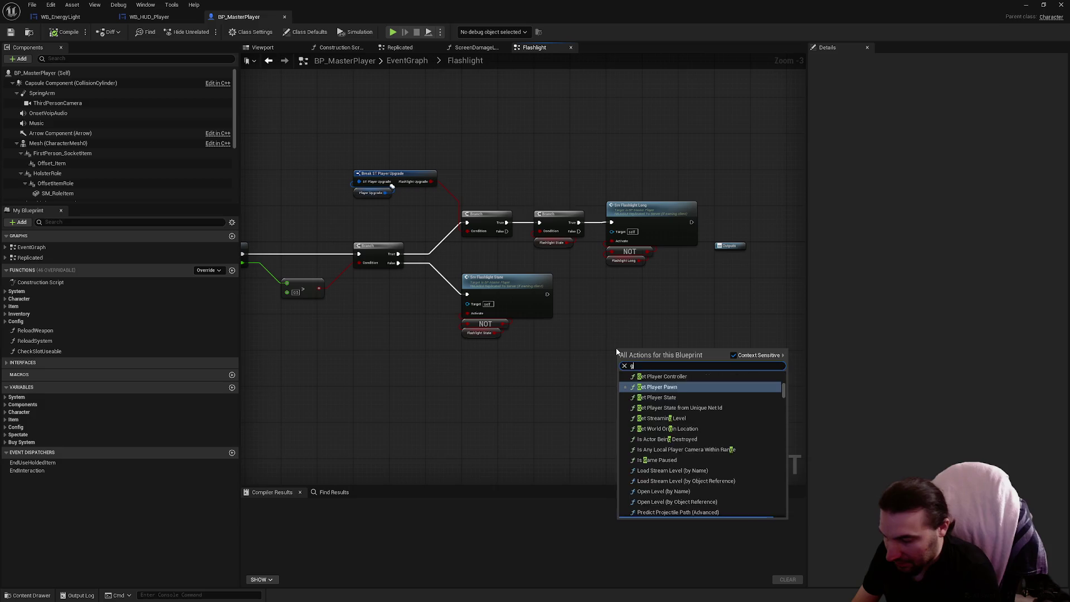
key("Return")
scroll(580, 339, "up", 3)
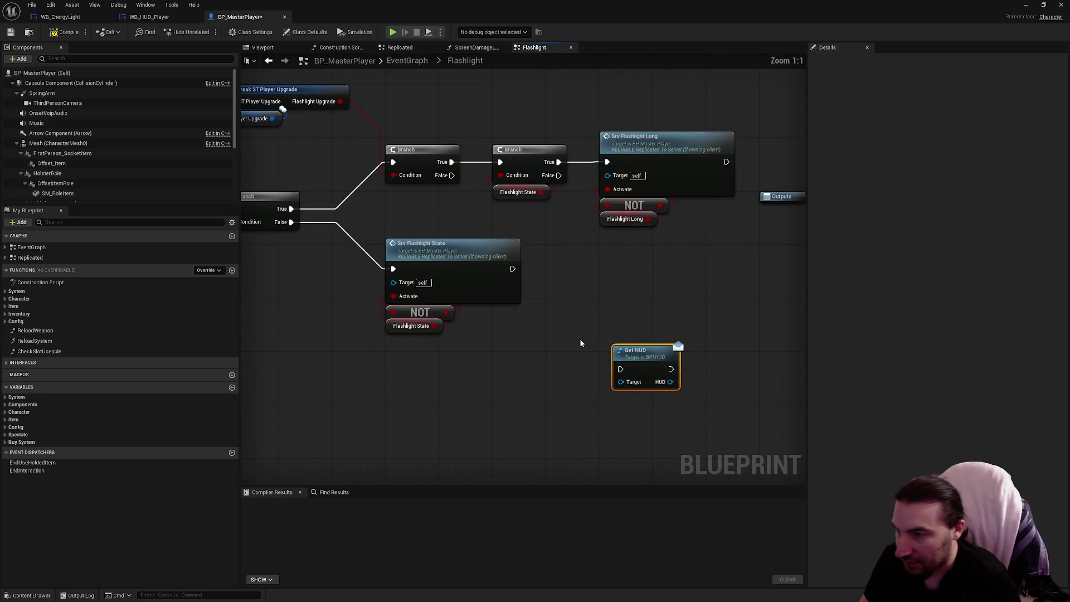
Add a Get Player Controller node to the Flashlight graph
right_click(579, 337)
type("get control")
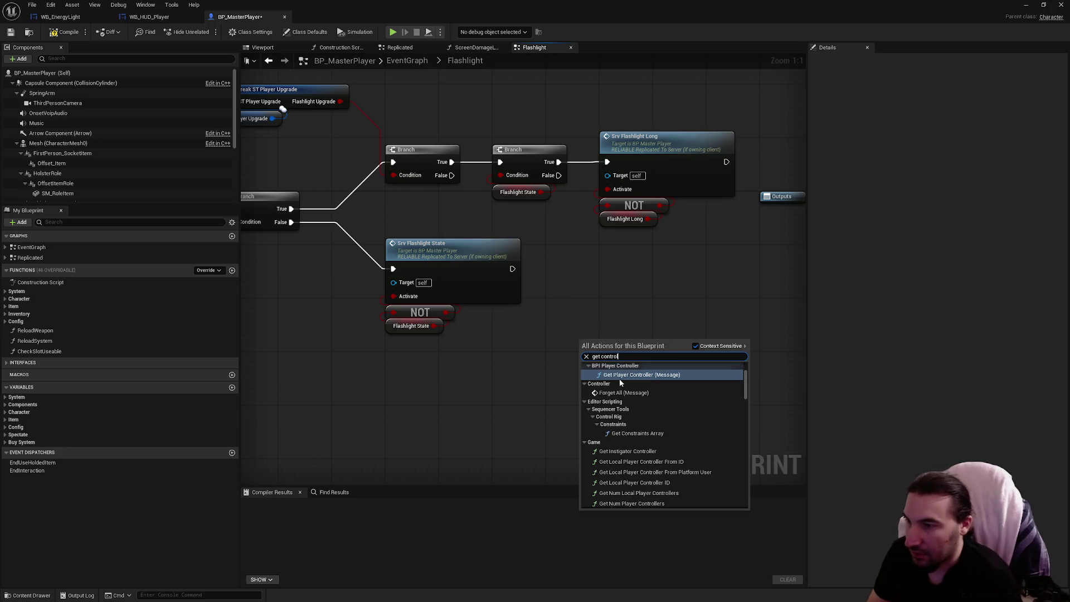
scroll(641, 390, "up", 3)
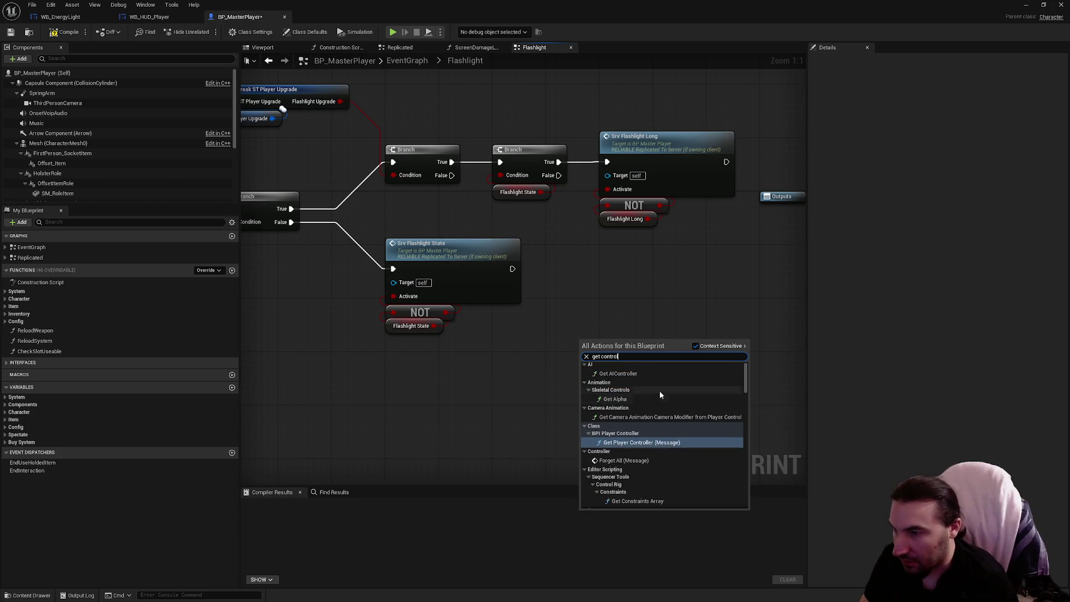
scroll(662, 445, "down", 5)
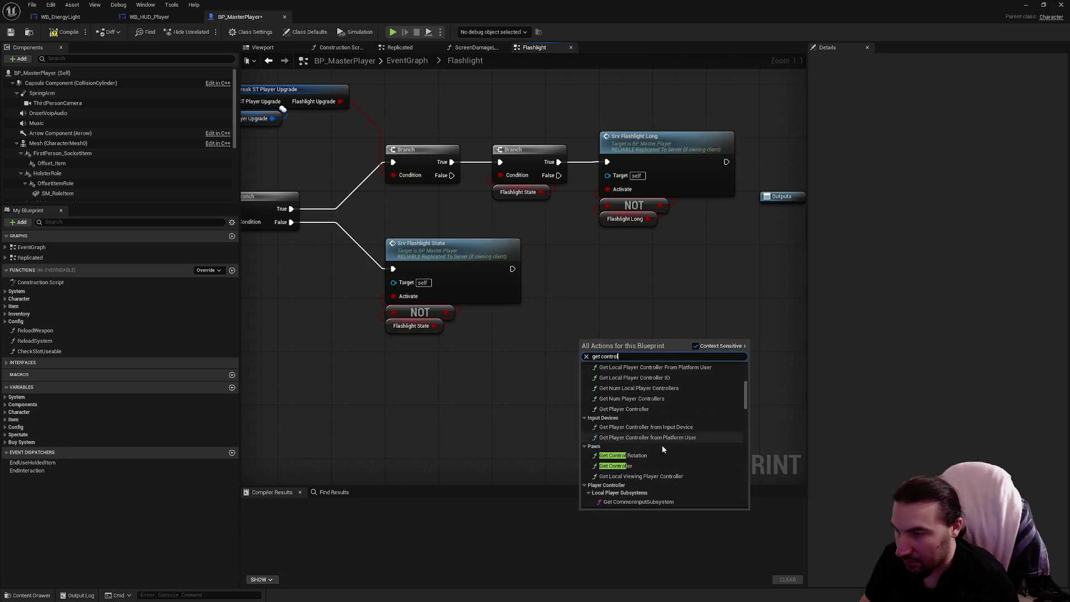
scroll(658, 473, "down", 4)
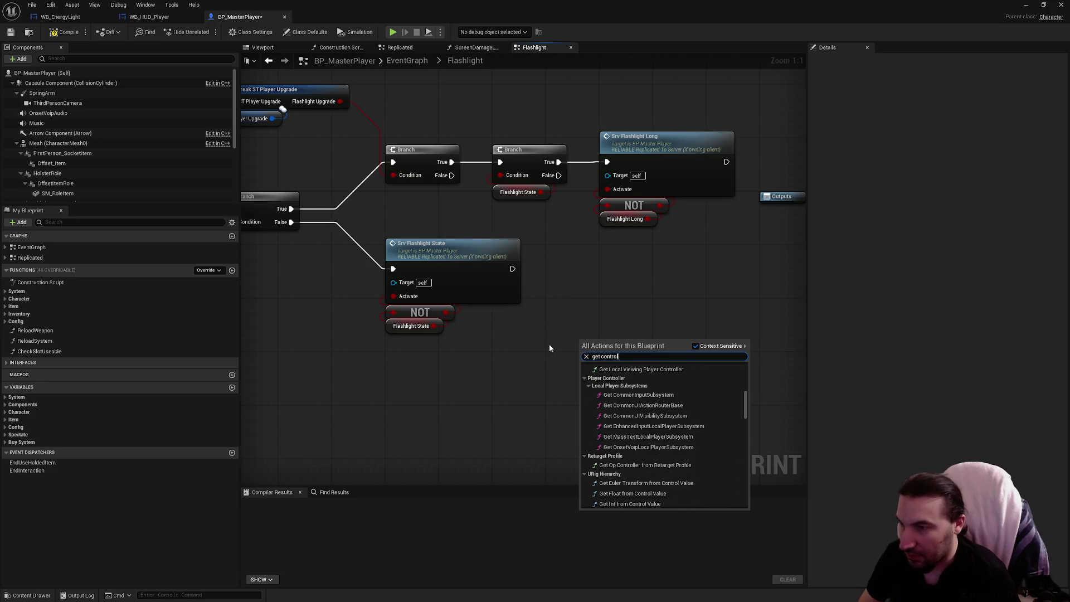
key("Escape")
right_click(532, 369)
type("get playe rcontro")
key("BackSpace")
key("BackSpace")
key("BackSpace")
type("r contro")
type("ler")
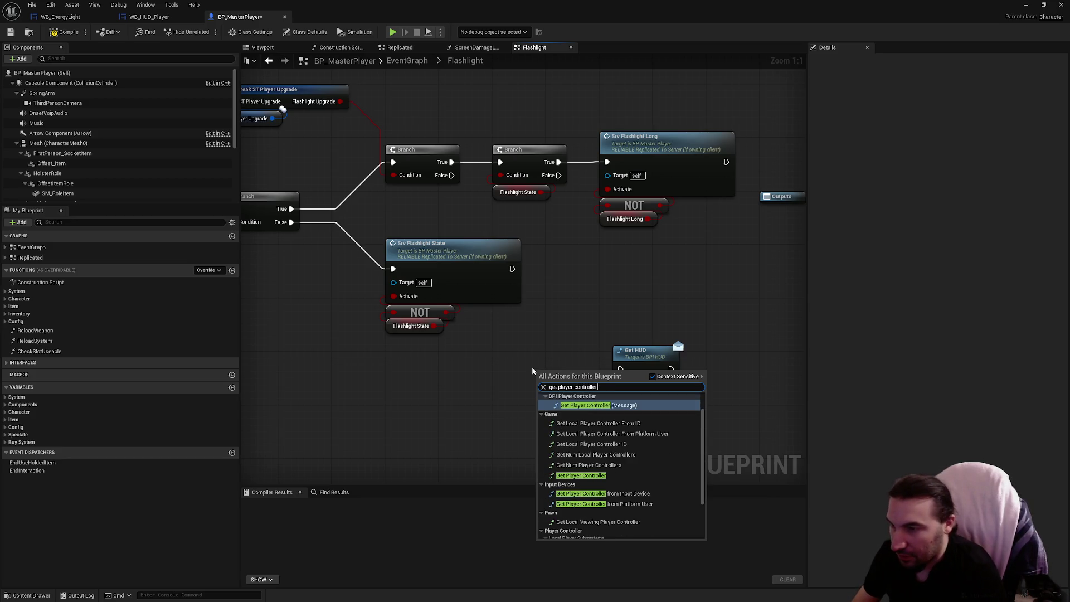
left_click(610, 475)
Place Get Player Controller left of Get HUD, wire execution into Get HUD, then preview marquee
left_click_drag(549, 375, 510, 339)
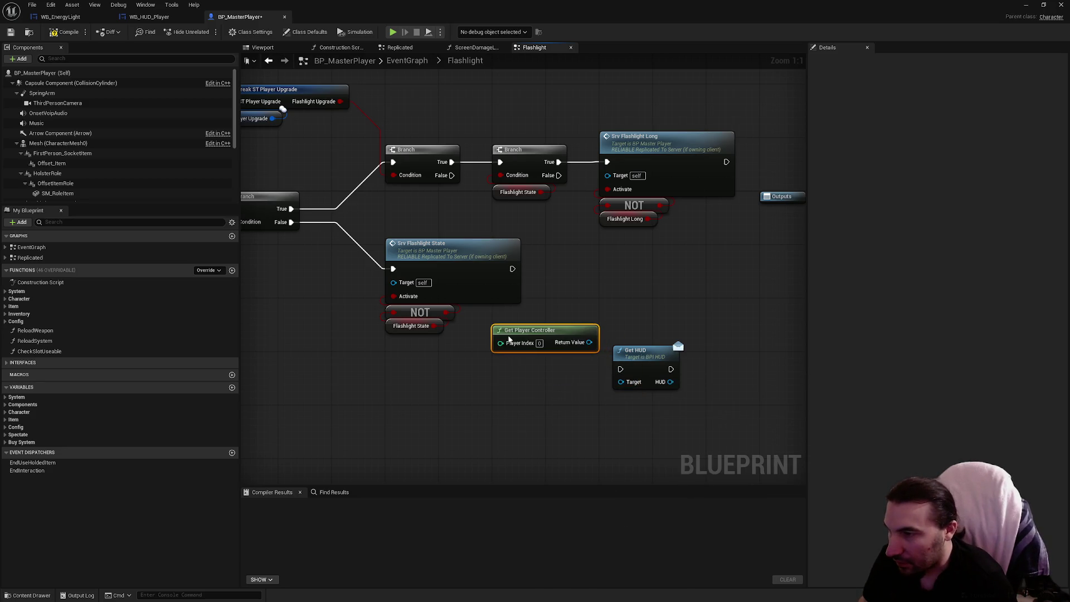
mouse_move(659, 373)
left_mouse_down()
mouse_move(745, 332)
mouse_move(758, 347)
left_mouse_up()
mouse_move(629, 367)
left_mouse_down()
mouse_move(480, 385)
mouse_move(505, 351)
left_mouse_up()
type("cast")
key("Escape")
left_click_drag(599, 331, 612, 285)
mouse_move(505, 299)
left_mouse_down()
mouse_move(588, 302)
mouse_move(598, 271)
mouse_move(690, 318)
left_mouse_up()
type("hud")
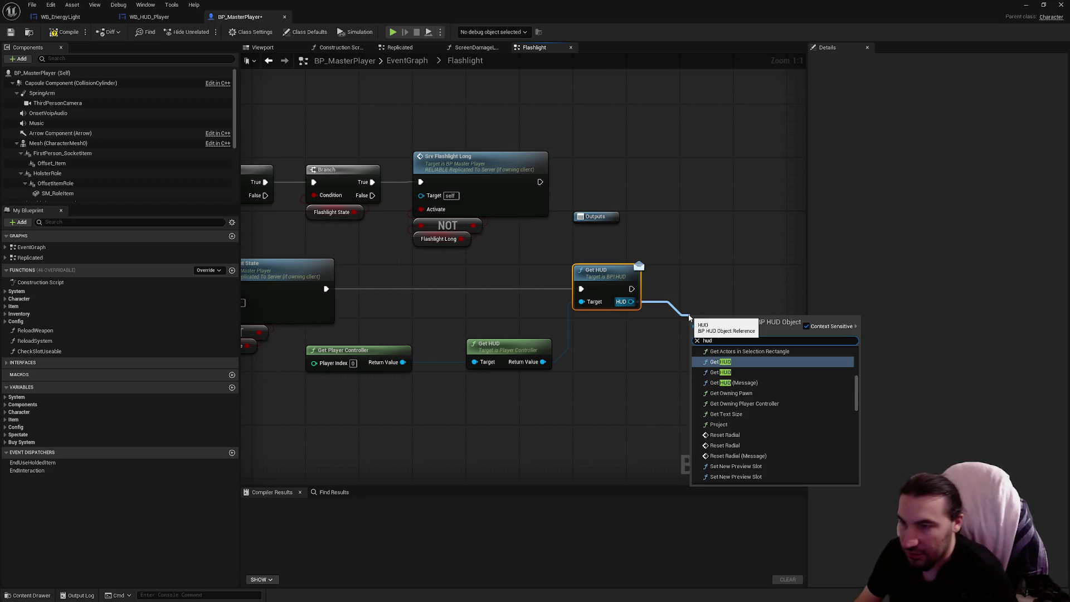
scroll(825, 414, "down", 4)
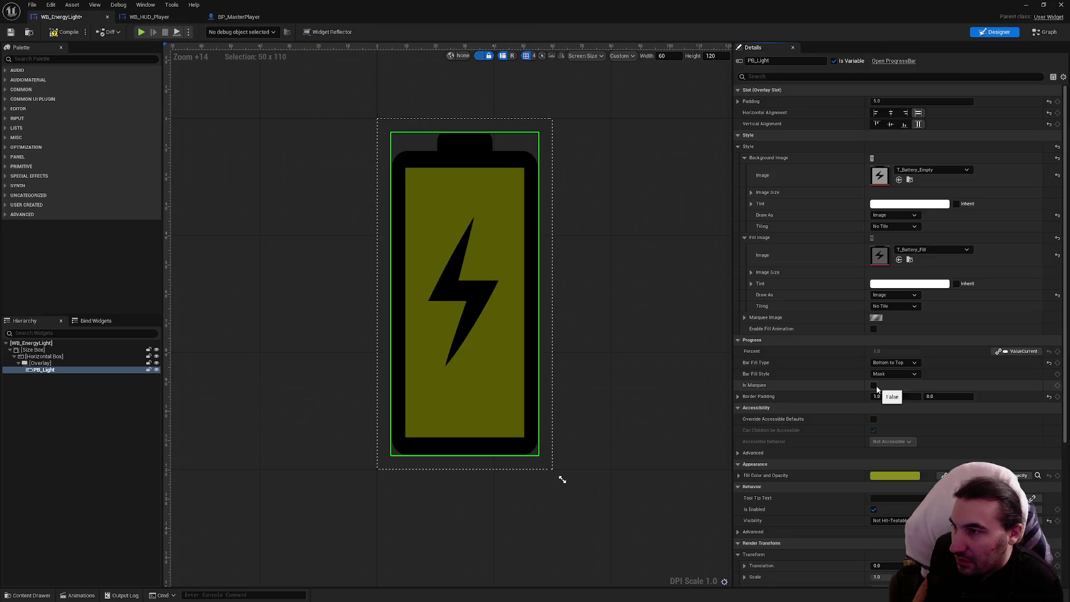
left_click(874, 385)
left_click(874, 385)
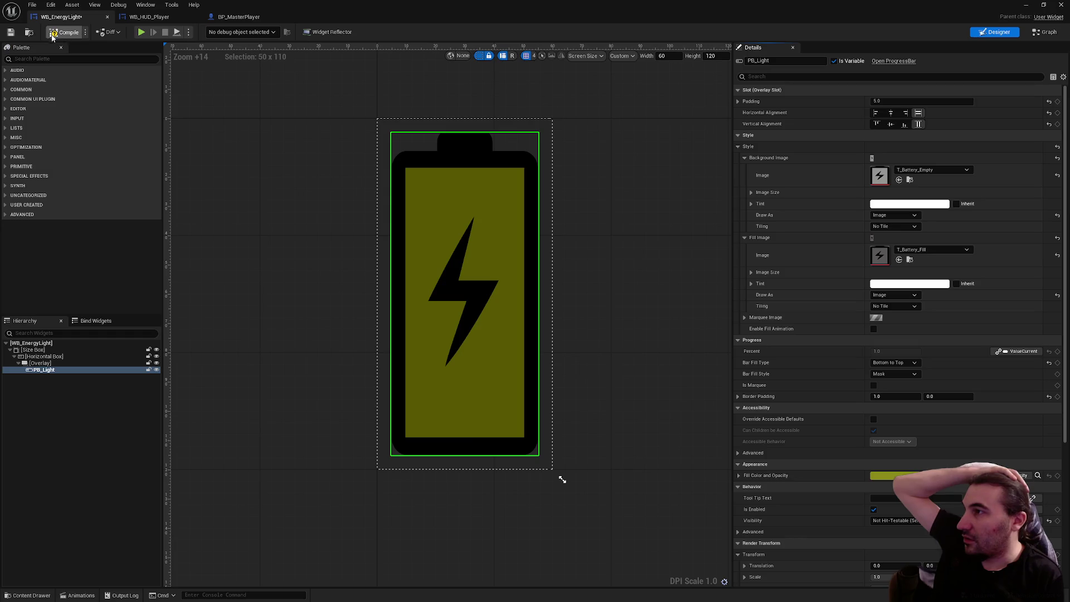
Save the WB_EnergyLight widget and bring the level editor back into view
left_click(11, 32)
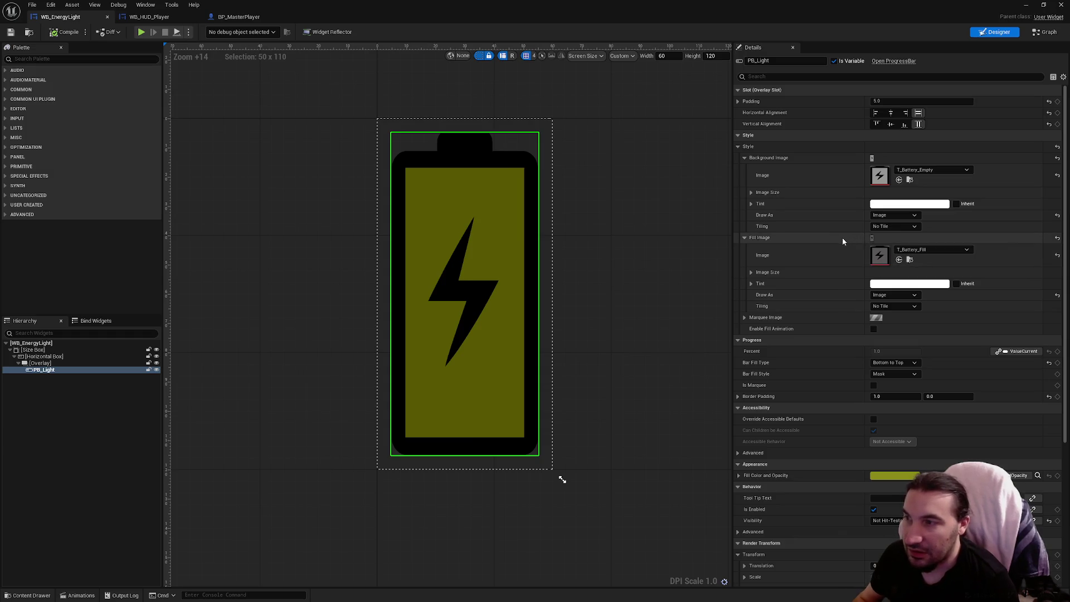
key("super+Down")
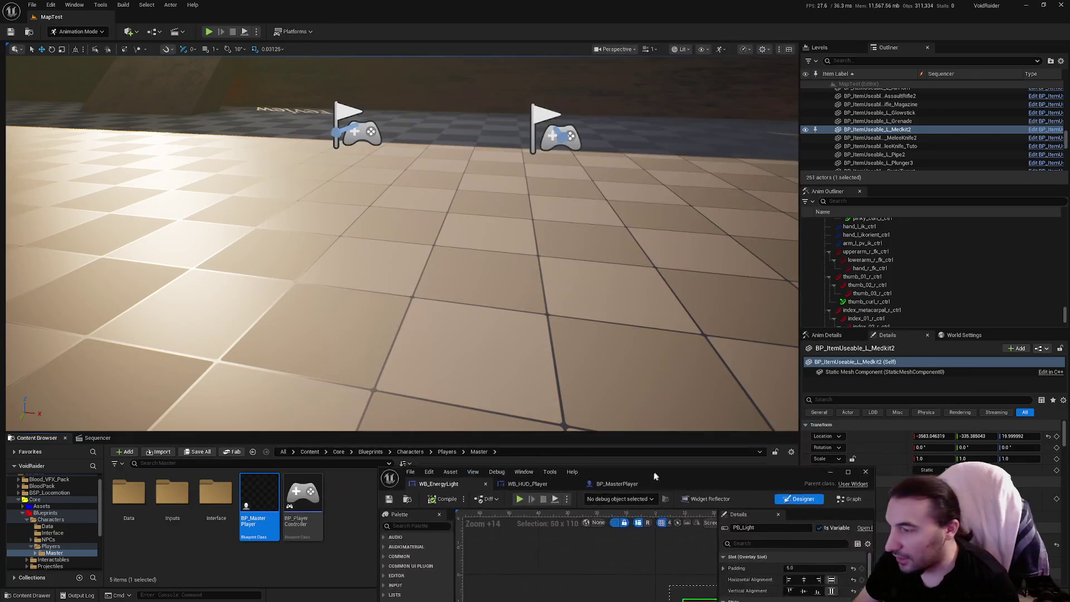
left_click(26, 521)
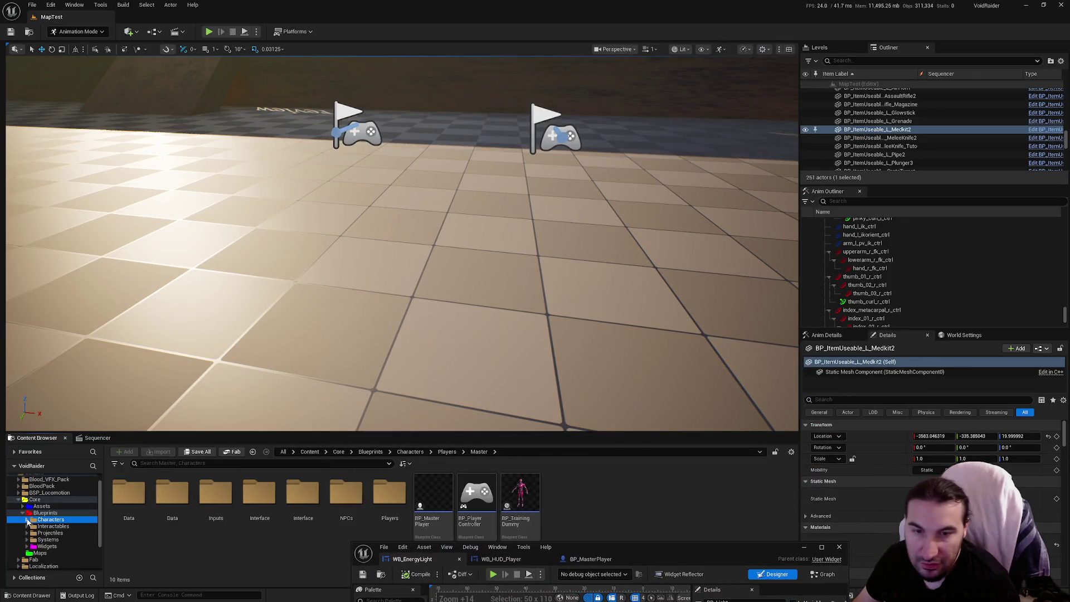
left_click(48, 539)
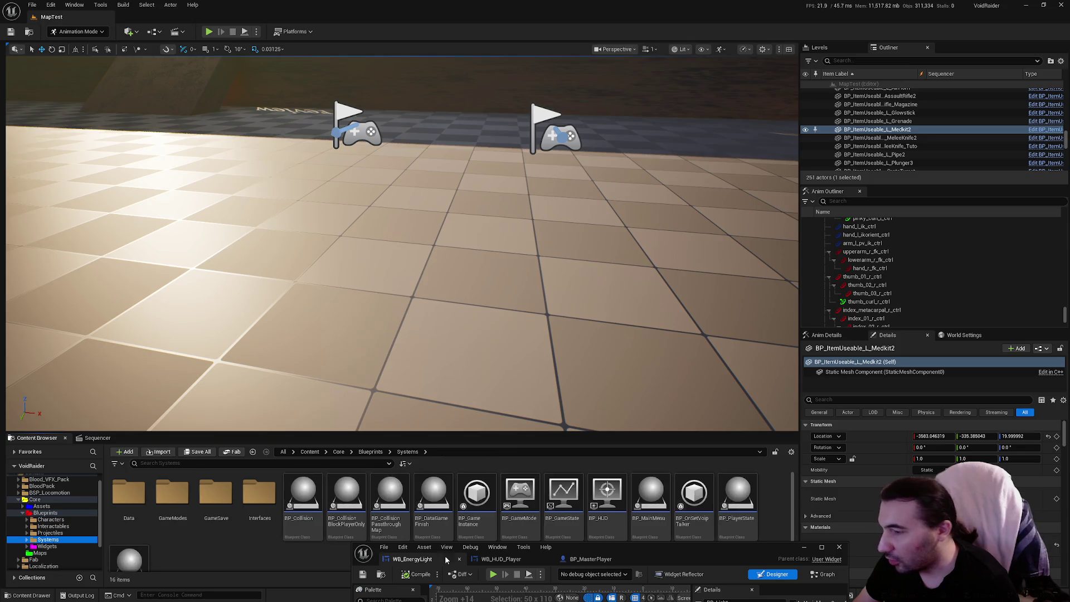
left_click_drag(664, 552, 620, 590)
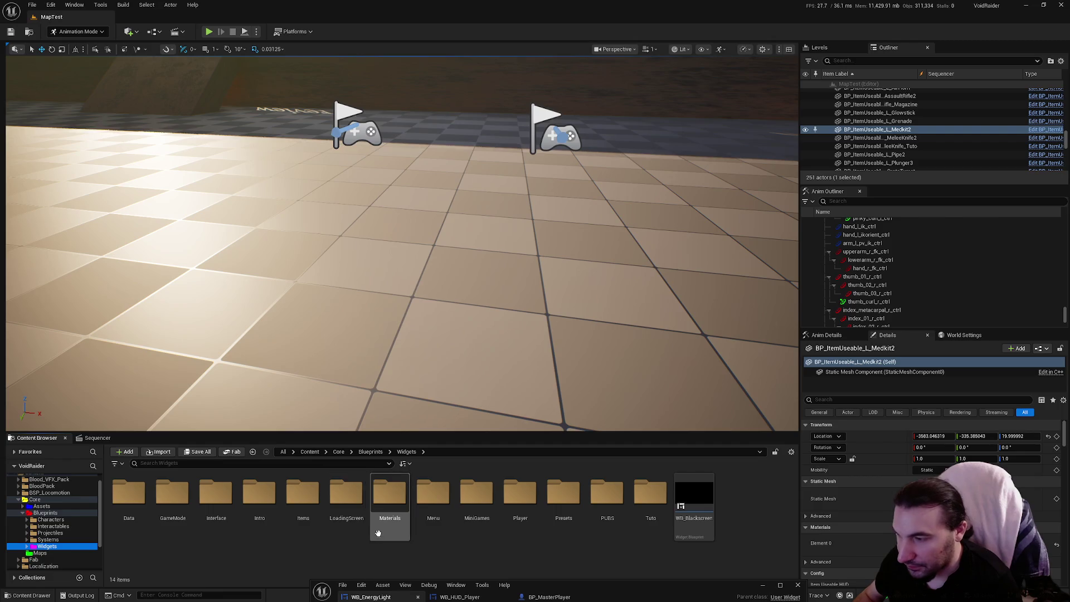
Go to Widgets > Player > Textures and select T_Battery_Empty and T_Battery_Fill
double_click(571, 509)
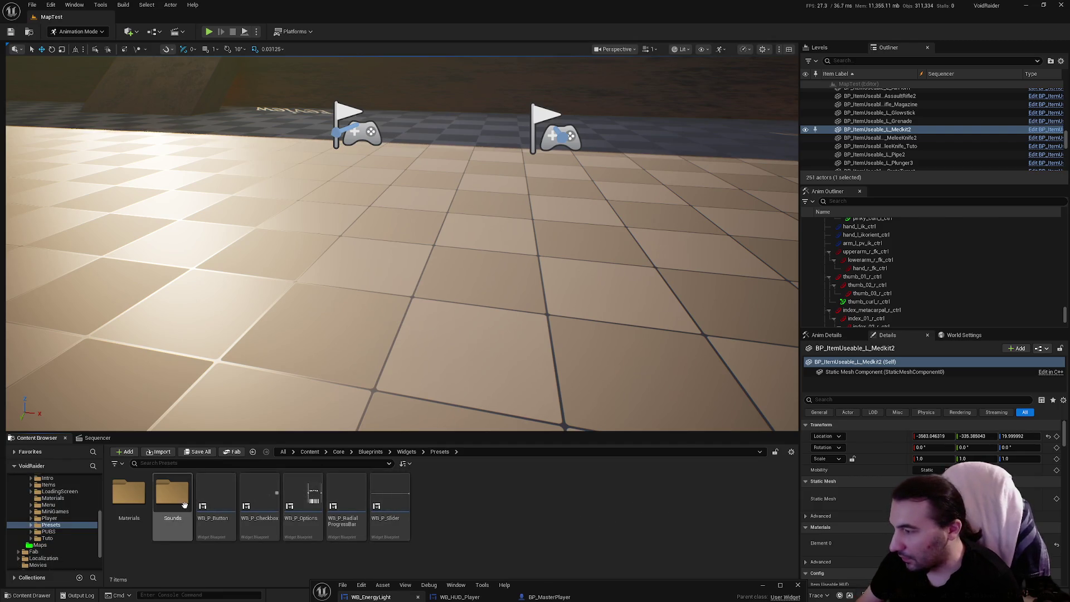
key("alt+Left")
double_click(524, 495)
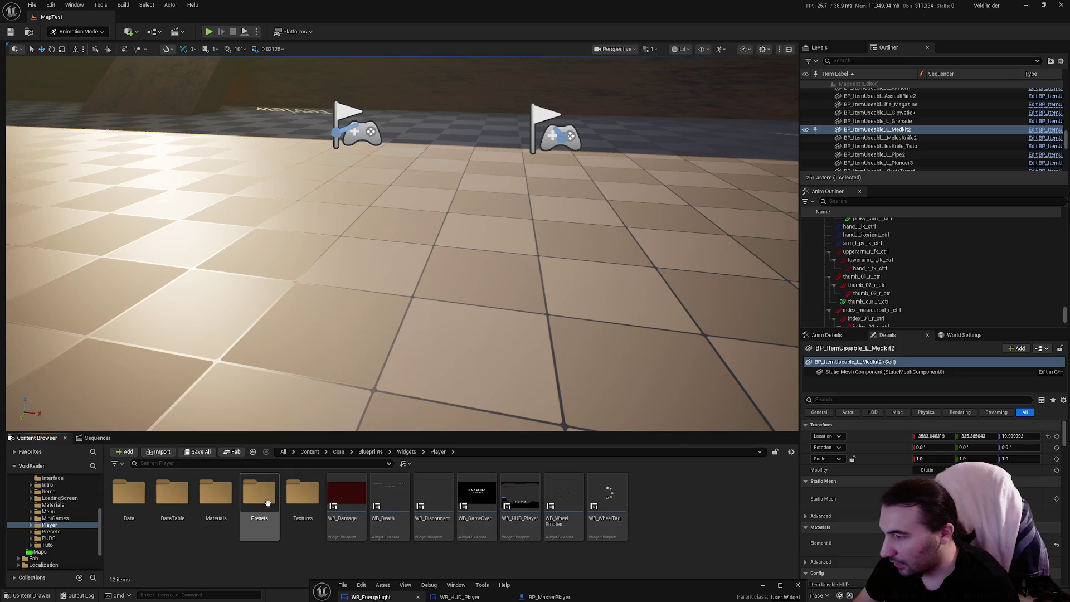
double_click(297, 506)
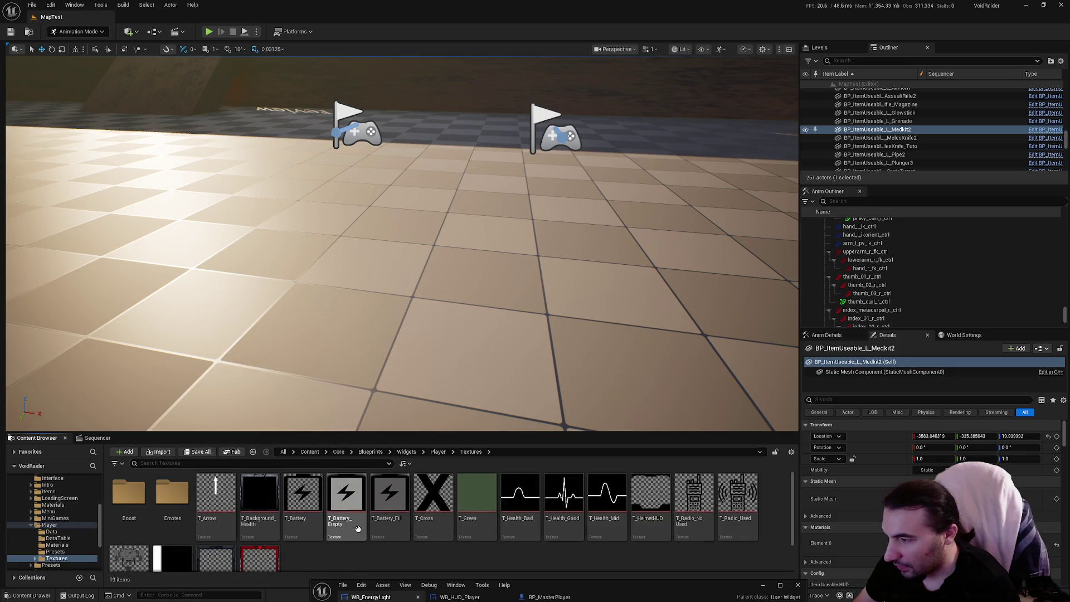
left_click(357, 517)
left_click(390, 502, "ctrl")
right_click(395, 504)
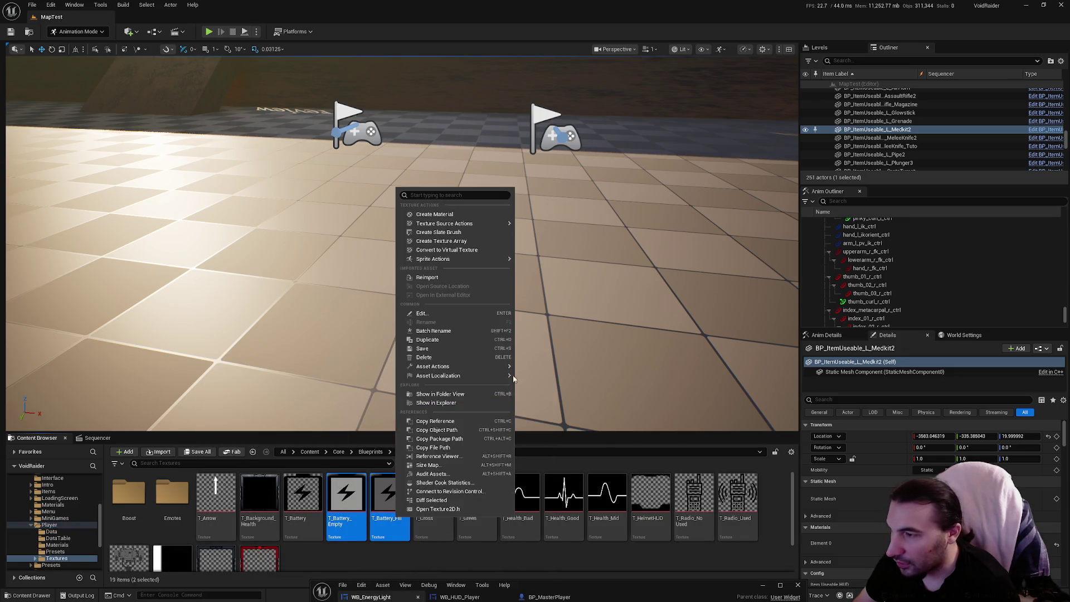
Export T_Battery_Empty and T_Battery_Fill via Asset Actions as PNG files on the desktop (Bureau)
mouse_move(507, 367)
left_click(534, 420)
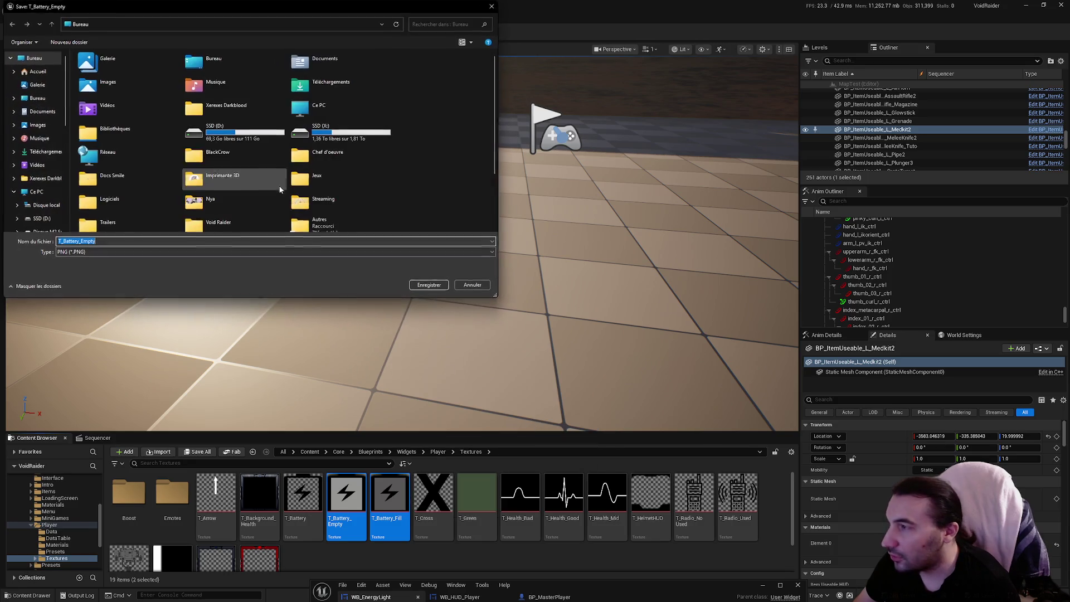
left_click(430, 285)
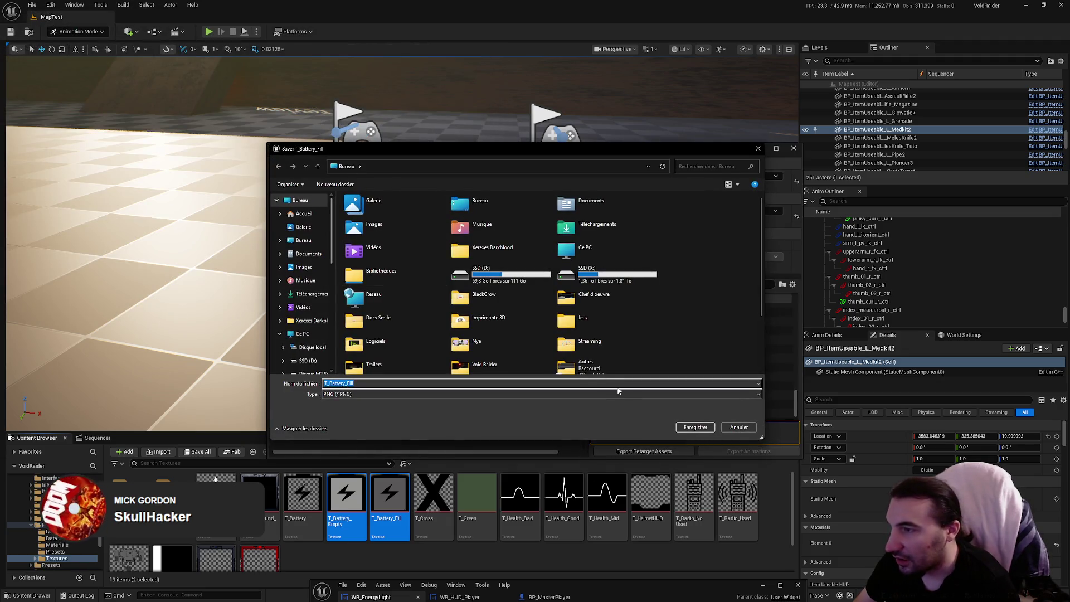
left_click(682, 428)
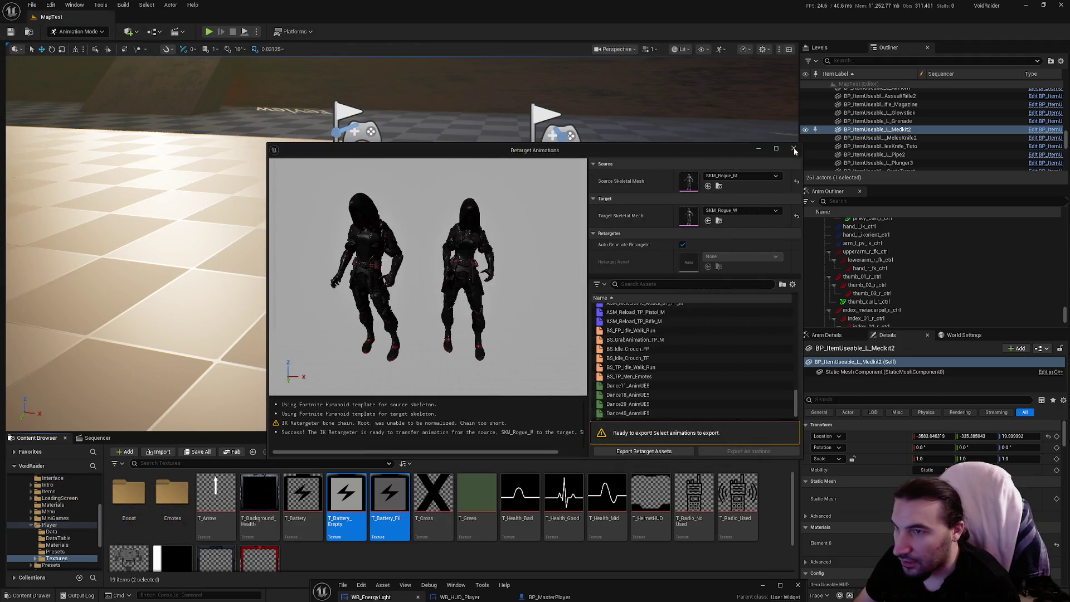
mouse_move(385, 4)
left_mouse_down()
mouse_move(557, 100)
mouse_move(555, 131)
left_mouse_up()
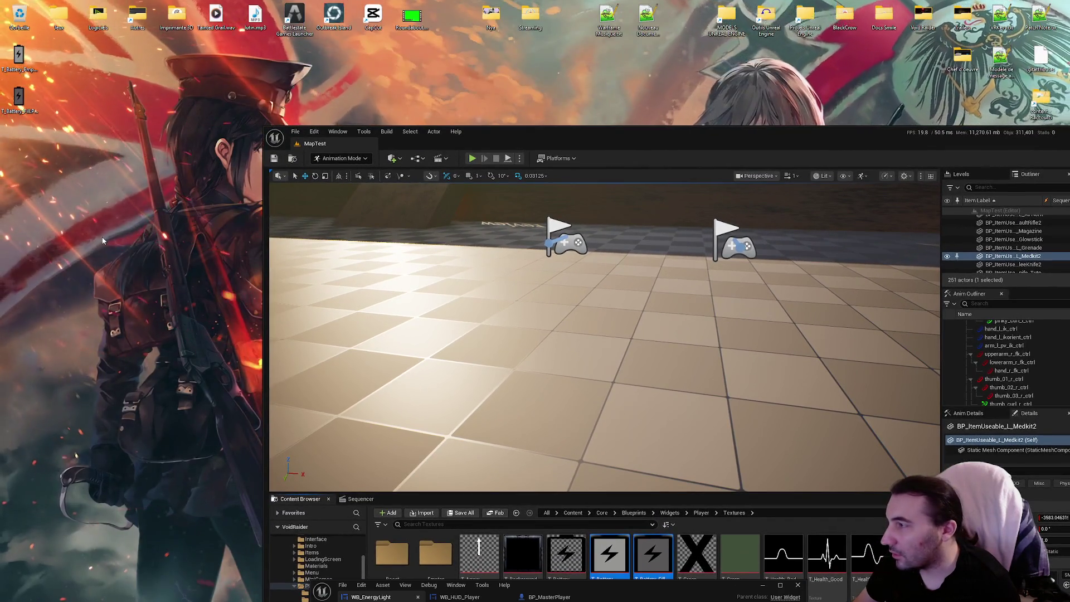
Create a new desktop folder and move both battery PNGs into it
right_click(160, 239)
mouse_move(155, 290)
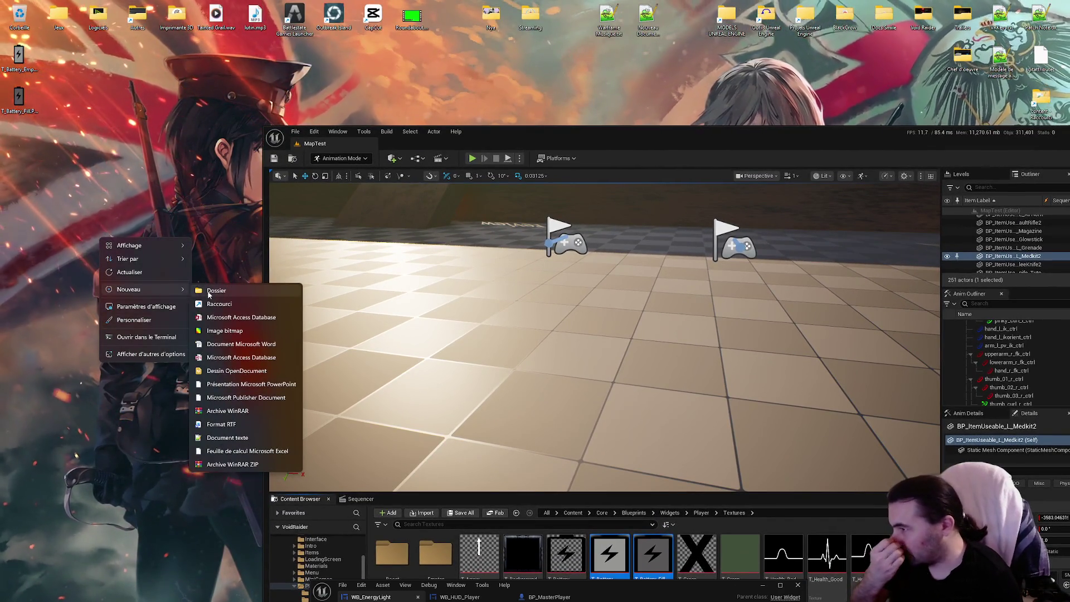
left_click(197, 286)
left_click_drag(98, 267, 59, 56)
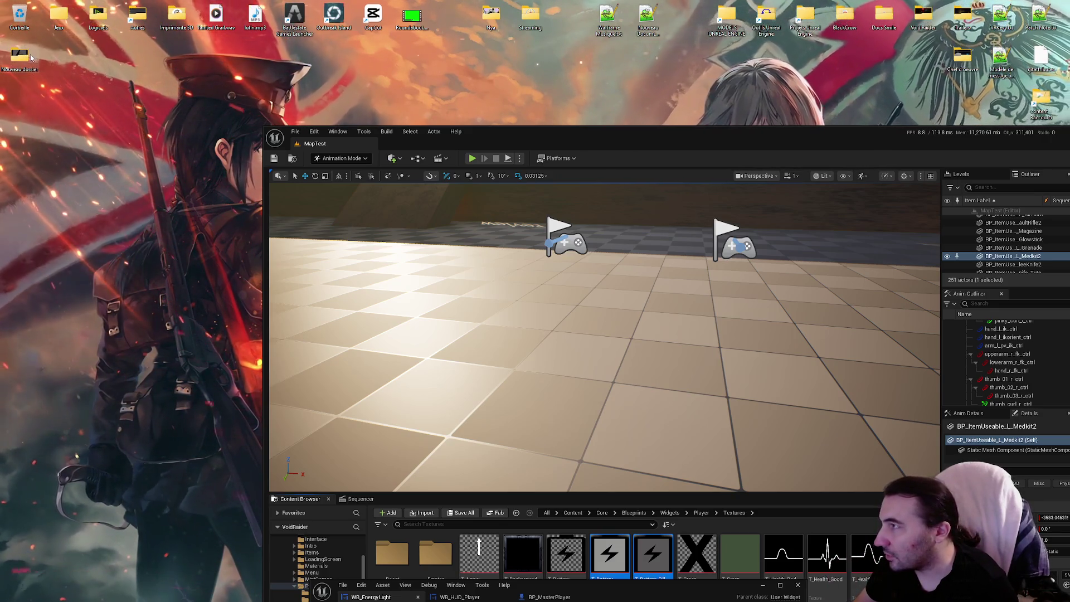
Copy T_Battery_Empty.PNG from the folder to the desktop and open it in PhotoFiltre
double_click(30, 55)
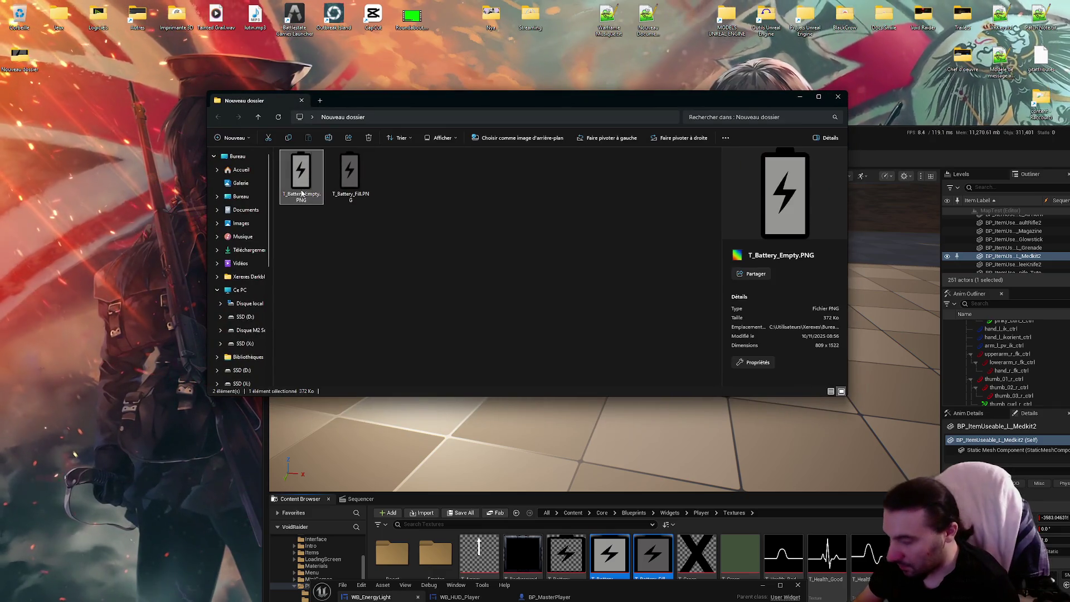
key("ctrl+c")
left_click(84, 94)
key("ctrl+v")
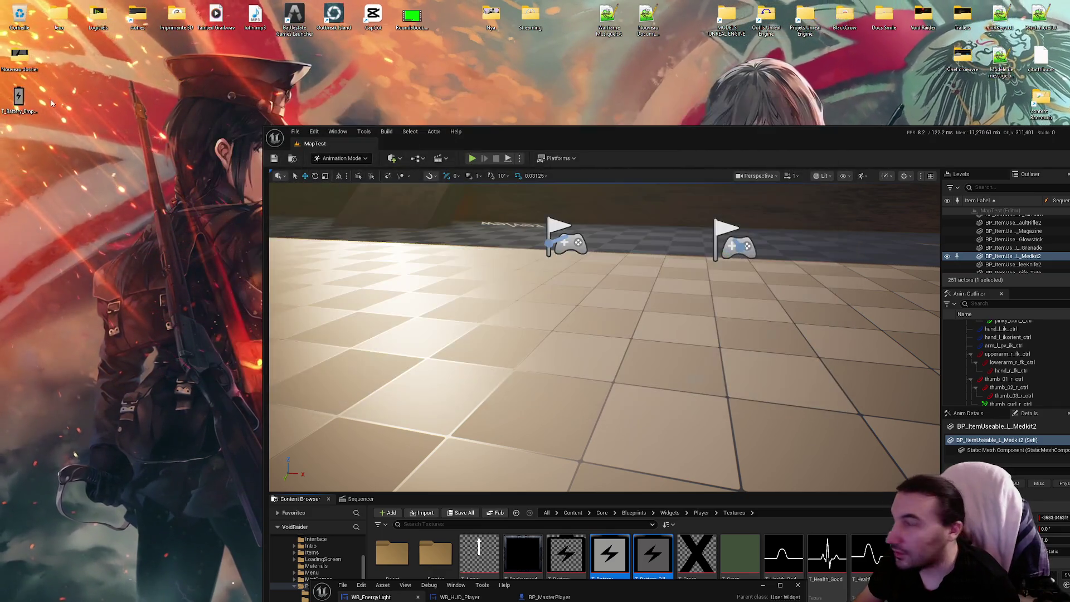
double_click(18, 98)
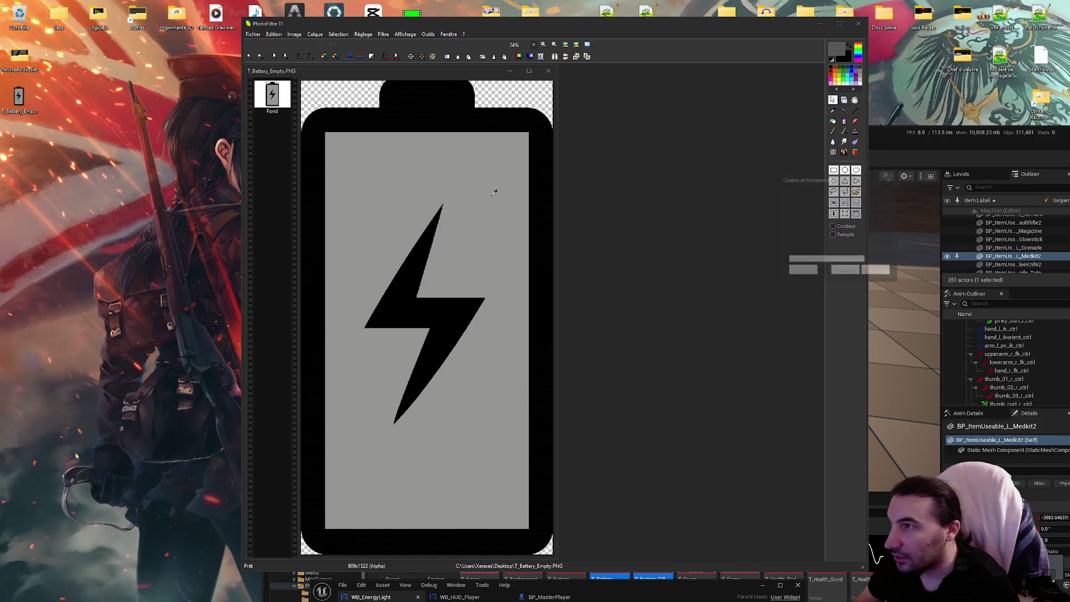
Make the grey battery interior transparent with Transparency color, save as PNG, and close PhotoFiltre
left_click(540, 56)
left_click(846, 274)
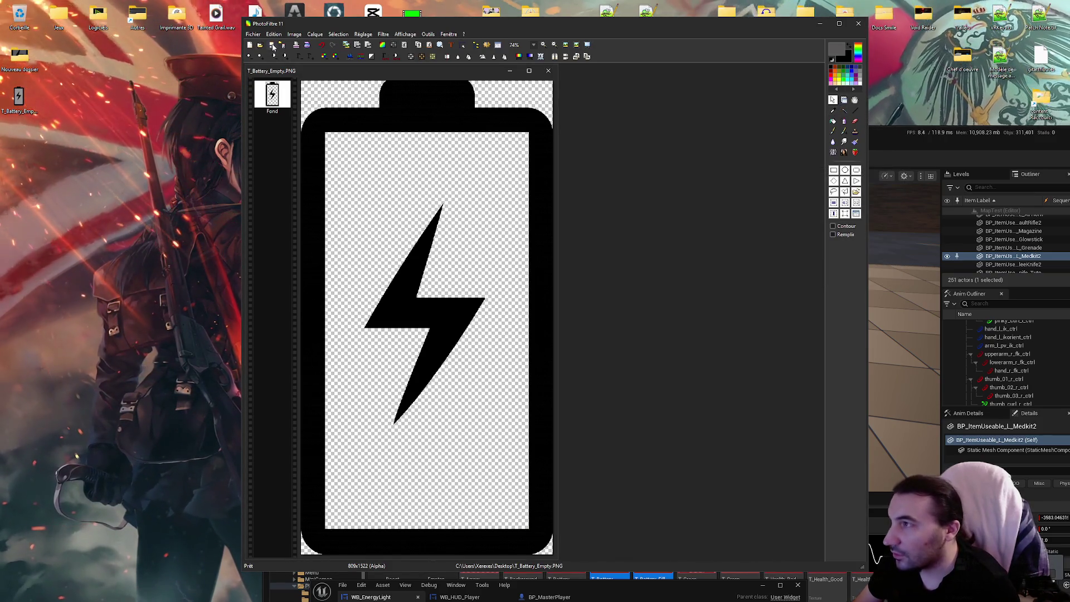
key("ctrl+s")
key("Return")
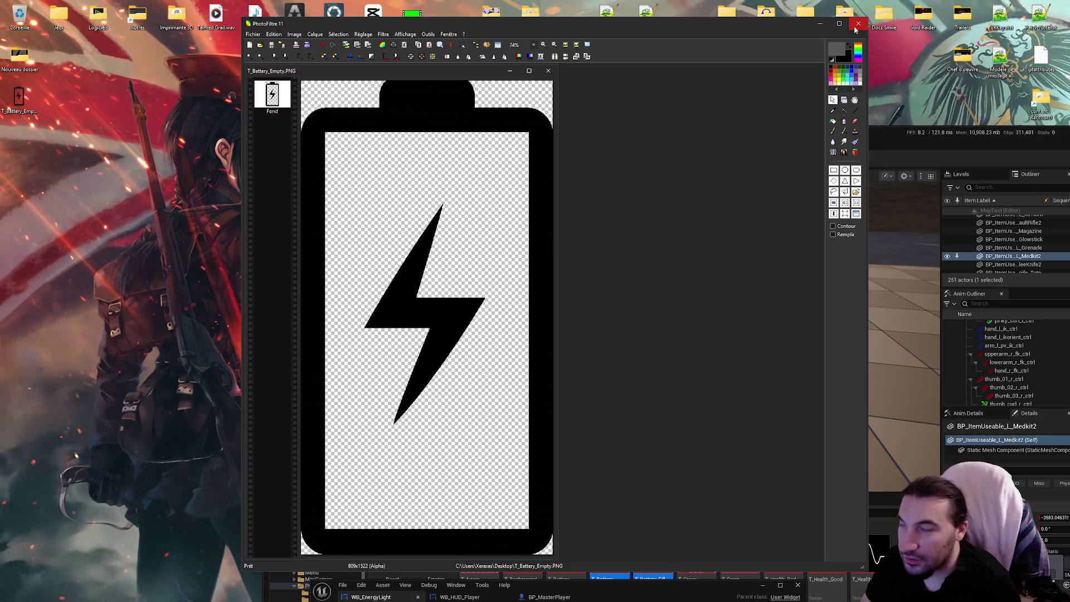
key("alt+F4")
left_click_drag(590, 139, 516, 41)
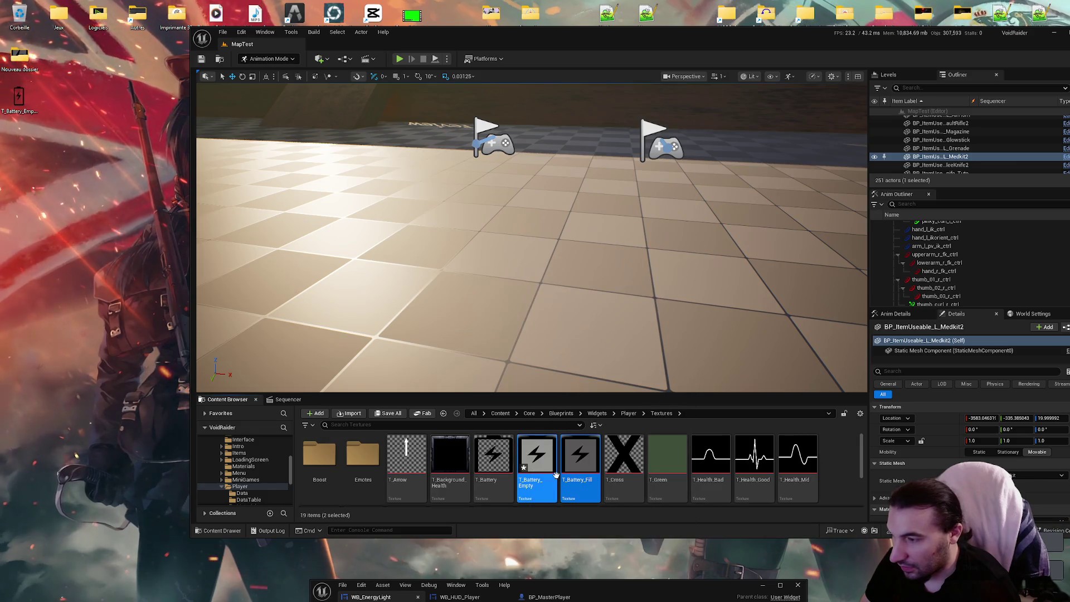
Save the modified T_Battery_Empty texture and inspect it in the texture viewer
left_click(405, 417)
left_click(597, 397)
left_click(547, 468, "ctrl")
double_click(548, 468)
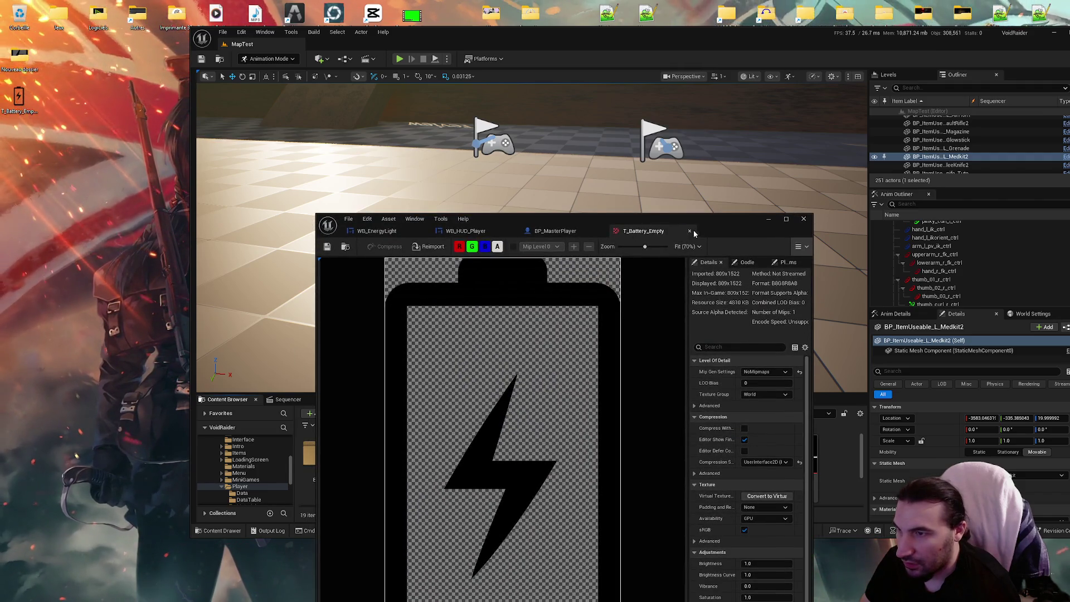
left_click(690, 231)
Switch to the WB_EnergyLight widget tab and rearrange the editor windows
mouse_move(694, 233)
left_mouse_down()
mouse_move(635, 520)
mouse_move(634, 261)
mouse_move(613, 0)
left_mouse_up()
left_click(151, 17)
left_click(67, 17)
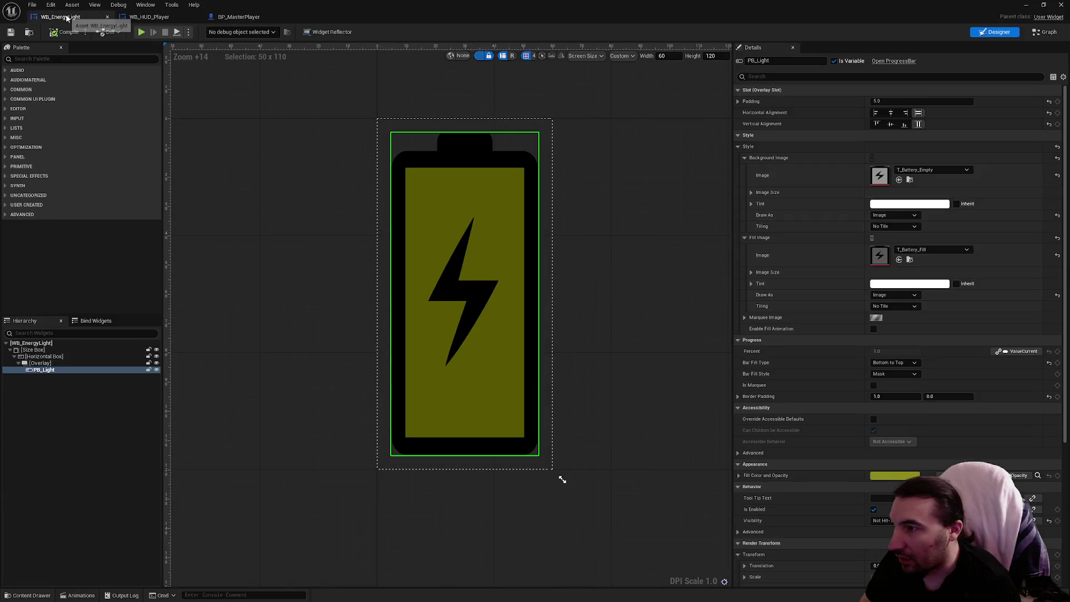
key("super+Down")
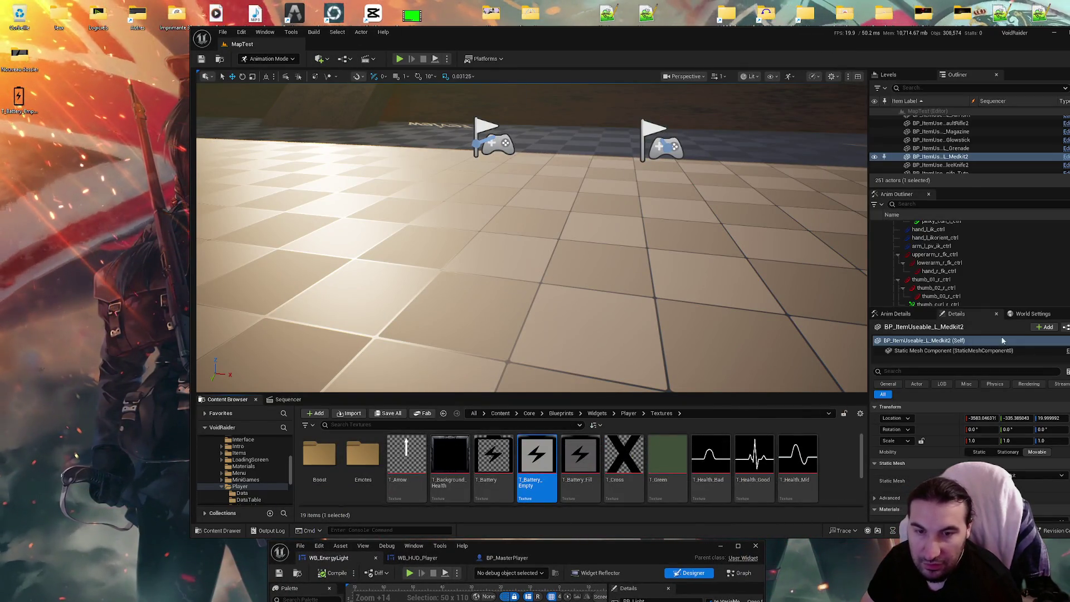
left_click_drag(455, 47, 367, 40)
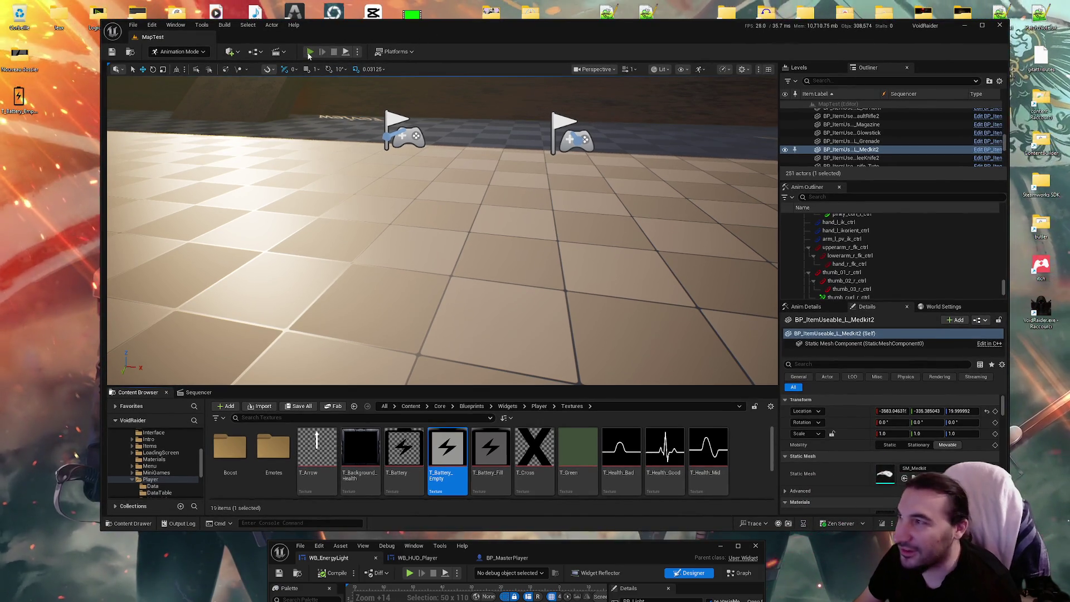
Play-test the MapTest level briefly, then stop the session
left_click(306, 52)
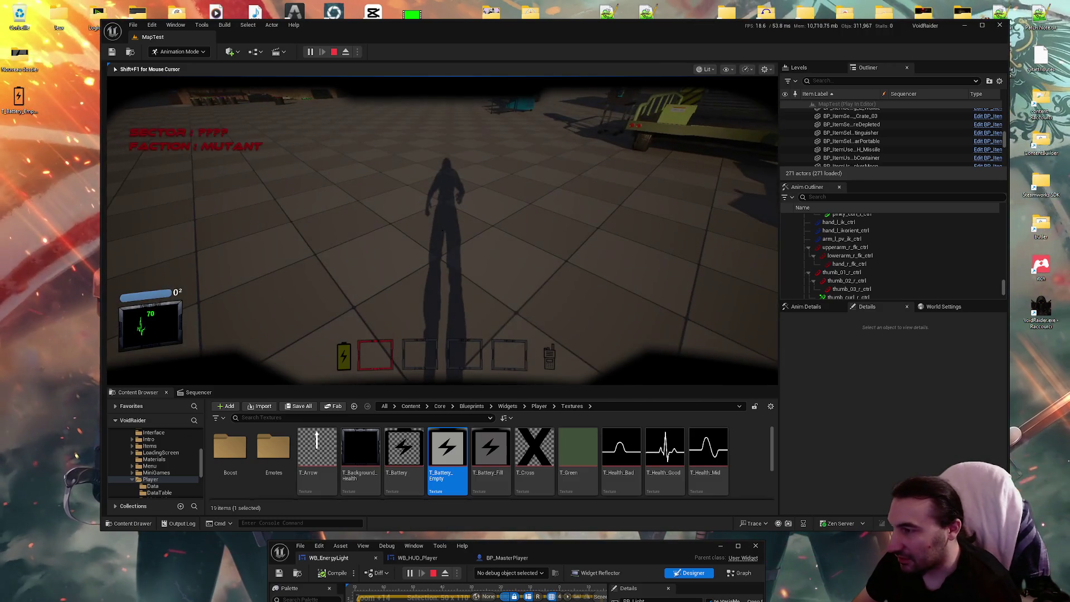
key("Escape")
mouse_move(623, 556)
left_mouse_down()
mouse_move(655, 528)
mouse_move(647, 546)
left_mouse_up()
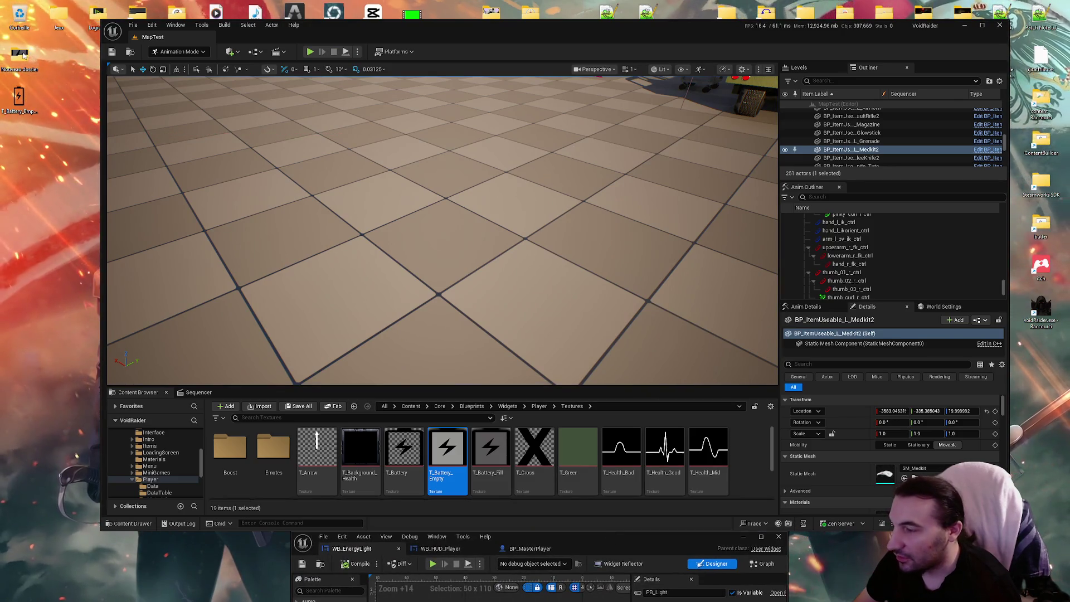
Reimport the transparent T_Battery_Empty.PNG from the desktop folder and click Save All
double_click(22, 54)
left_click_drag(300, 187, 448, 454)
left_click(312, 409)
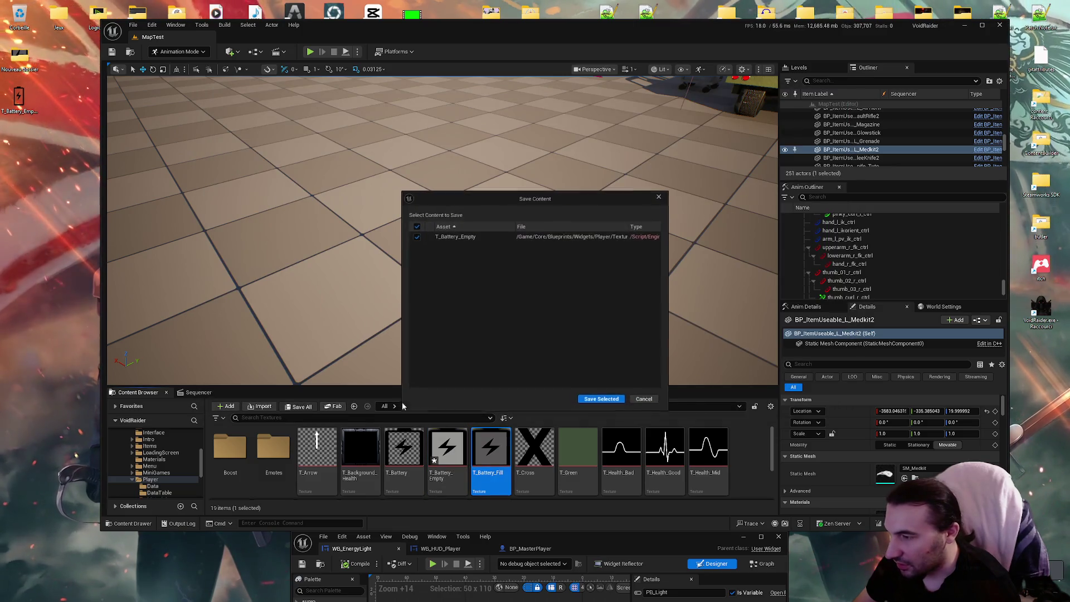
Confirm the T_Battery_Empty save, then reimport and save T_Battery_Fill from its edited PNG
left_click(603, 401)
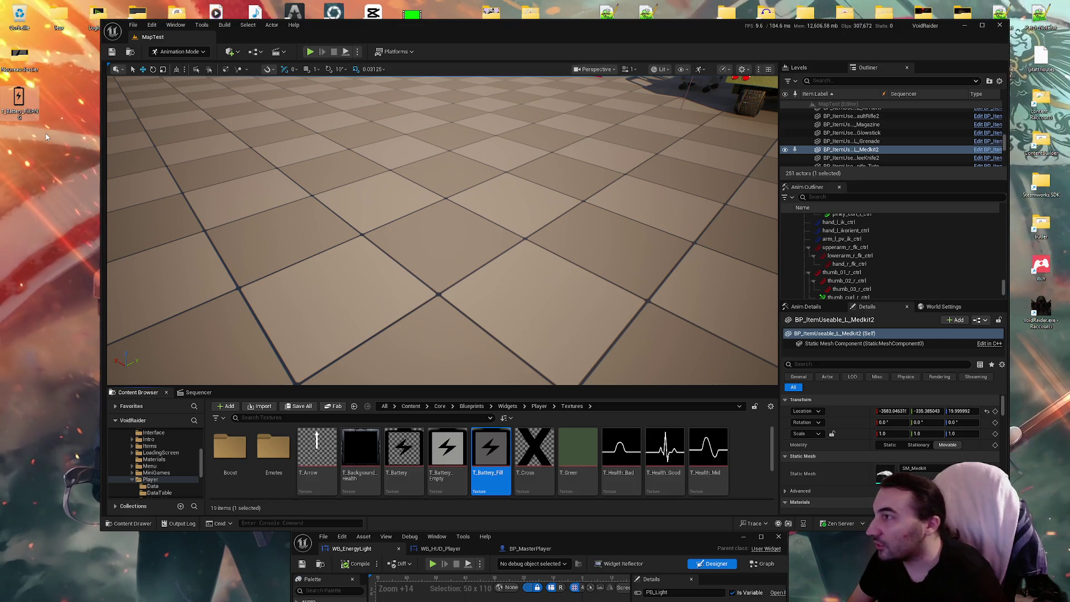
right_click(500, 461)
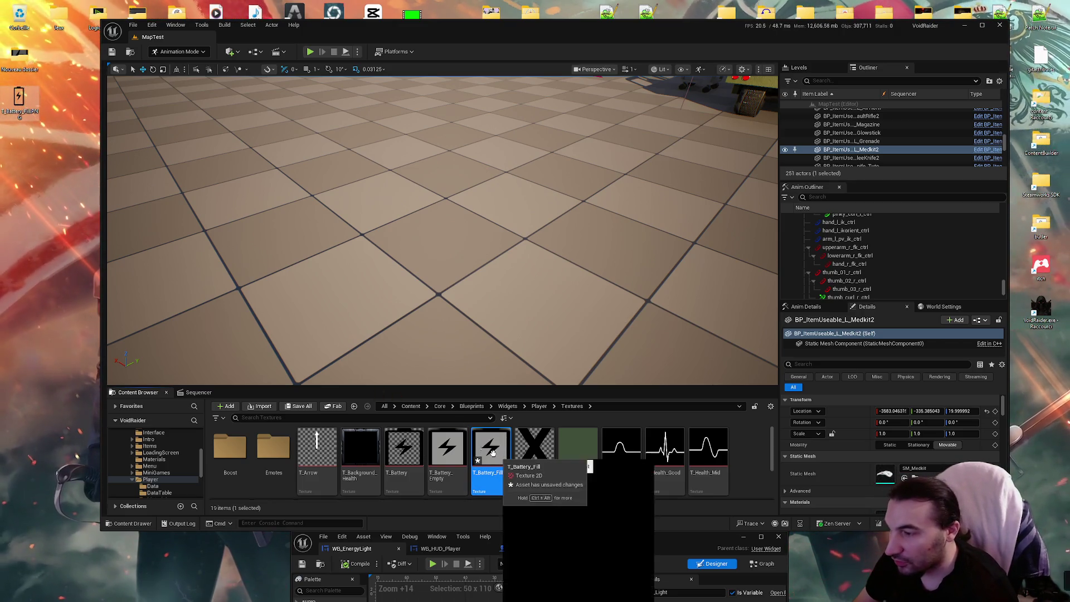
left_click(535, 473)
key("ctrl+shift+s")
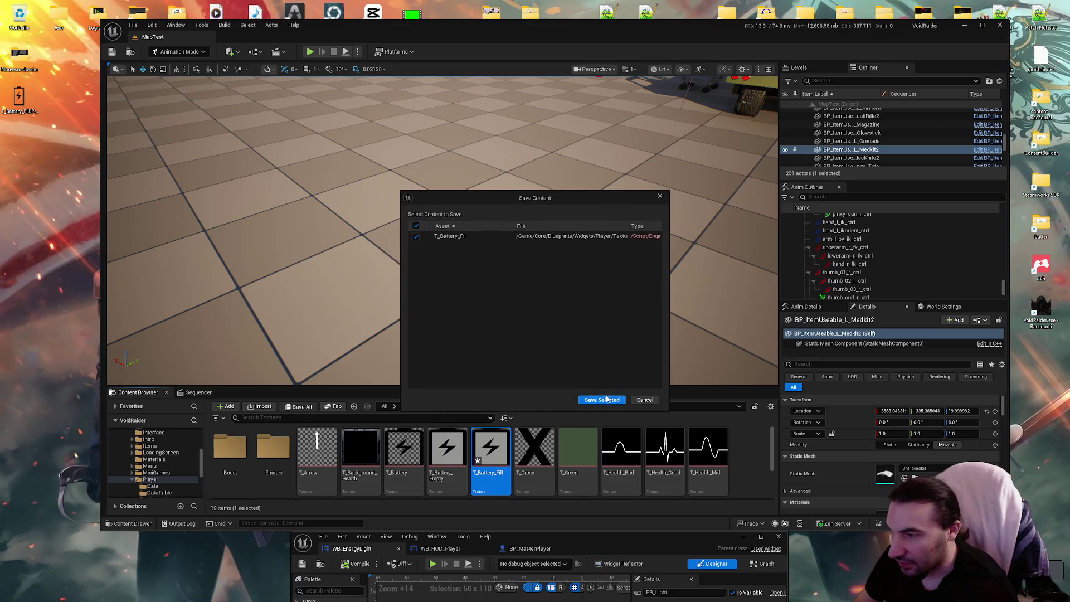
left_click(607, 399)
Close the T_Battery_Fill texture editor and check T_Battery_Fill.PNG in the desktop folder
left_click_drag(577, 546, 581, 264)
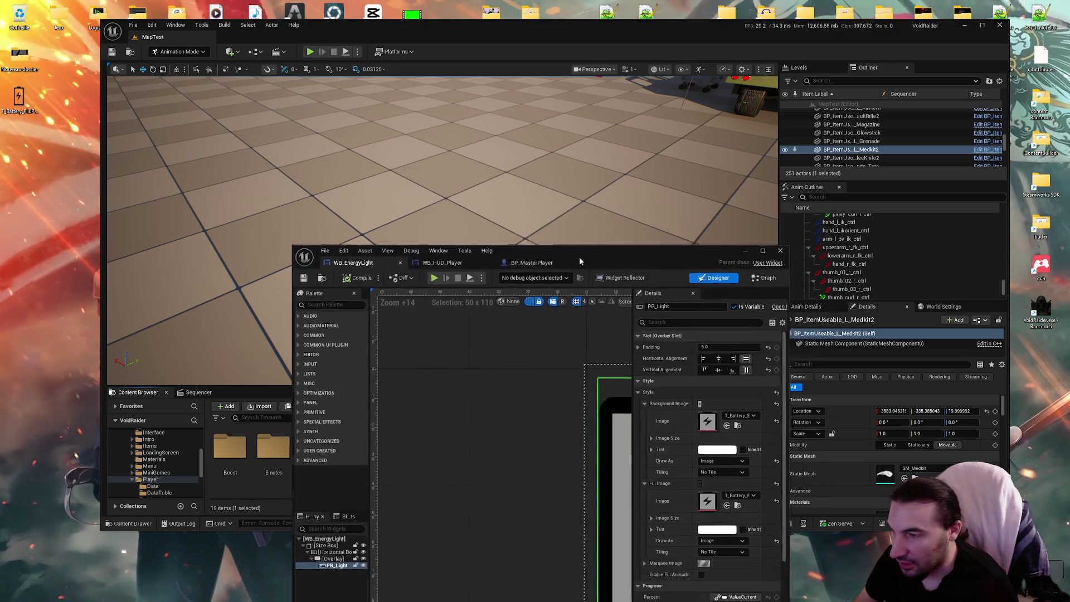
double_click(608, 255)
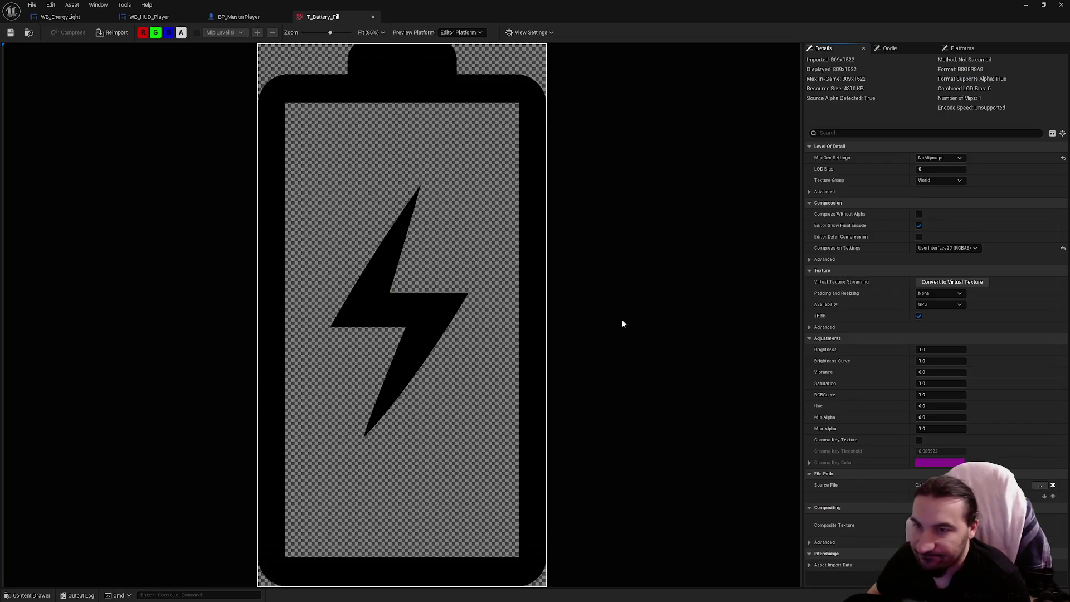
left_click(372, 17)
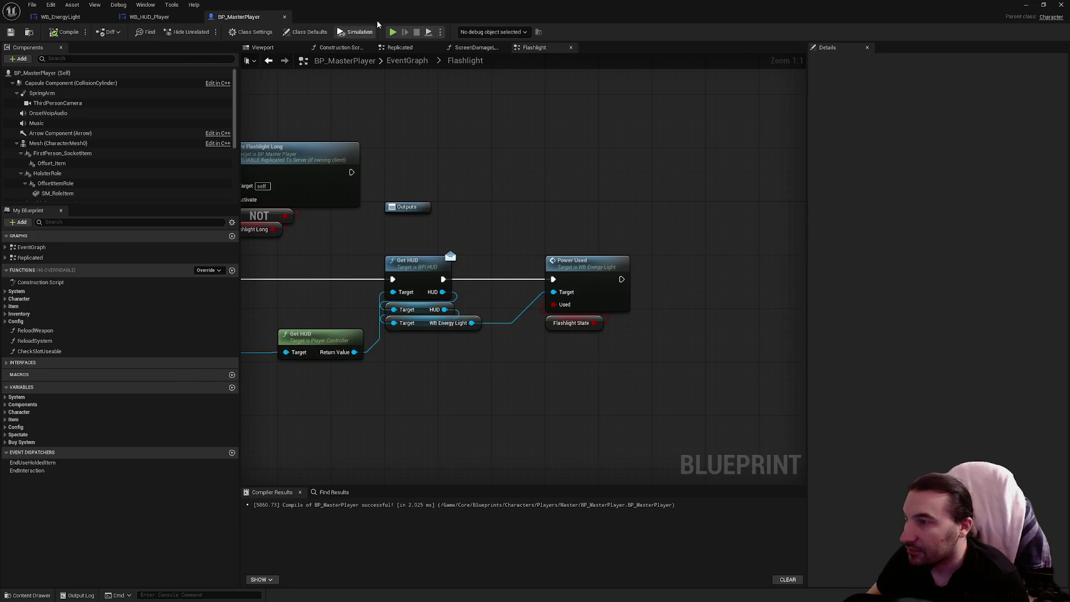
left_click_drag(375, 25, 341, 558)
double_click(21, 56)
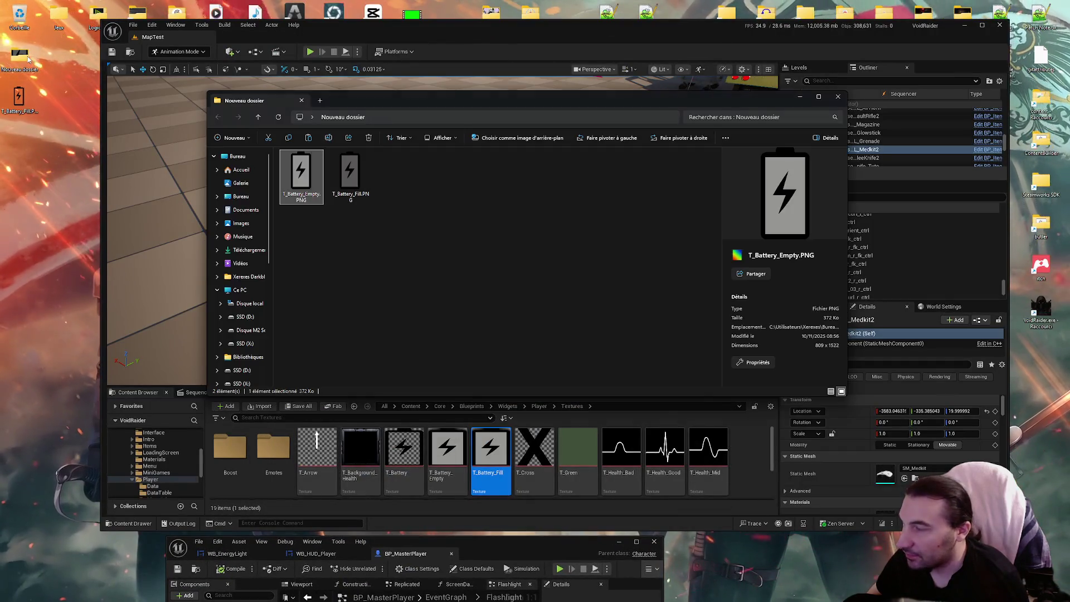
left_click(352, 178)
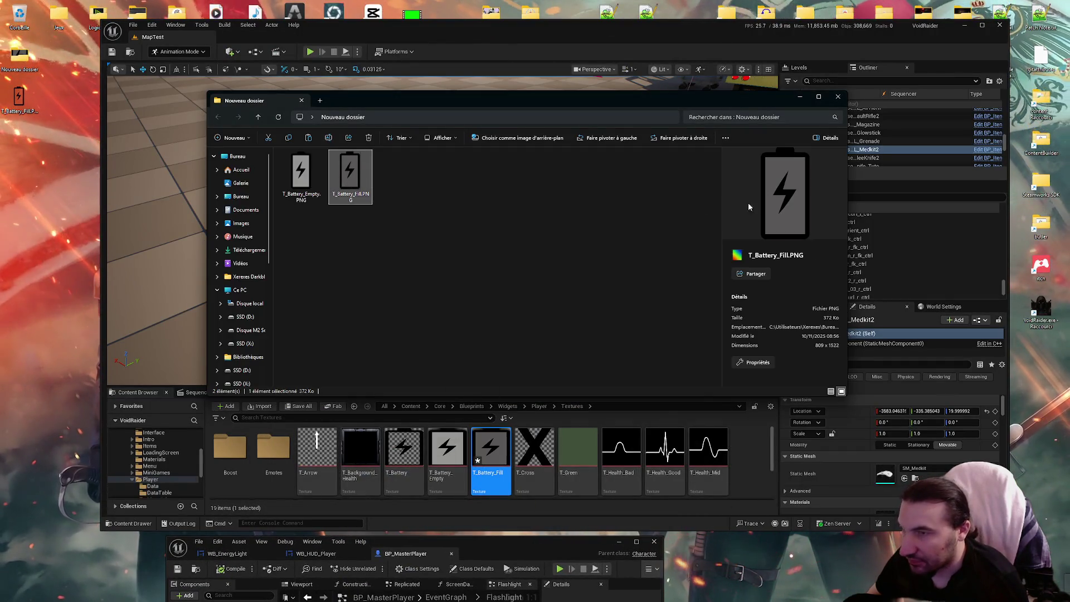
left_click(838, 97)
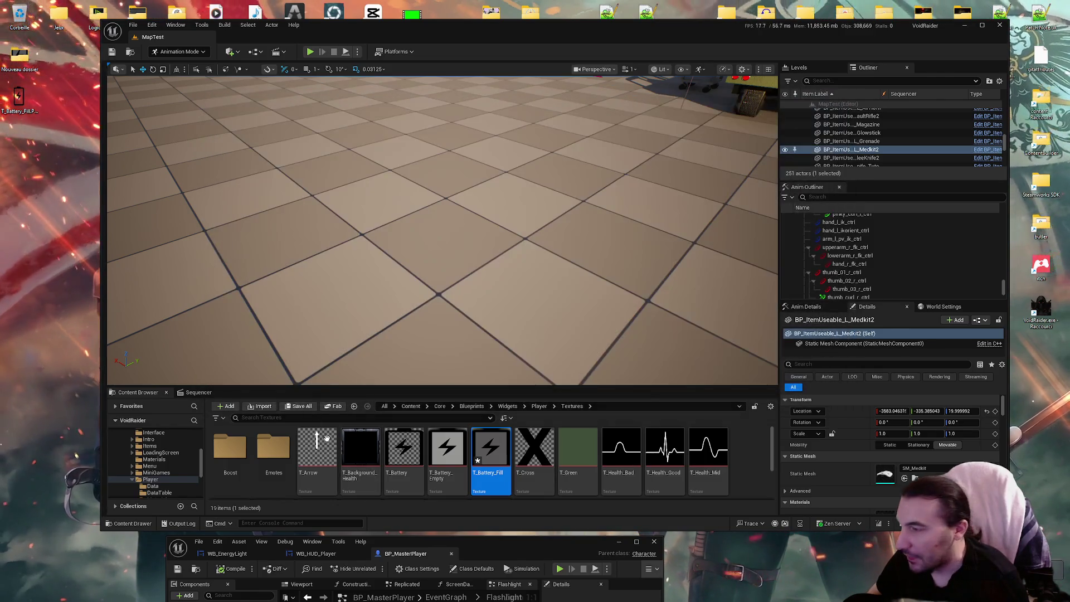
Save T_Battery_Fill again and maximize the editor onto the widget designer
left_click(299, 406)
left_click(597, 396)
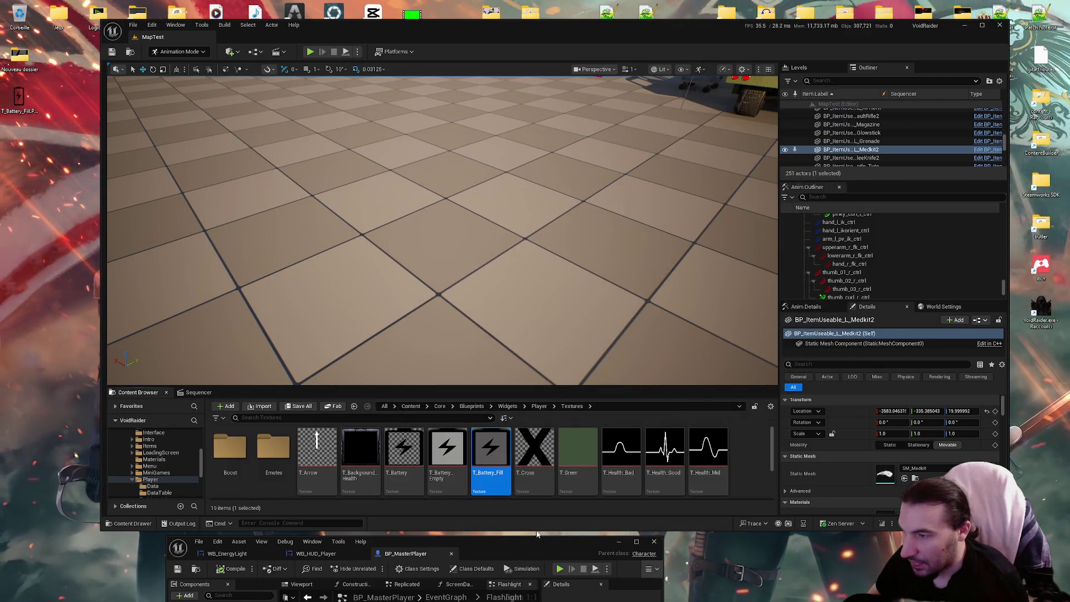
left_click_drag(538, 541, 601, 270)
double_click(601, 270)
left_click(83, 20)
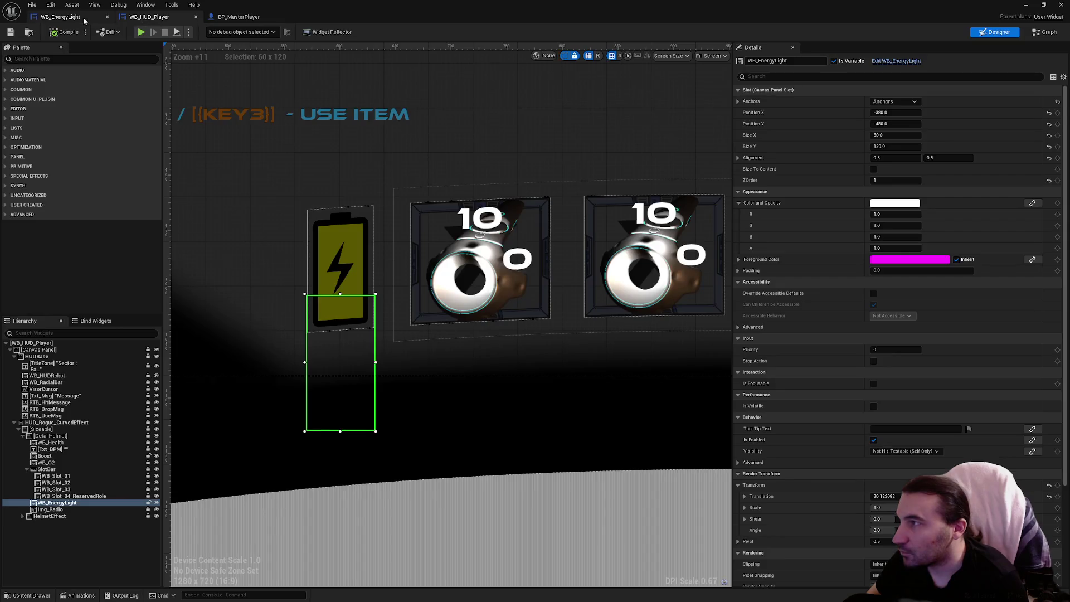
On WB_EnergyLight, try R 10 and G 25 for PB_Light's fill tint, then cancel
left_click(79, 18)
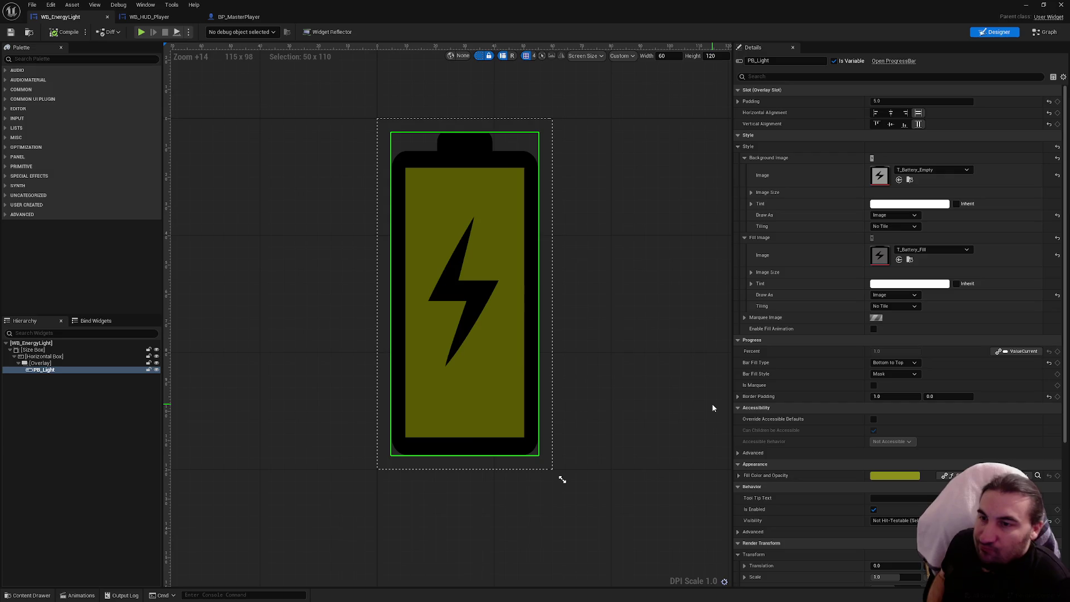
left_click(910, 284)
mouse_move(775, 359)
left_mouse_down()
mouse_move(764, 316)
mouse_move(735, 362)
mouse_move(768, 384)
left_mouse_up()
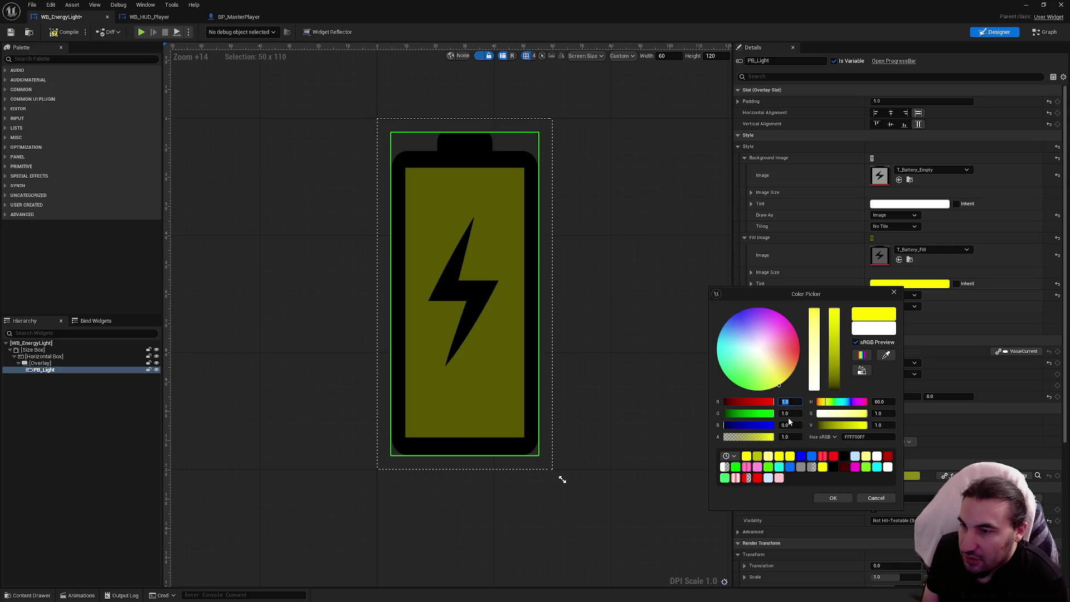
type("10")
key("Tab")
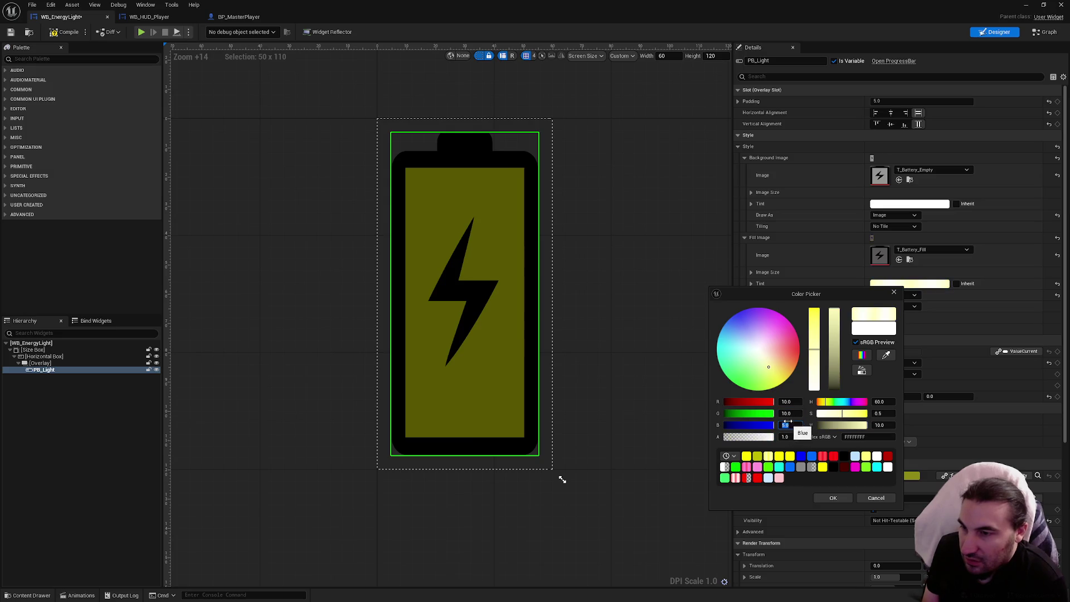
type("25")
key("Return")
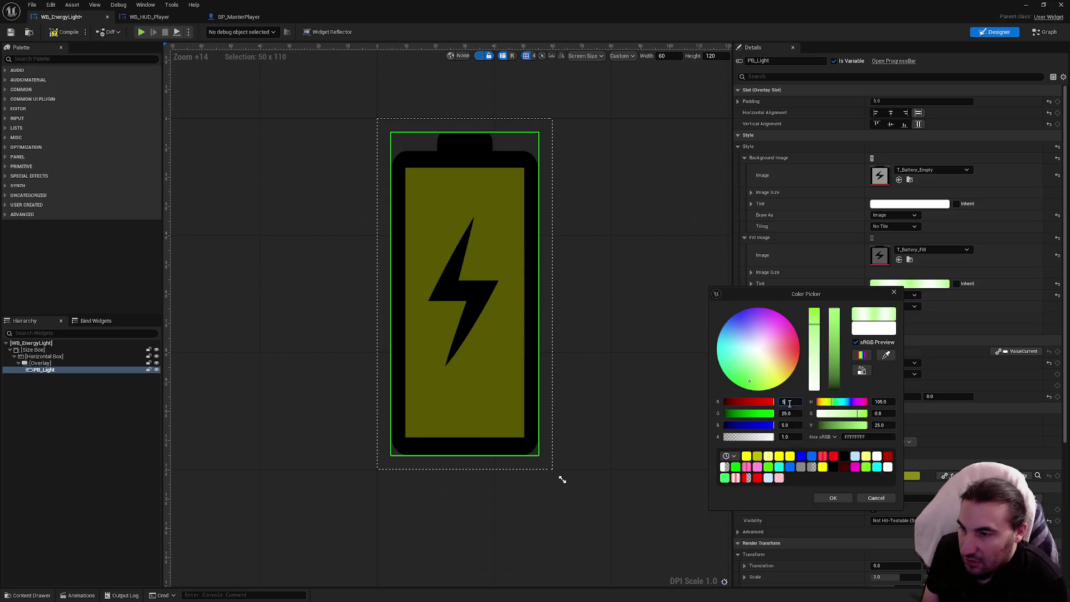
left_click(878, 499)
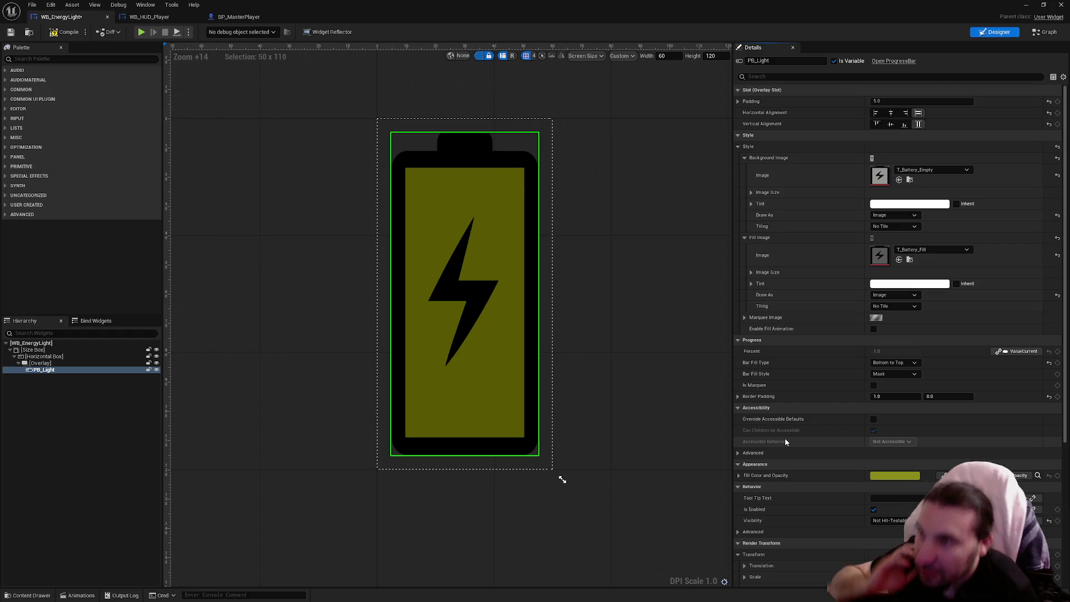
Scroll through PB_Light's details and start a screen capture
scroll(772, 430, "down", 5)
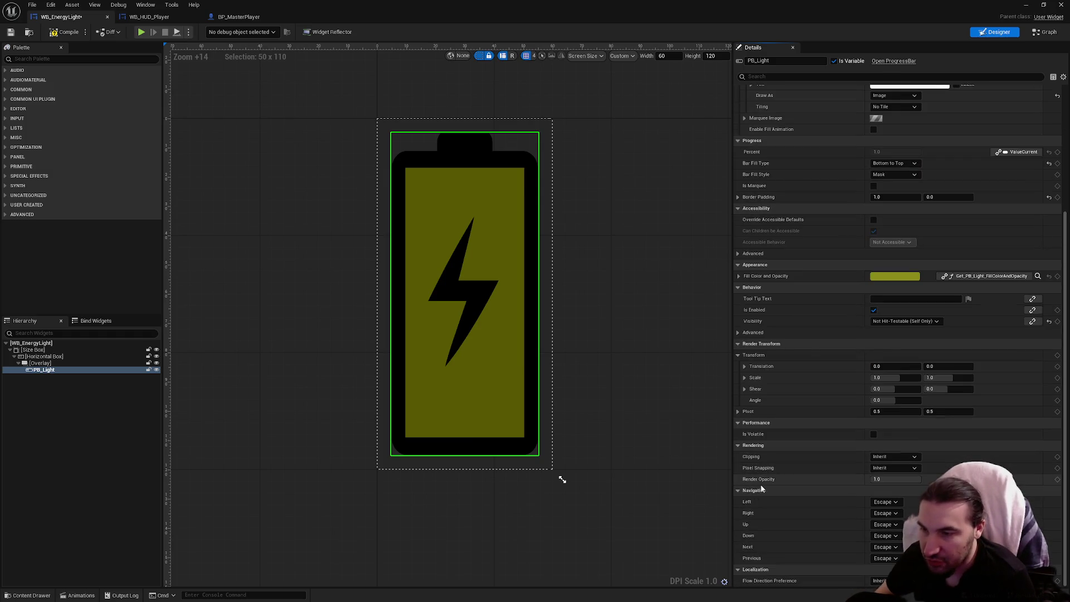
key("super")
key("super")
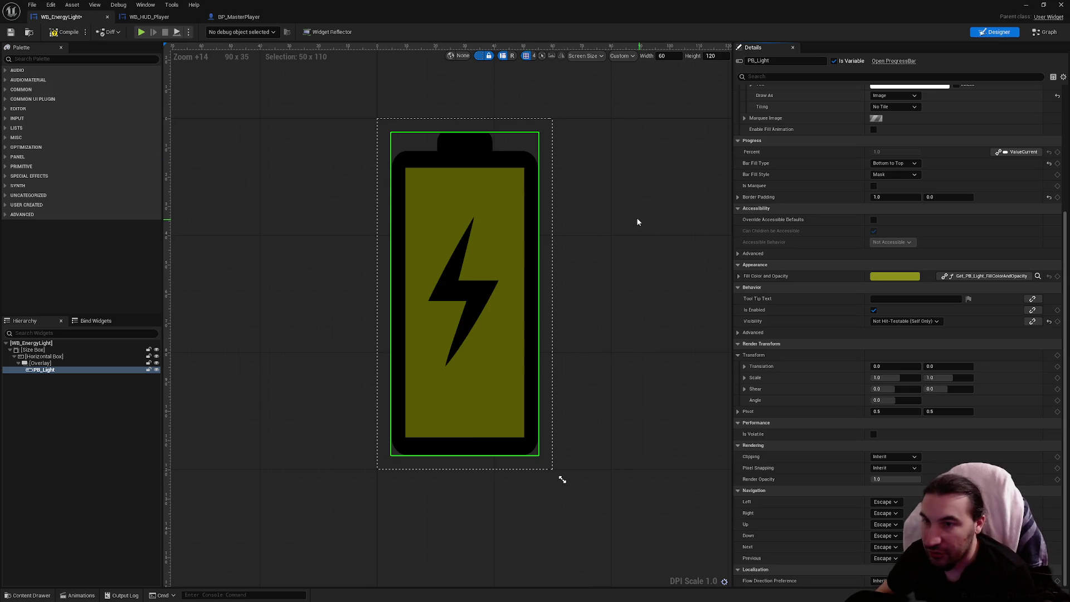
scroll(871, 296, "up", 1)
scroll(867, 314, "up", 4)
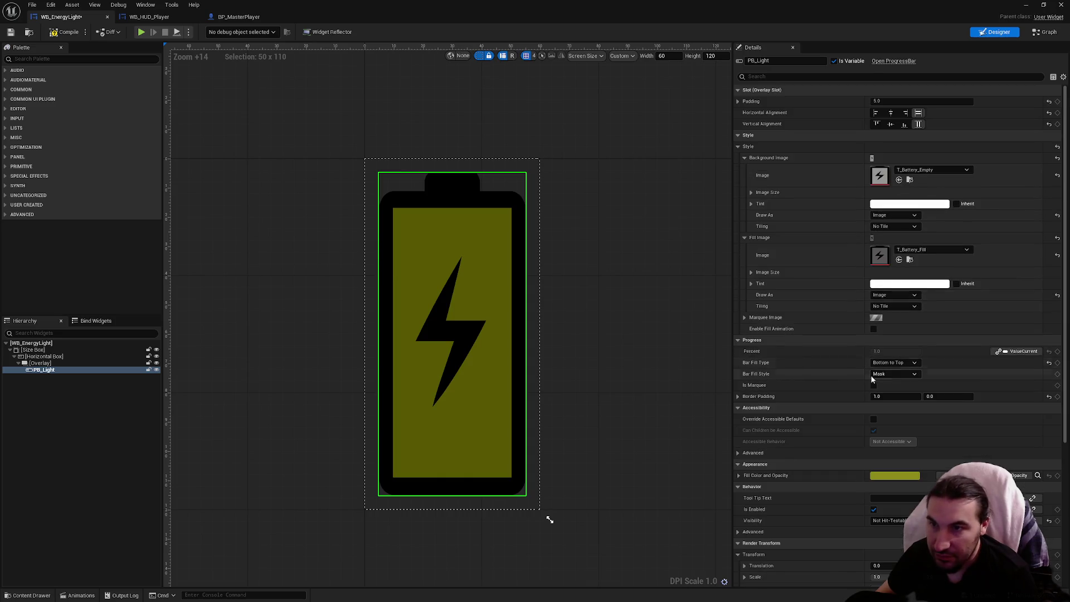
key("super+shift+s")
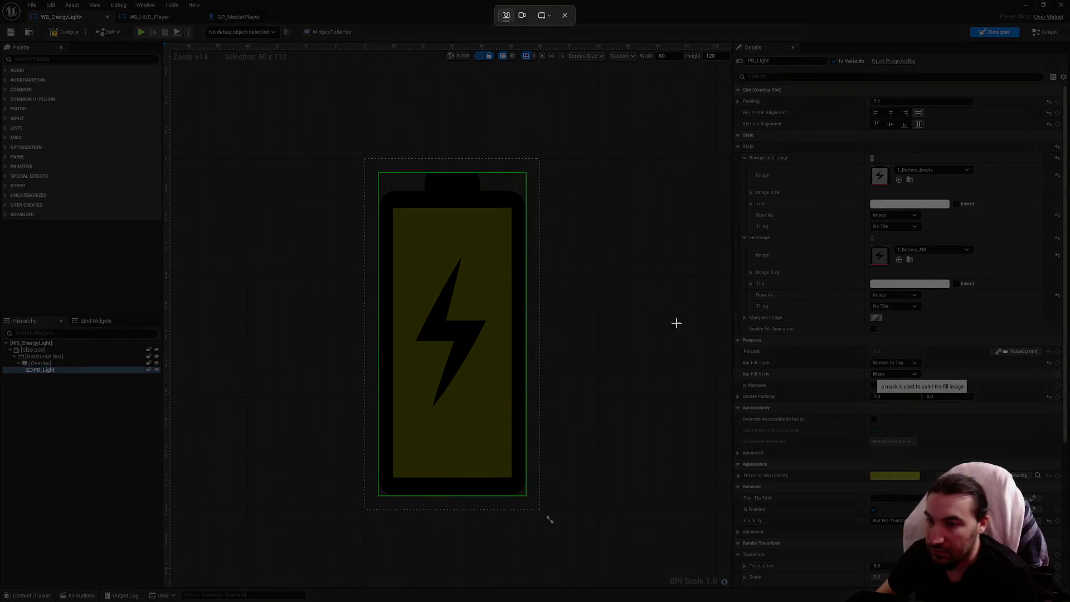
mouse_move(328, 69)
left_mouse_down()
mouse_move(973, 545)
mouse_move(1057, 587)
left_mouse_up()
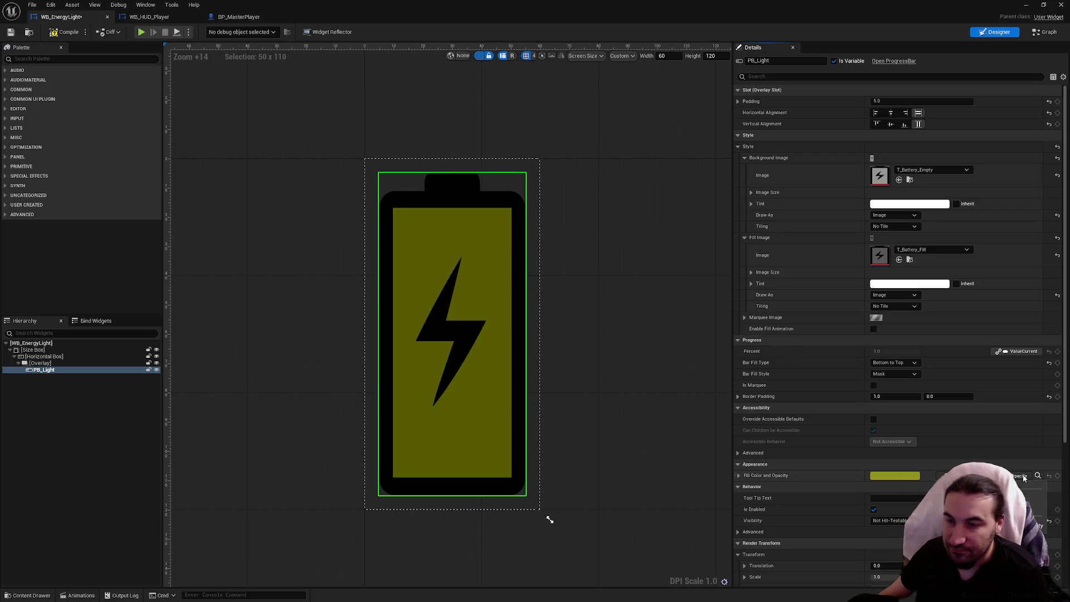
left_click_drag(569, 299, 573, 299)
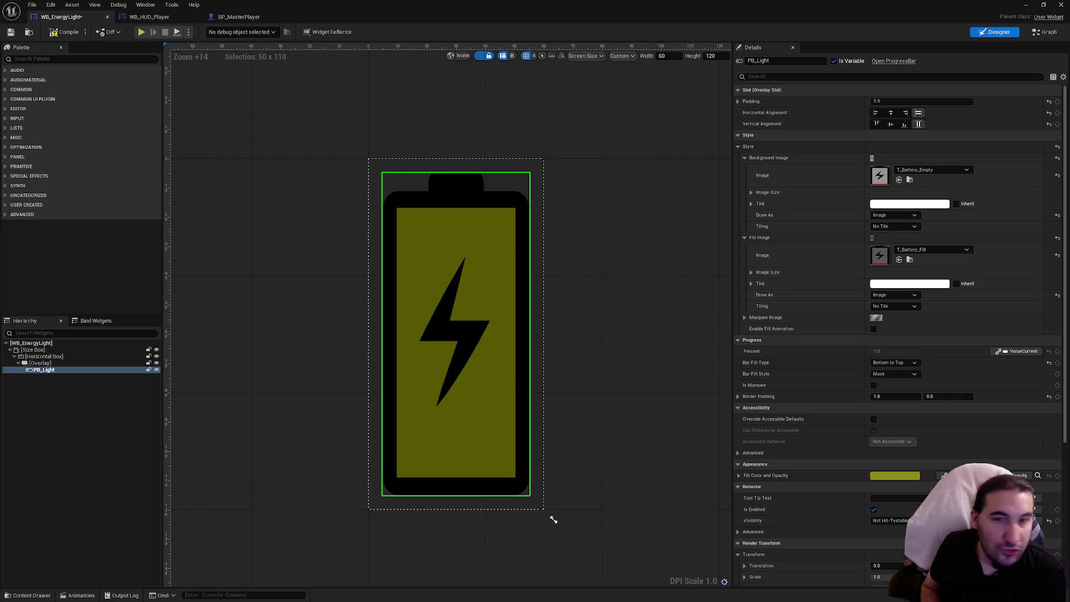
left_click(652, 252)
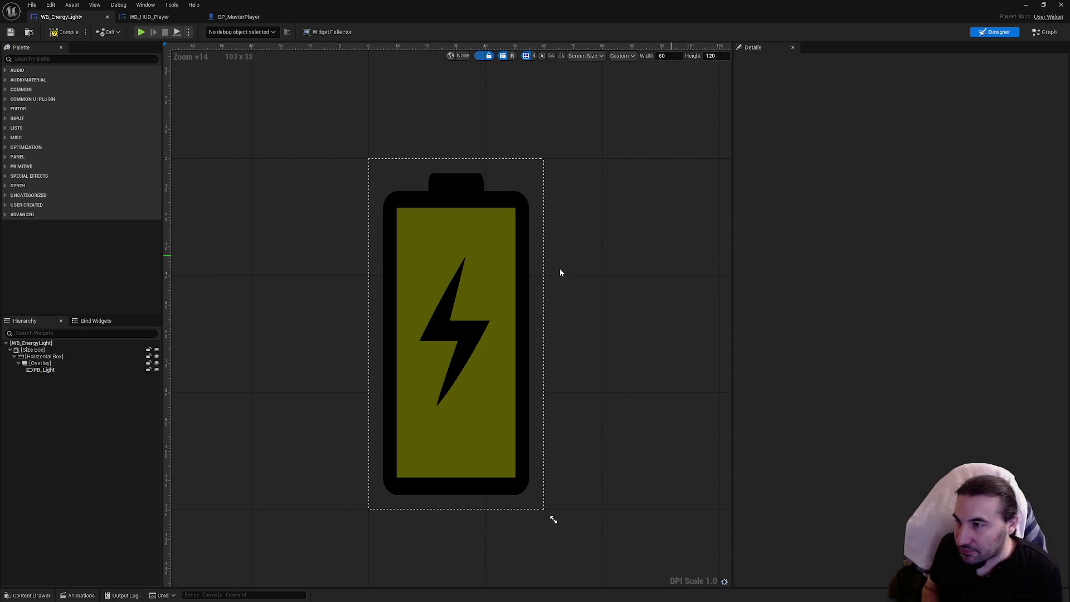
left_click(487, 272)
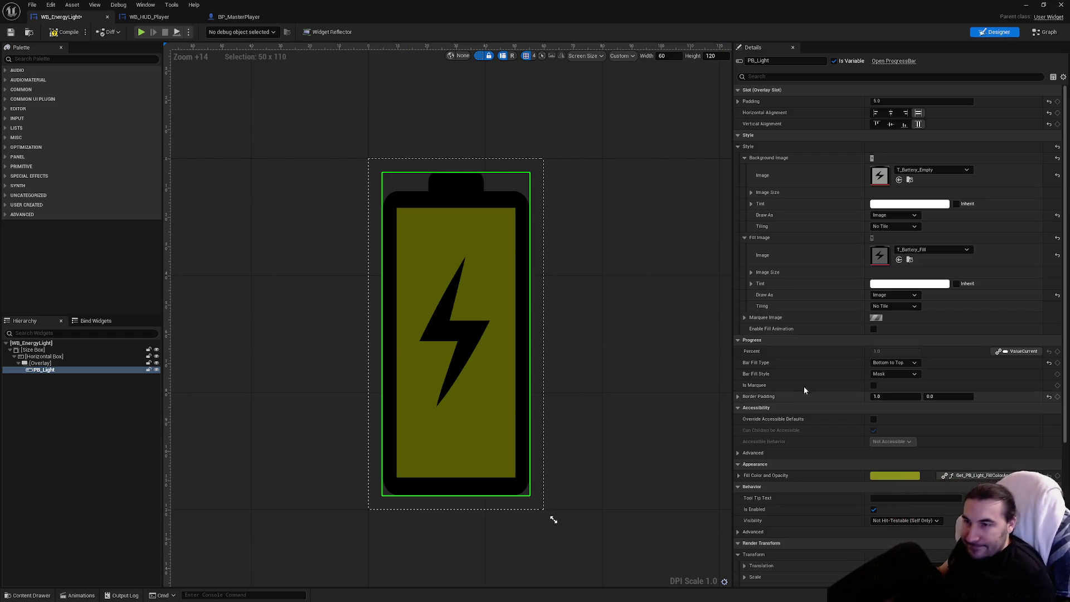
left_click(892, 373)
left_click(886, 390)
left_click(891, 374)
left_click(888, 384)
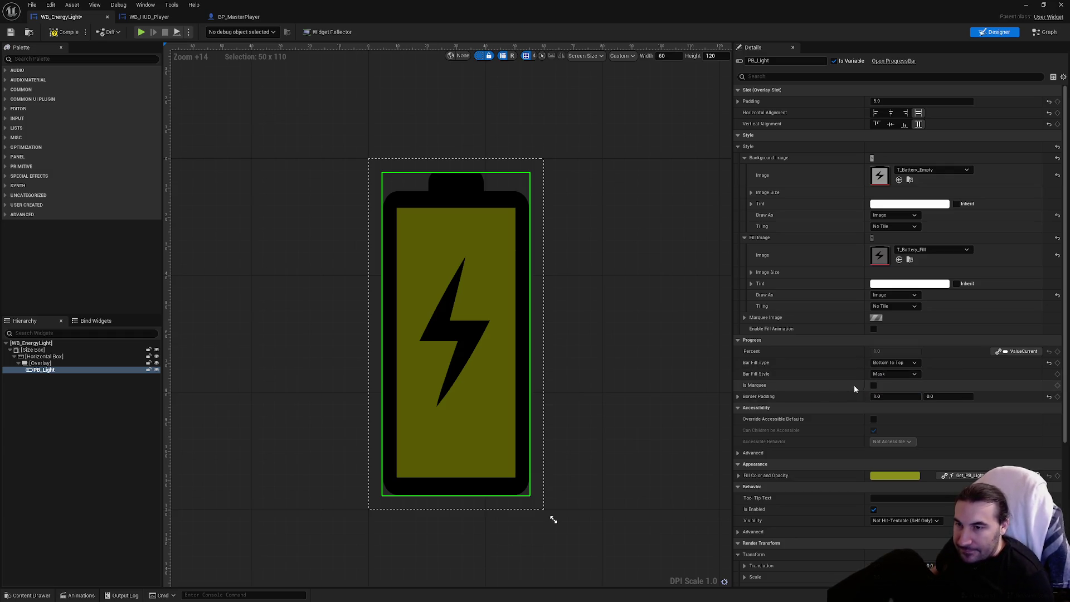
left_click(874, 386)
left_click(874, 386)
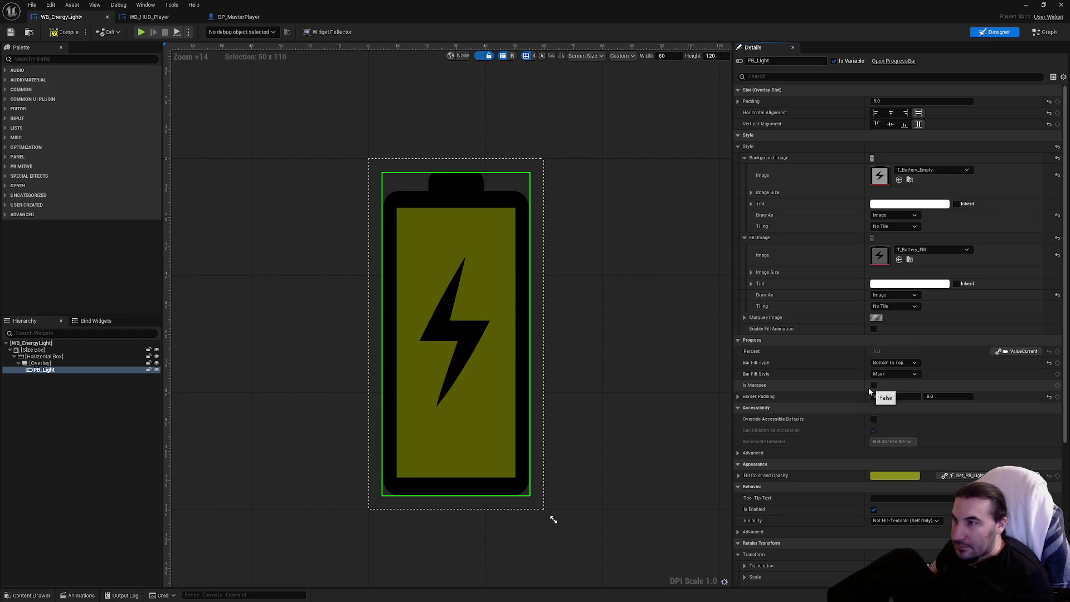
scroll(842, 414, "down", 3)
scroll(838, 411, "up", 3)
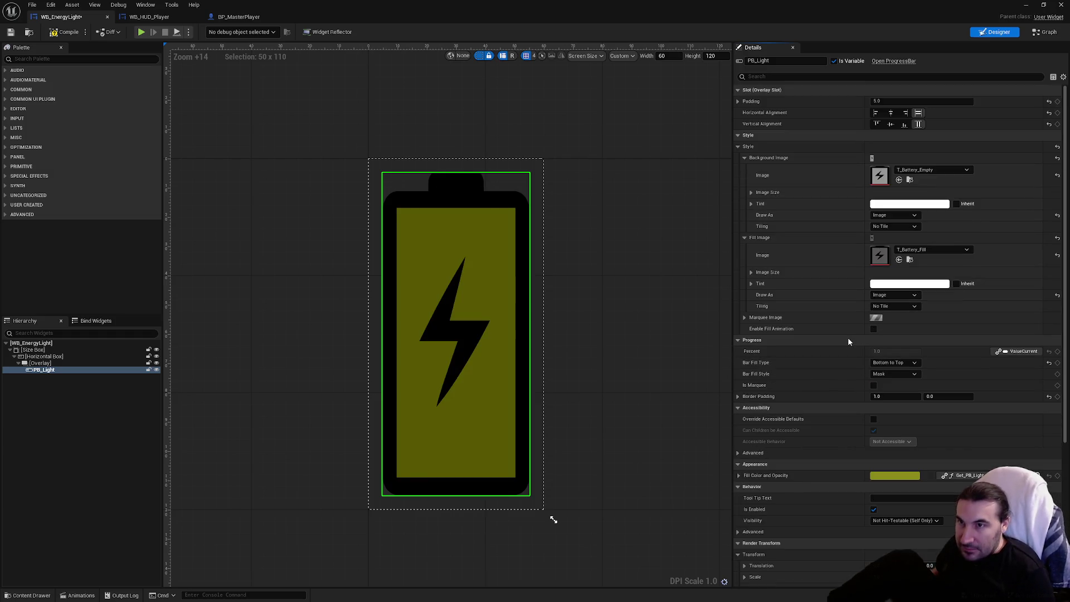
left_click(873, 330)
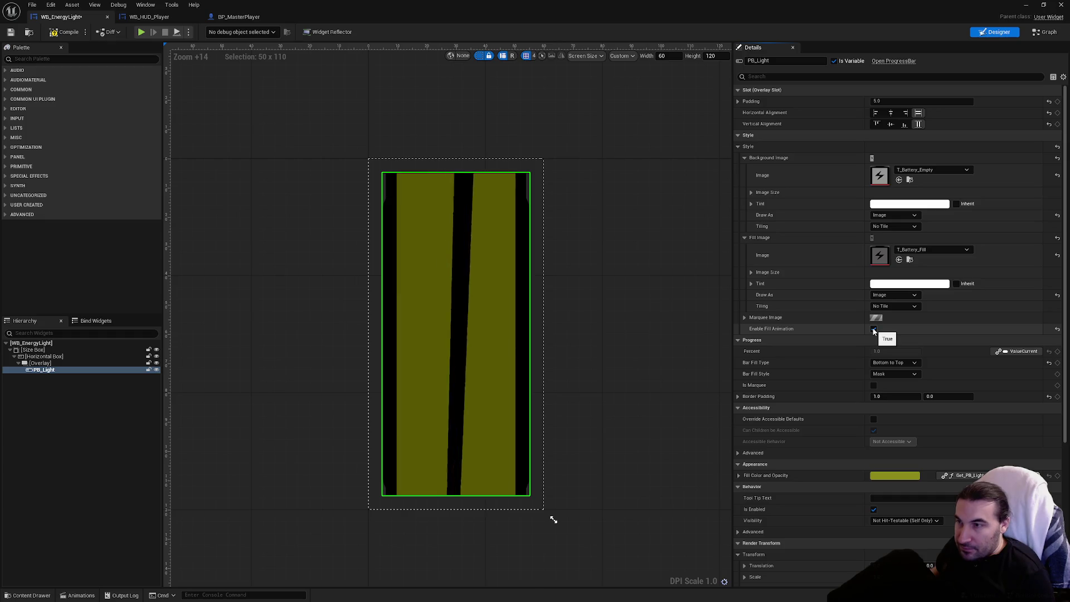
left_click(874, 329)
left_click(745, 317)
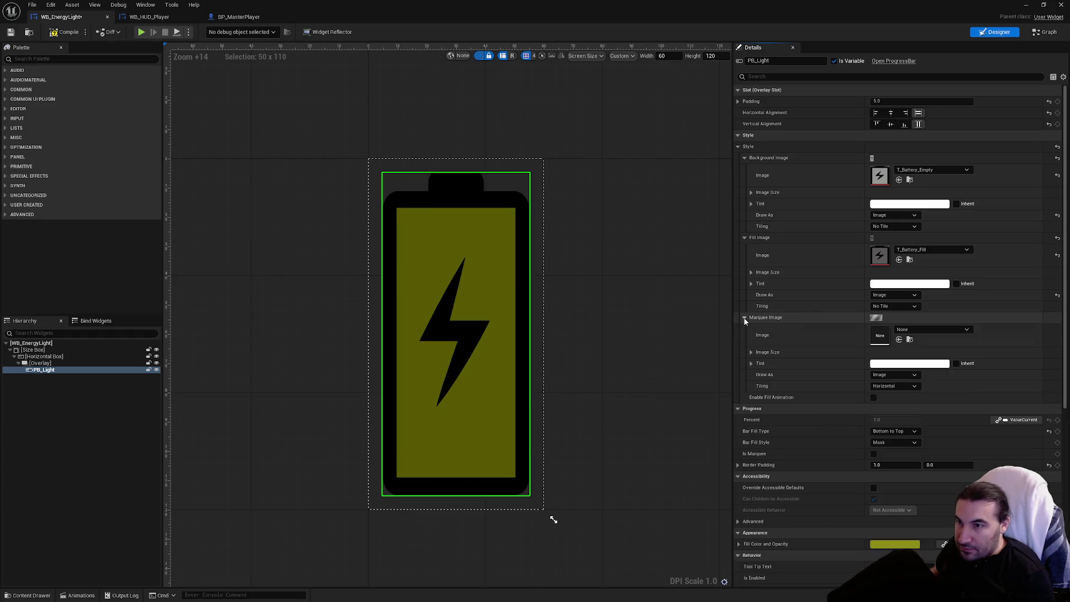
left_click(744, 317)
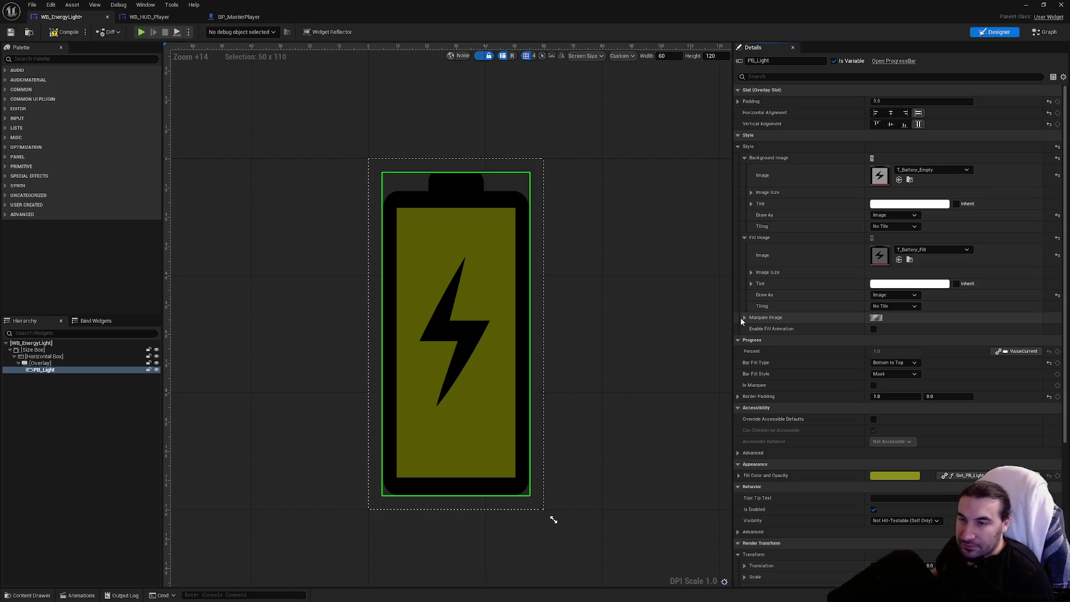
left_click(745, 318)
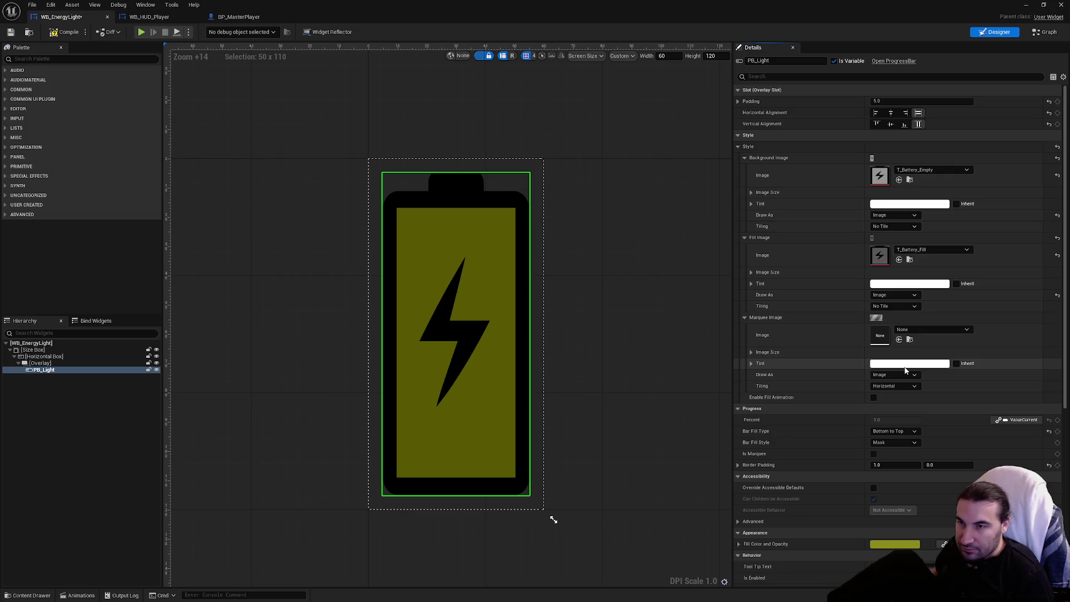
left_click(905, 375)
left_click(895, 386)
left_click(894, 386)
left_click(897, 402)
left_click(744, 317)
scroll(758, 467, "down", 2)
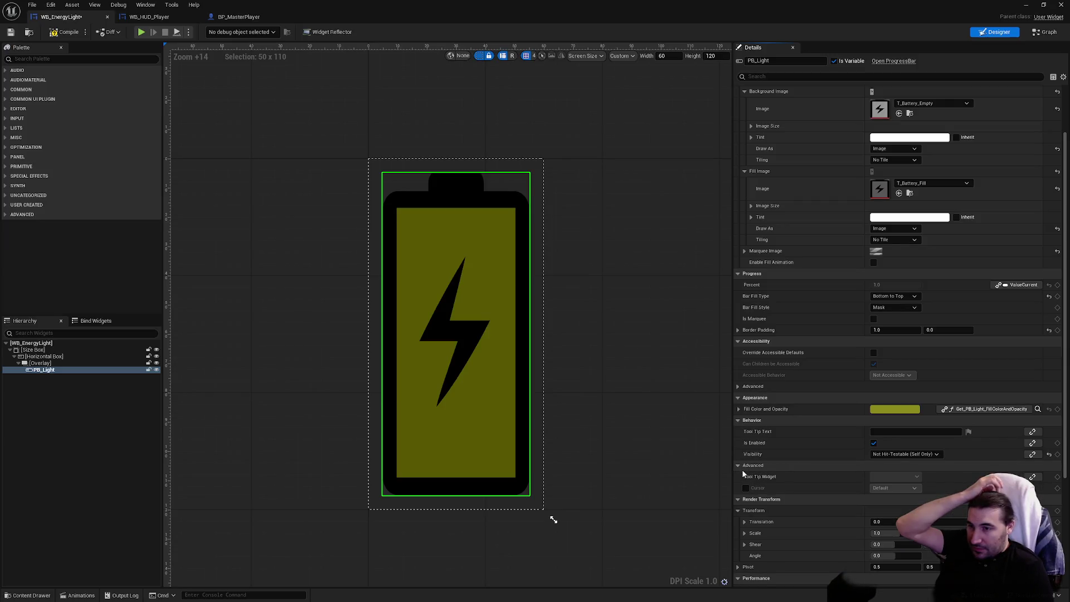
scroll(777, 473, "down", 2)
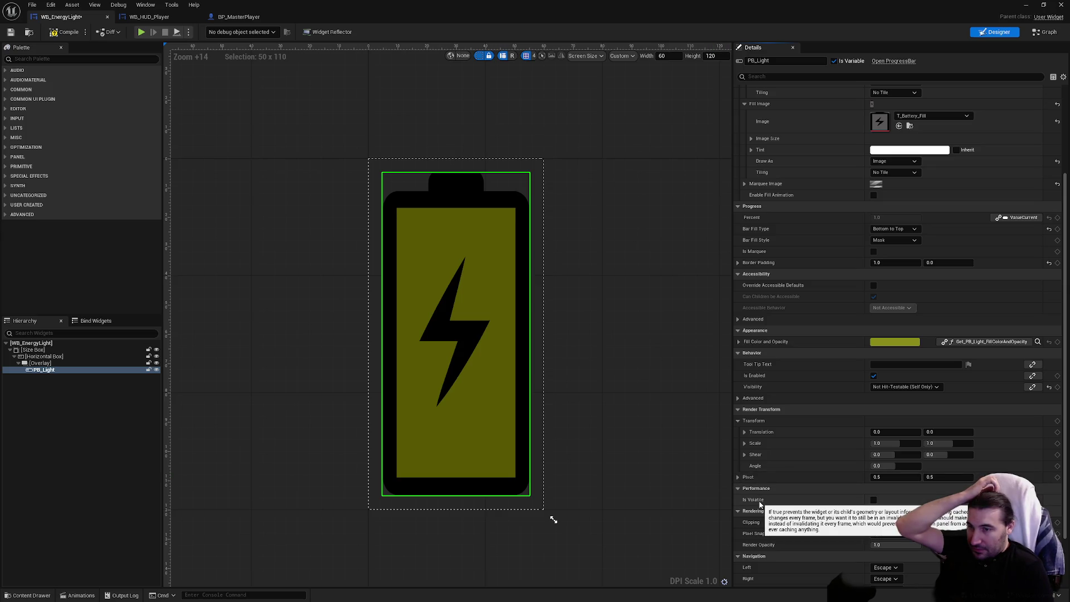
scroll(840, 500, "down", 2)
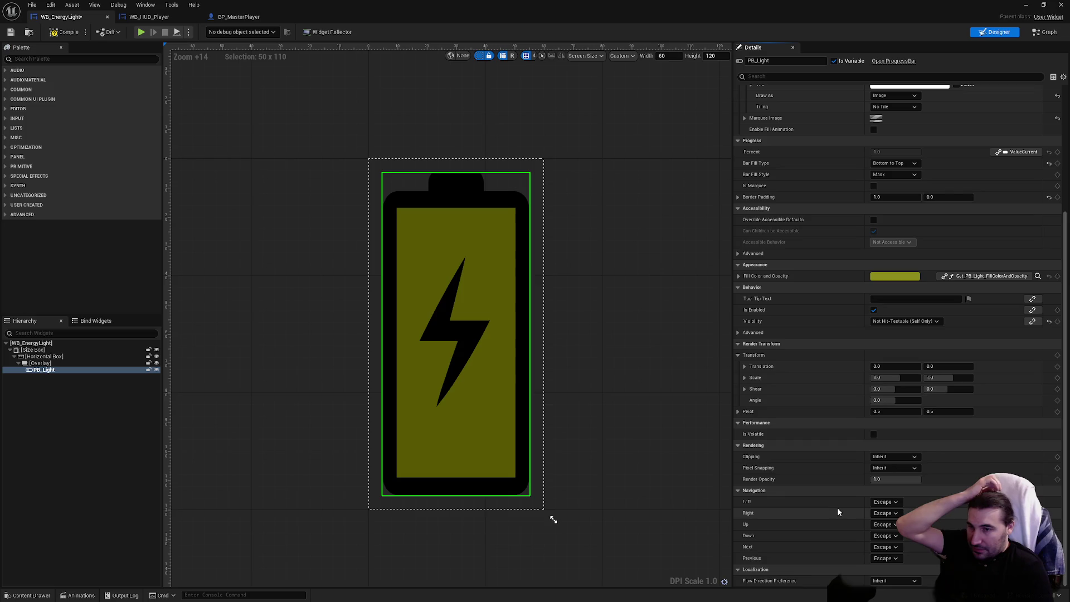
left_click_drag(892, 479, 883, 482)
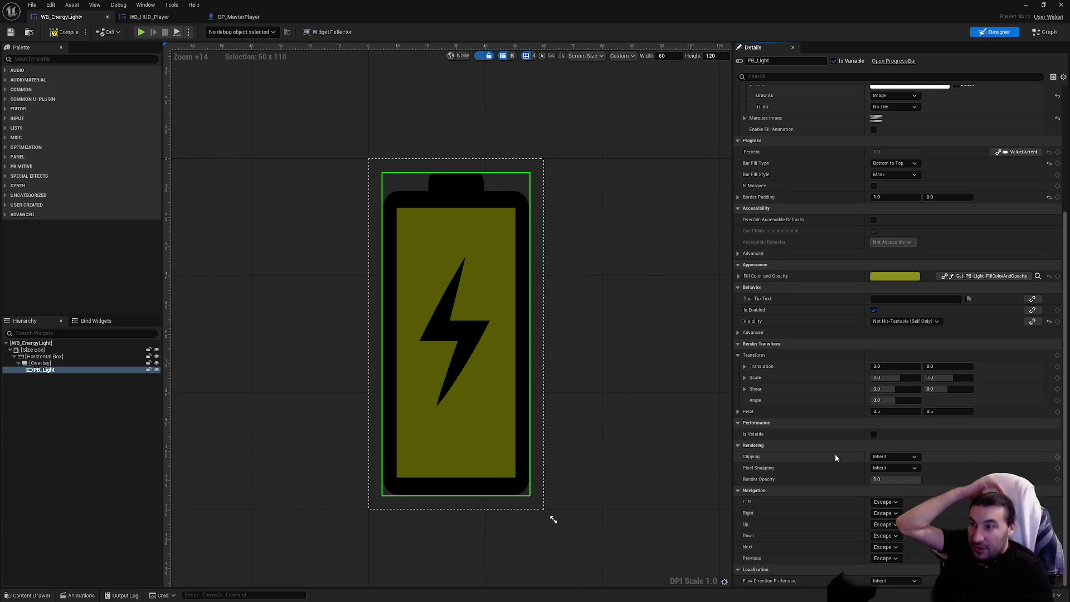
scroll(831, 449, "up", 3)
scroll(829, 446, "up", 5)
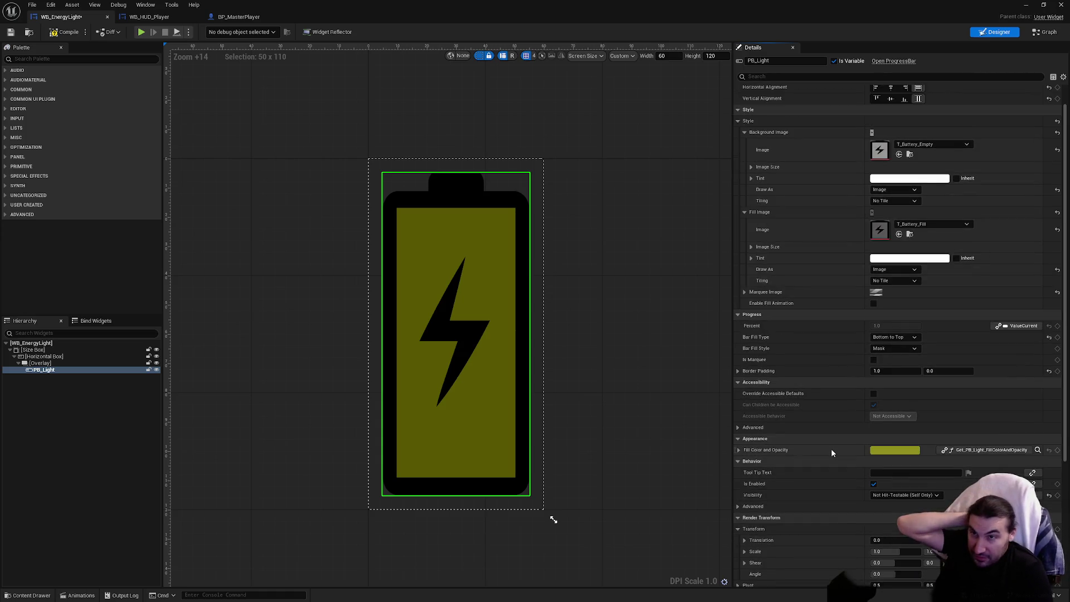
scroll(828, 450, "up", 1)
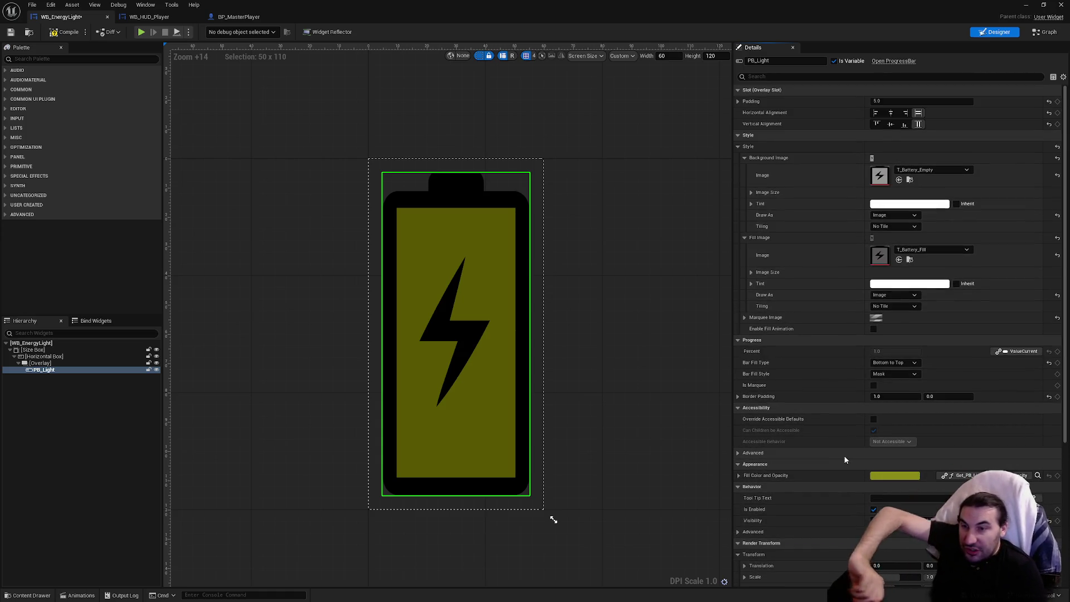
scroll(848, 439, "down", 3)
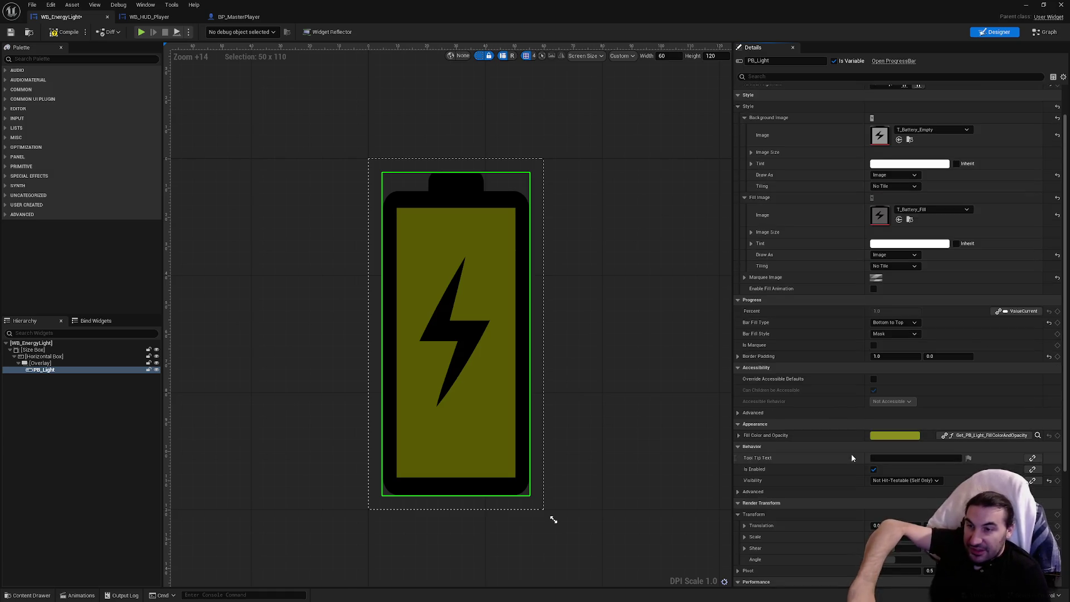
left_click(1037, 396)
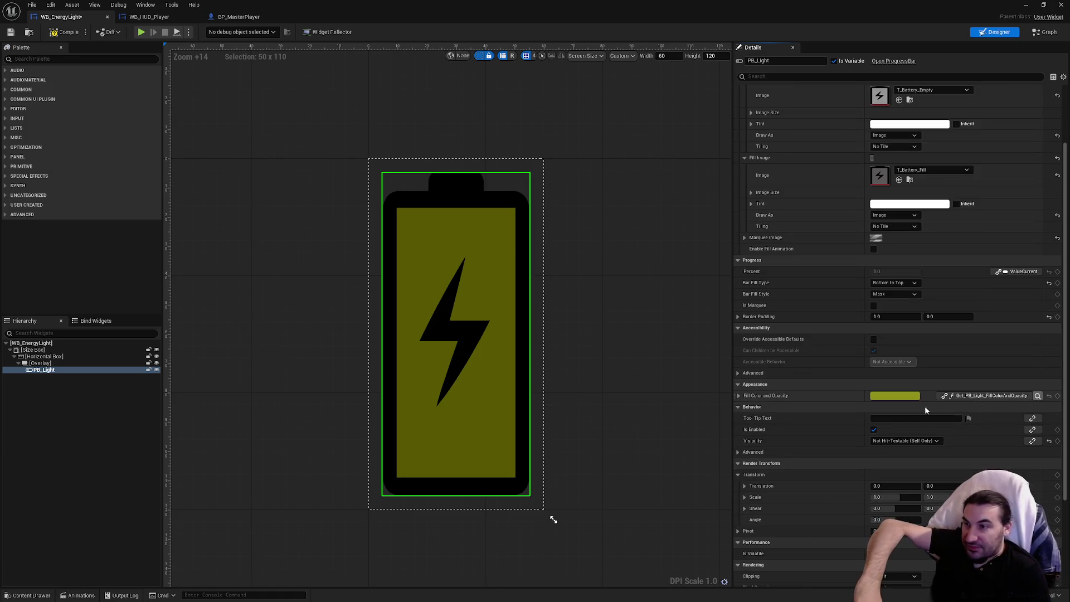
Darken the Select Color node's B colour to R and G 0.25, then go back to Designer
left_click(418, 328)
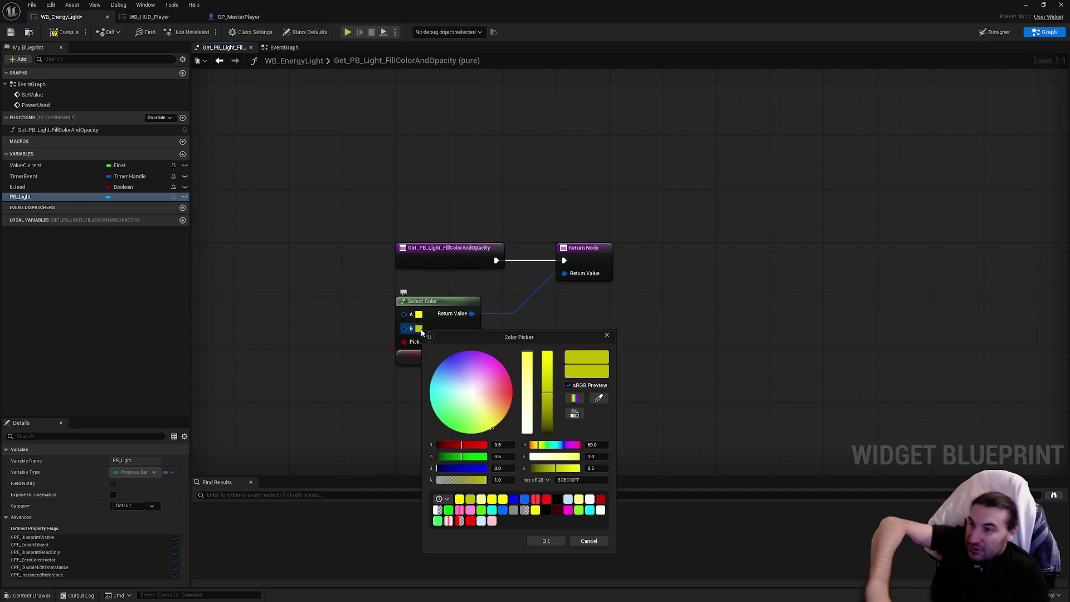
left_click(499, 444)
type("0.")
left_click(506, 456)
type("0.25")
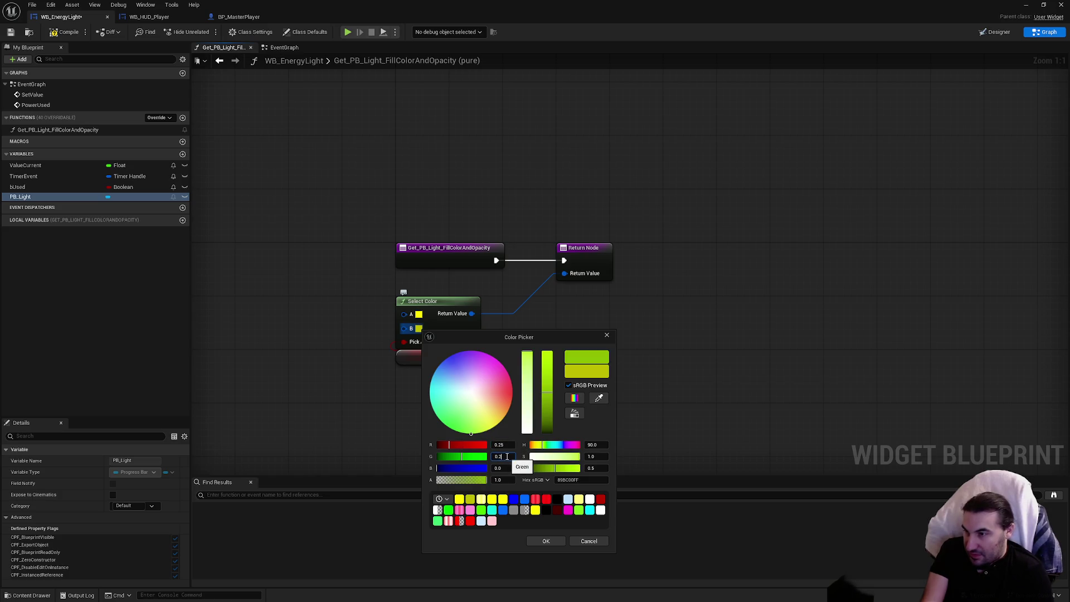
key("Return")
left_click(547, 541)
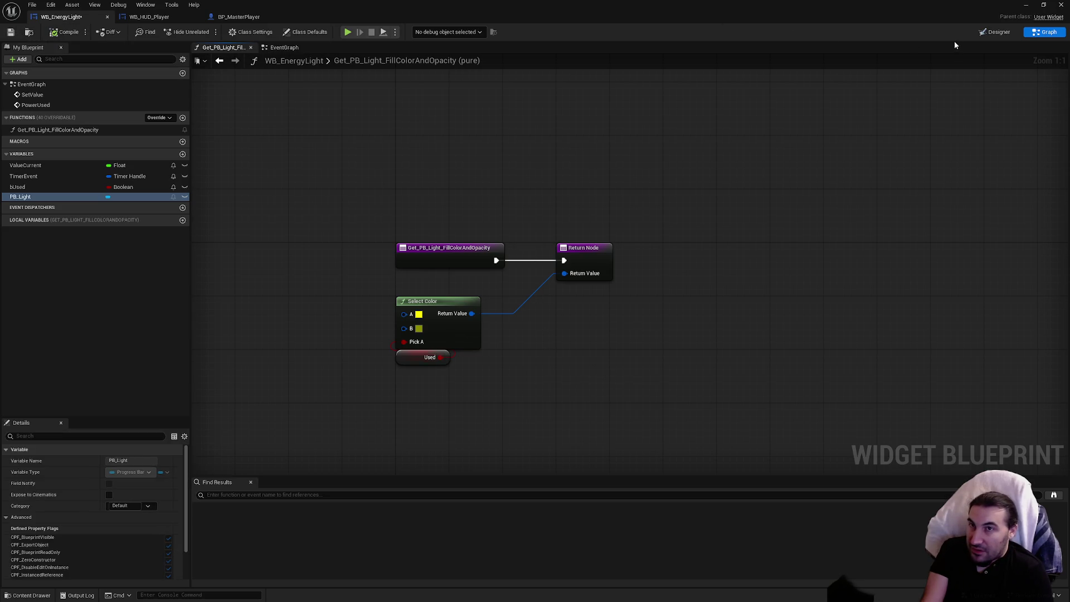
left_click(995, 32)
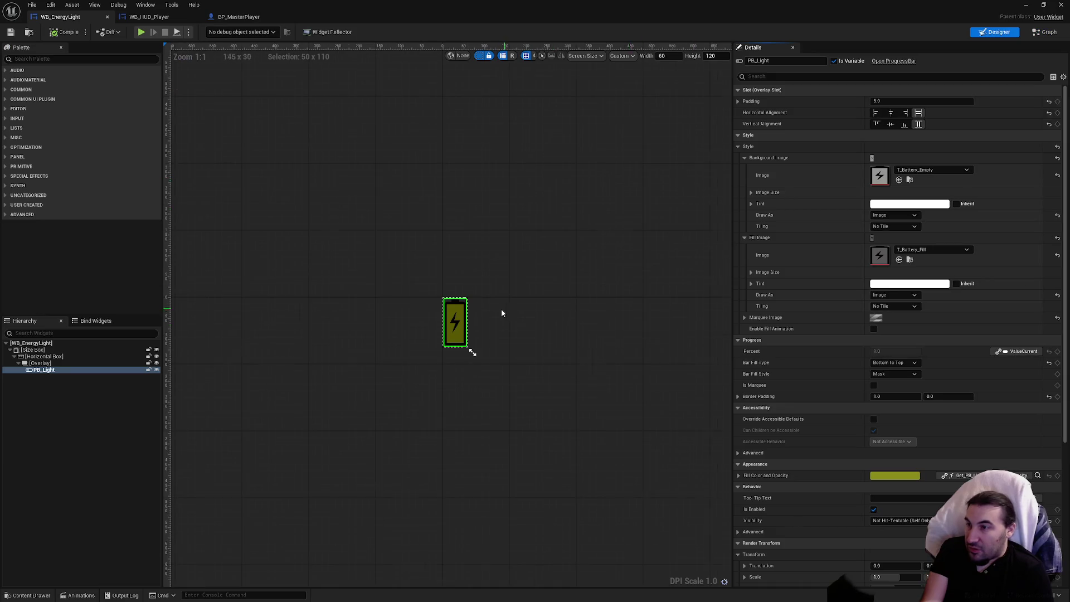
Select PB_Light and tick Inherit beside its Fill Image Tint in the Details panel
scroll(322, 280, "up", 10)
left_click(417, 189)
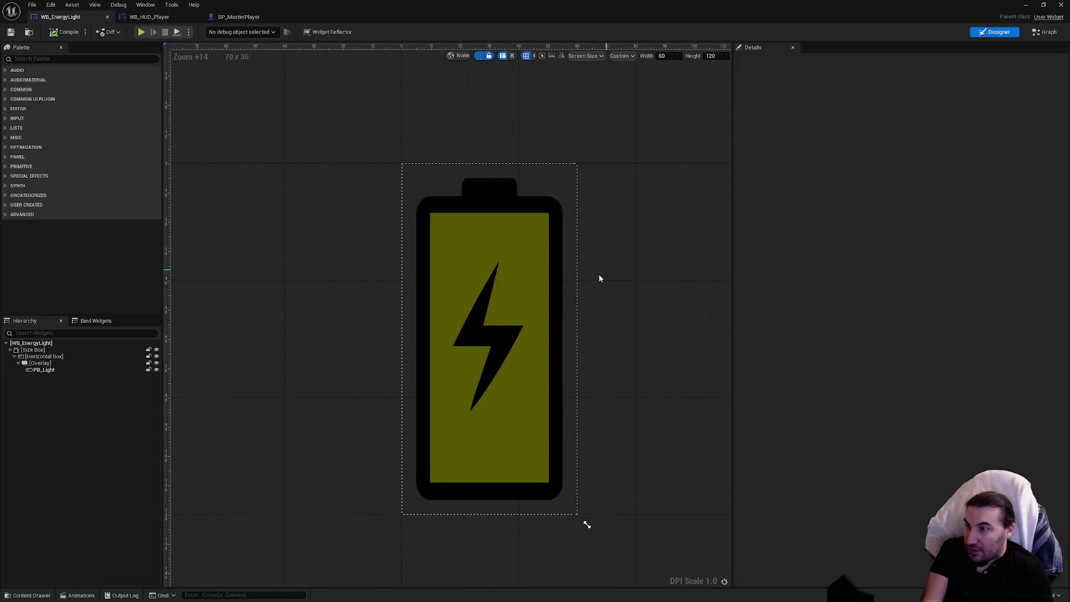
left_click(547, 291)
scroll(907, 359, "down", 3)
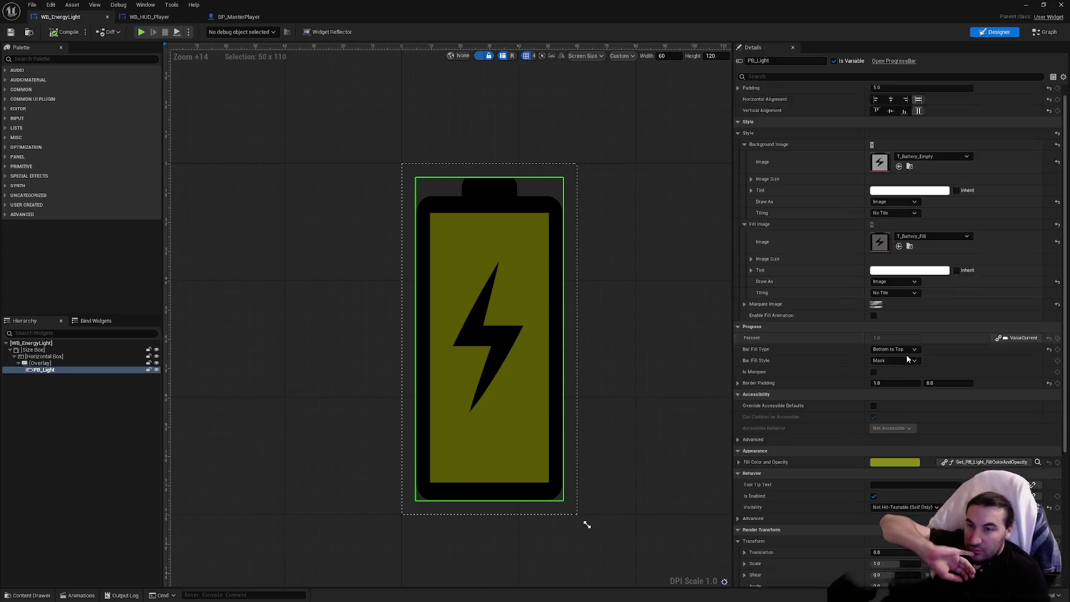
scroll(908, 359, "down", 1)
left_click(742, 413)
left_click(741, 413)
scroll(824, 436, "down", 2)
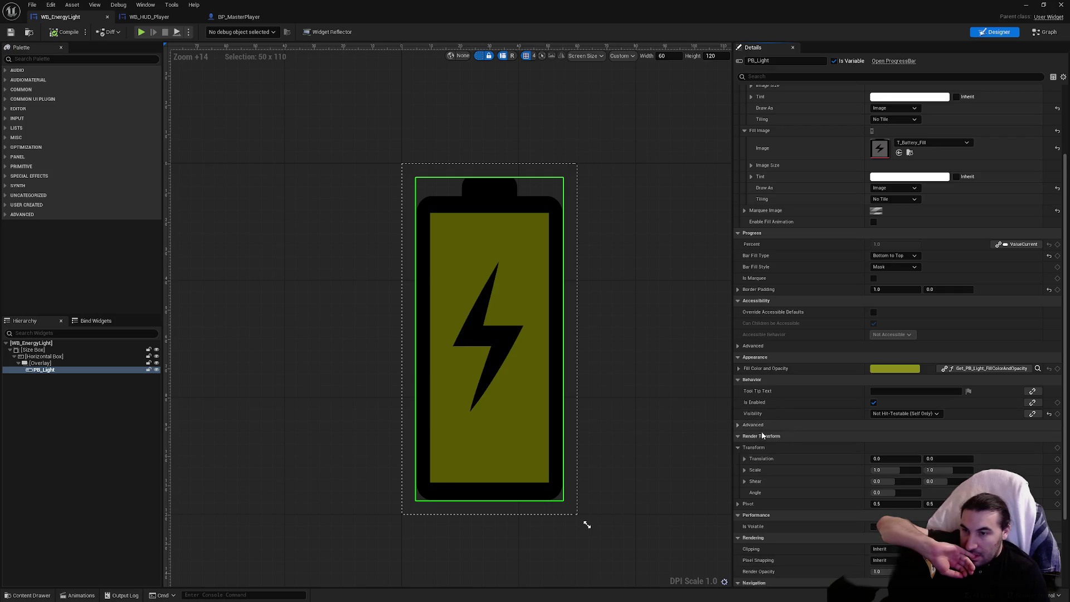
scroll(767, 436, "down", 2)
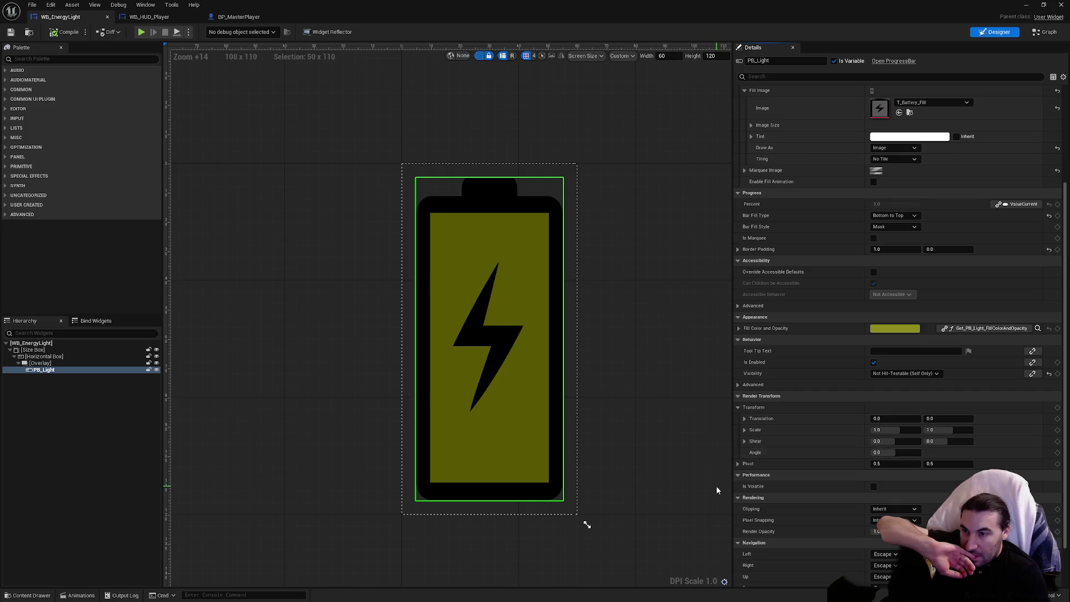
scroll(755, 470, "down", 2)
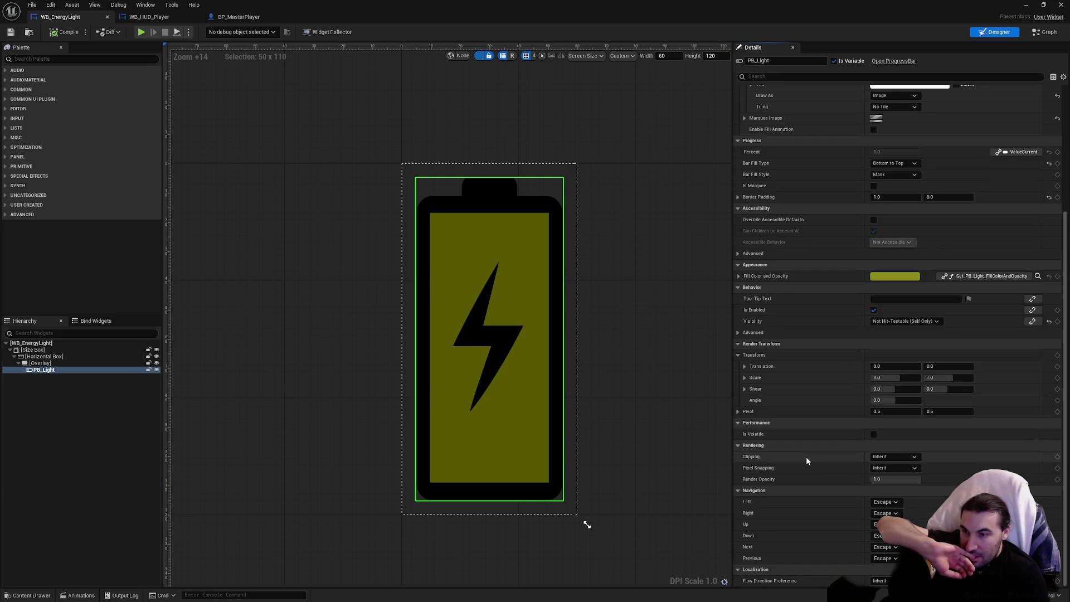
scroll(806, 457, "up", 6)
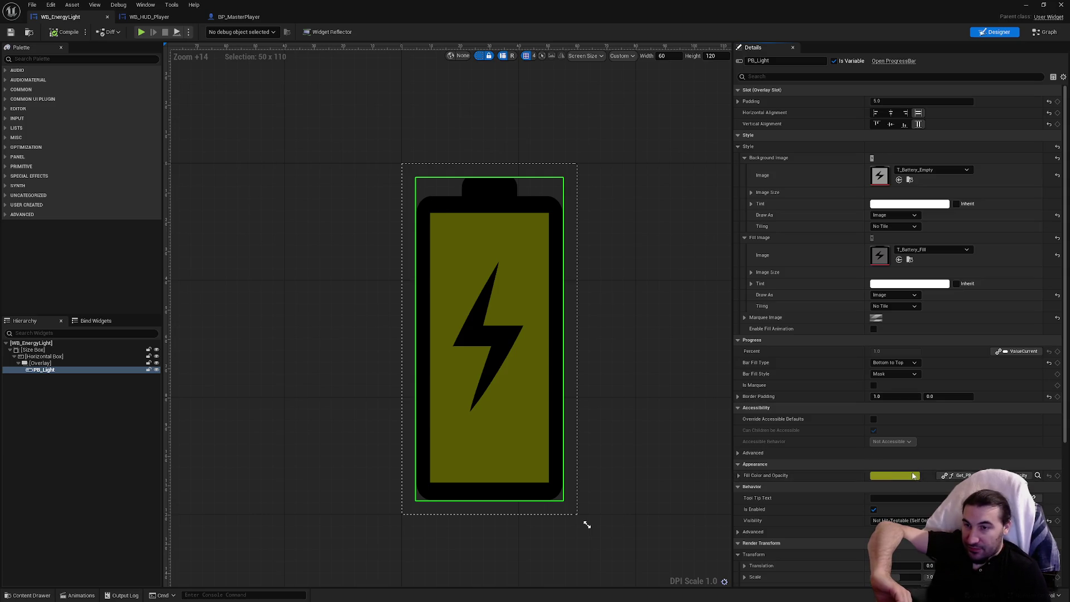
left_click(956, 284)
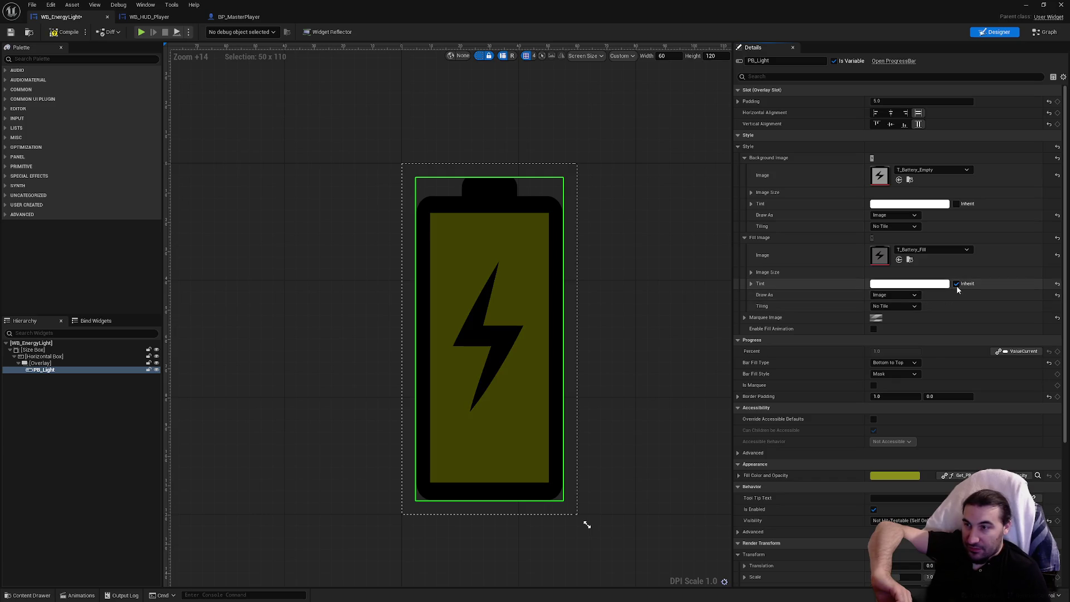
Untick Fill Image Tint Inherit and preview a dimmer tint with R and G set to 10
left_click(956, 284)
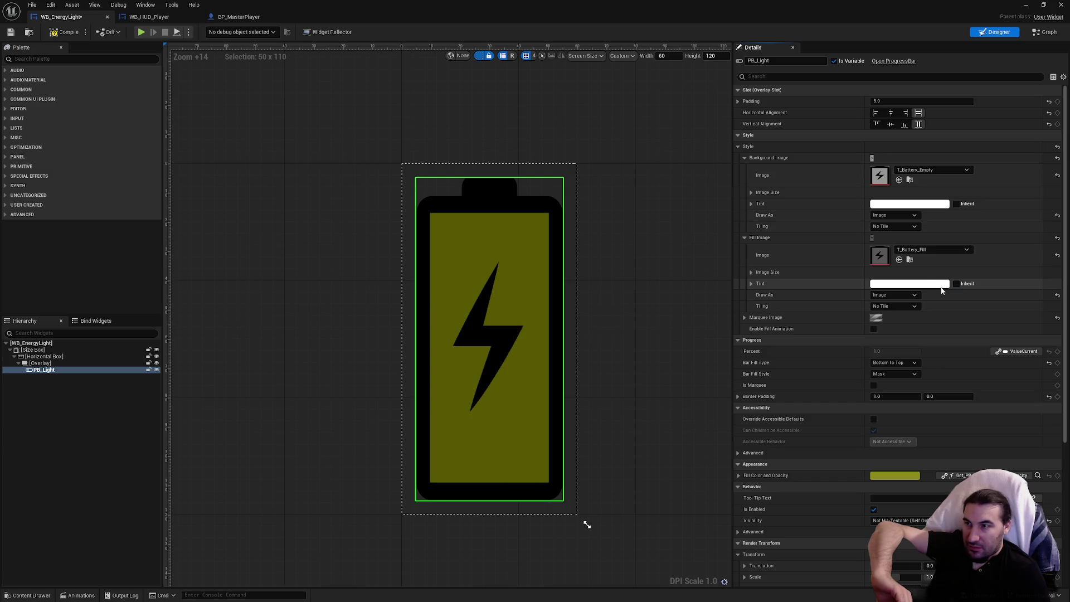
left_click(942, 285)
mouse_move(858, 329)
left_mouse_down()
mouse_move(856, 402)
mouse_move(860, 272)
left_mouse_up()
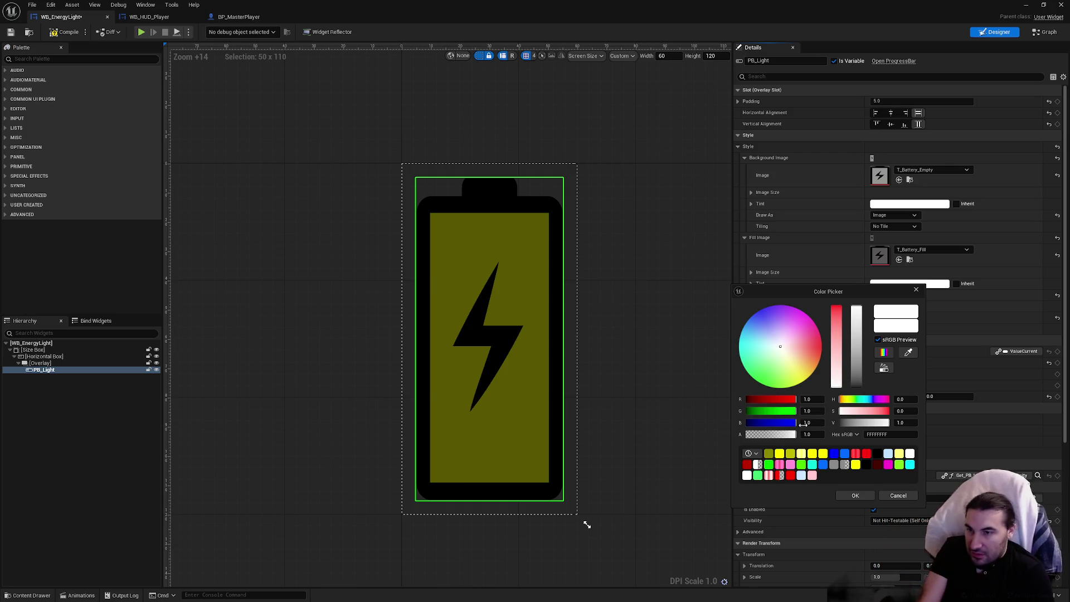
left_click(809, 399)
type("10")
left_click(811, 410)
type("10")
key("Return")
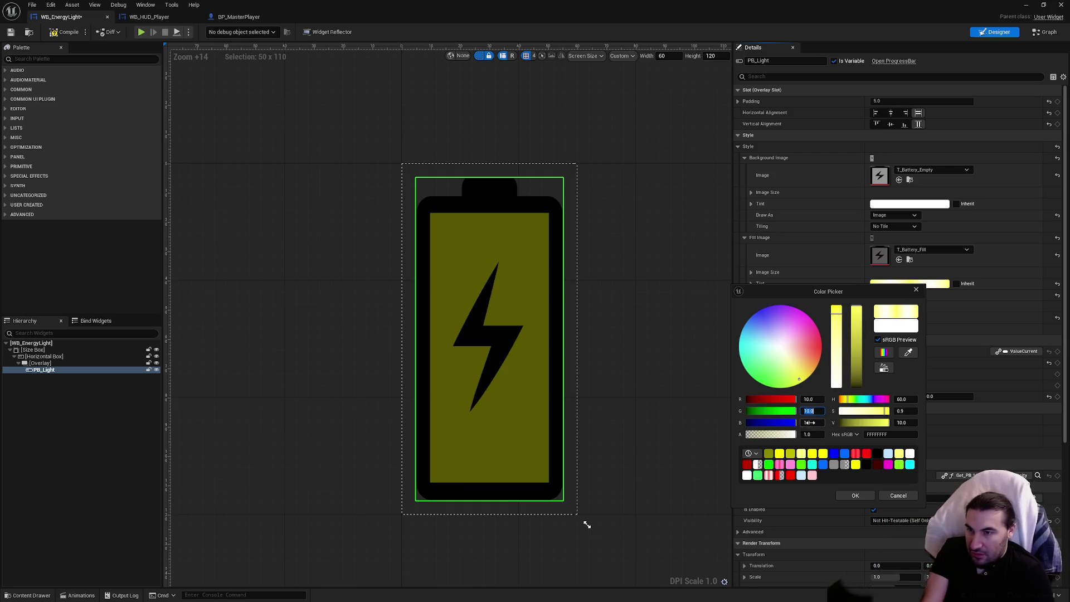
Preview tint saturation at 1 (red) and 0 (white), then cancel the picker
left_click(813, 434)
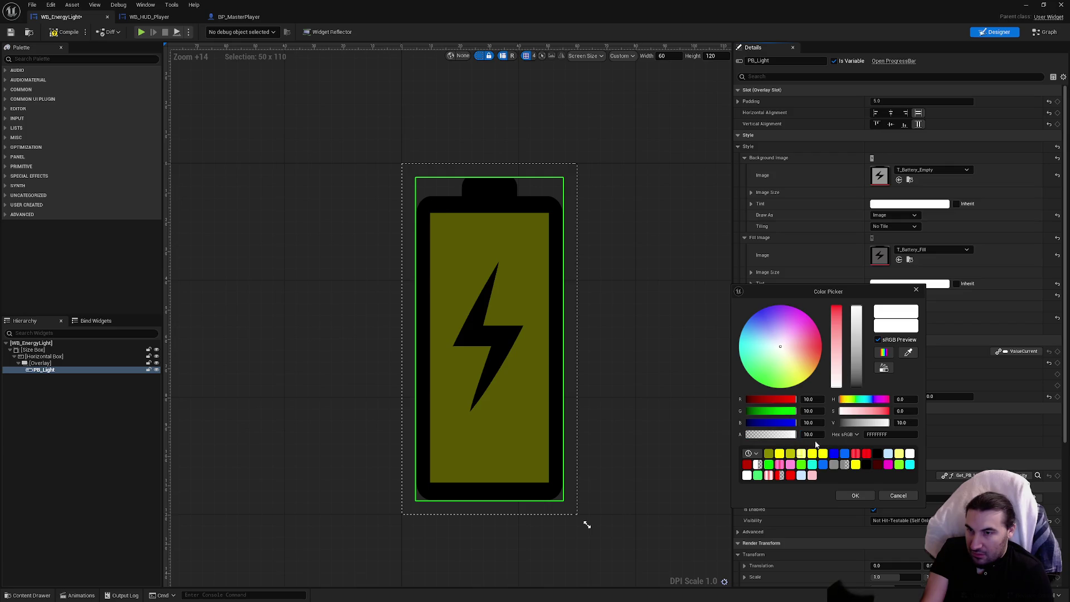
left_click(903, 400)
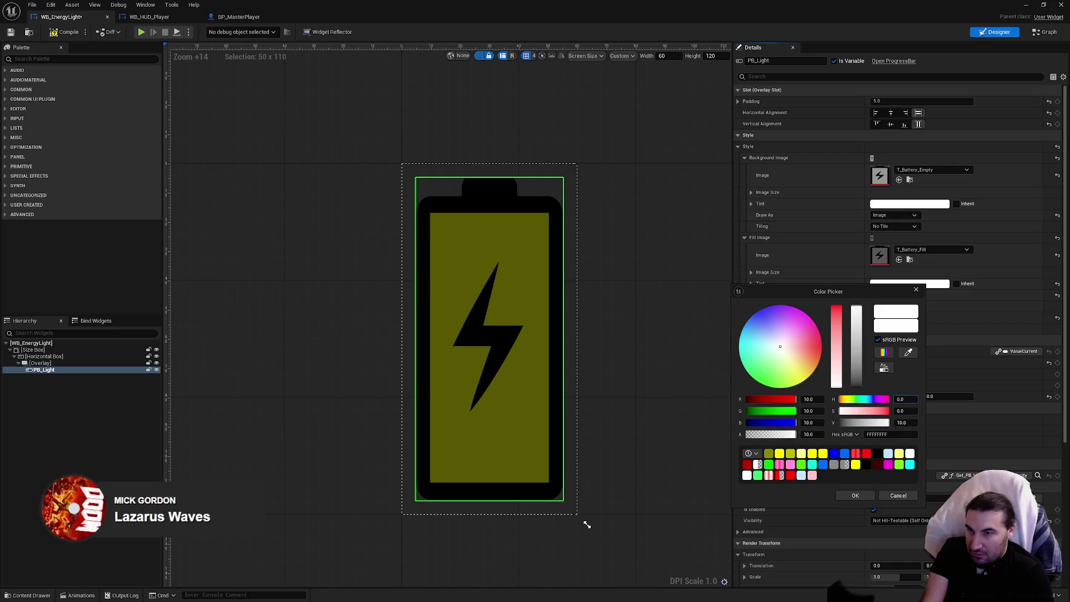
key("Tab")
type("1")
key("Return")
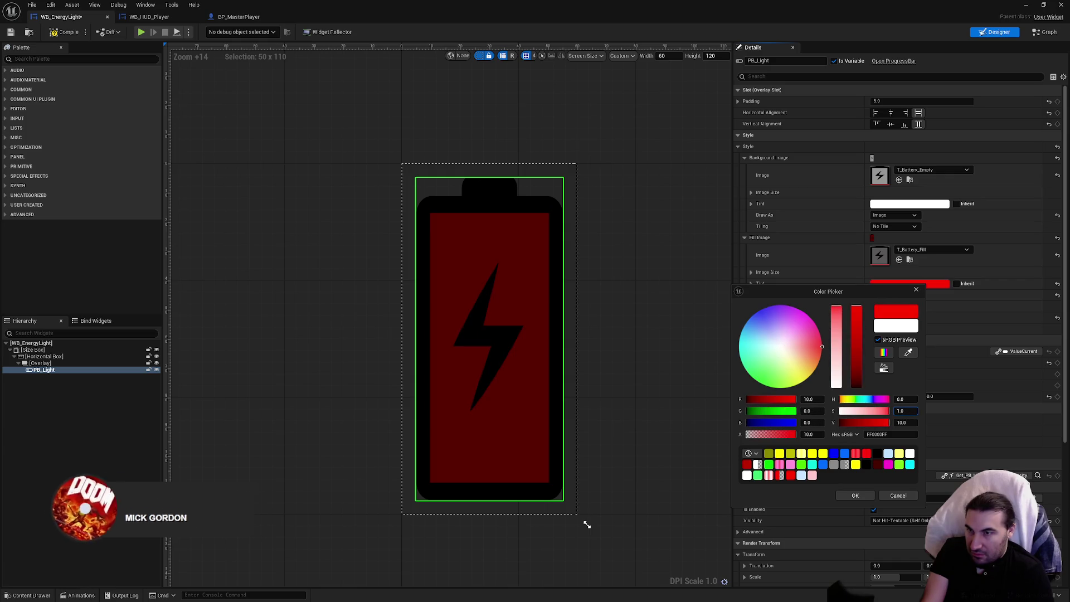
type("0")
key("Return")
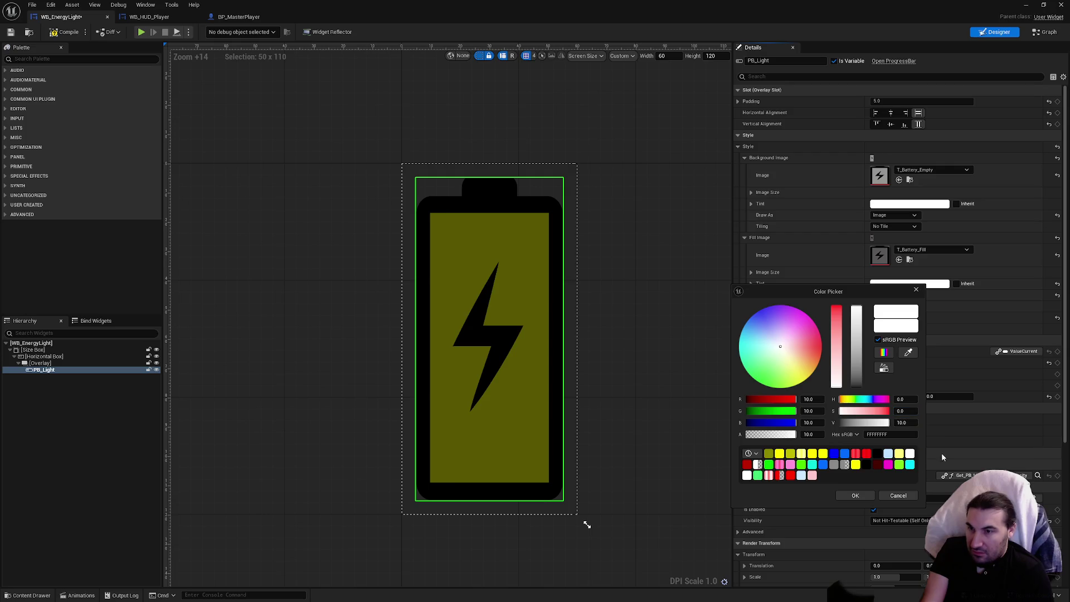
left_click(899, 496)
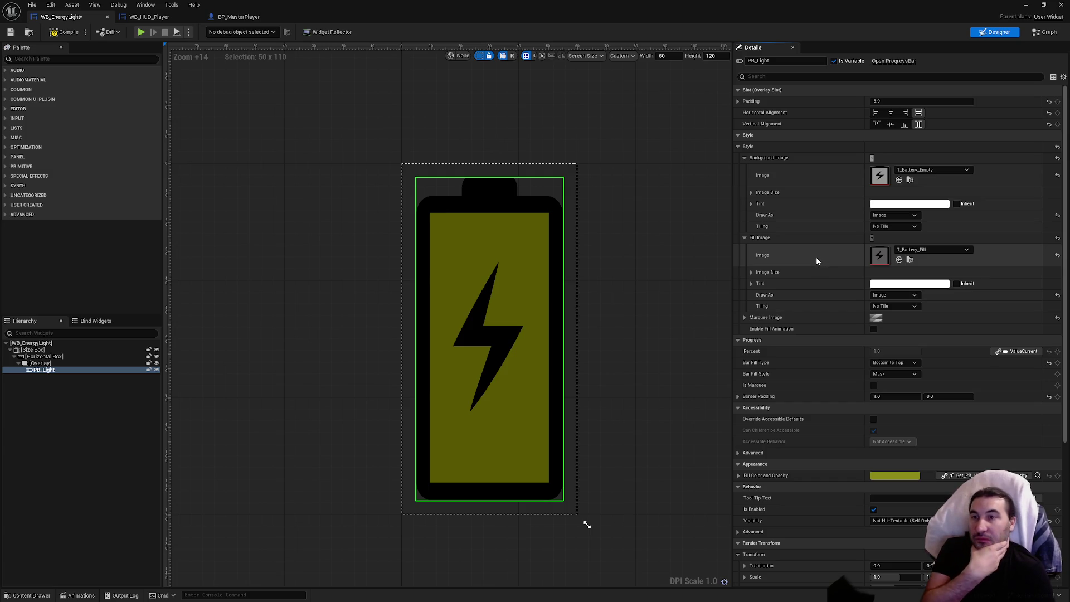
Save WB_EnergyLight, maximize the MapTest level editor and start Play with Alt+P
left_click(11, 32)
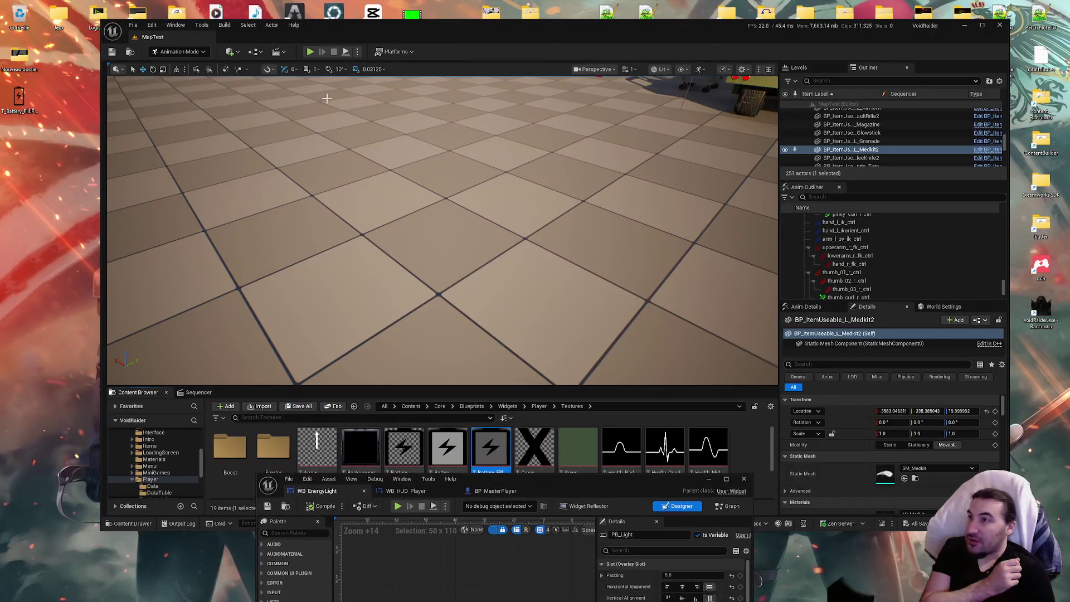
double_click(440, 26)
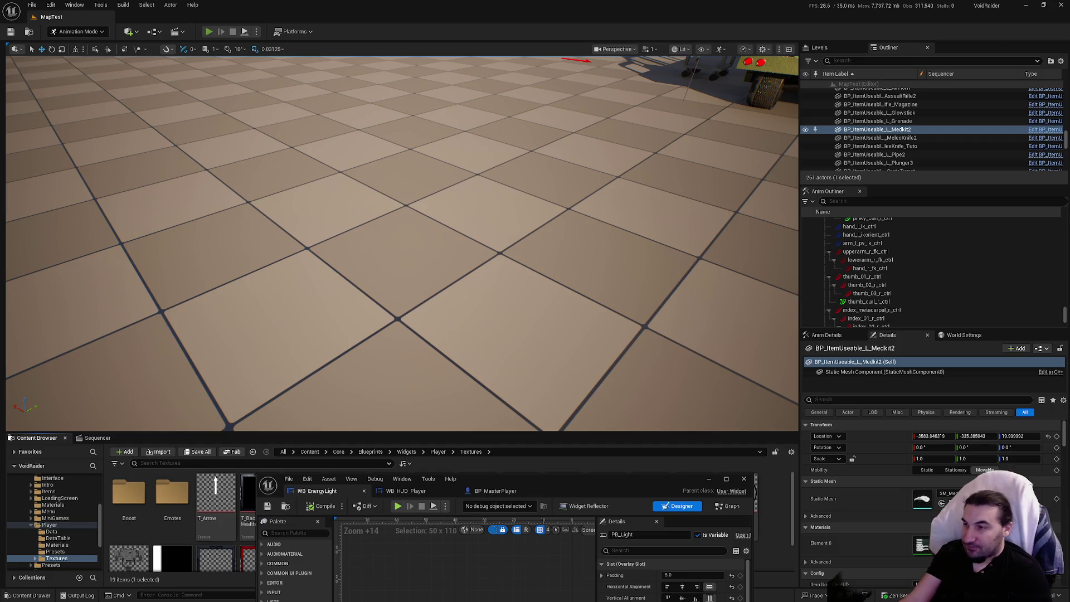
key("alt+p")
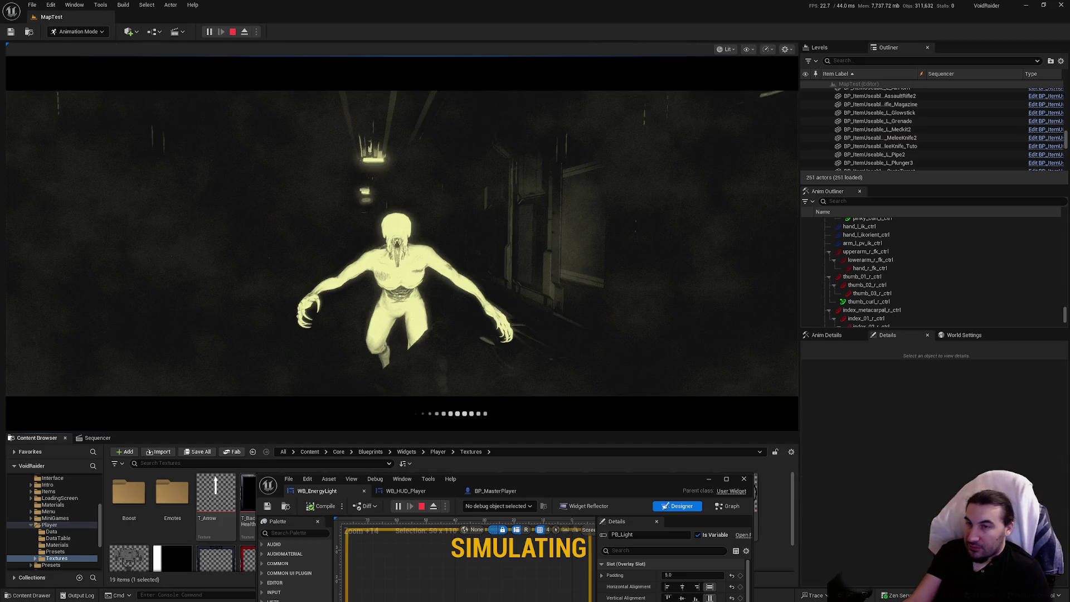
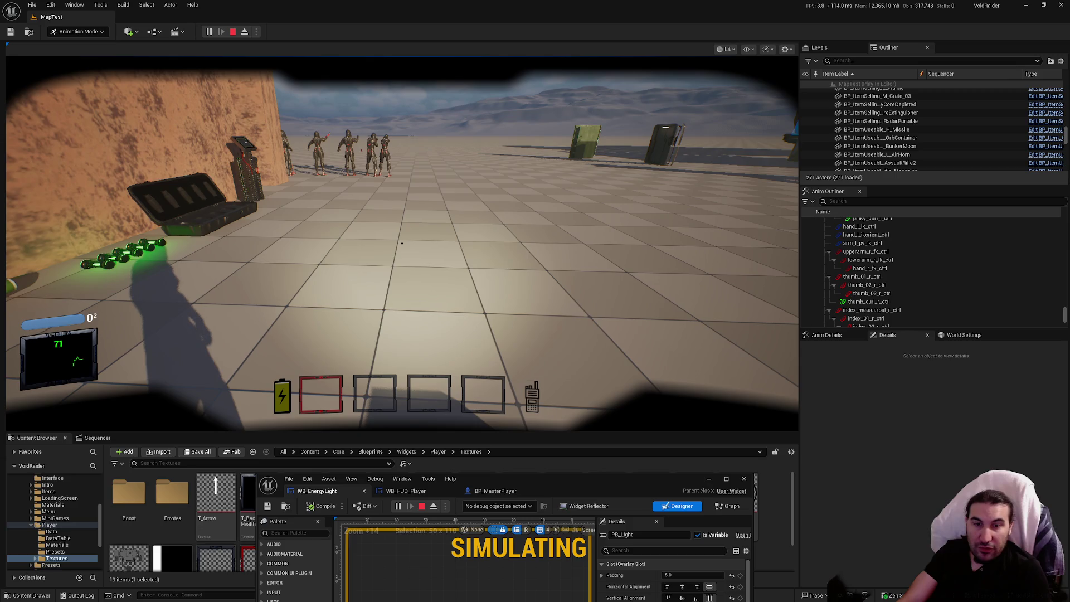
Walk forward once more in the MapTest session, then end the play session
left_click(402, 243)
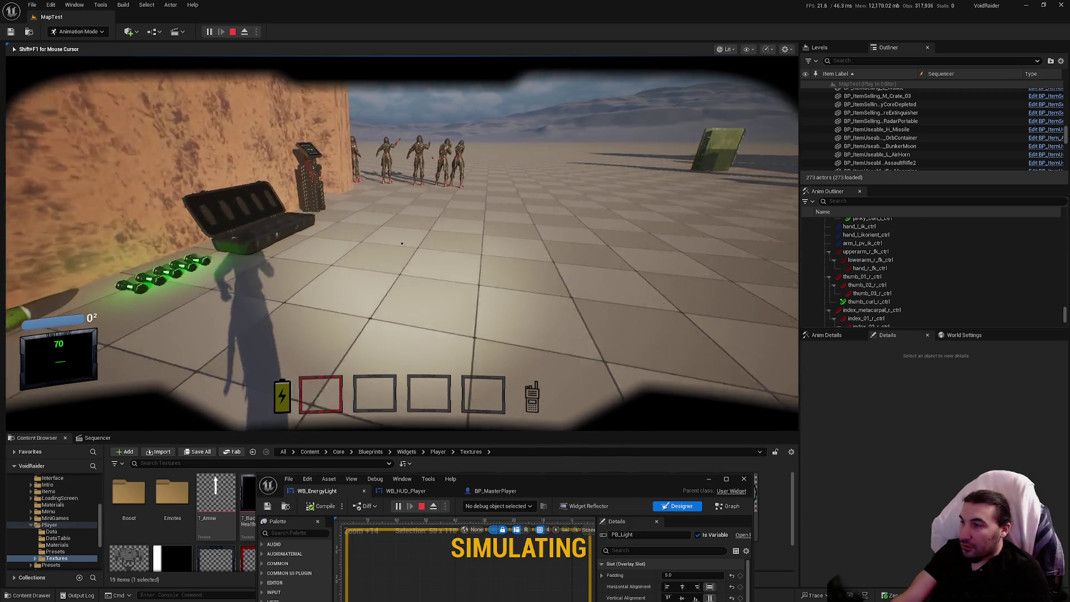
key("w")
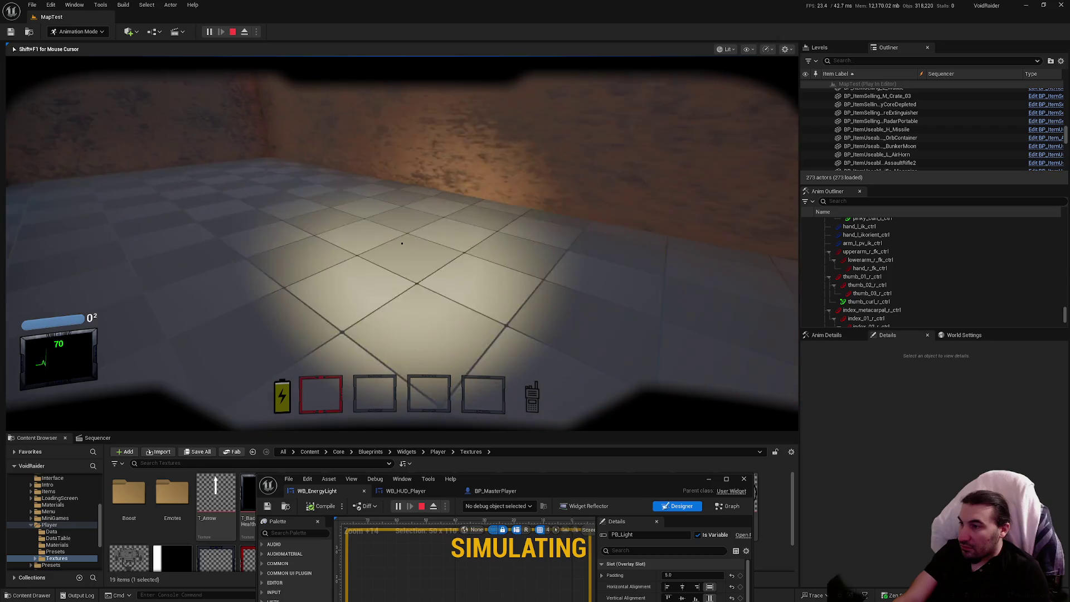
key("Escape")
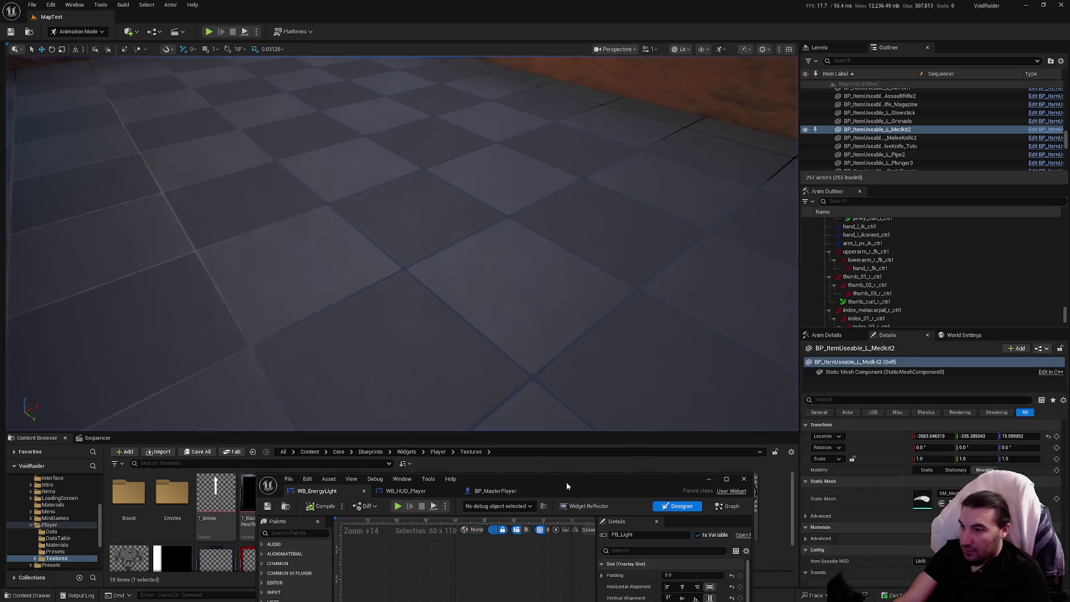
Load Lvl_GM_Breach_01 from Core > Maps and start play-testing it
left_click_drag(566, 481, 541, 596)
left_click(35, 525)
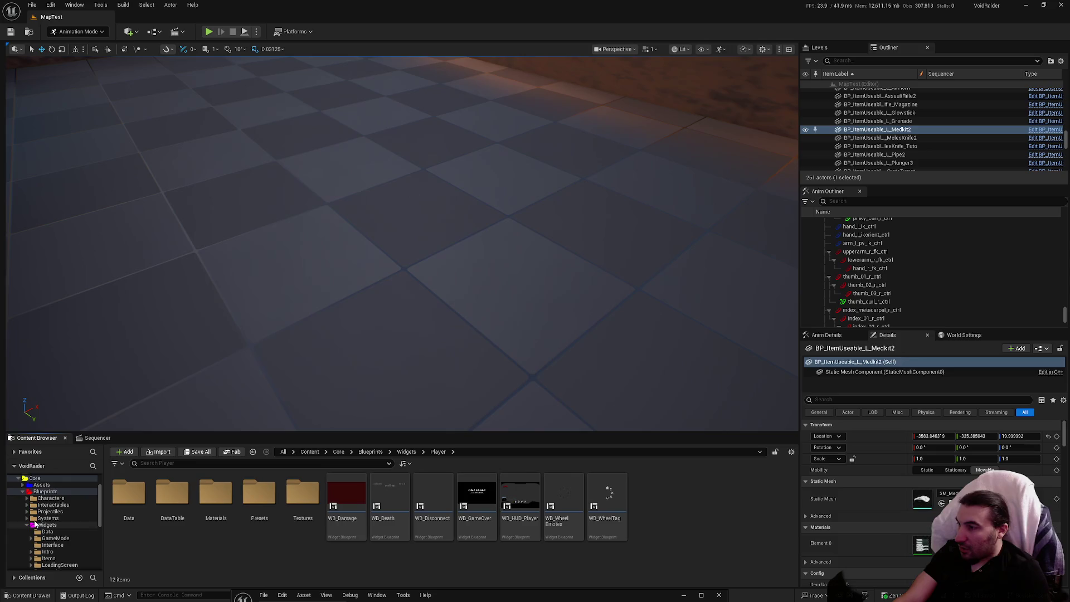
double_click(39, 525)
left_click(46, 505)
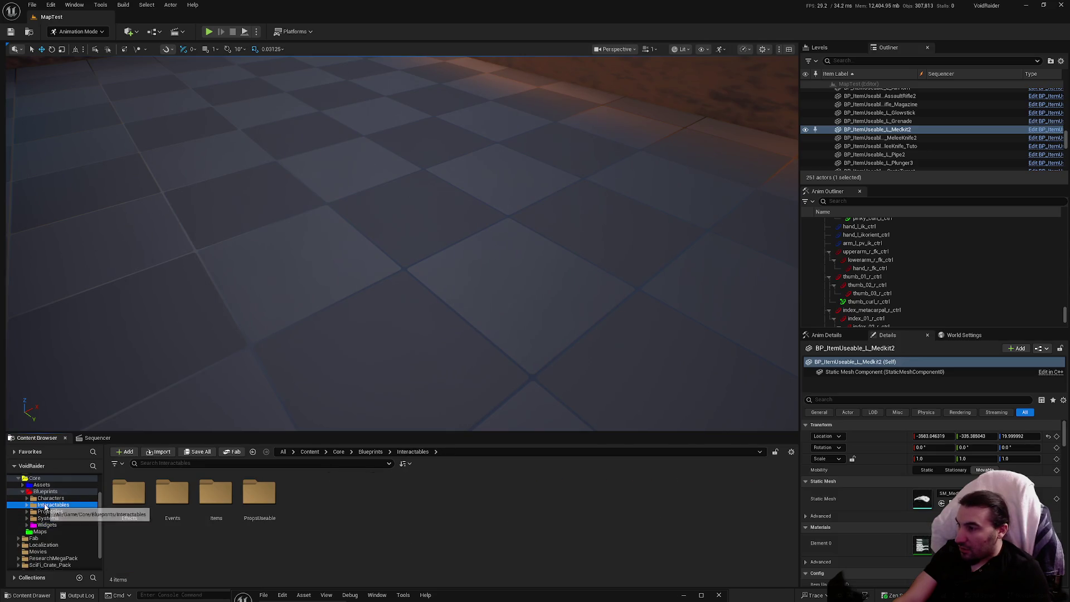
left_click(47, 525)
left_click(50, 532)
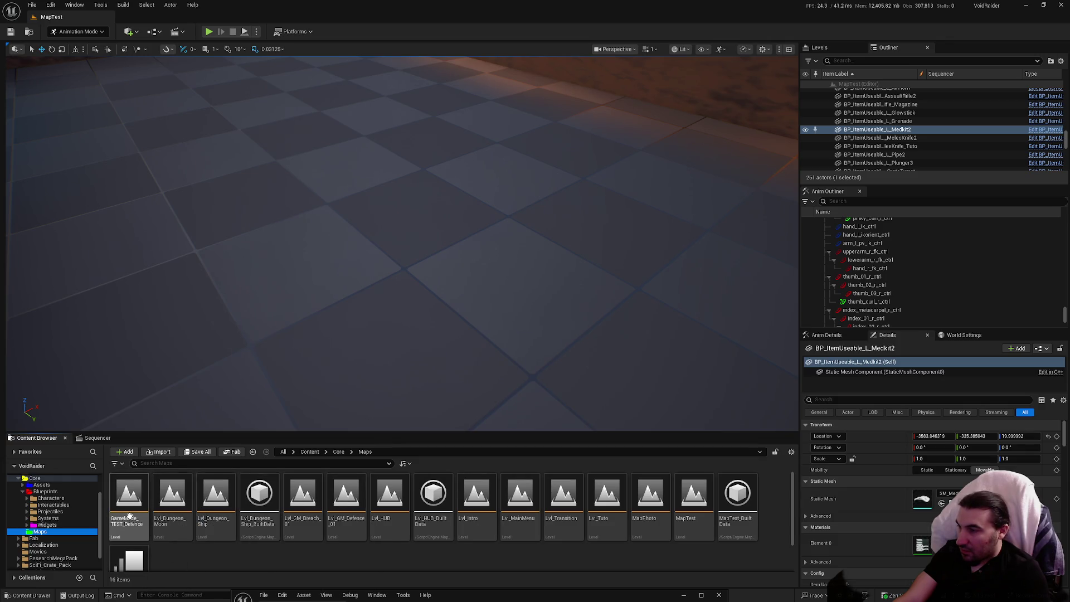
left_click(340, 522)
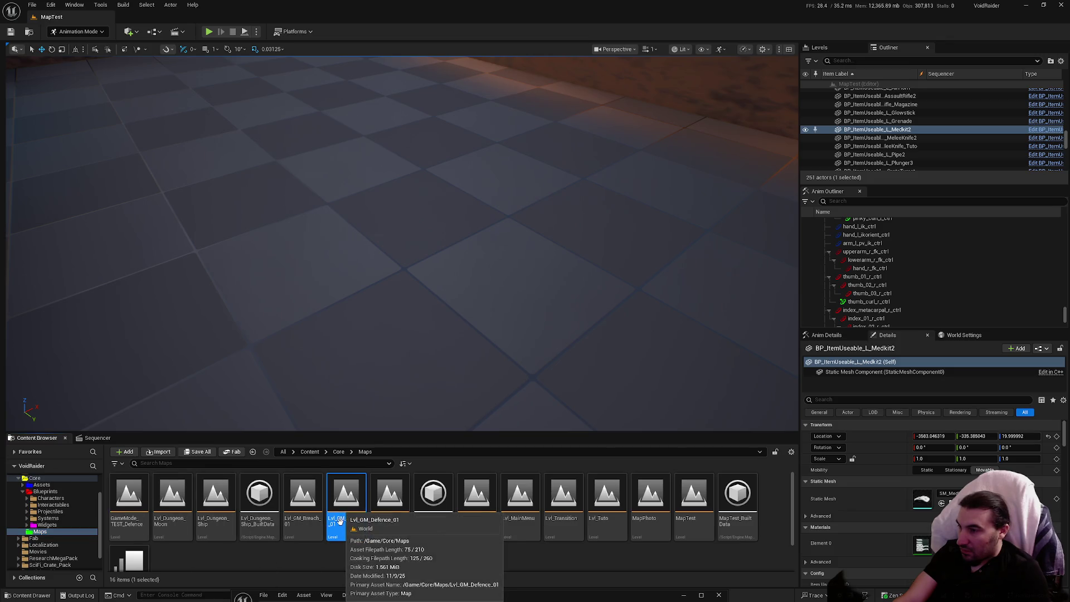
double_click(303, 496)
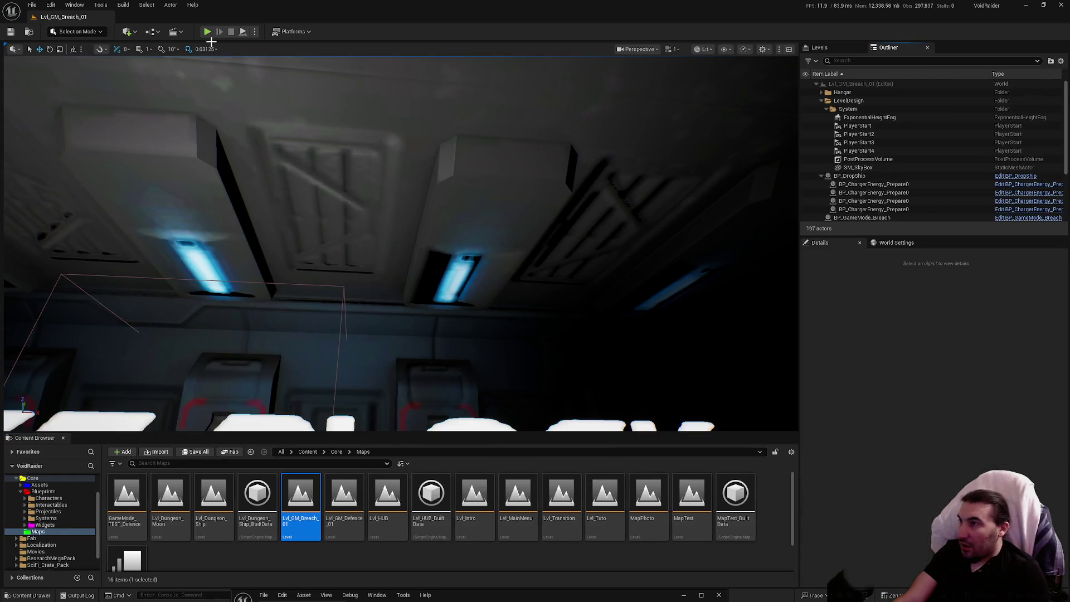
left_click(209, 32)
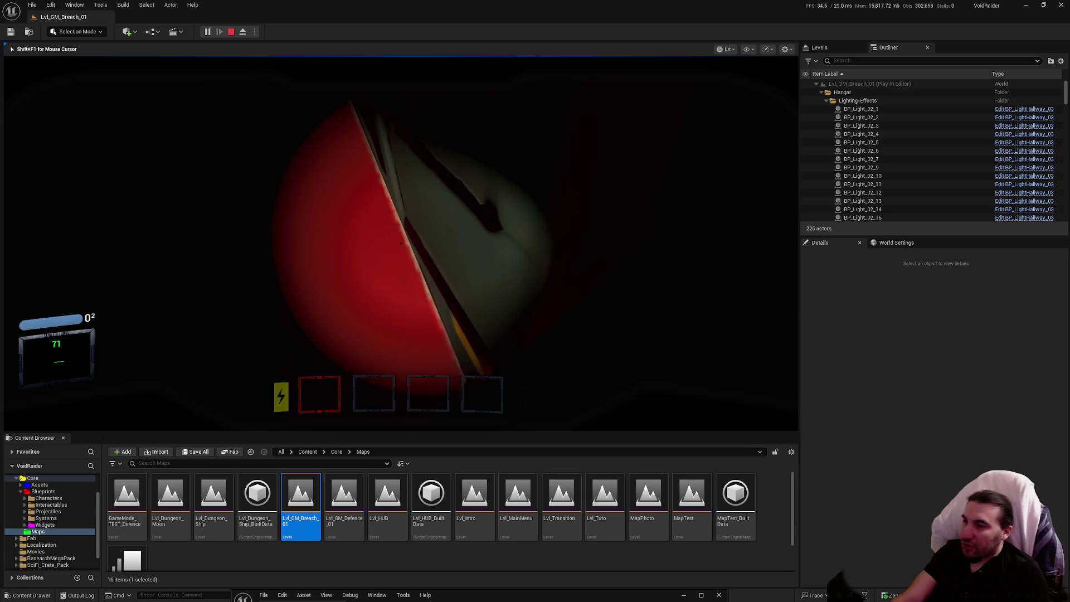
Stop the Breach play session and reload the MapTest level from the Maps folder
key("Escape")
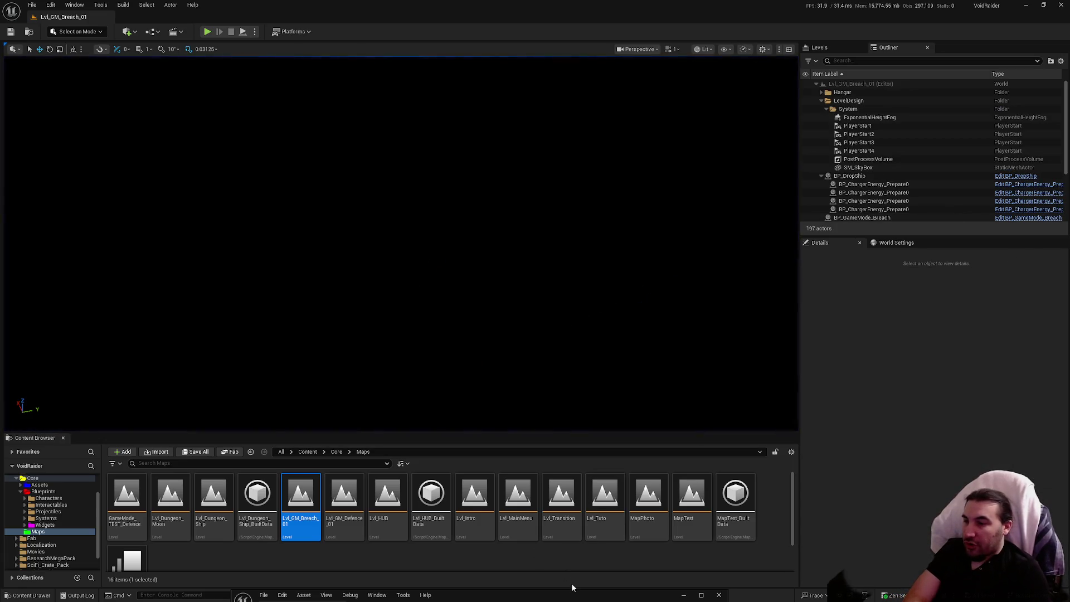
left_click_drag(567, 596, 632, 238)
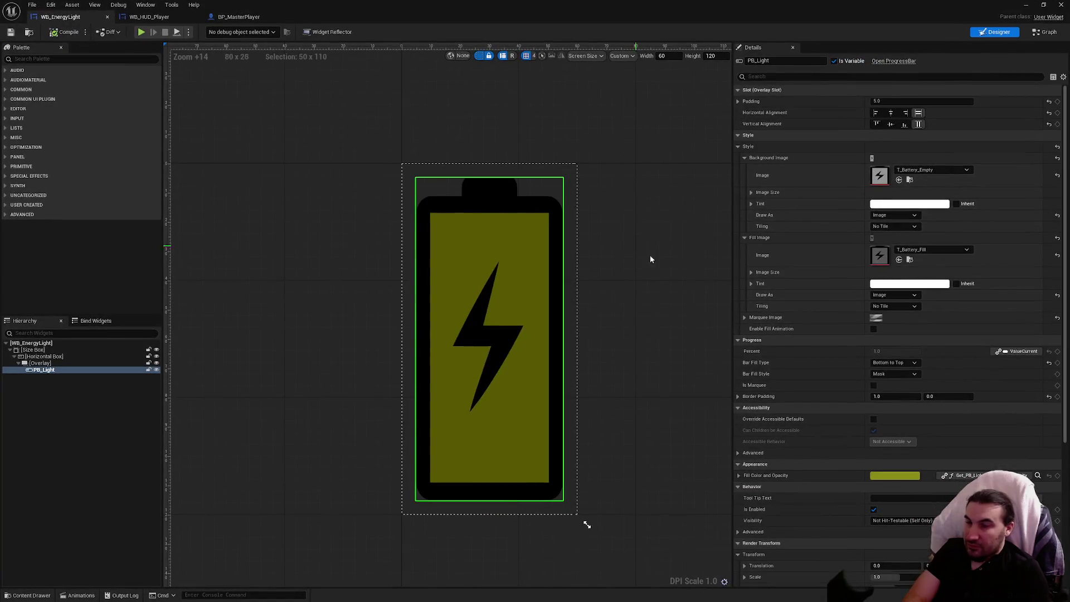
left_click(687, 283)
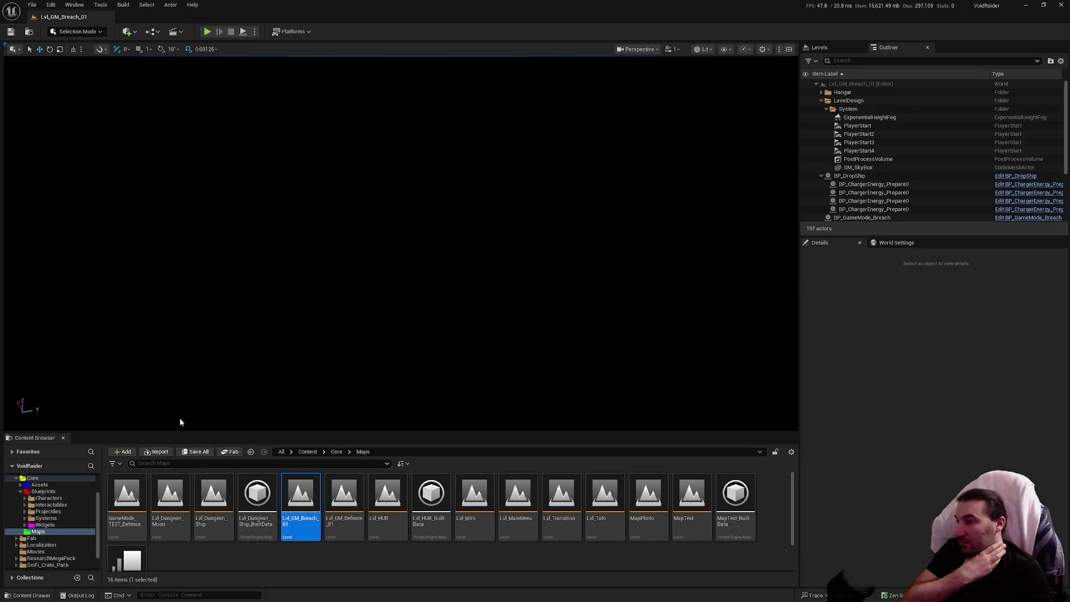
left_click(20, 491)
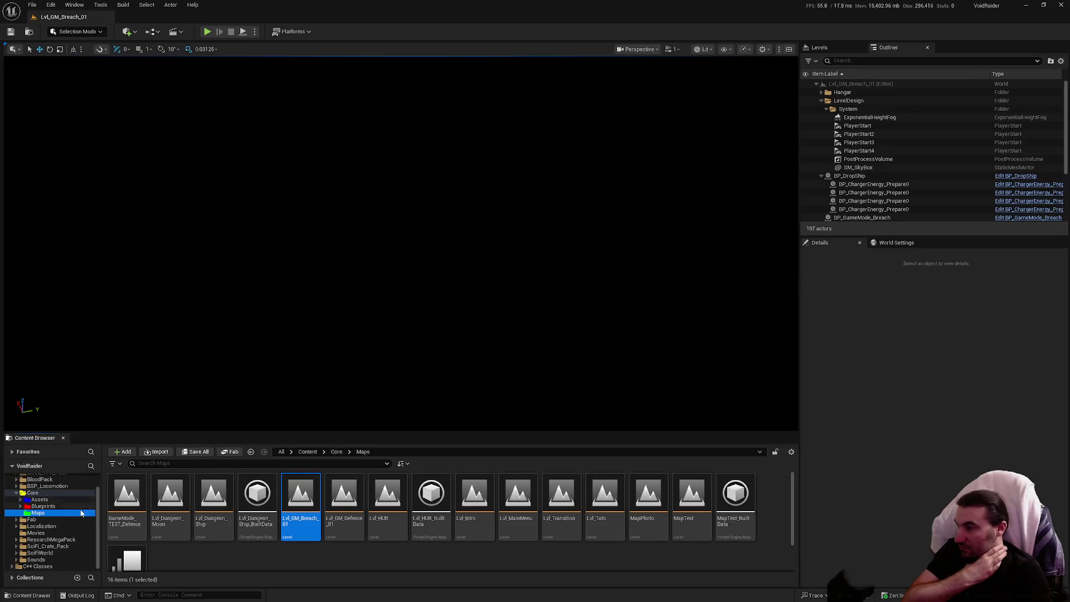
double_click(679, 496)
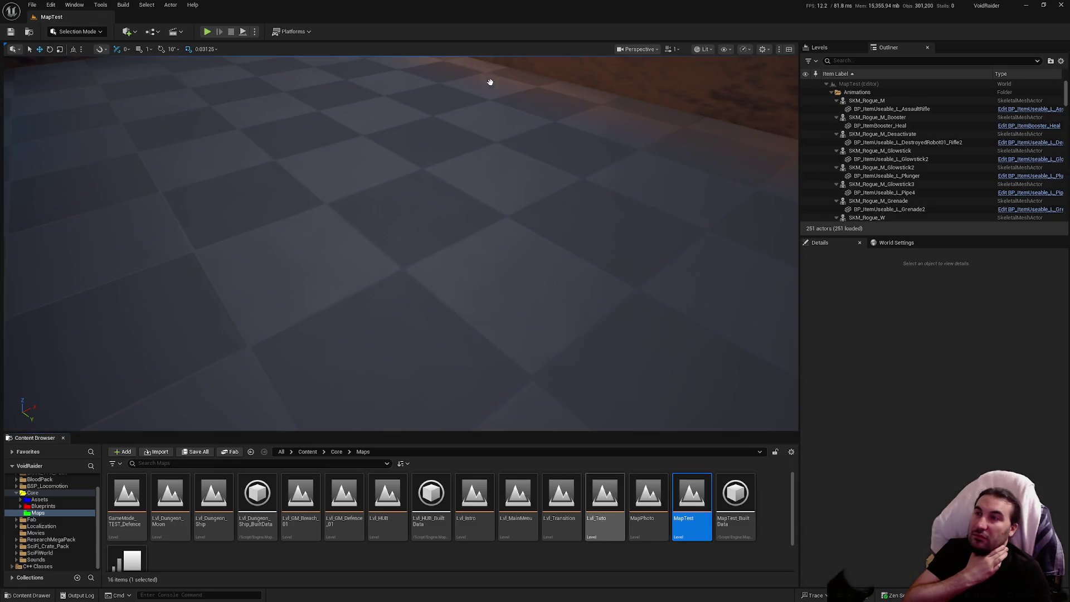
left_click_drag(518, 12, 542, 45)
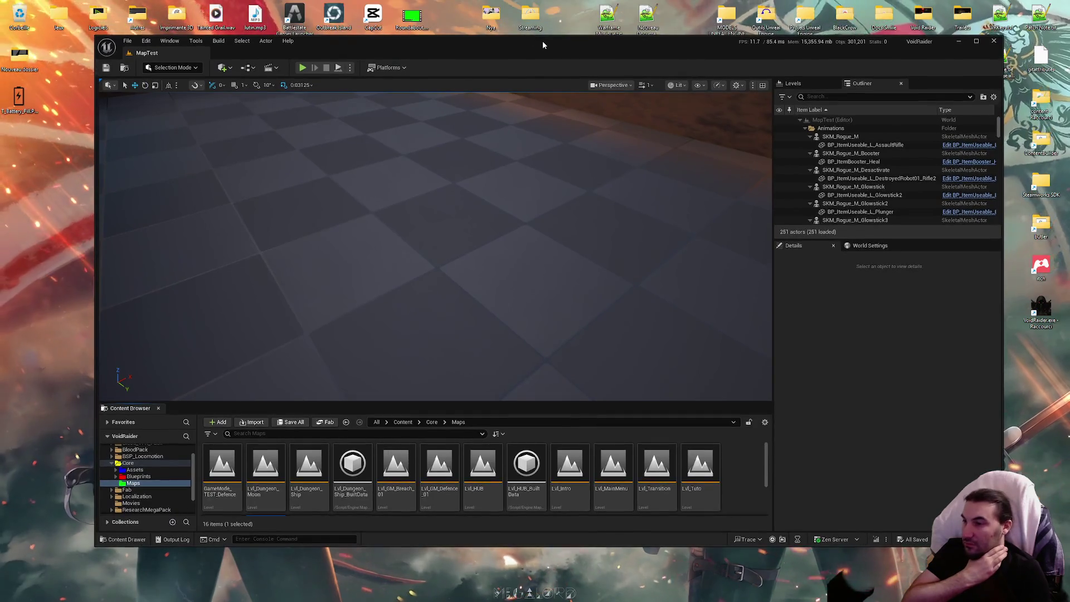
Browse into Core > Blueprints > Widgets, briefly checking the Tuto and Presets folders
double_click(543, 41)
left_click(65, 506)
double_click(306, 501)
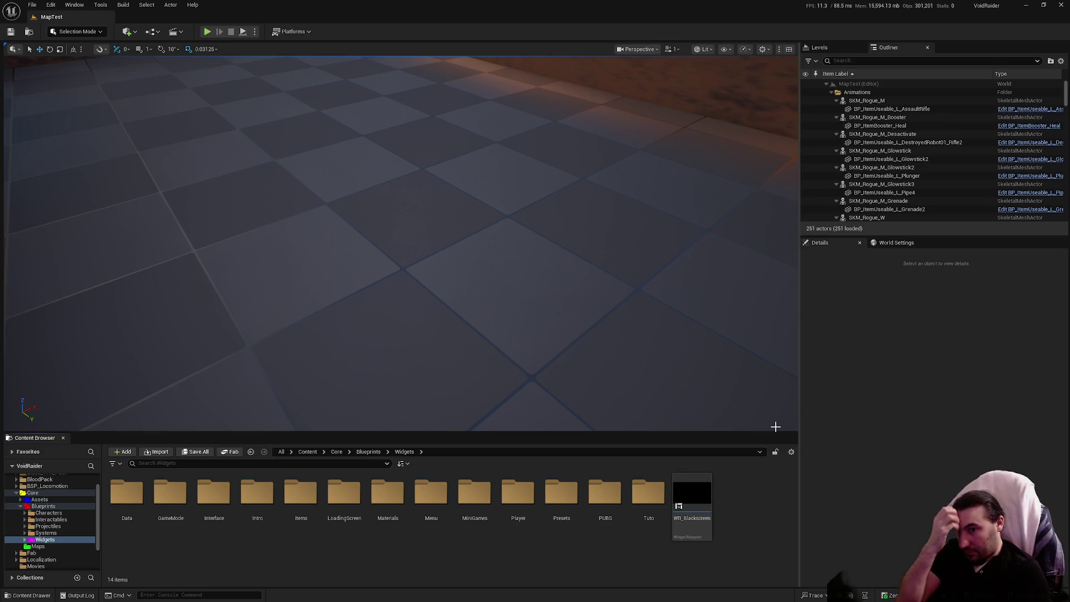
double_click(653, 497)
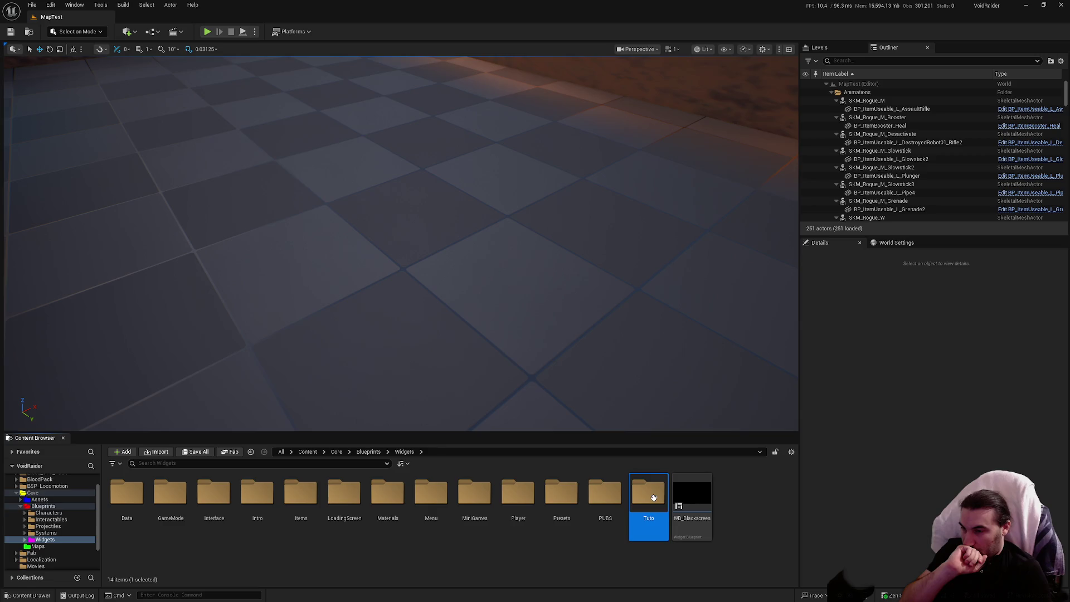
key("alt+Left")
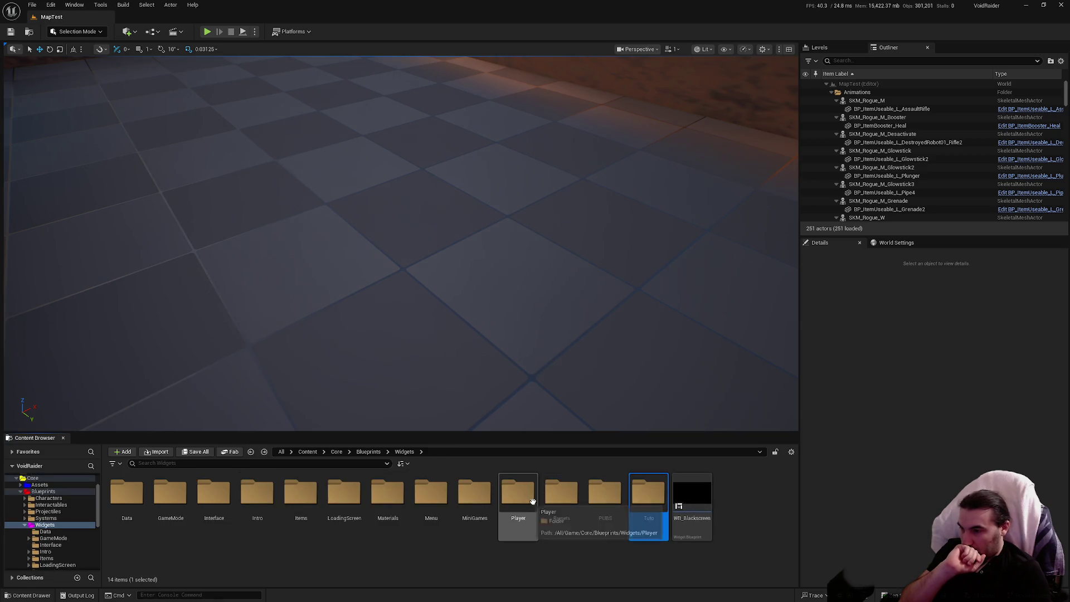
key("super")
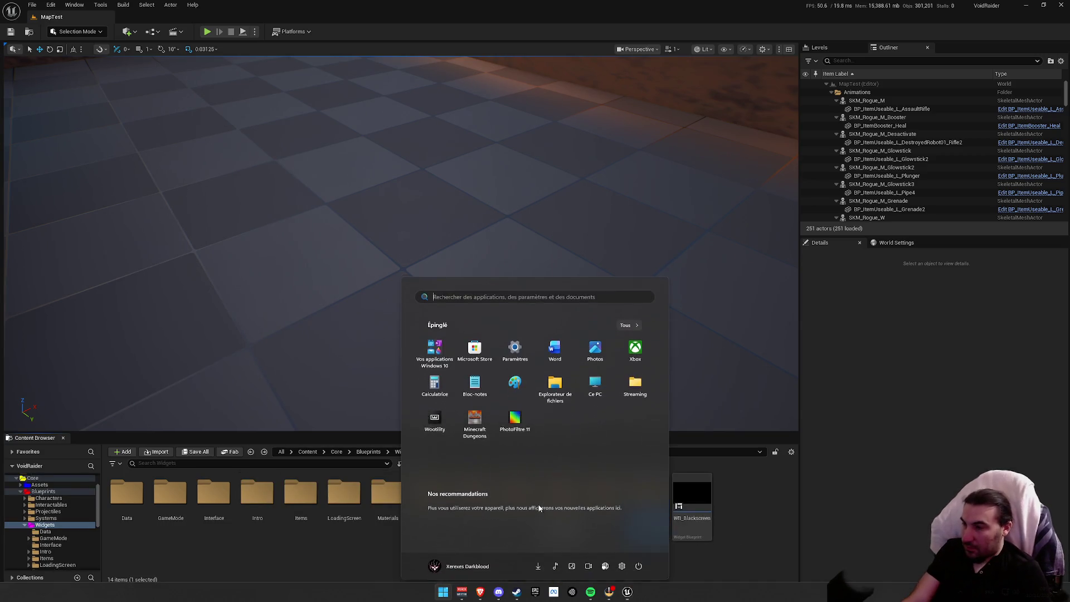
key("Escape")
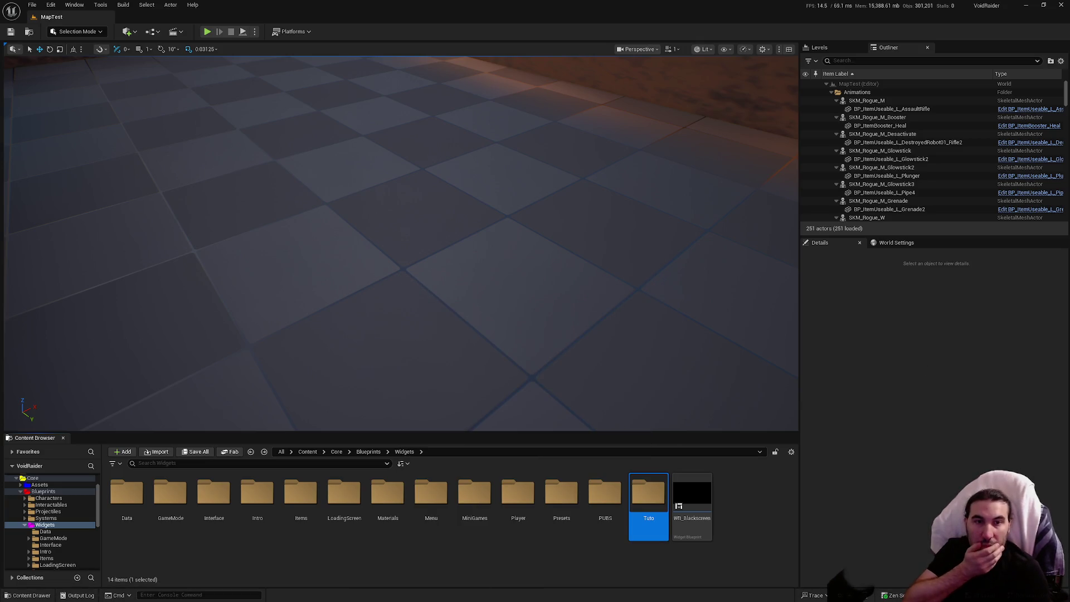
left_click(500, 556)
double_click(564, 502)
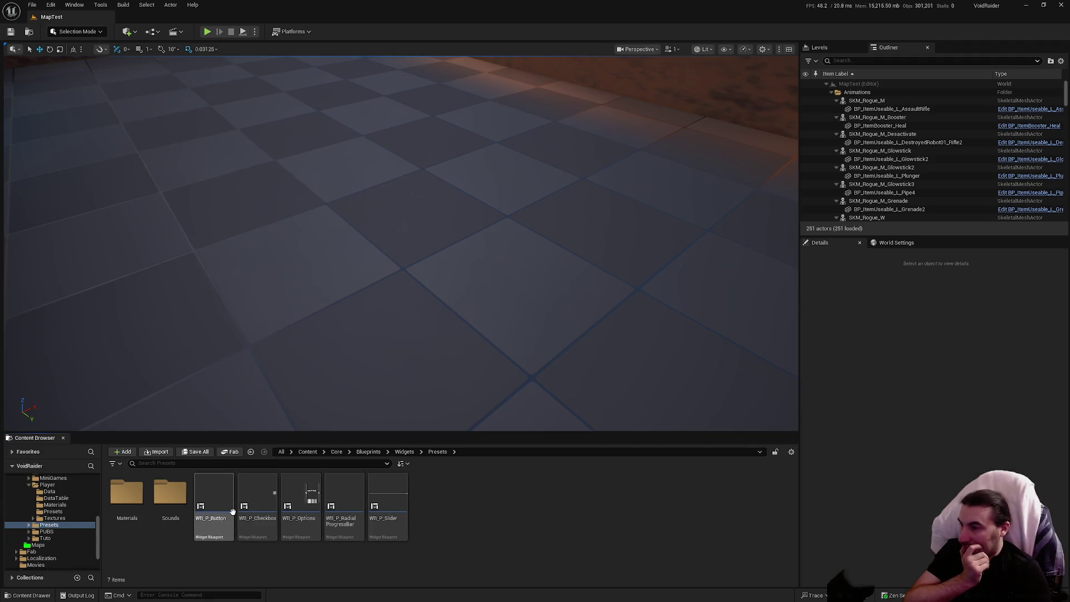
key("alt+Left")
Enter the Widgets > Player folder and open its Presets subfolder
double_click(518, 496)
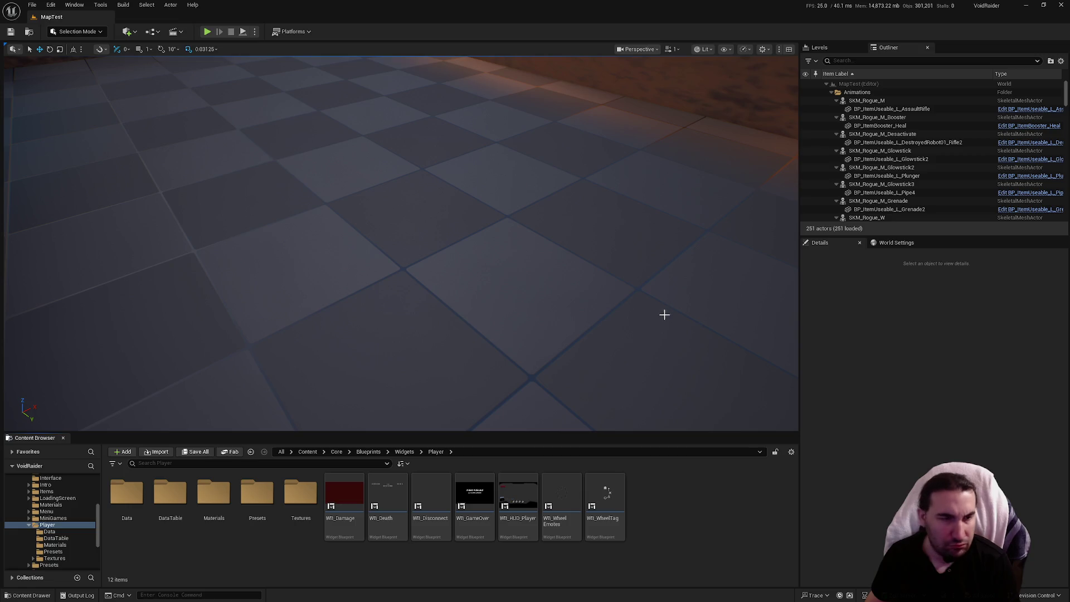
left_click_drag(545, 320, 545, 320)
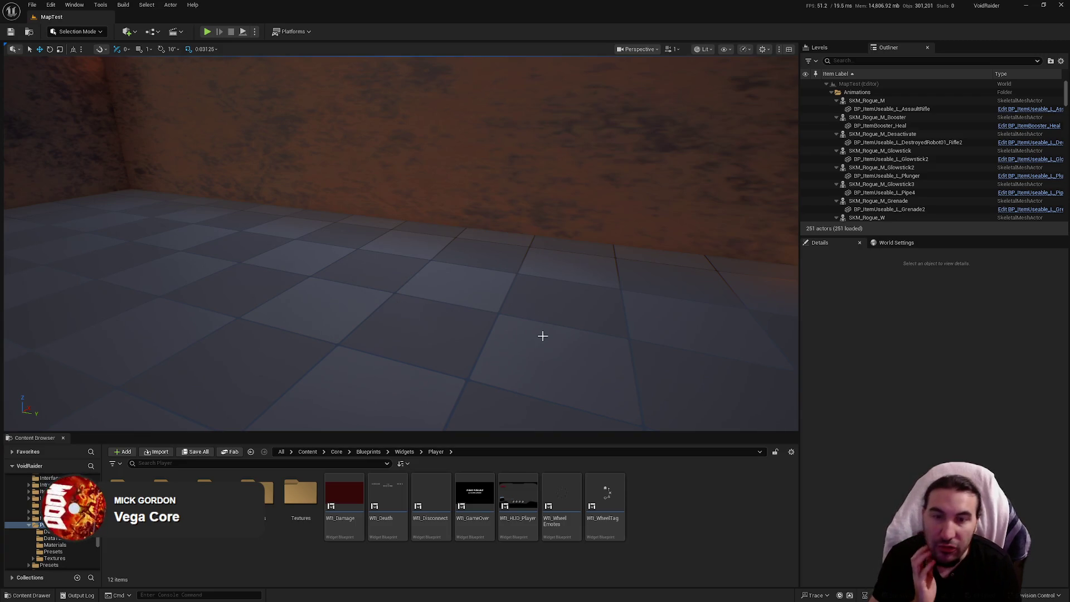
left_click_drag(544, 363, 590, 370)
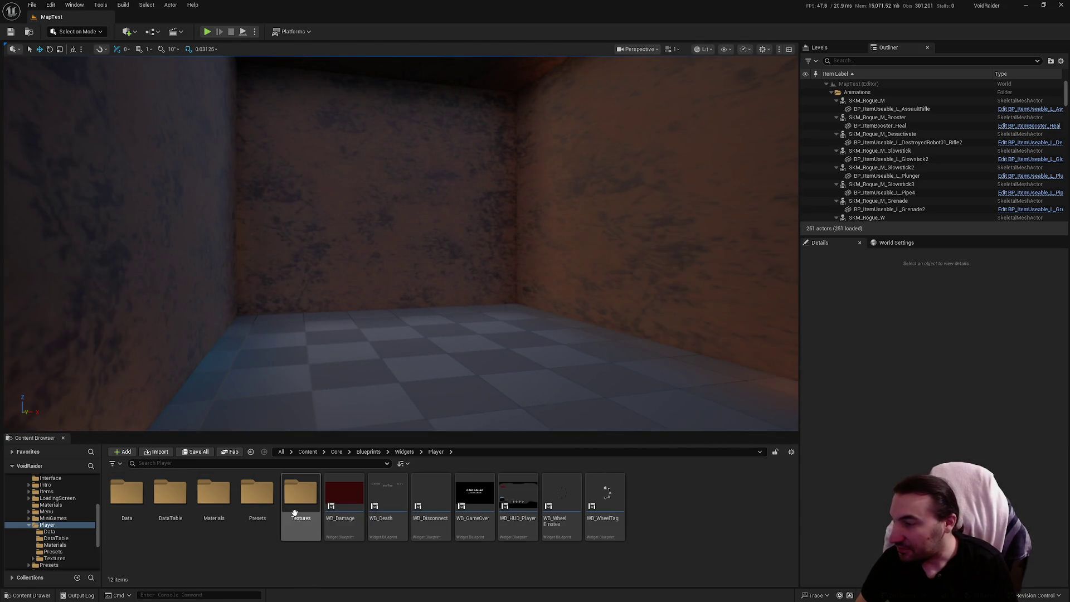
double_click(300, 493)
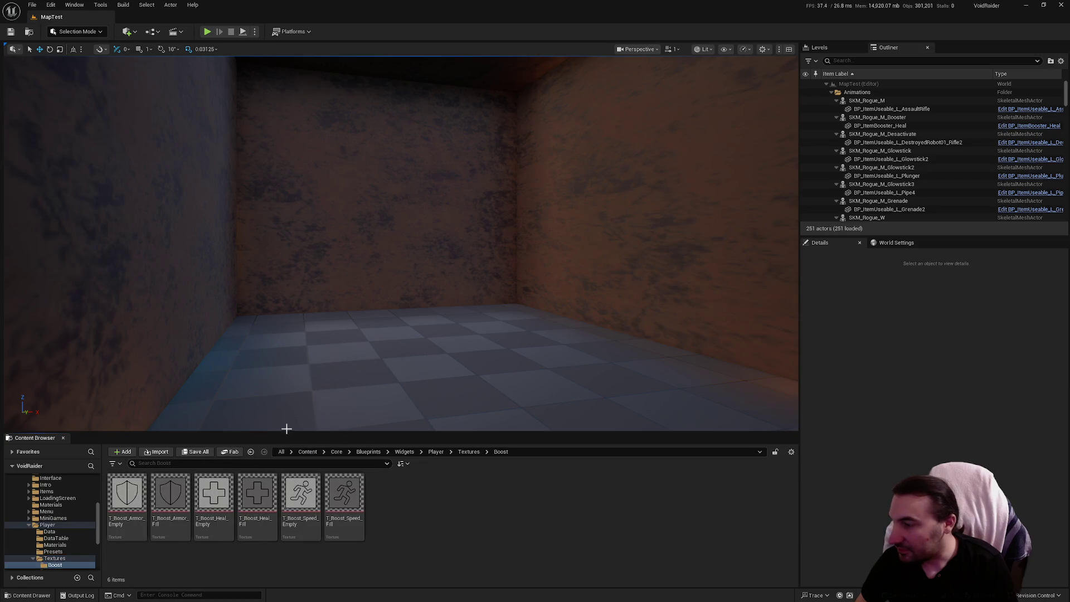
key("alt+Left")
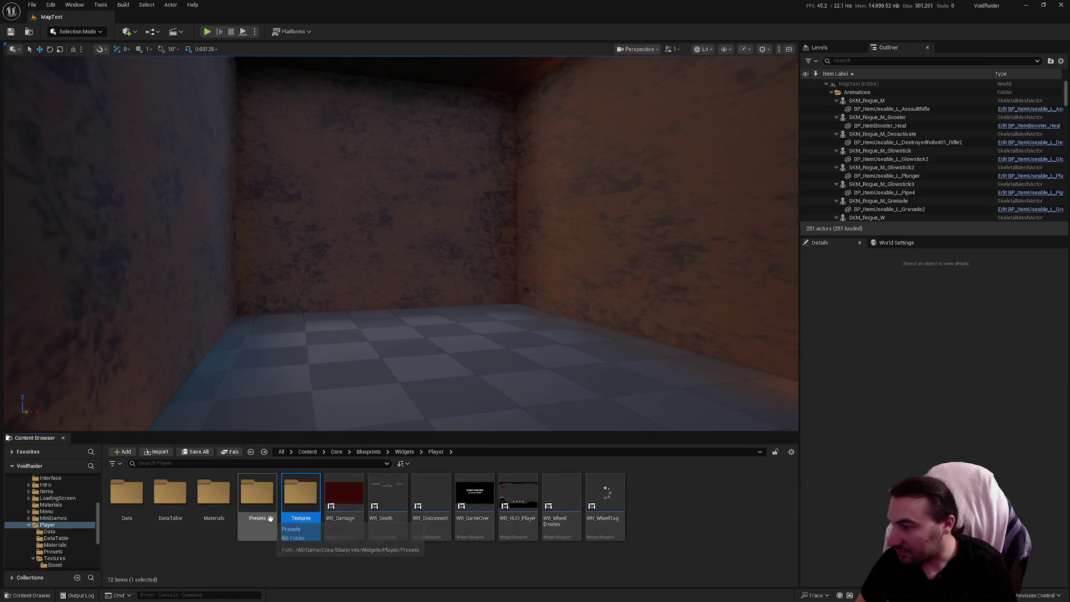
double_click(257, 493)
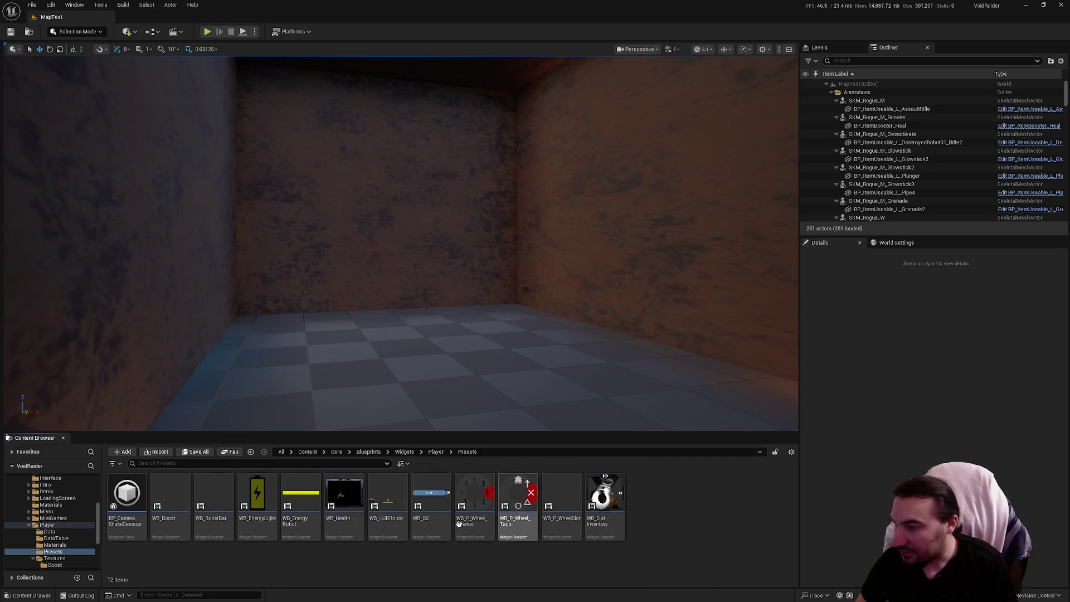
Open WB_Boost and bring its event graph's texture Select nodes into view
double_click(181, 501)
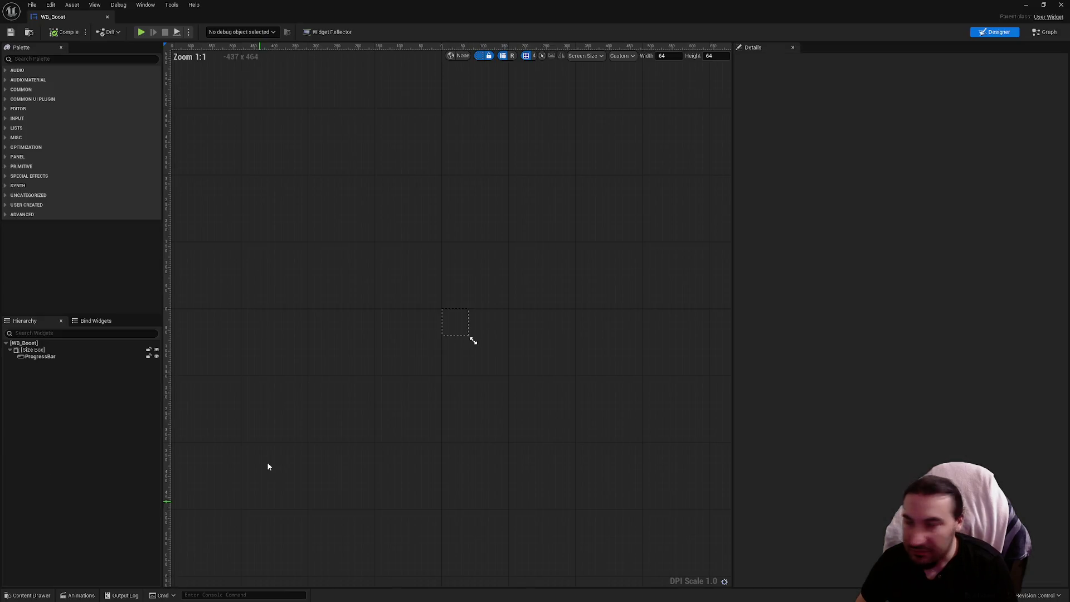
scroll(331, 354, "up", 3)
left_click(78, 357)
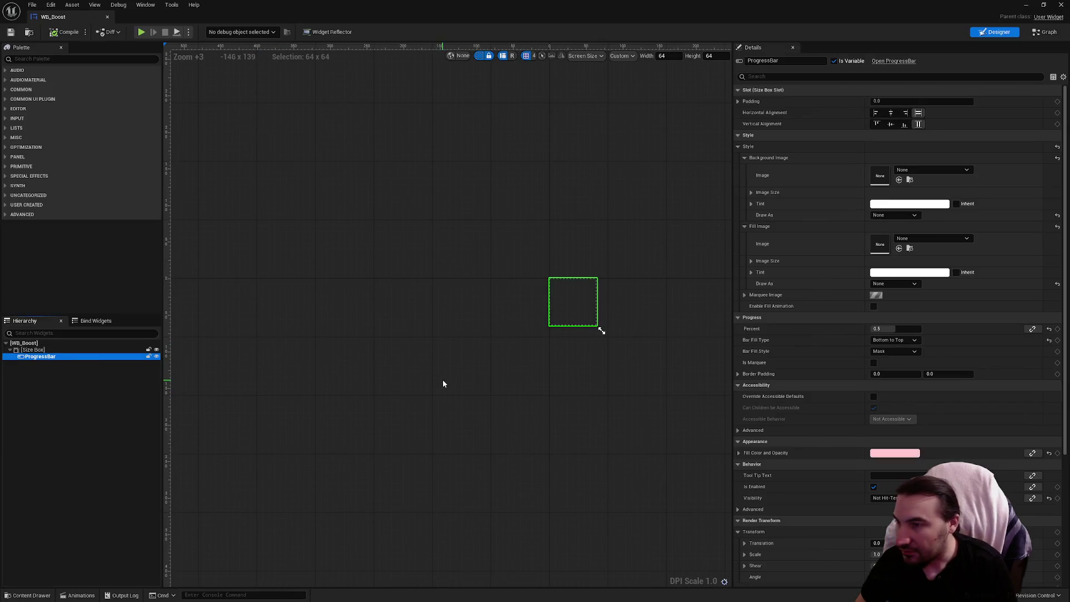
scroll(452, 372, "up", 7)
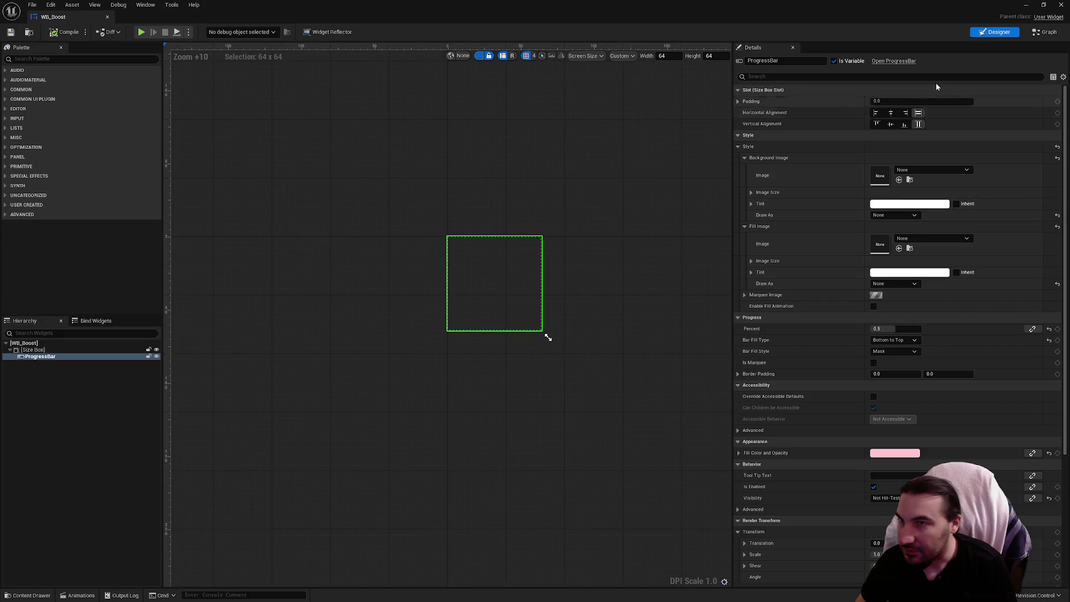
left_click(1045, 31)
scroll(579, 273, "up", 3)
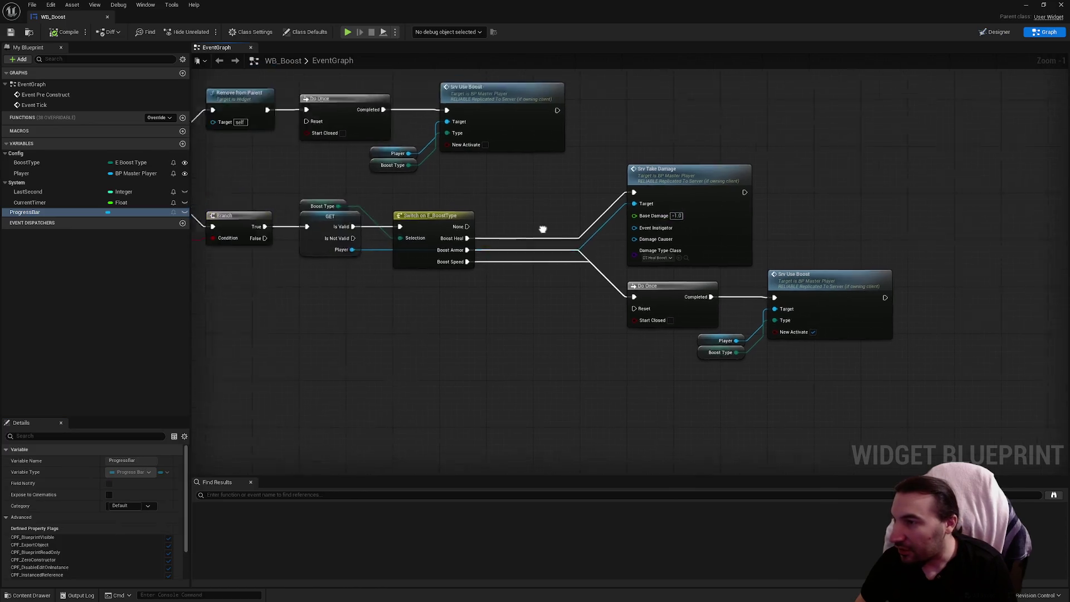
mouse_move(580, 273)
left_mouse_down()
mouse_move(731, 270)
mouse_move(981, 303)
mouse_move(647, 285)
mouse_move(847, 285)
left_mouse_up()
left_click_drag(501, 223, 535, 429)
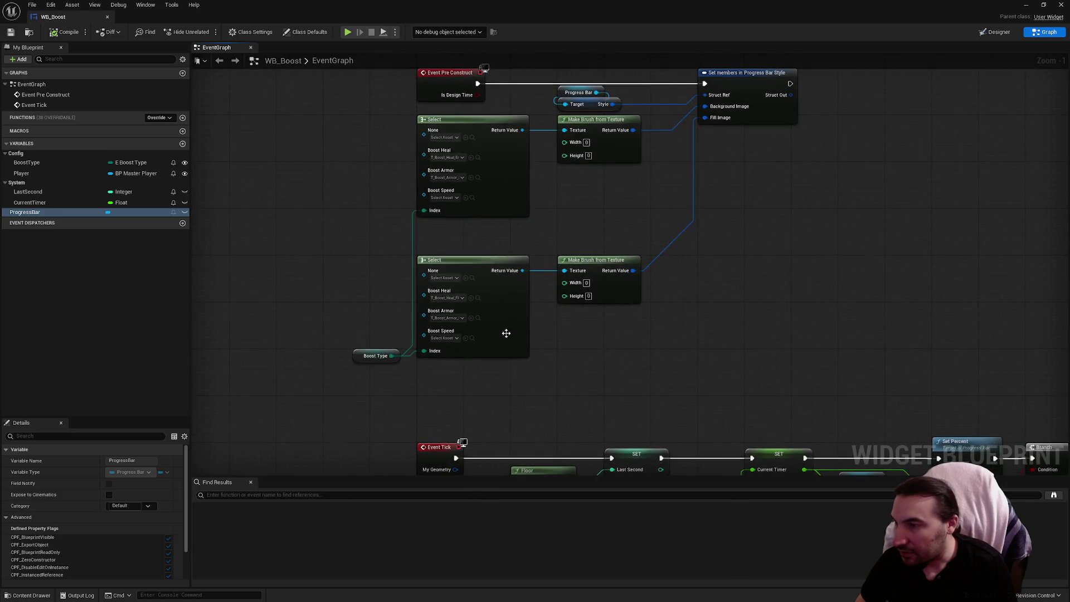
scroll(474, 279, "up", 1)
Set the lower Select node's Boost Speed option to T_Boost_Speed
left_click(447, 339)
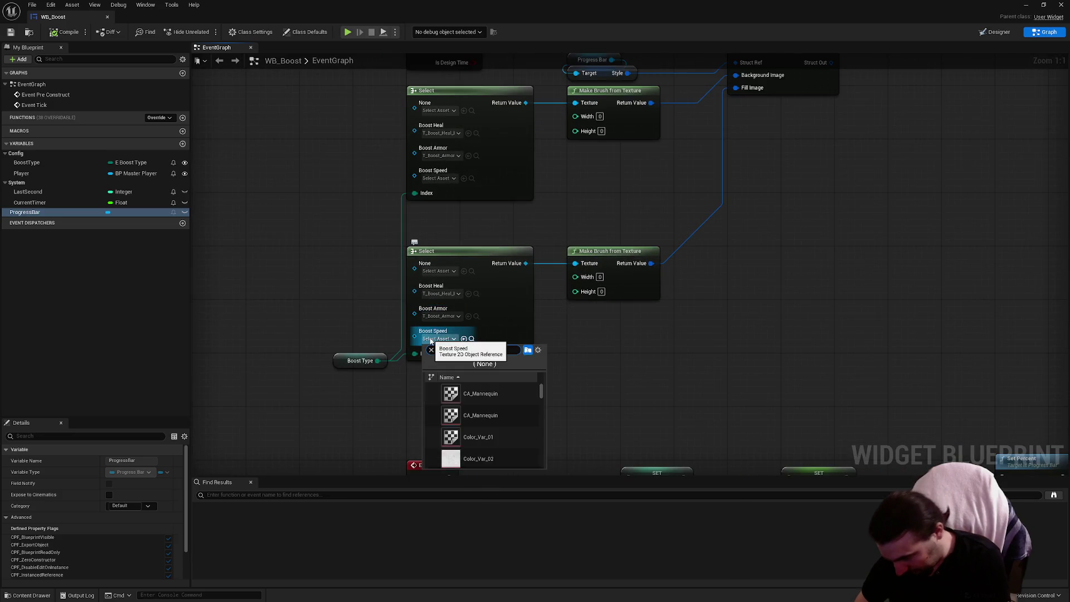
type("boos")
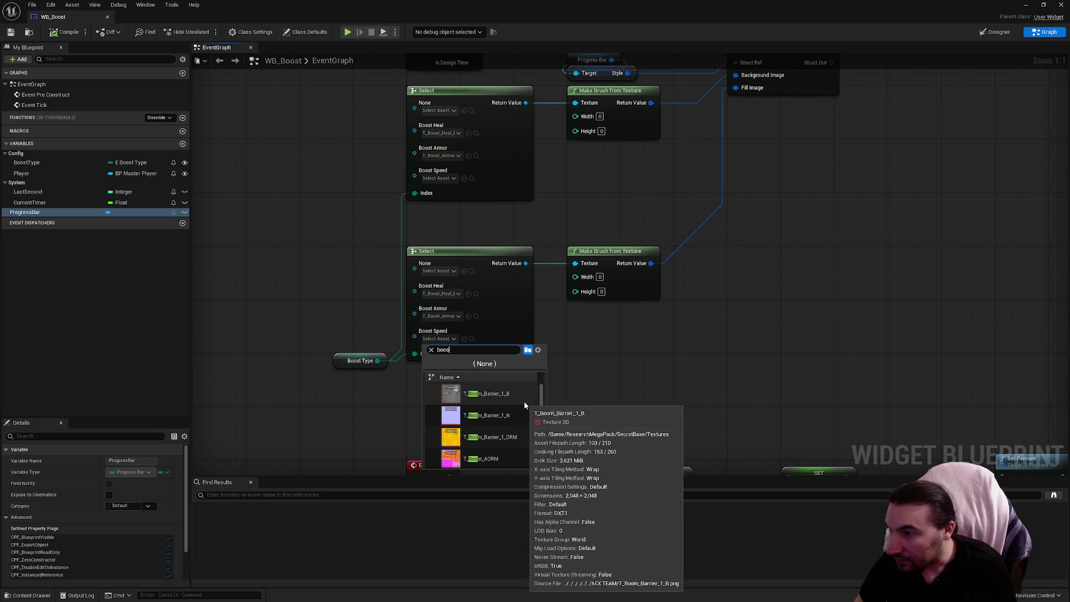
type("t")
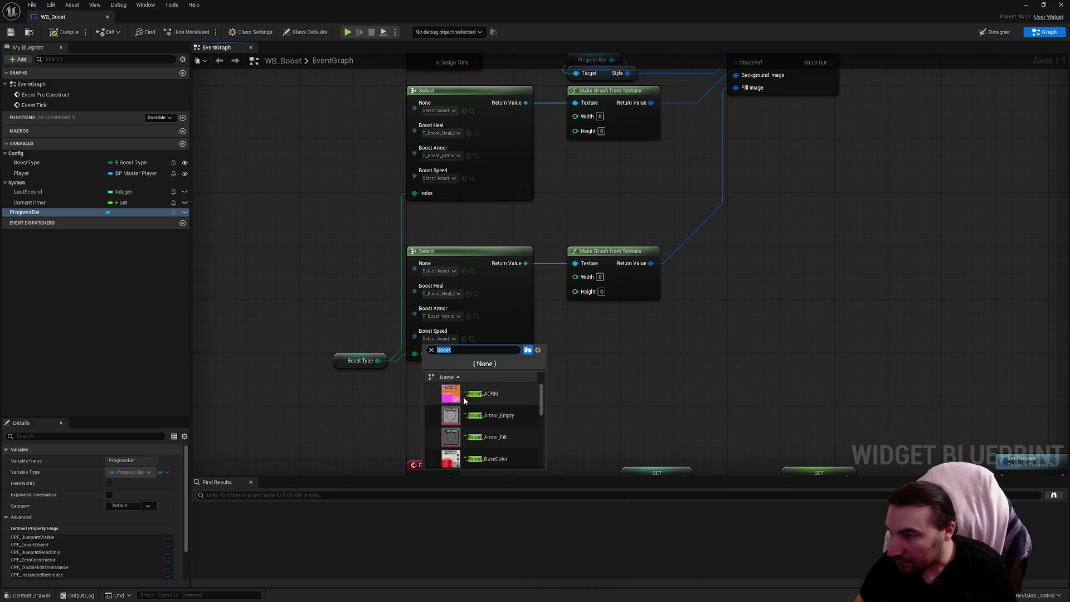
scroll(517, 419, "down", 3)
scroll(517, 420, "up", 2)
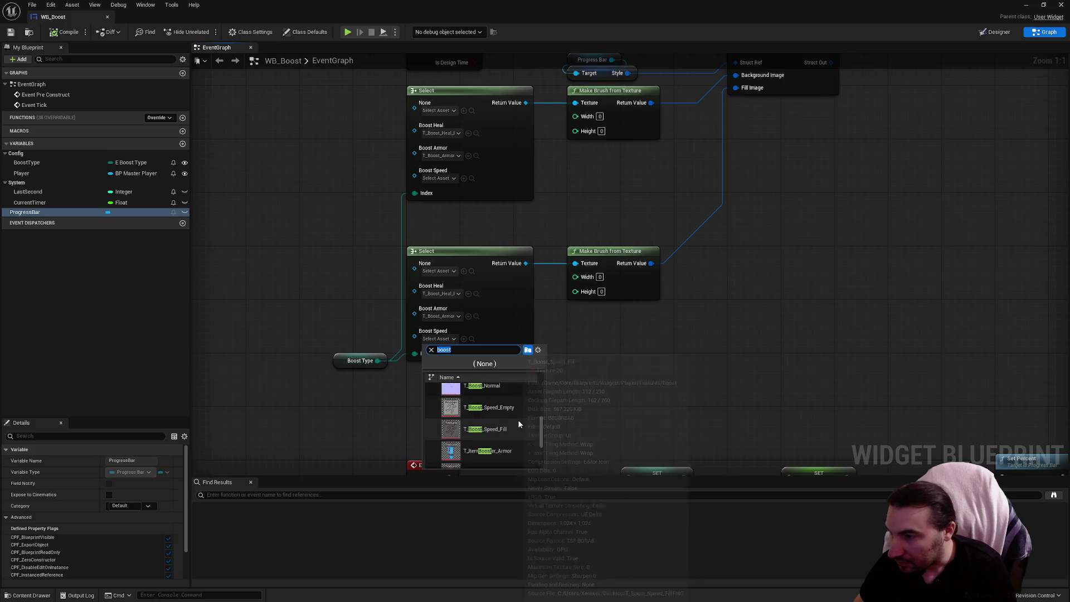
left_click(501, 415)
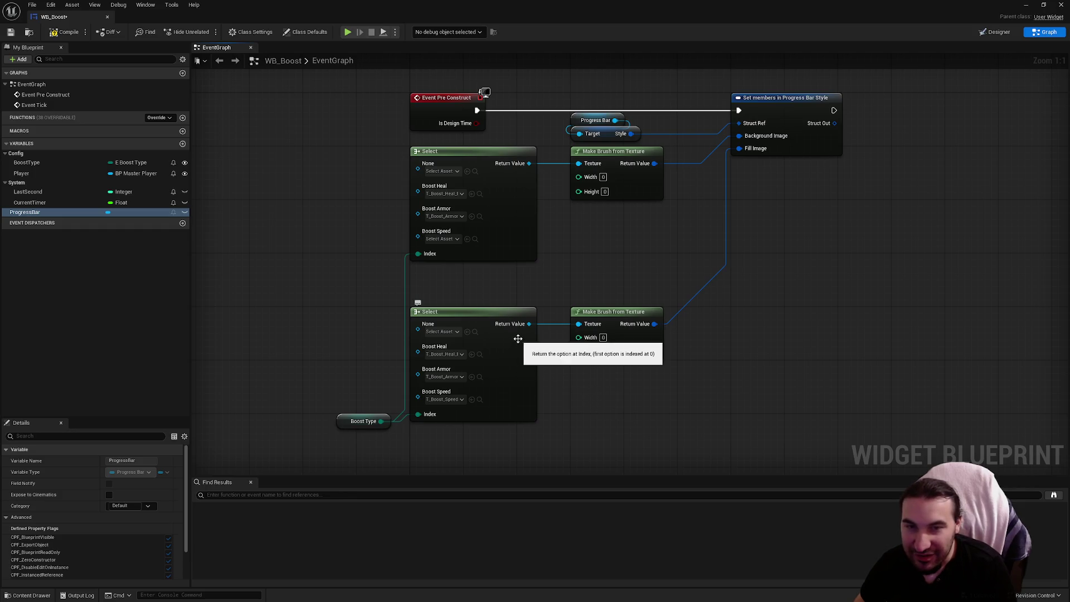
Set the upper Boost Speed option to T_Boost_Speed, then save and close WB_Boost
left_click(449, 238)
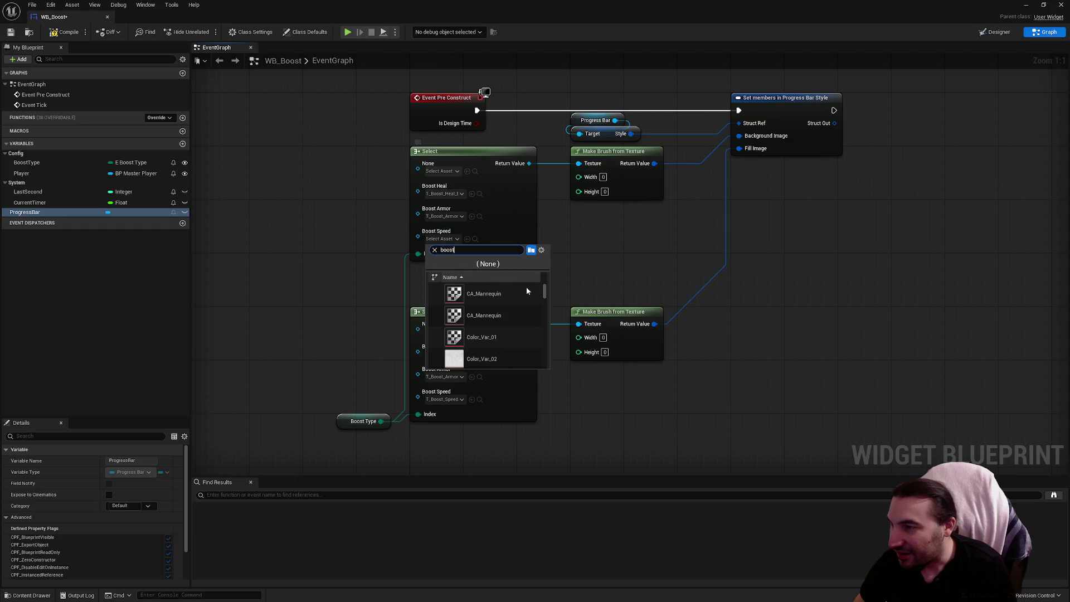
scroll(518, 306, "down", 2)
scroll(523, 318, "down", 2)
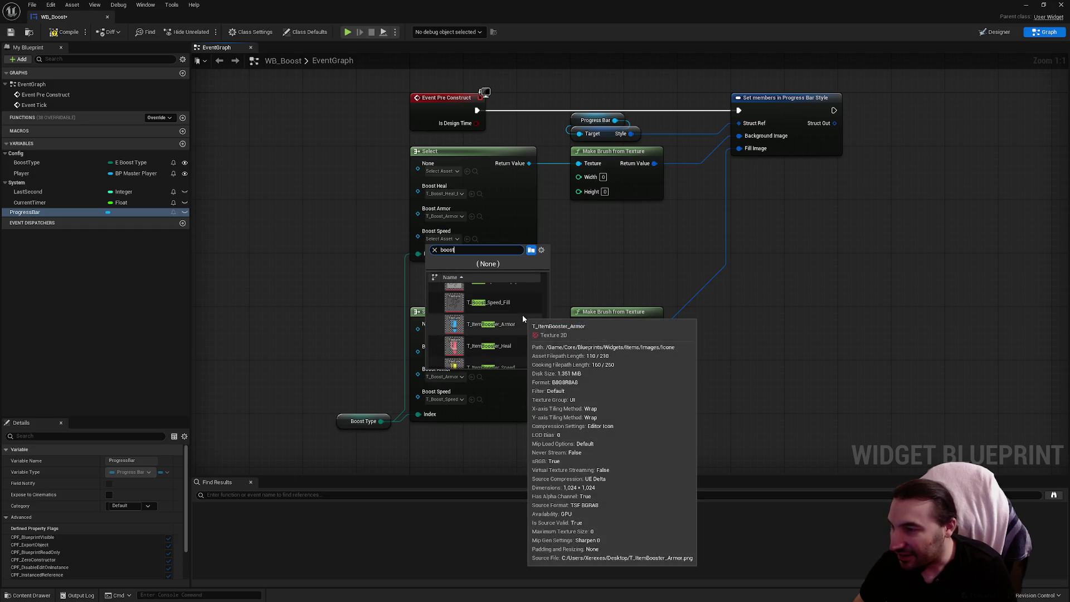
left_click(516, 312)
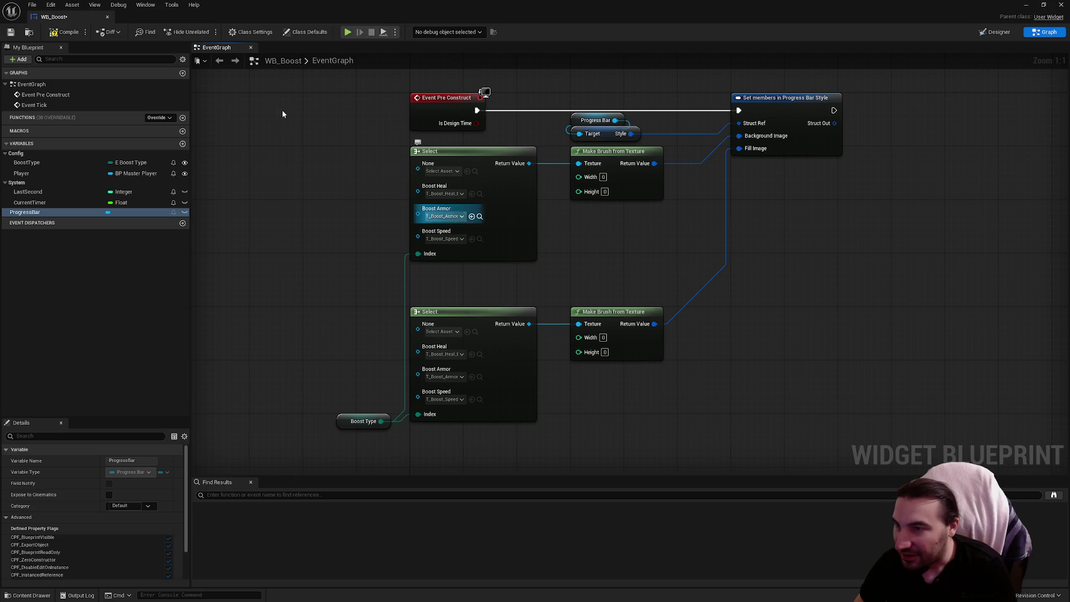
key("ctrl+s")
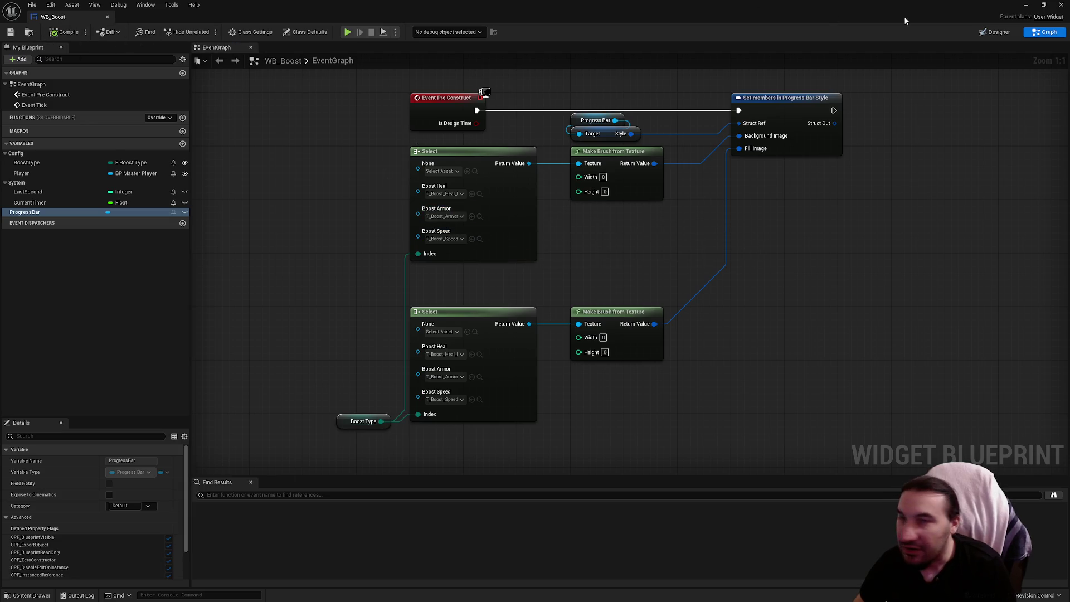
left_click(1060, 4)
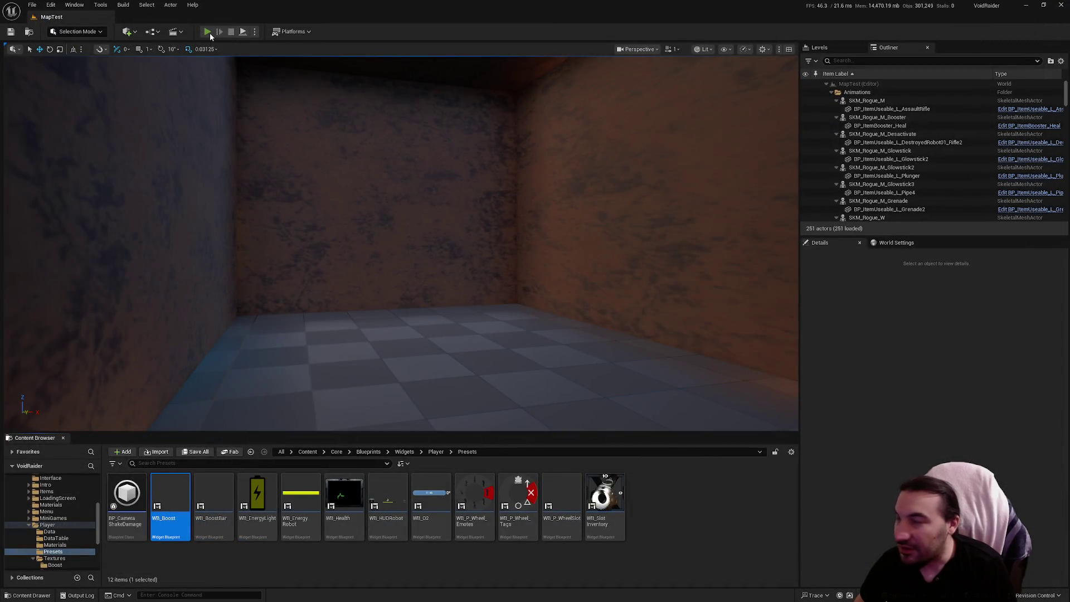
Play MapTest, walk up to the shelf and pick up the glowstick
left_click(206, 32)
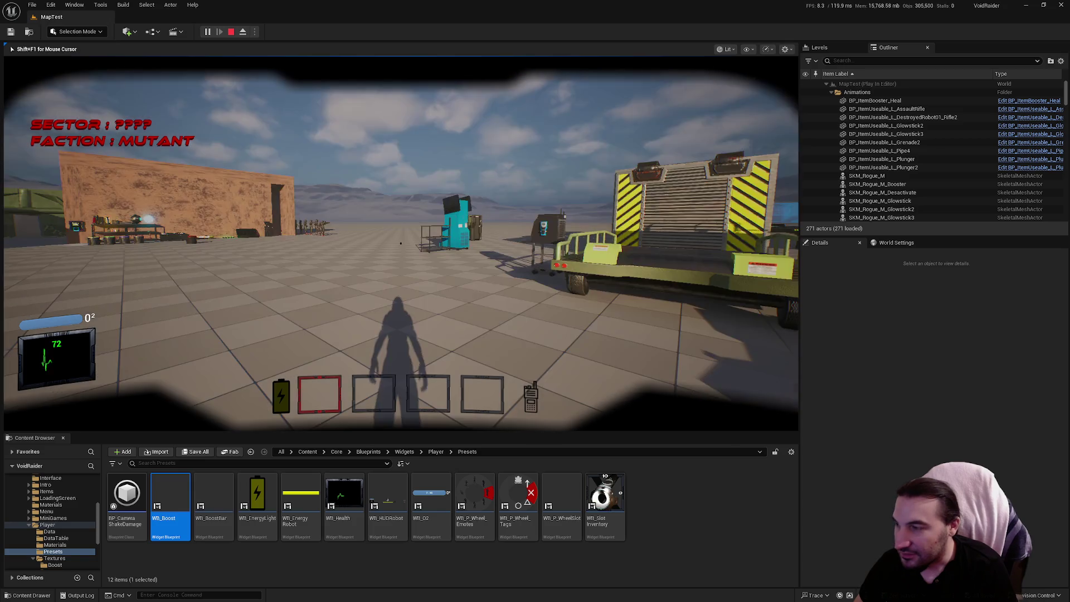
key("w")
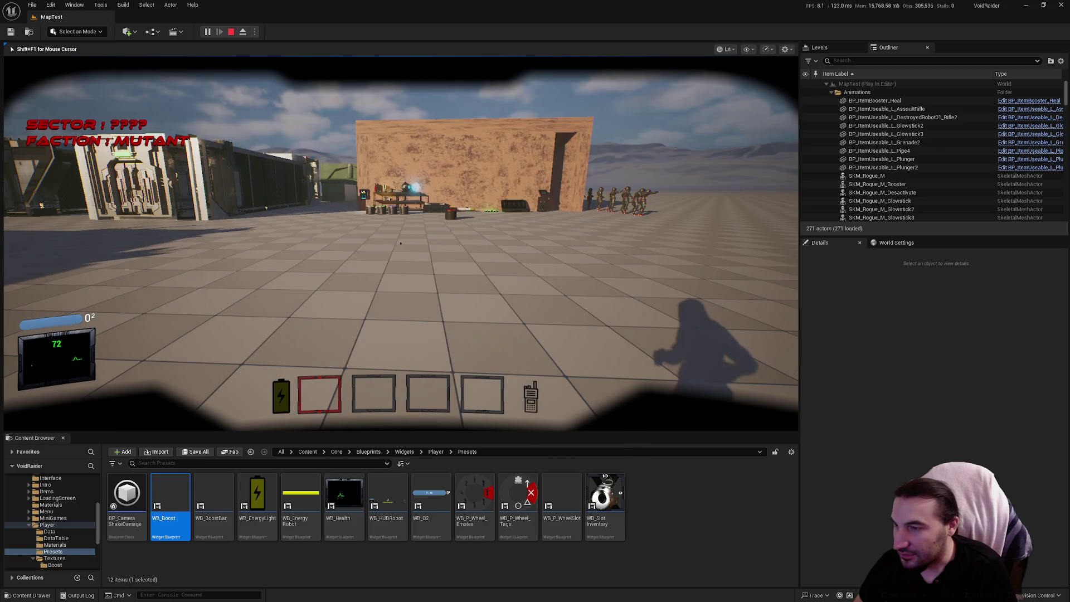
key("w")
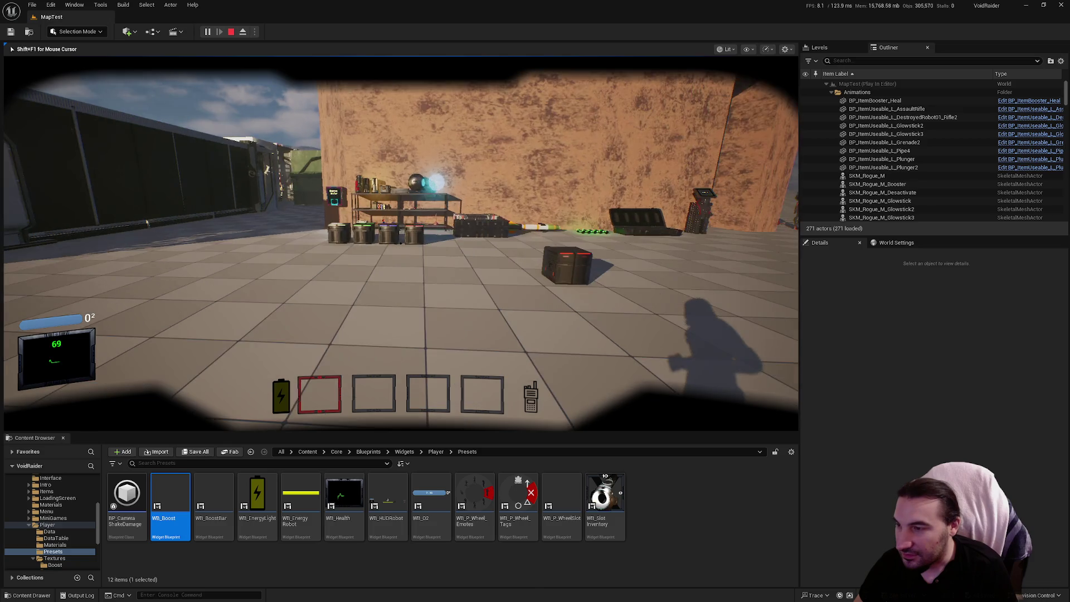
key("w")
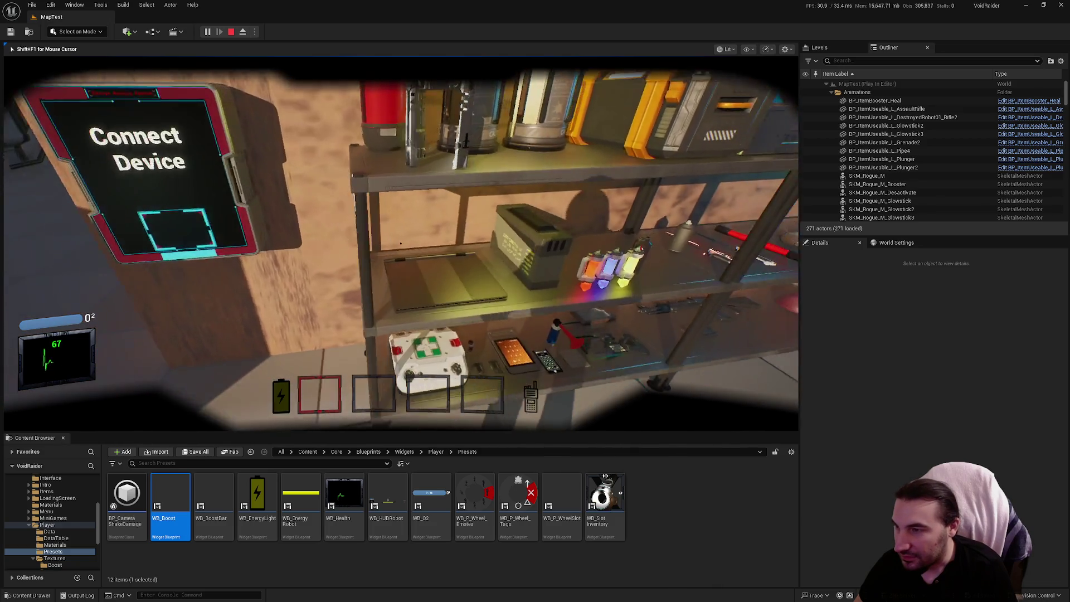
key("e")
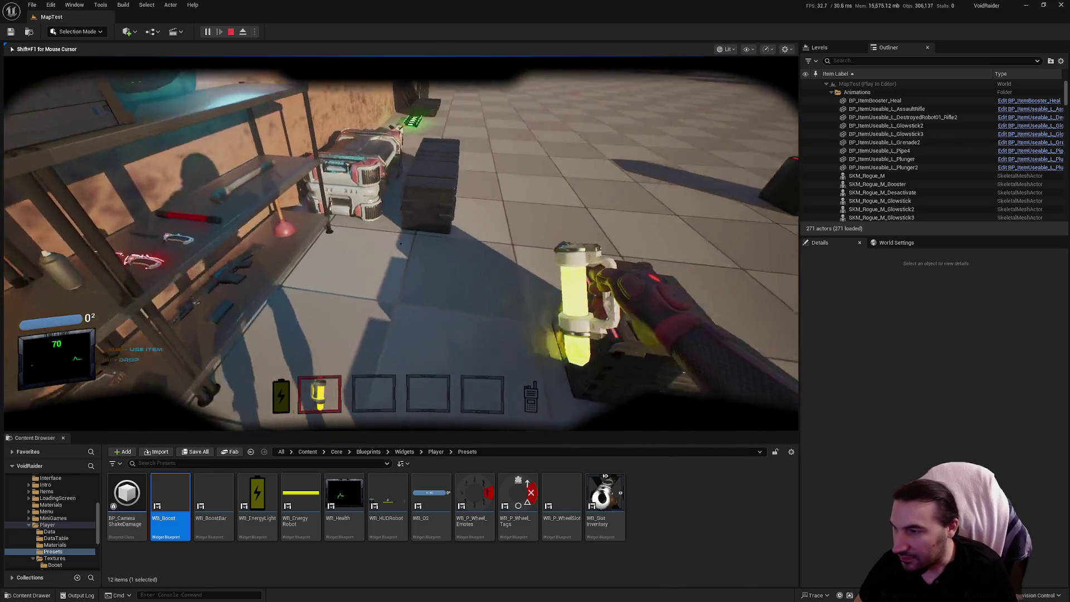
Explore past the crates and red robot toward the building, facing the ship
key("w")
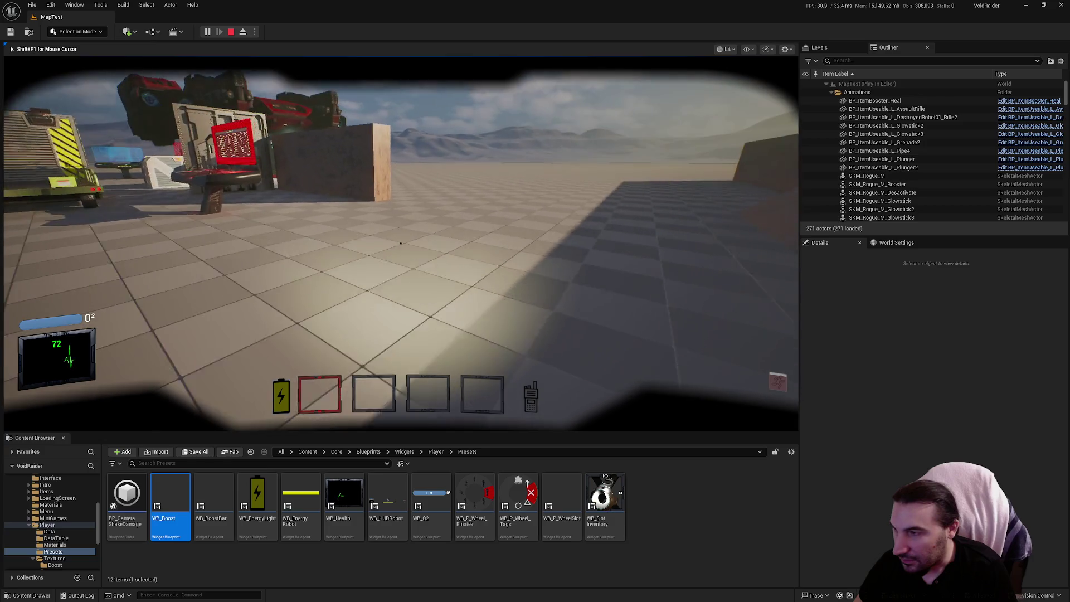
key("w")
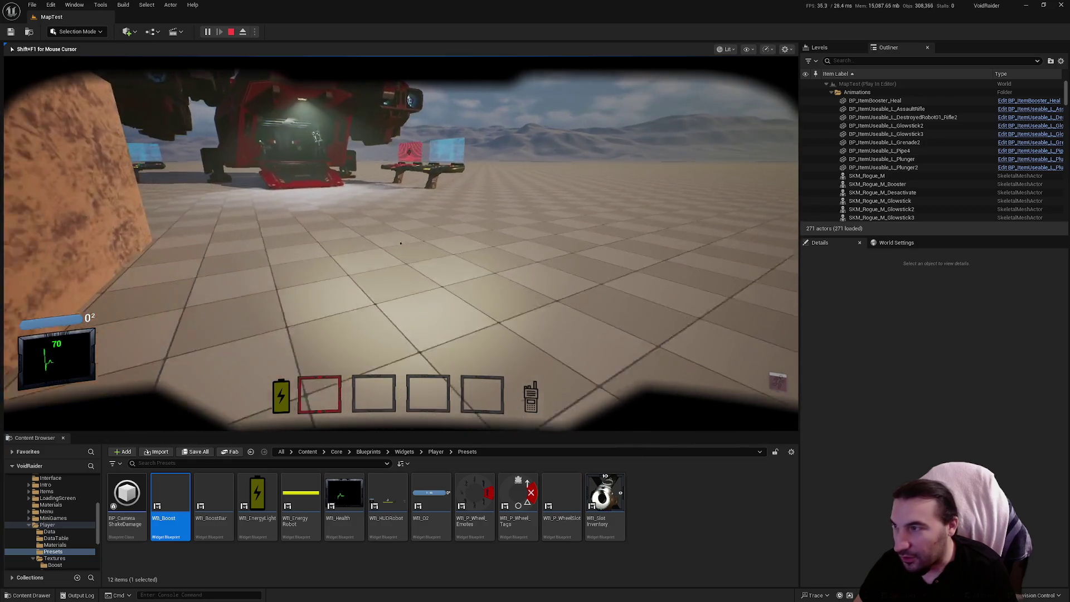
key("w")
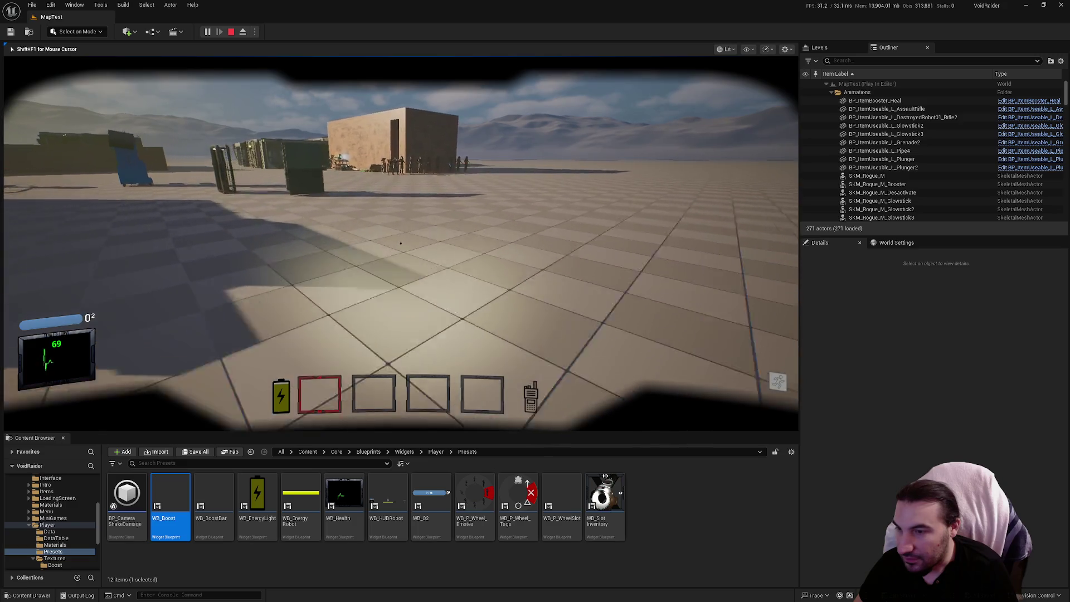
key("w")
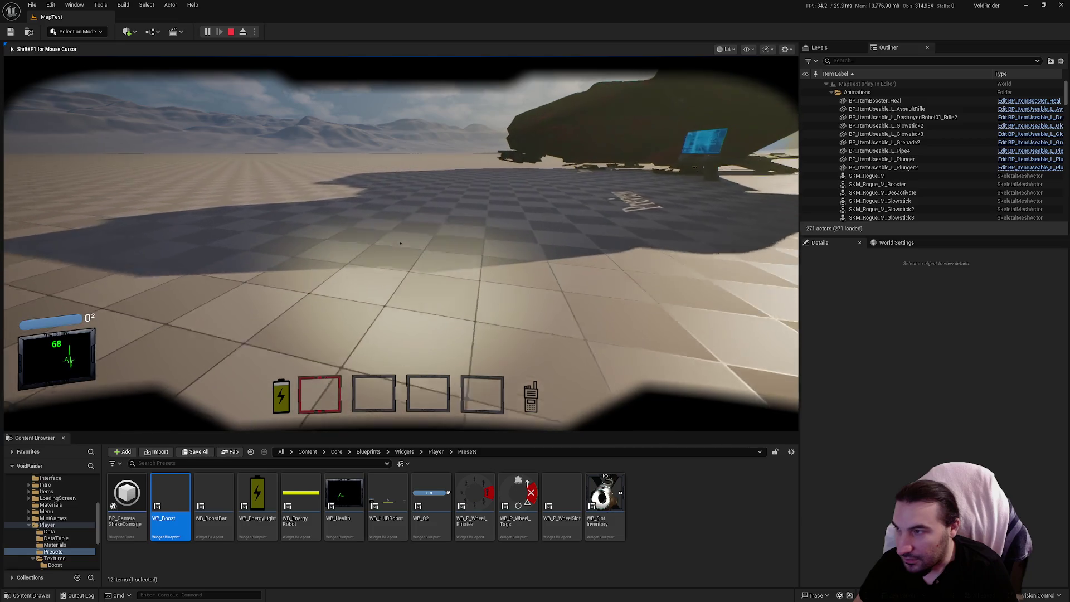
key("shift+F1")
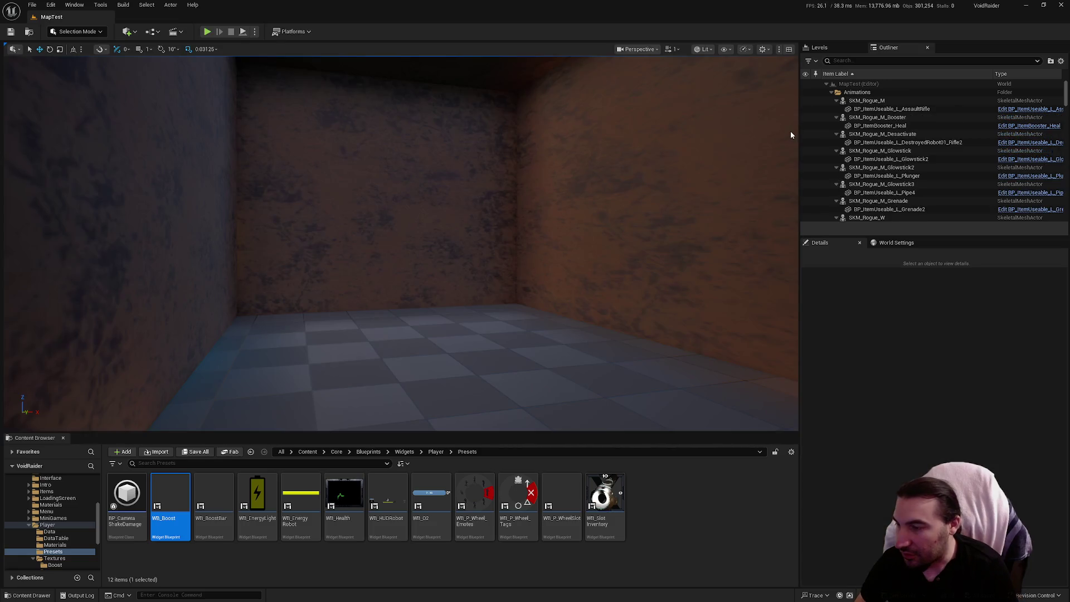
Stop playing and open BP_MasterPlayer from Characters > Players > Master
key("Escape")
left_click(47, 524, "ctrl")
scroll(50, 519, "up", 3)
left_click(45, 524, "ctrl")
left_click(48, 497)
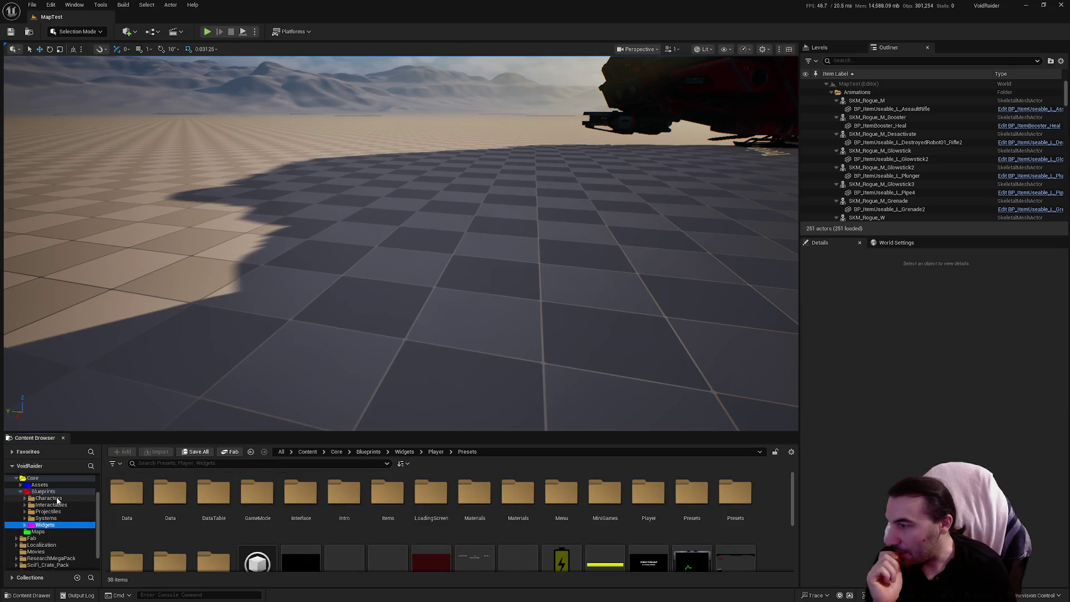
double_click(253, 496)
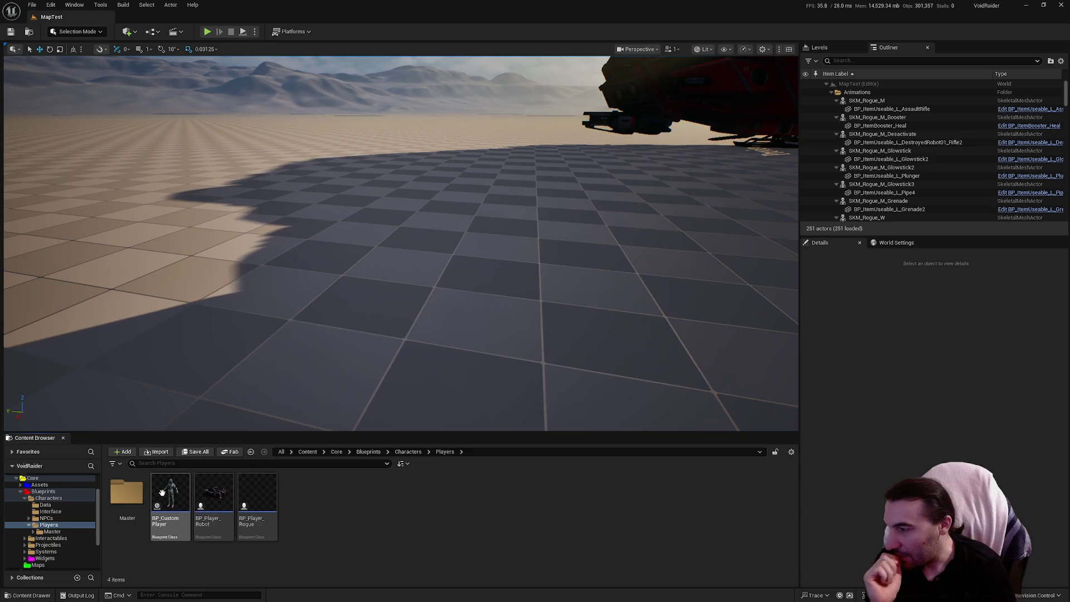
double_click(127, 491)
double_click(269, 495)
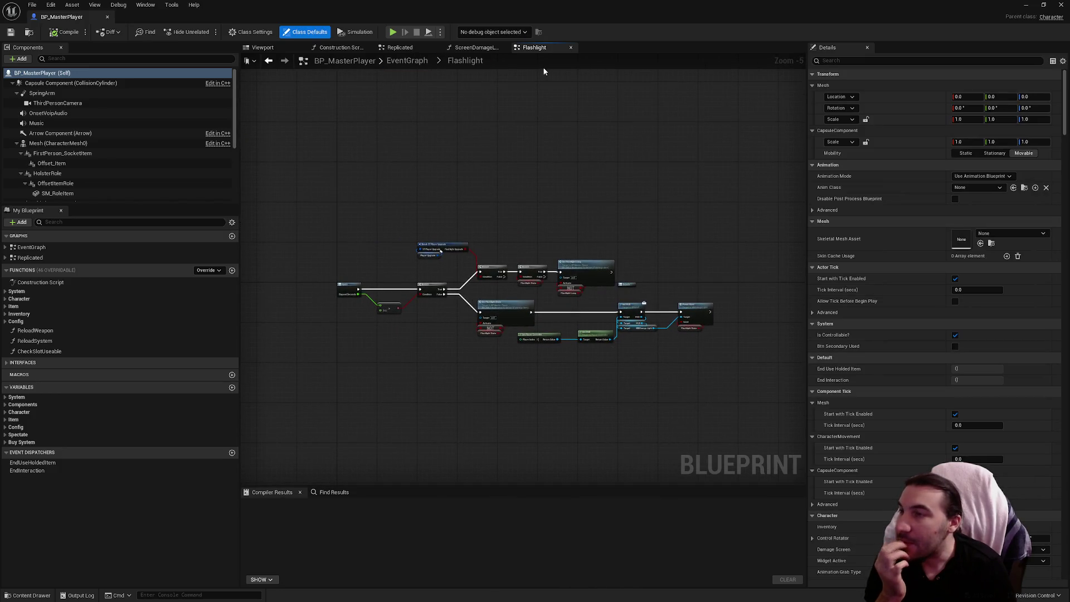
Close the Flashlight and ScreenDamageLife graphs and inspect the Srv_UseBoost event in Replicated
left_click(570, 47)
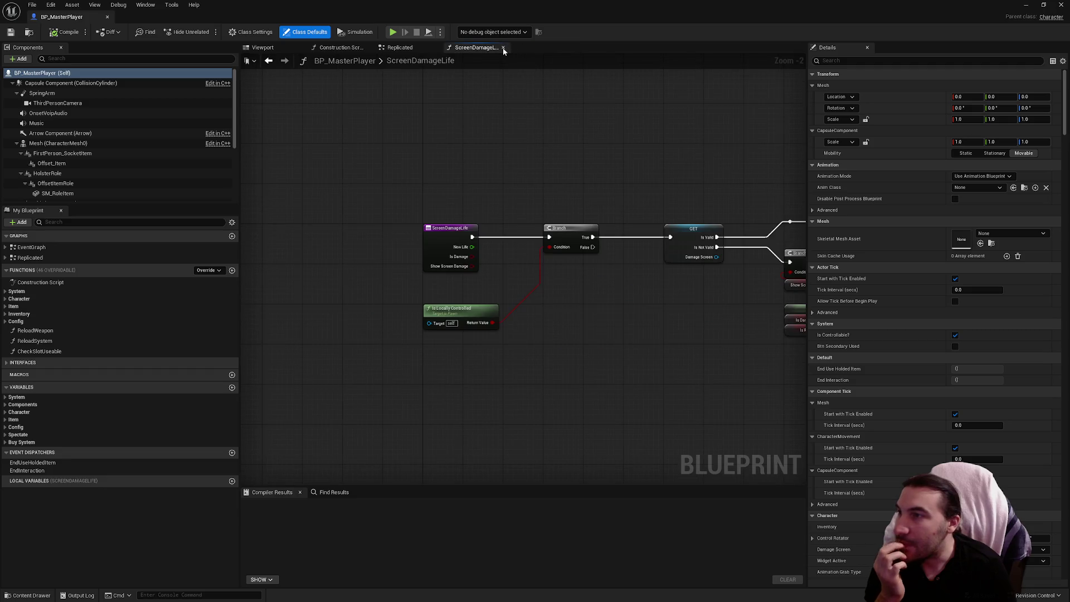
left_click(502, 48)
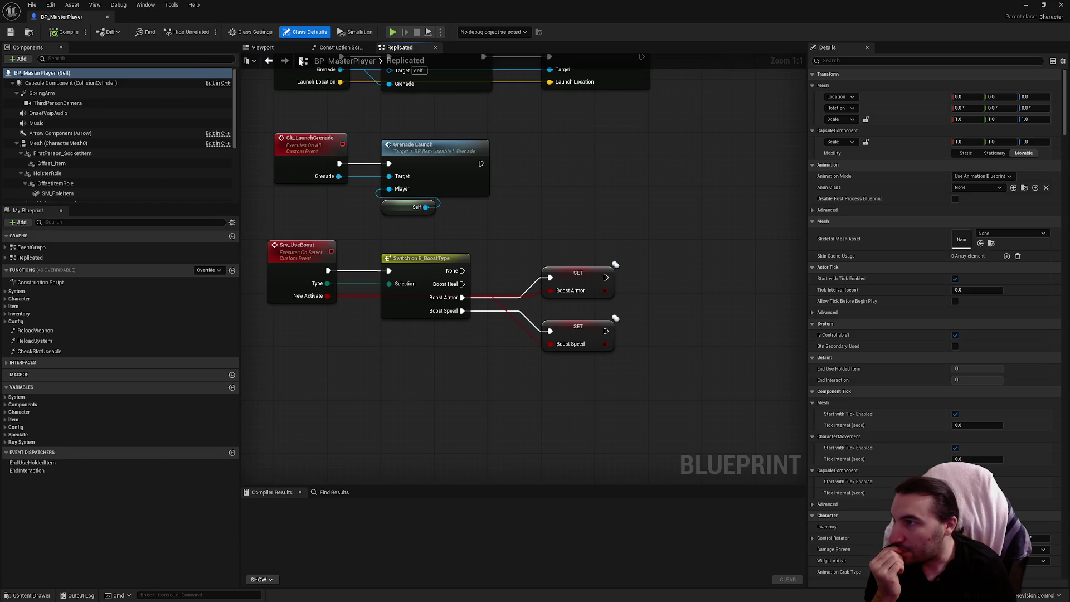
scroll(276, 122, "down", 4)
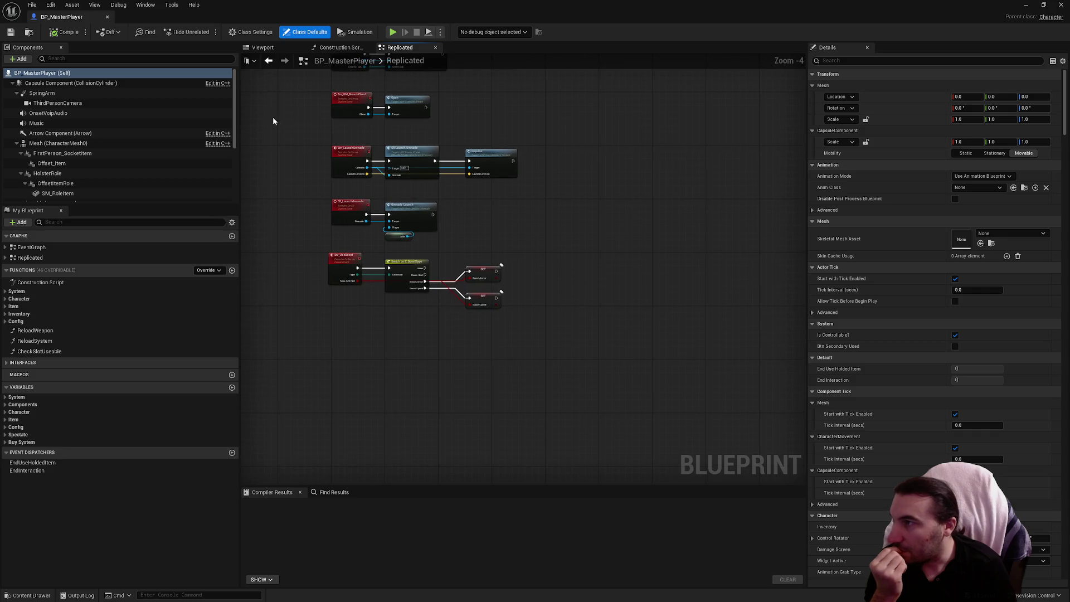
scroll(350, 247, "up", 3)
left_click(349, 274)
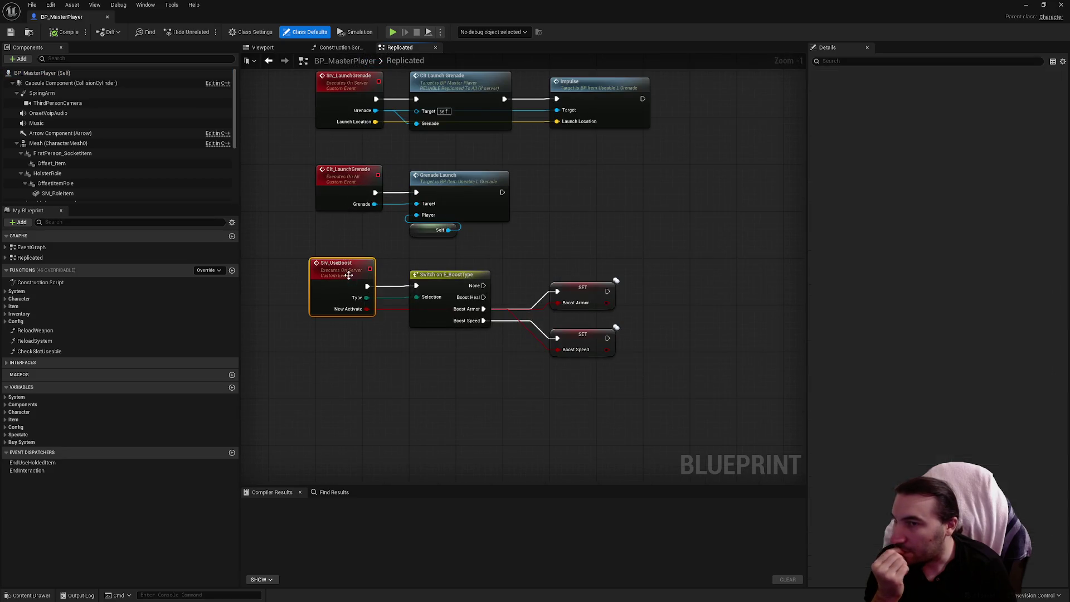
left_click(515, 259)
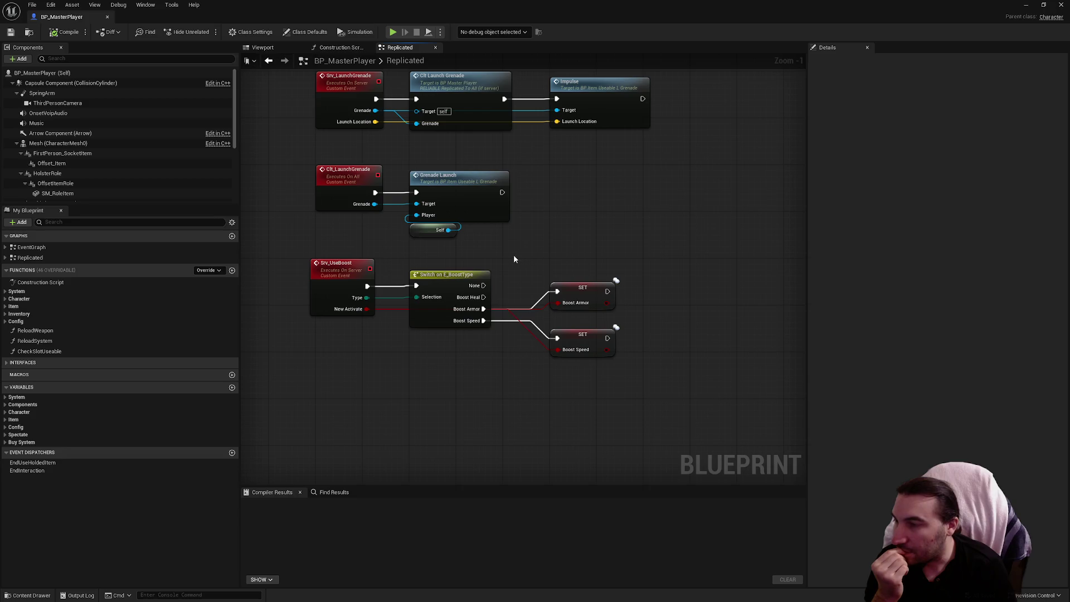
Open the EventGraph and locate the Boost Speed node in the Owner_Sprint sprint logic
left_click(264, 49)
left_click(41, 249)
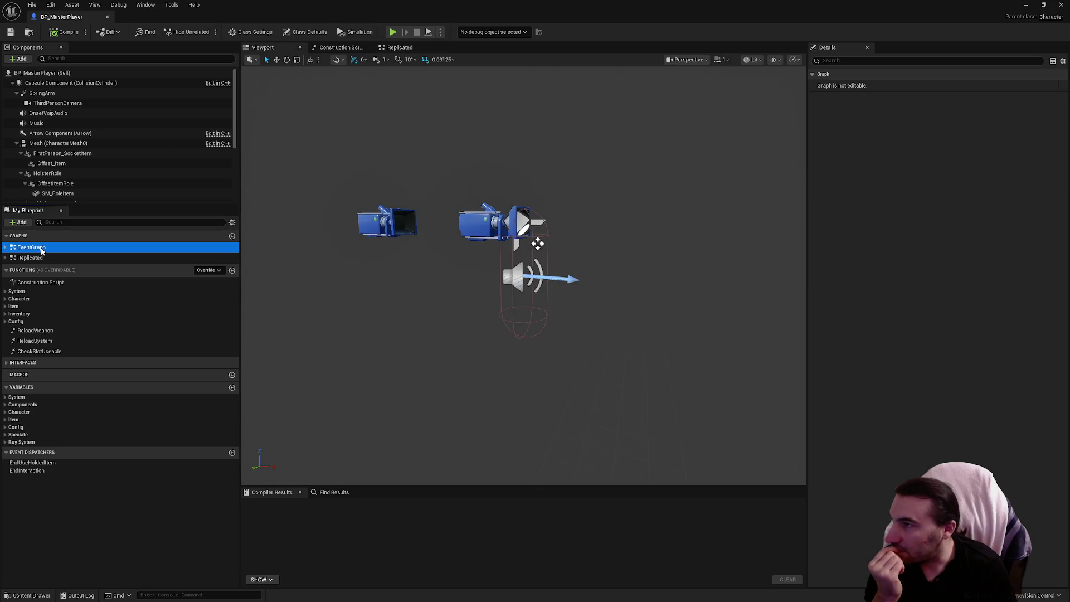
double_click(42, 249)
scroll(593, 223, "up", 4)
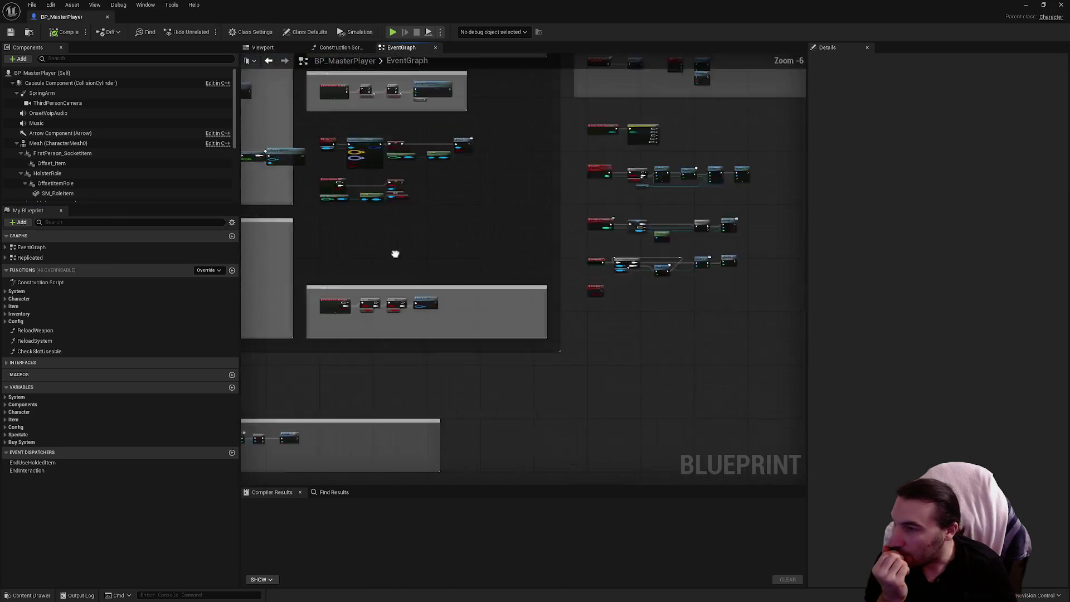
scroll(390, 215, "down", 4)
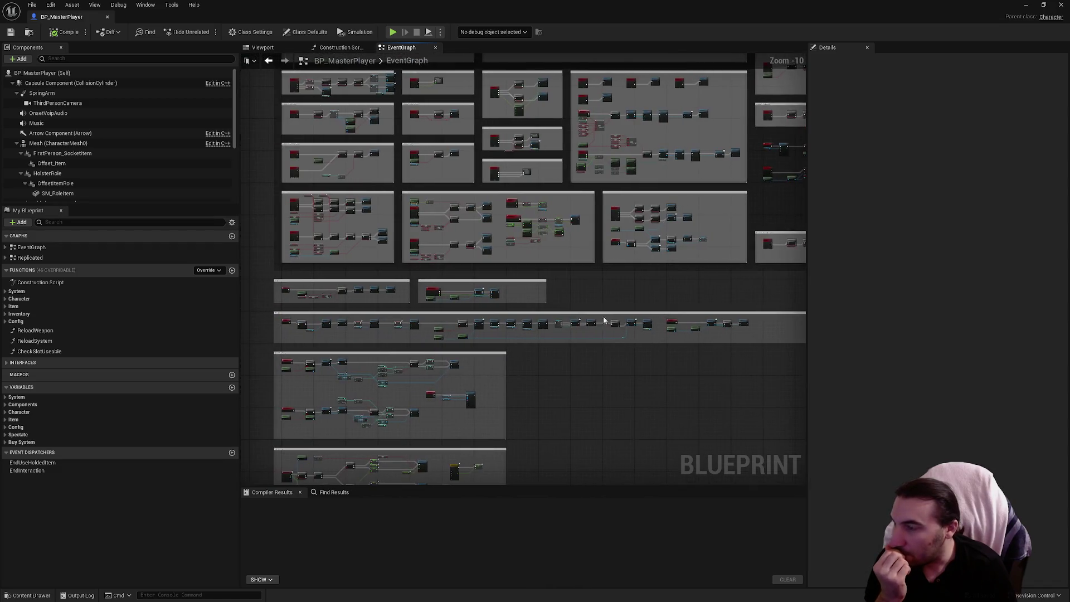
scroll(536, 237, "up", 10)
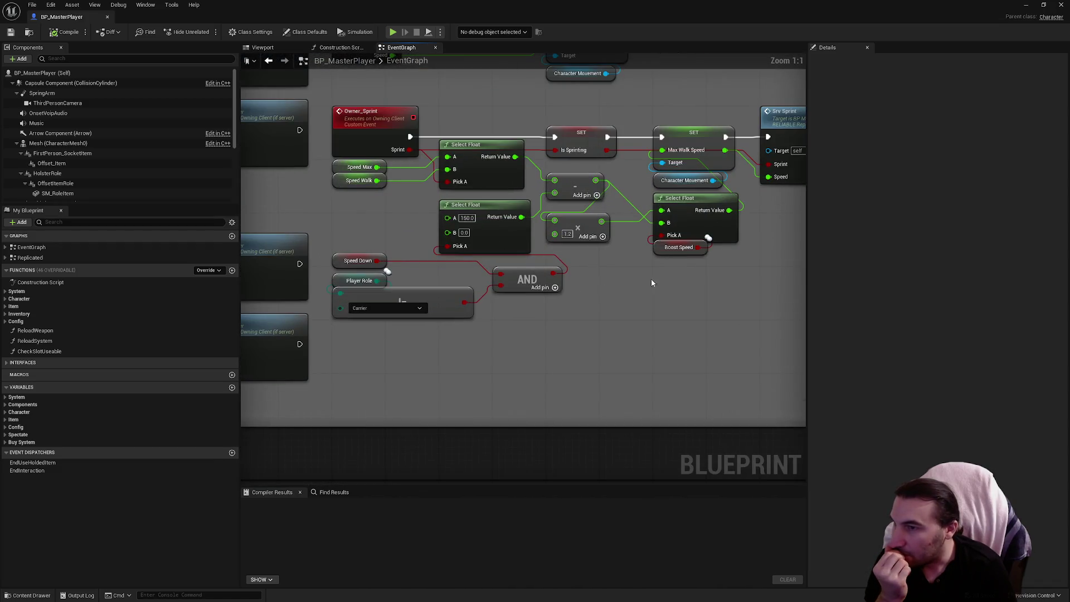
left_click_drag(649, 283, 541, 309)
left_click(569, 272)
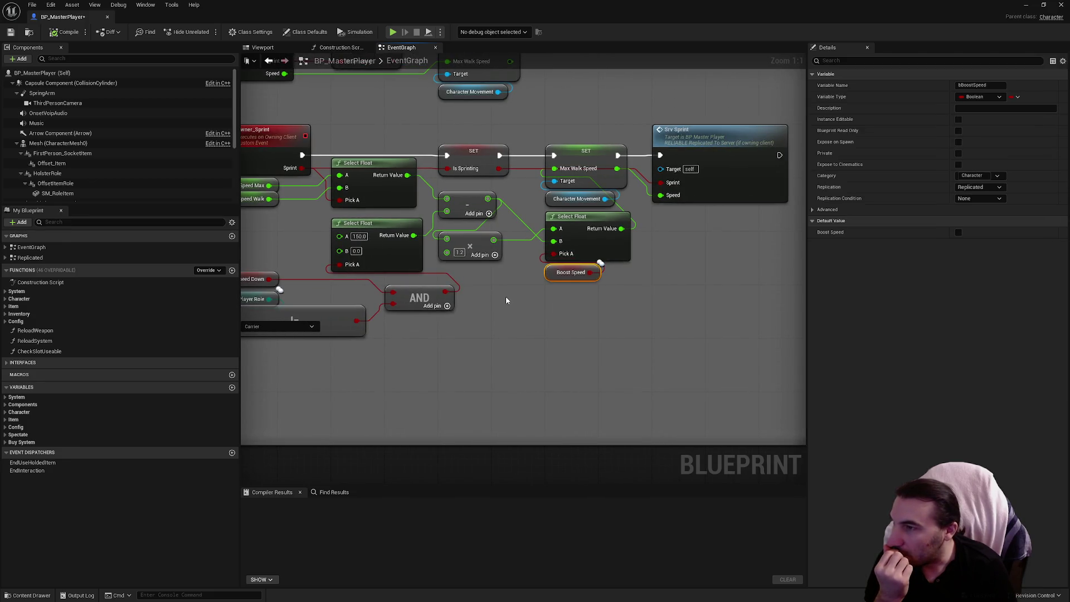
left_click_drag(506, 299, 546, 341)
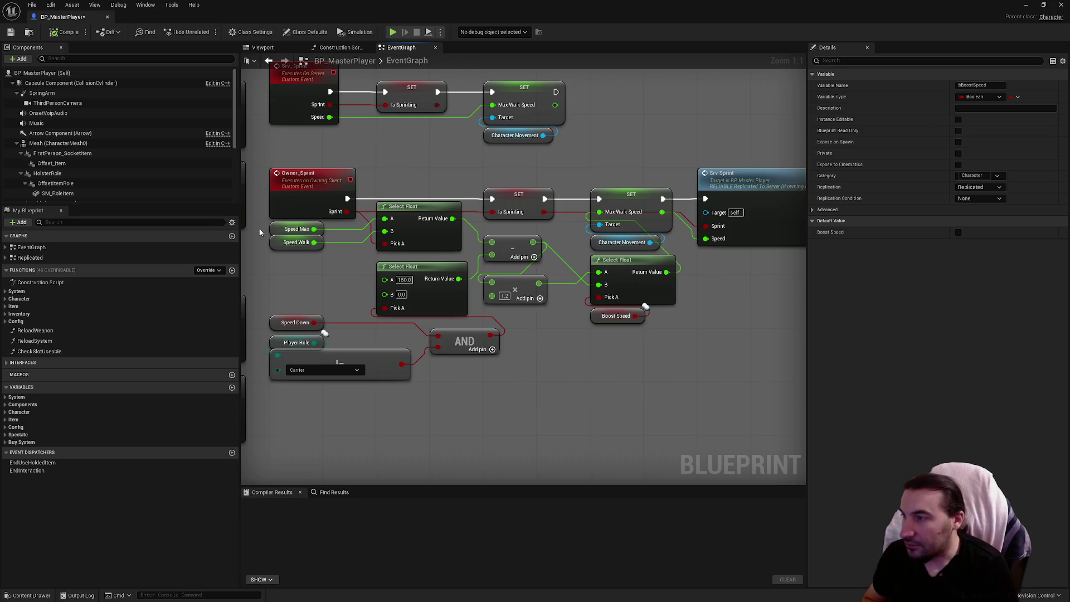
Check the Speed Walk (250.0) and Speed Max (600.0) variable defaults
left_click(287, 230)
left_click(293, 244)
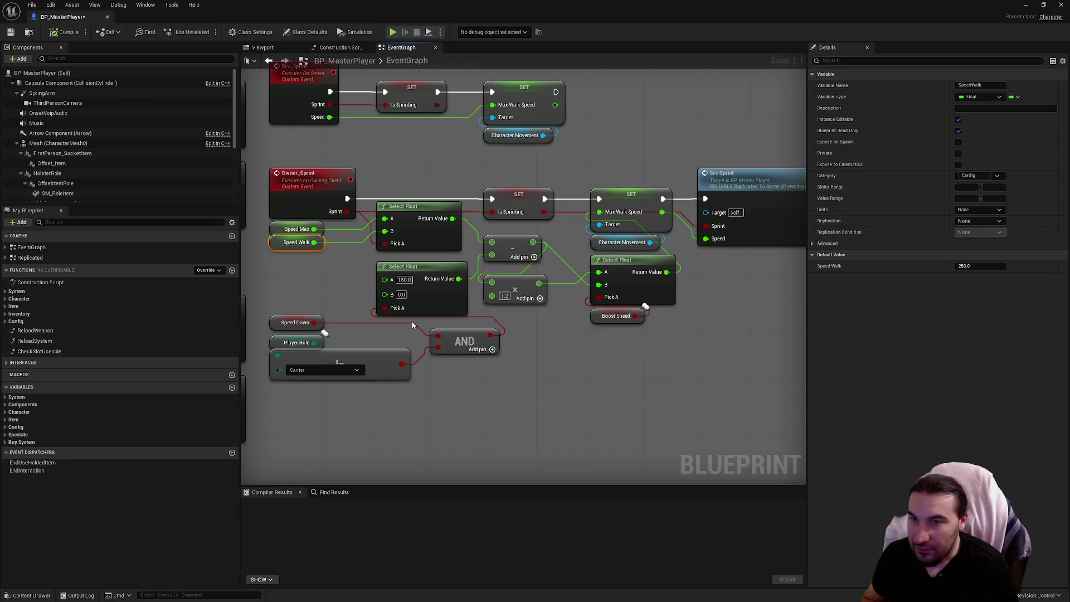
left_click(275, 229)
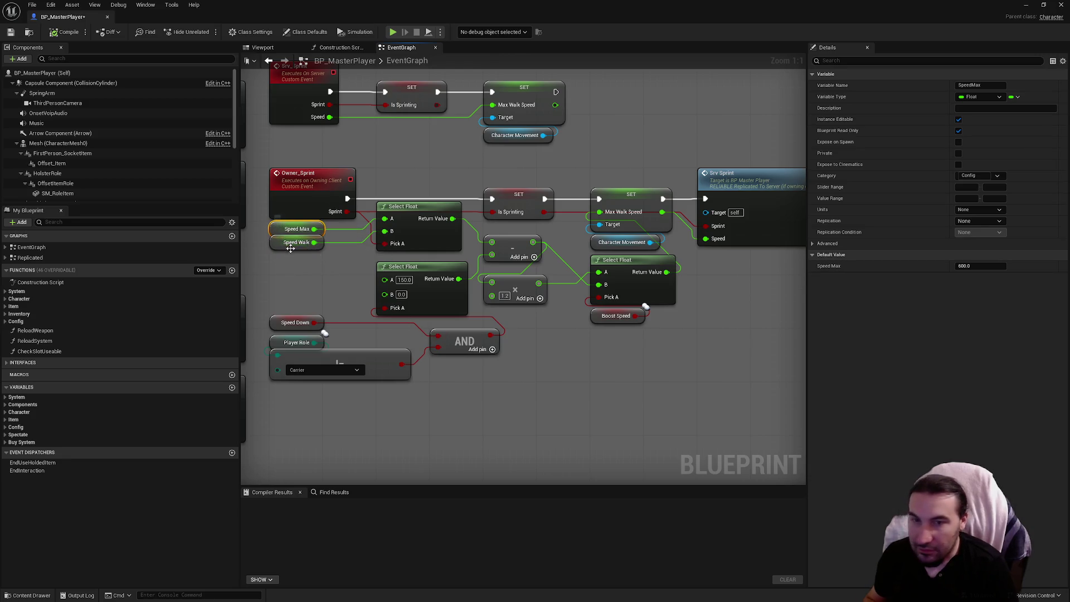
key("super")
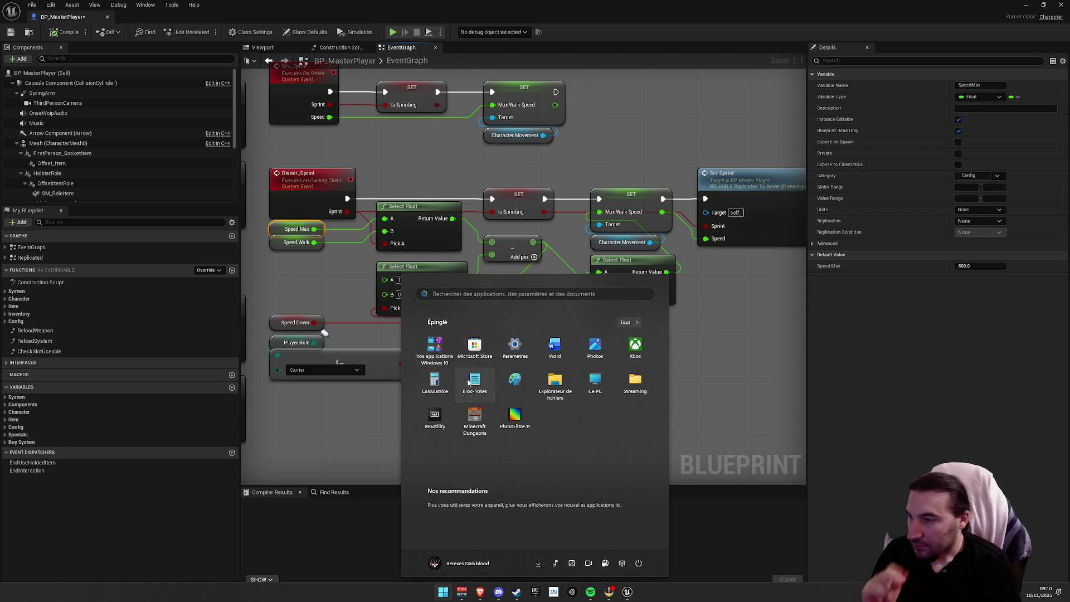
Dismiss the Windows Start menu to return to the BP_MasterPlayer graph
left_click(436, 387)
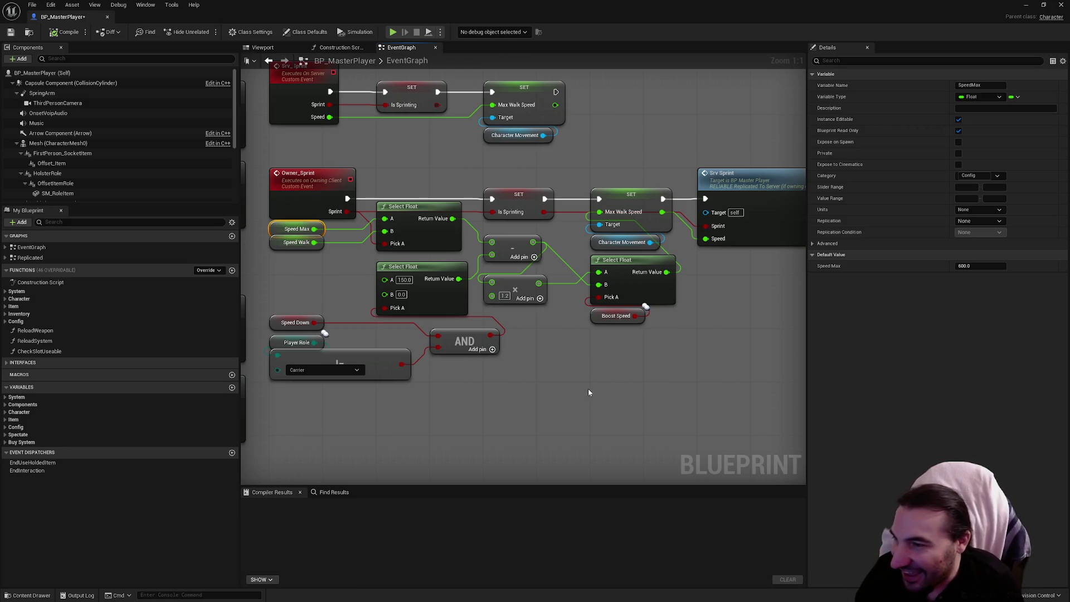
Inspect the Boost Speed node in the sprint logic and save BP_MasterPlayer
left_click(618, 316)
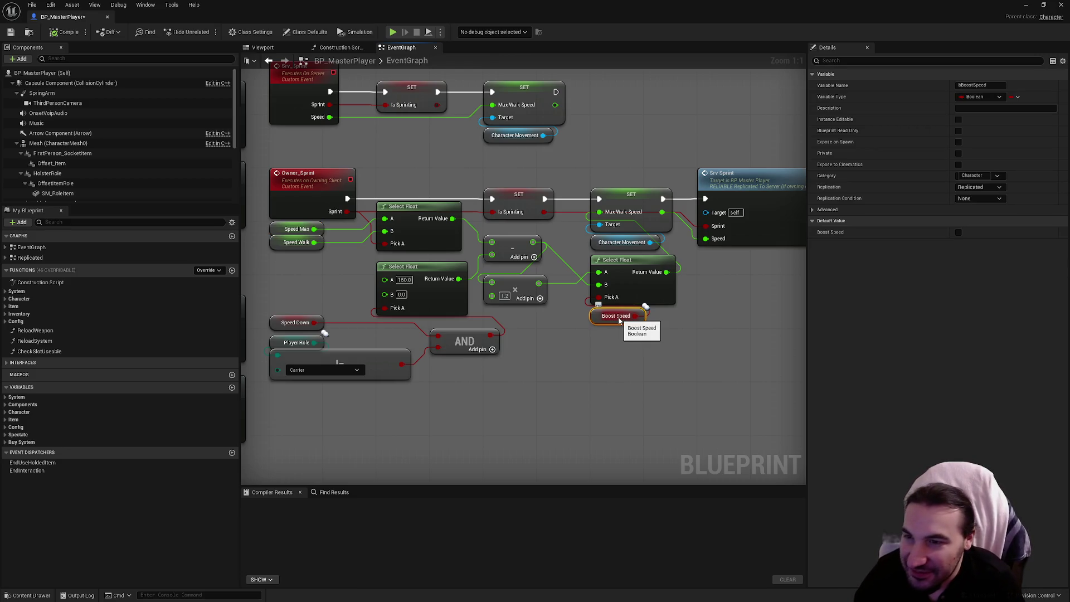
left_click(602, 357)
left_click_drag(564, 386, 579, 403)
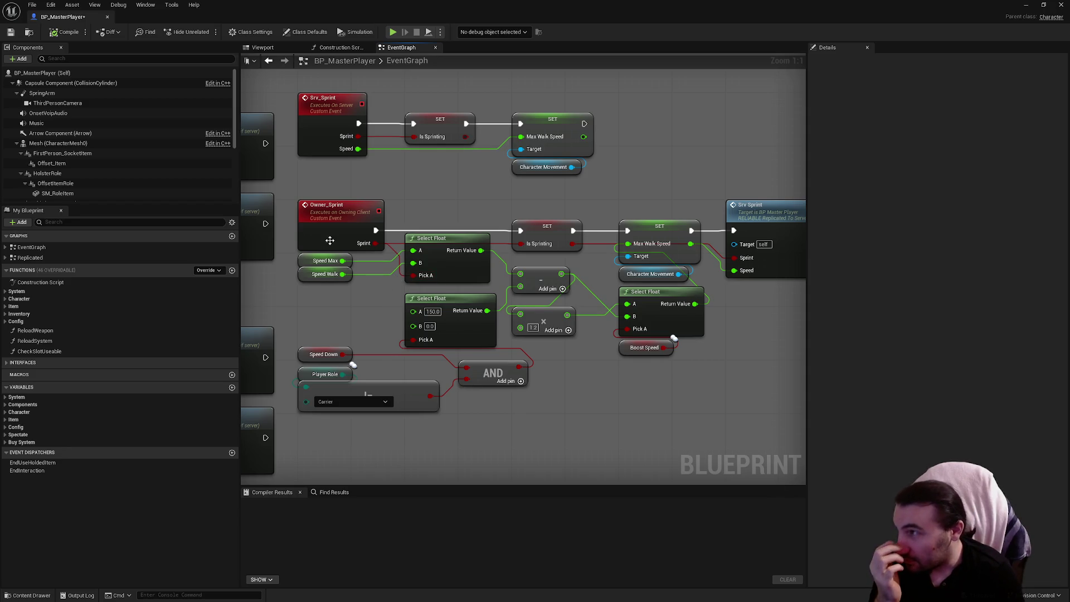
key("ctrl+s")
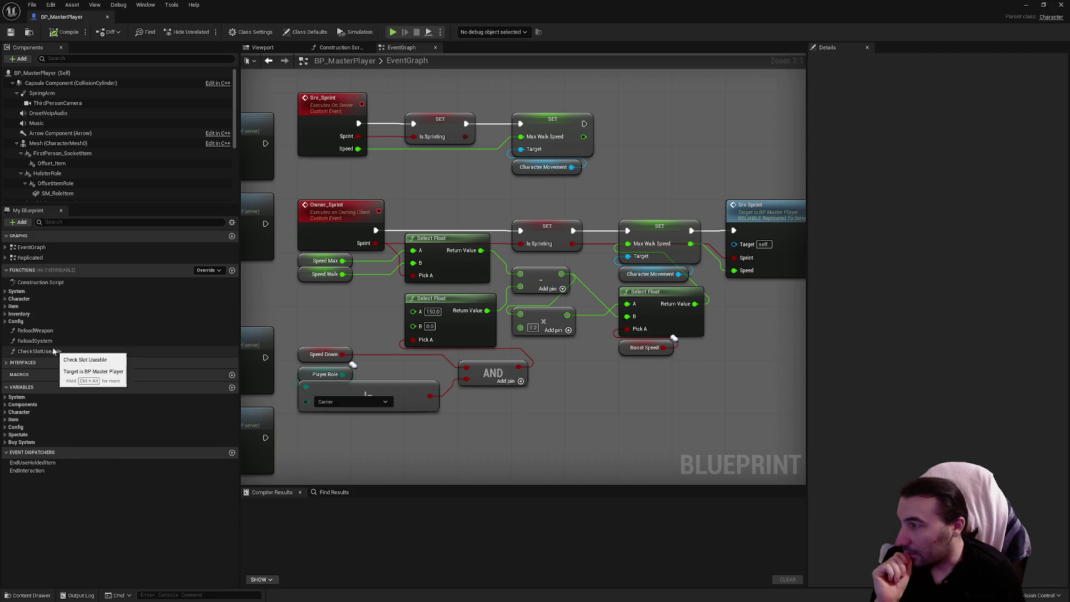
scroll(352, 235, "down", 5)
scroll(356, 245, "up", 2)
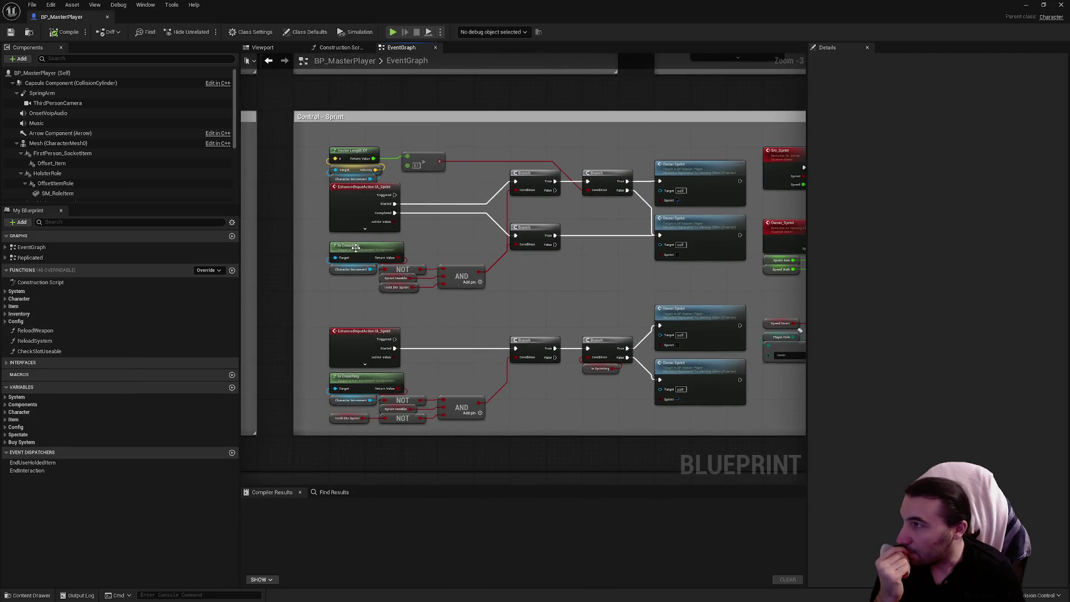
scroll(396, 273, "up", 3)
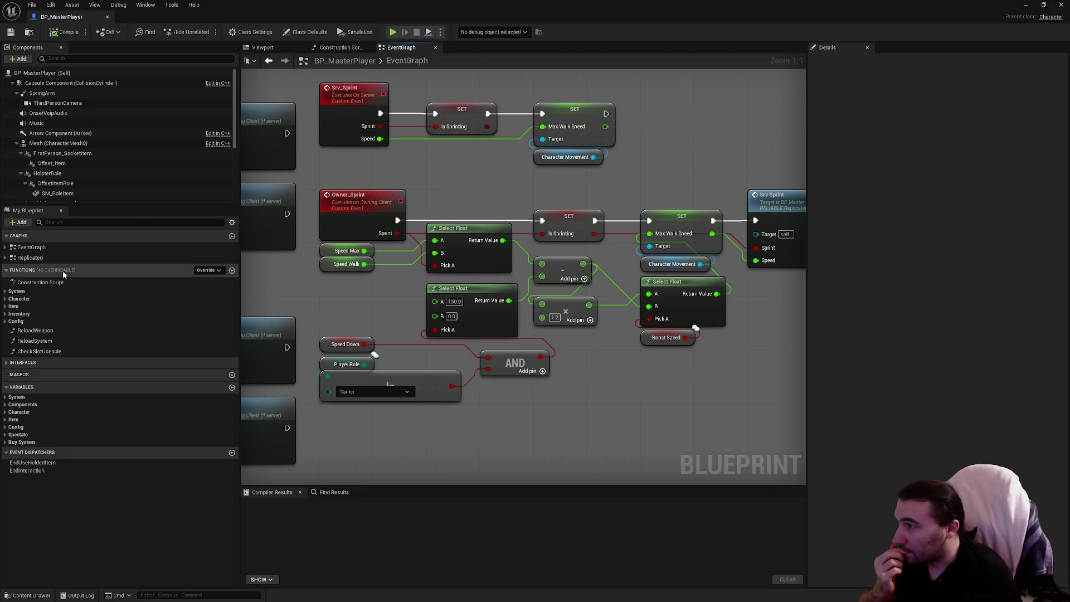
left_click(30, 258)
In the Replicated graph, add an Owner Sprint call node beside the boost switch
double_click(48, 259)
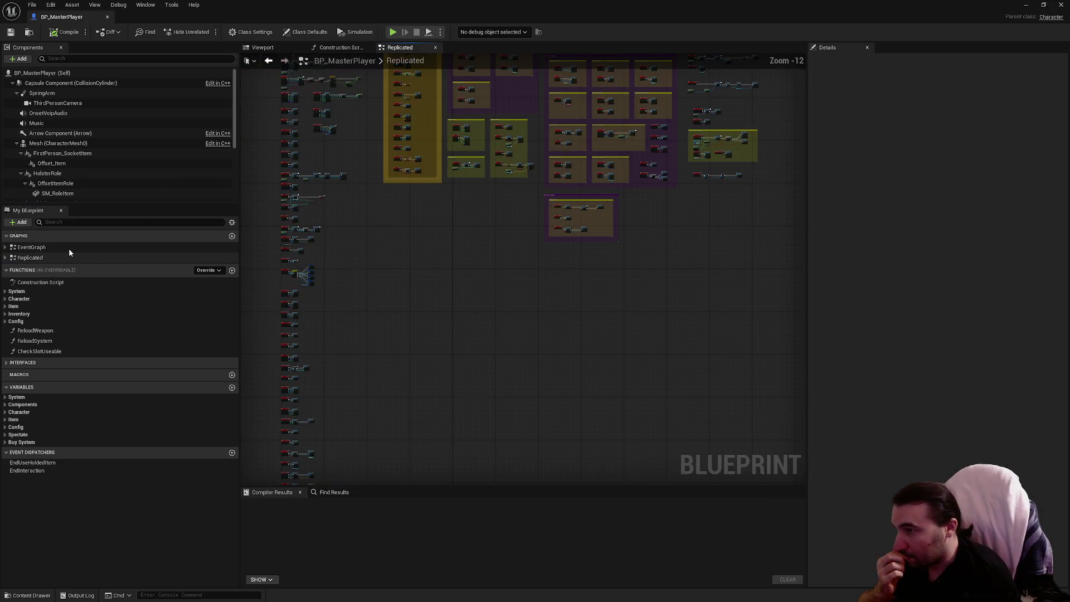
scroll(434, 445, "up", 3)
scroll(434, 446, "up", 5)
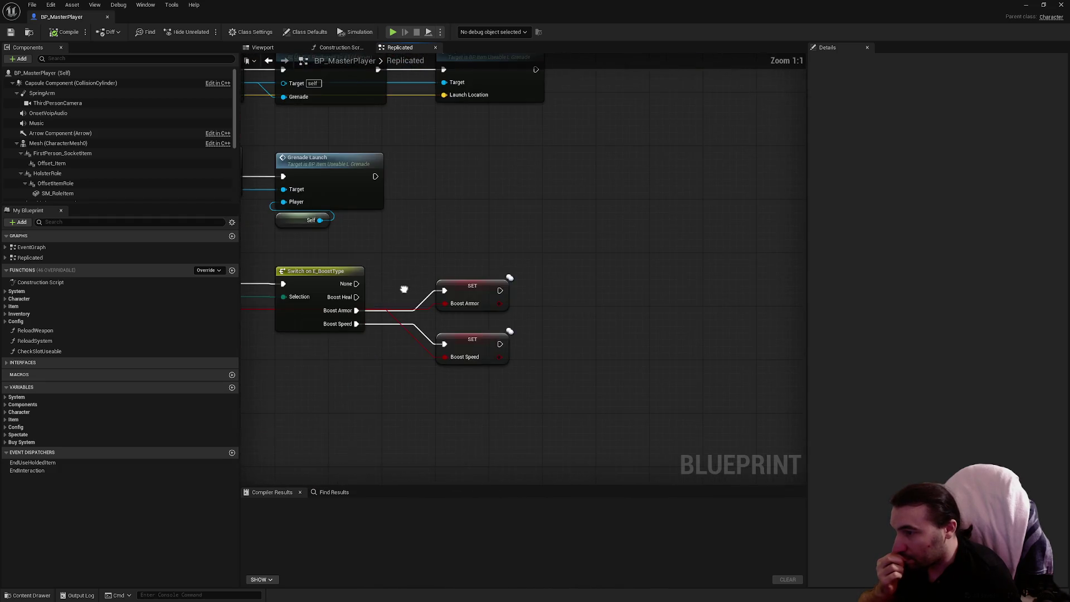
left_click_drag(559, 320, 697, 307)
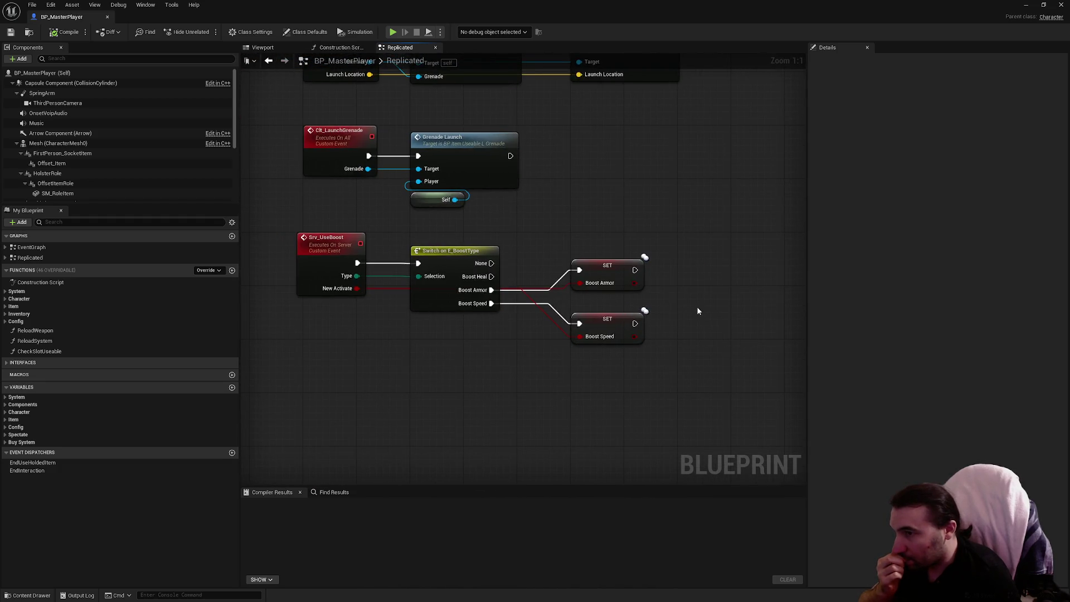
right_click(700, 310)
type("sprint")
left_click(733, 340)
Feed Is Sprinting into Owner Sprint's Sprint input and run it after SET Boost Speed
mouse_move(768, 297)
left_mouse_down()
mouse_move(691, 295)
mouse_move(697, 289)
left_mouse_up()
mouse_move(621, 373)
left_mouse_down()
mouse_move(638, 366)
mouse_move(561, 341)
left_mouse_up()
right_click(547, 356)
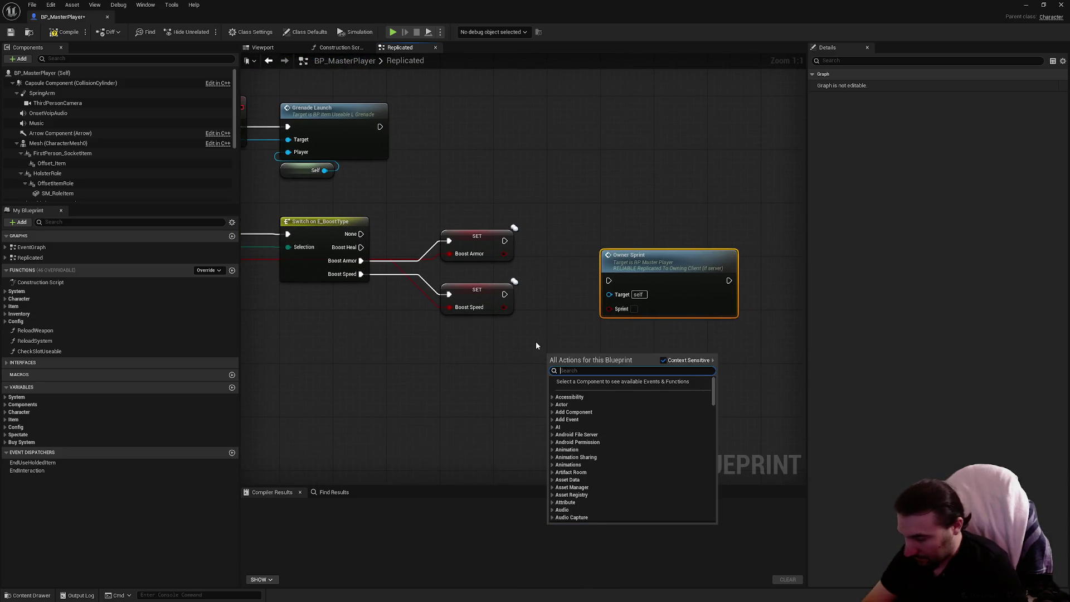
type("sprint")
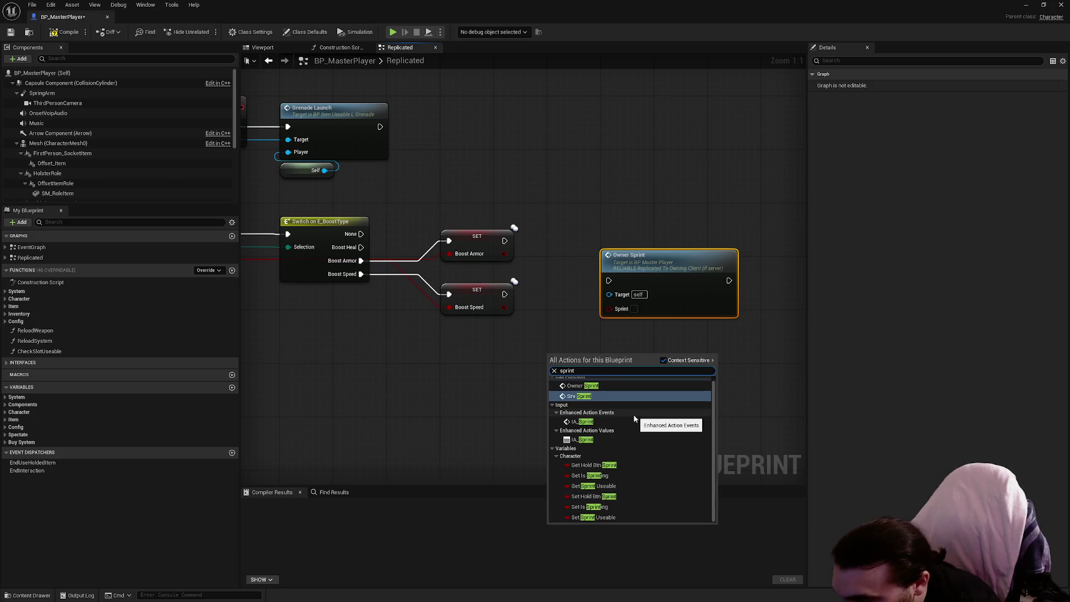
left_click(589, 475)
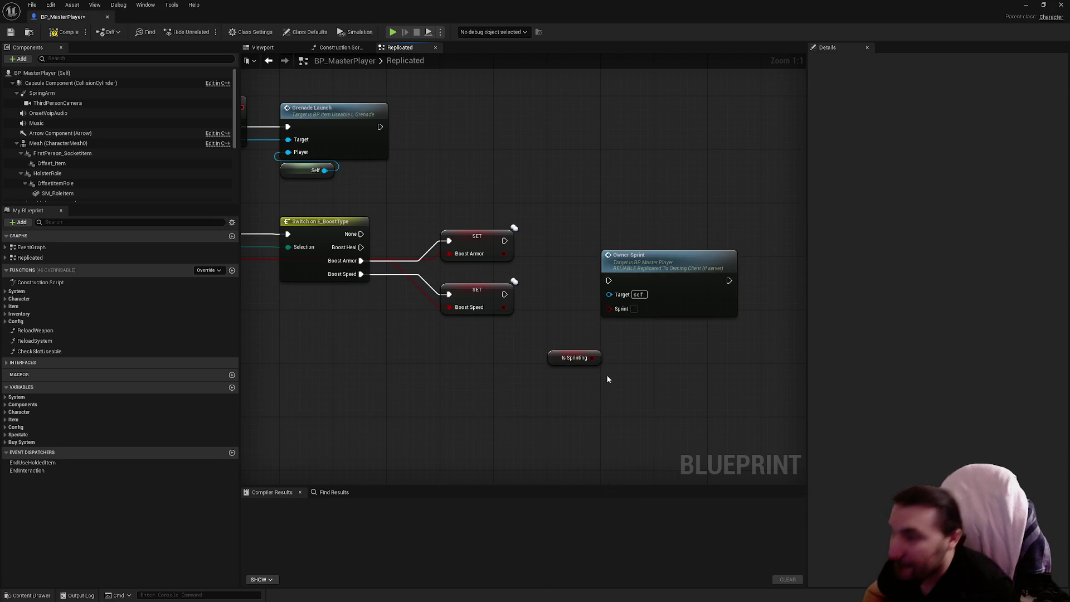
mouse_move(594, 358)
left_mouse_down()
mouse_move(609, 310)
mouse_move(609, 342)
mouse_move(628, 324)
left_mouse_up()
left_click(633, 266, "ctrl")
left_click_drag(633, 266, 580, 279)
left_click_drag(508, 297, 504, 294)
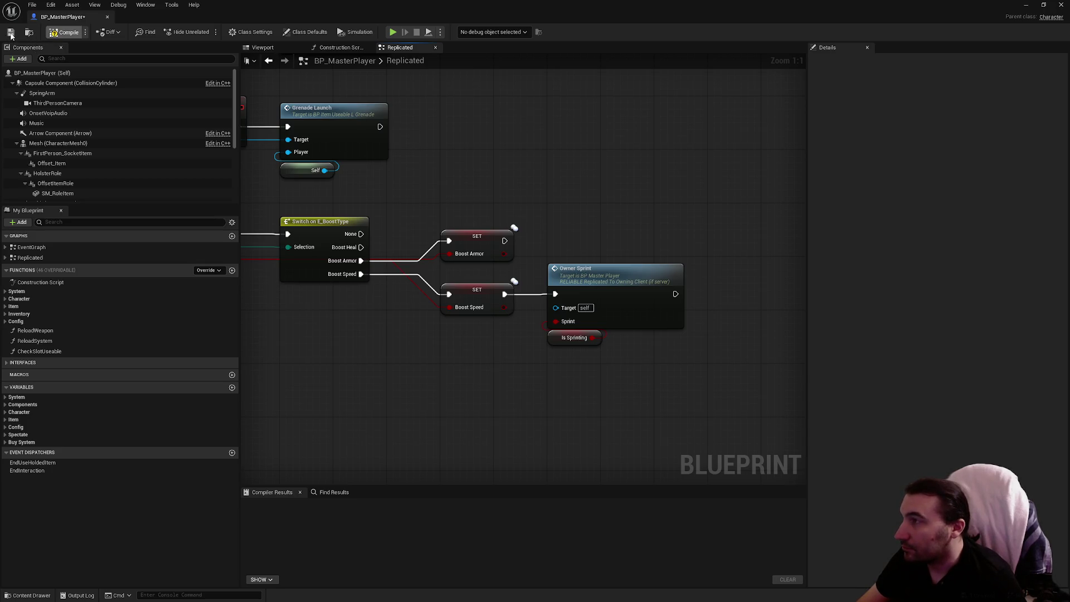
key("super+Down")
key("super+Down")
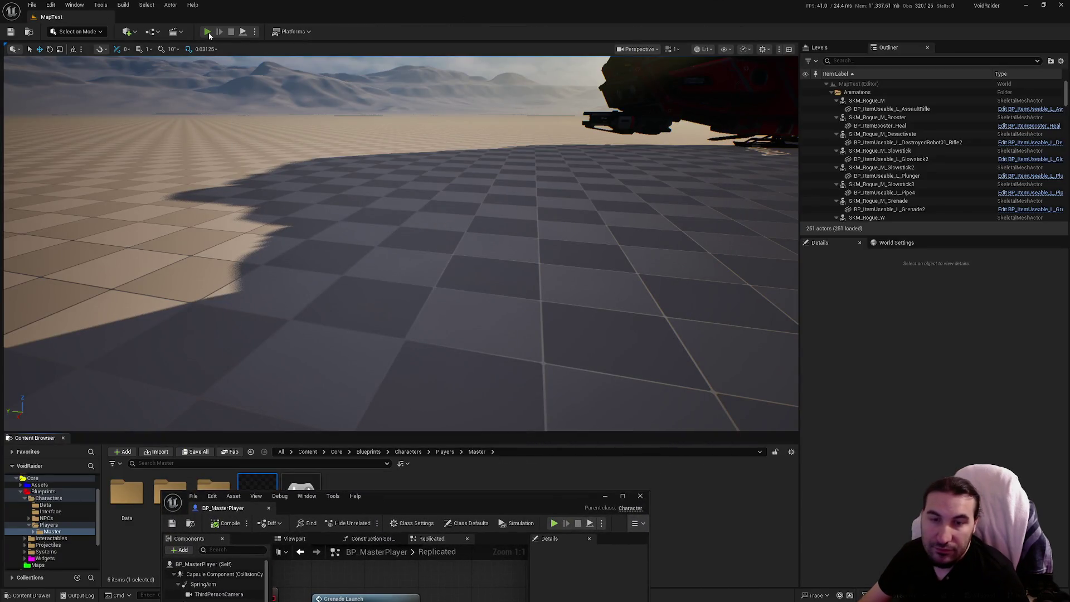
Play-test the level: walk to the shelf, pick up the yellow glowstick, drop it, then stop
left_click(207, 32)
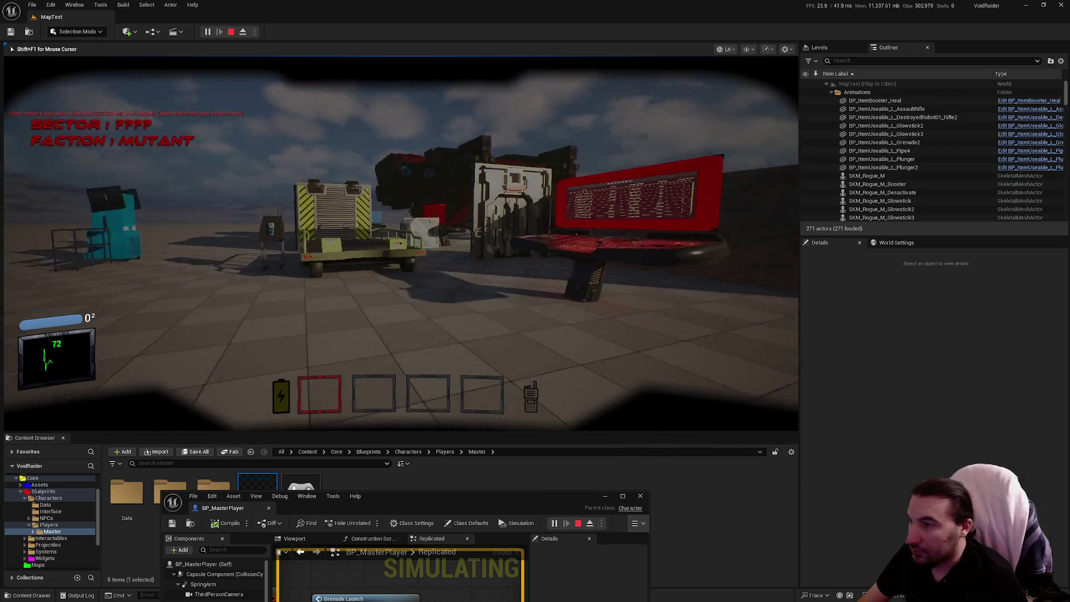
key("w")
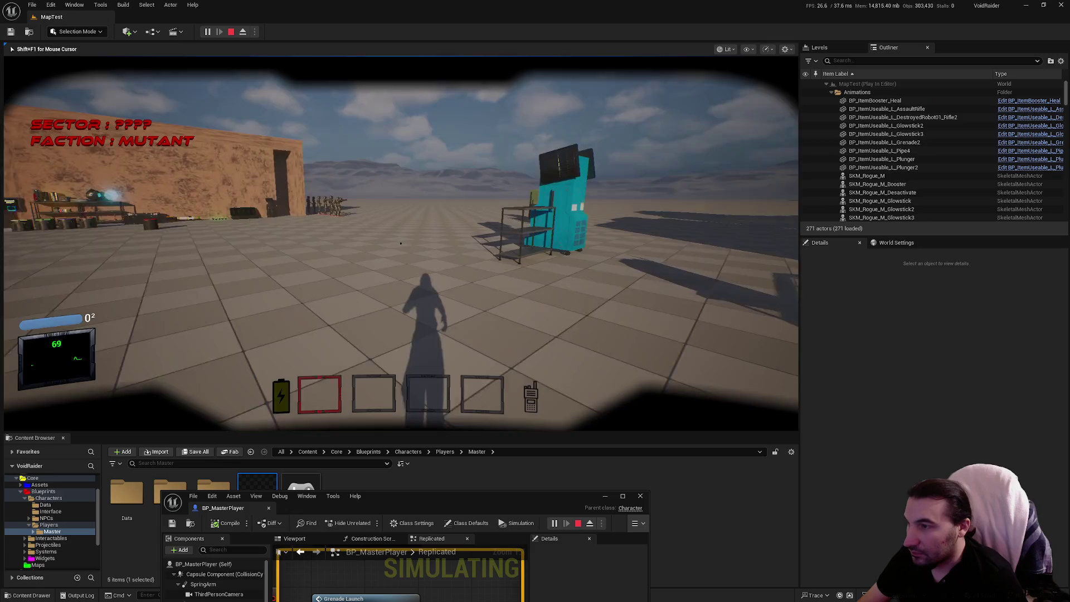
key("w")
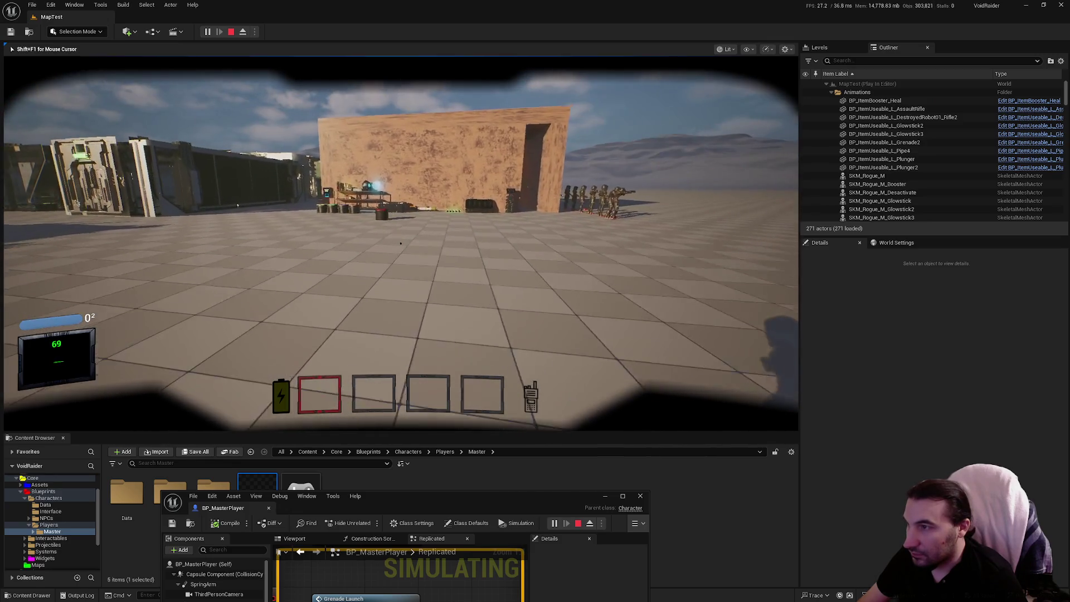
key("w")
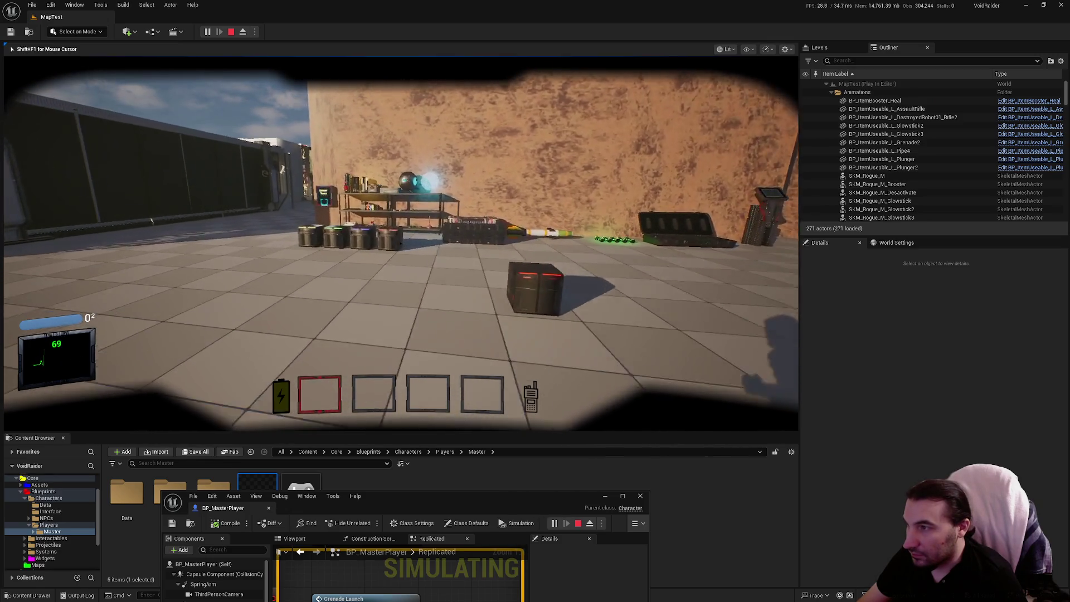
key("w")
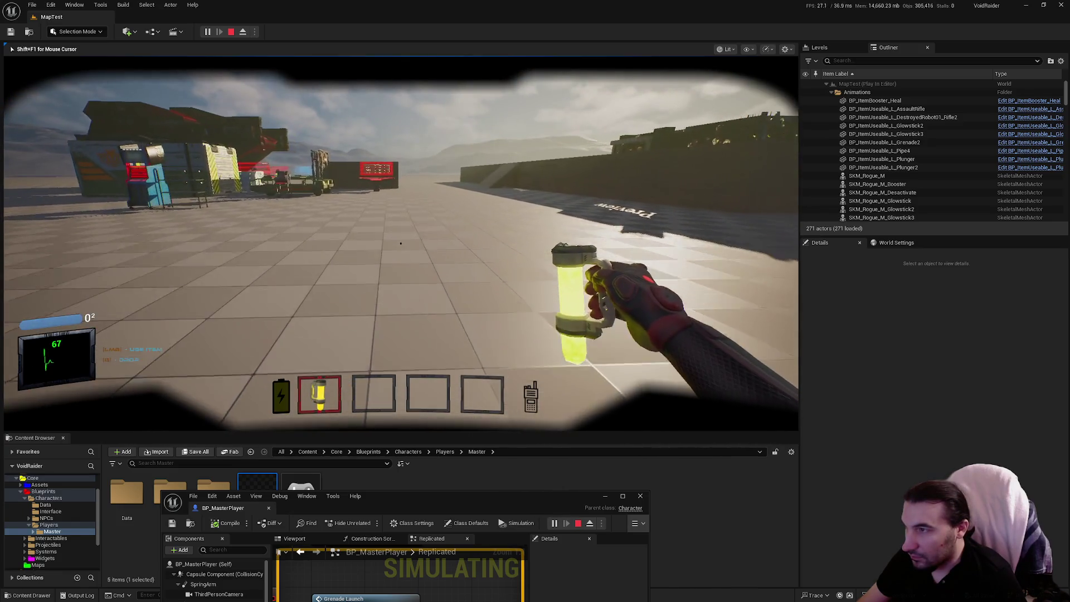
key("g")
key("w")
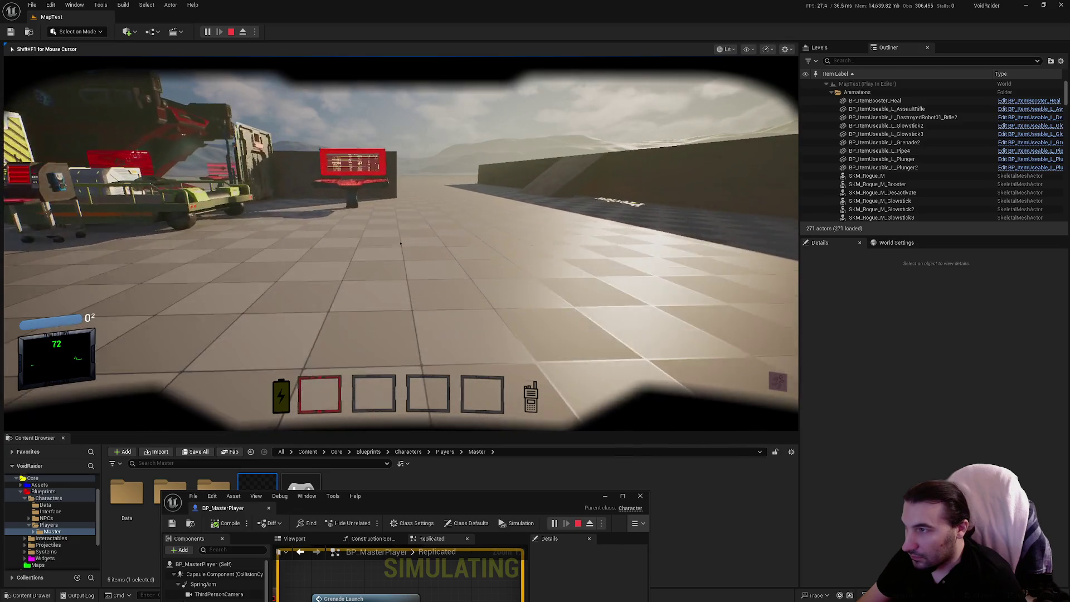
key("Escape")
mouse_move(537, 495)
left_mouse_down()
mouse_move(567, 310)
mouse_move(594, 231)
left_mouse_up()
Jump to the Owner_Sprint event and place a Print String node near the Srv Sprint call
double_click(594, 231)
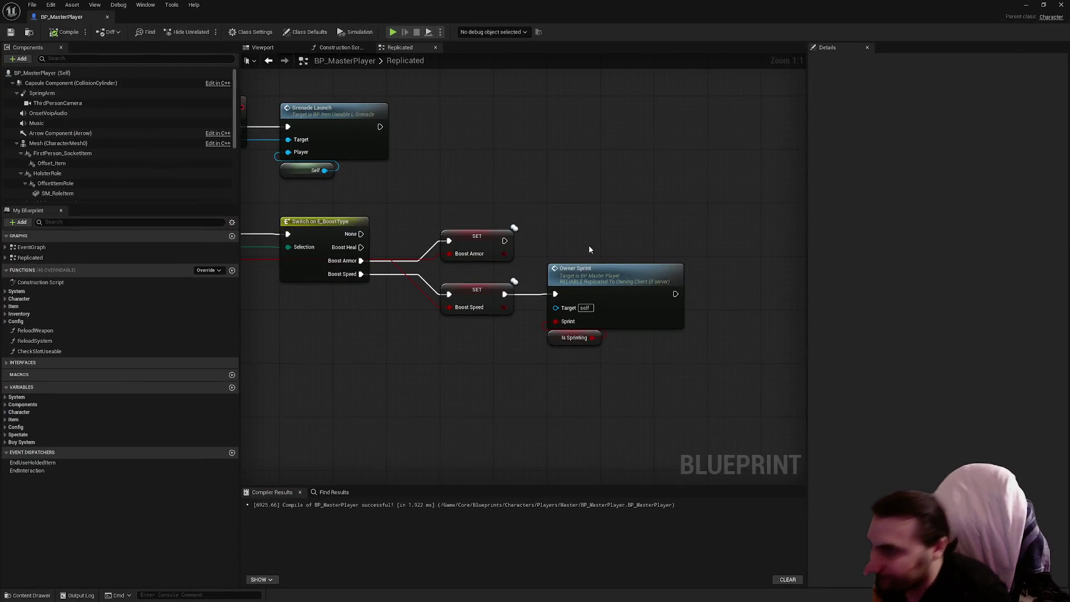
double_click(579, 281)
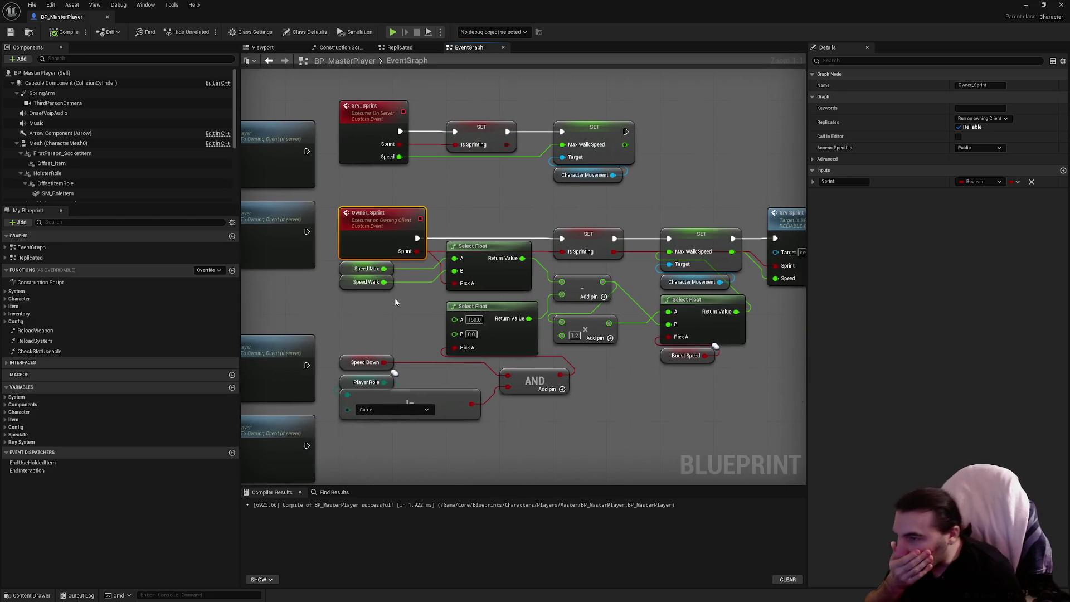
left_click_drag(719, 394, 522, 383)
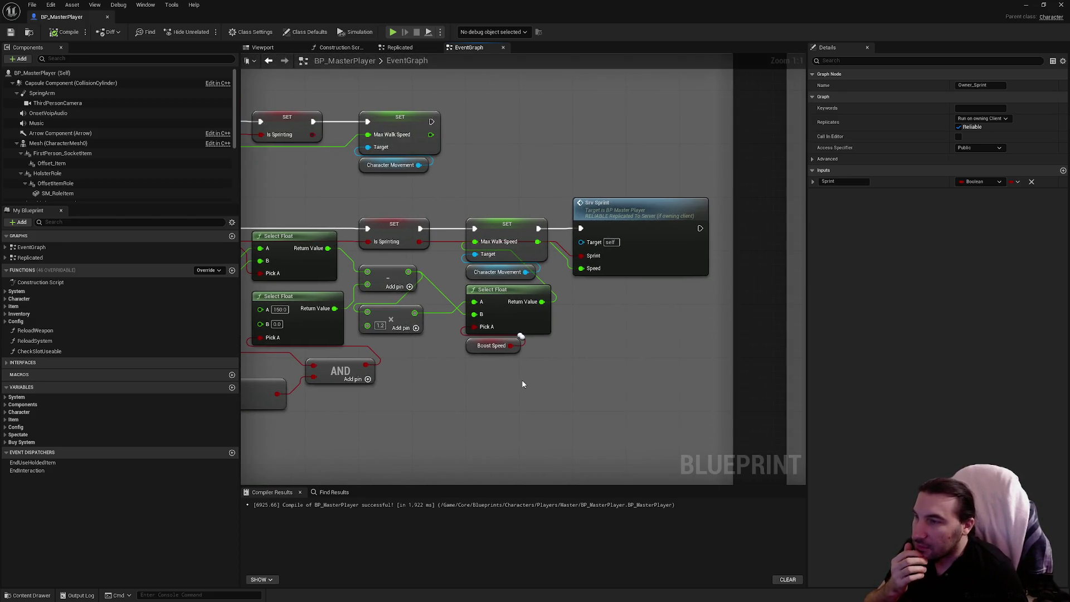
right_click(522, 383)
type("print string")
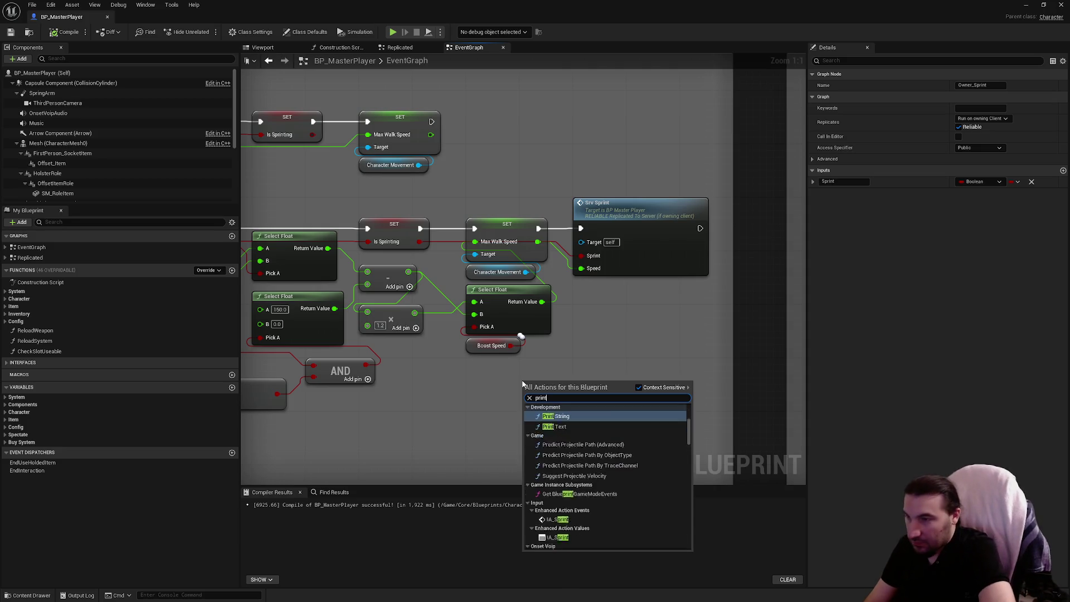
key("Return")
Wire Print String after Srv Sprint to print the Select Float speed value, then save
left_click_drag(572, 379, 639, 310)
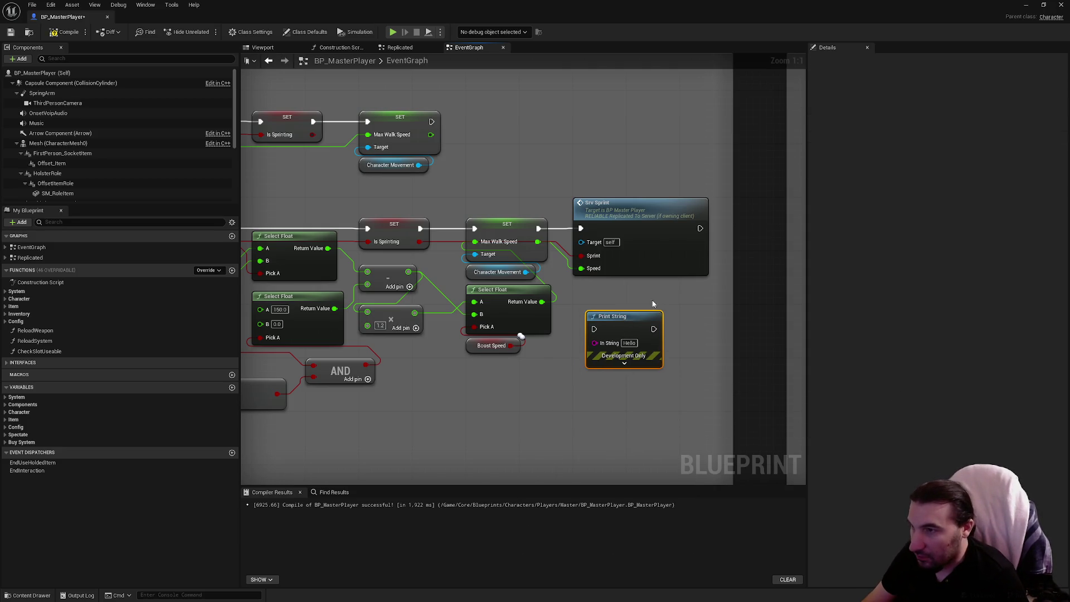
left_click_drag(700, 228, 636, 305)
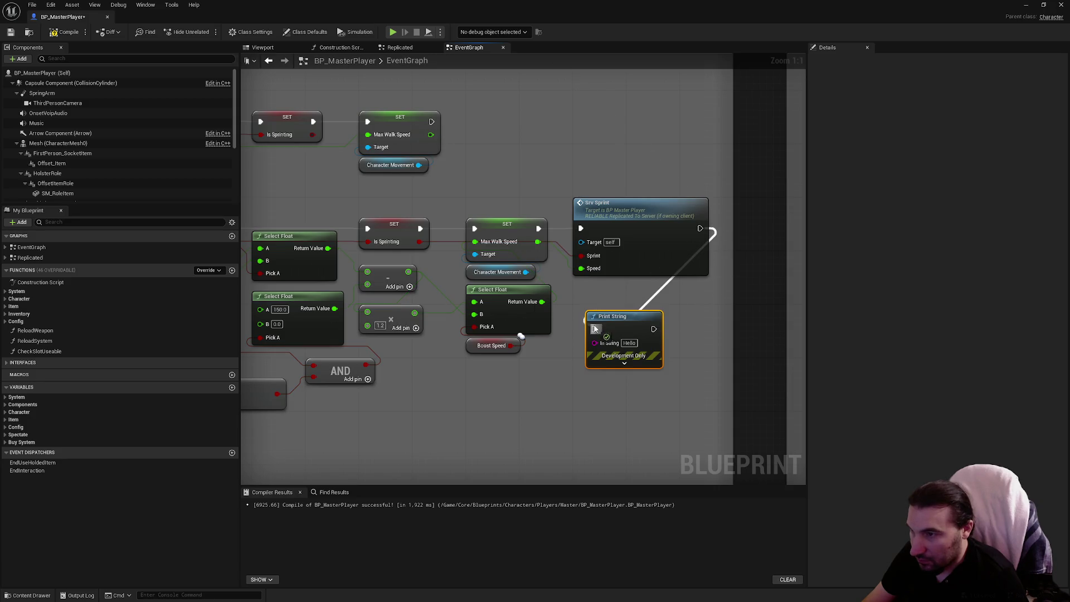
left_click_drag(541, 301, 594, 342)
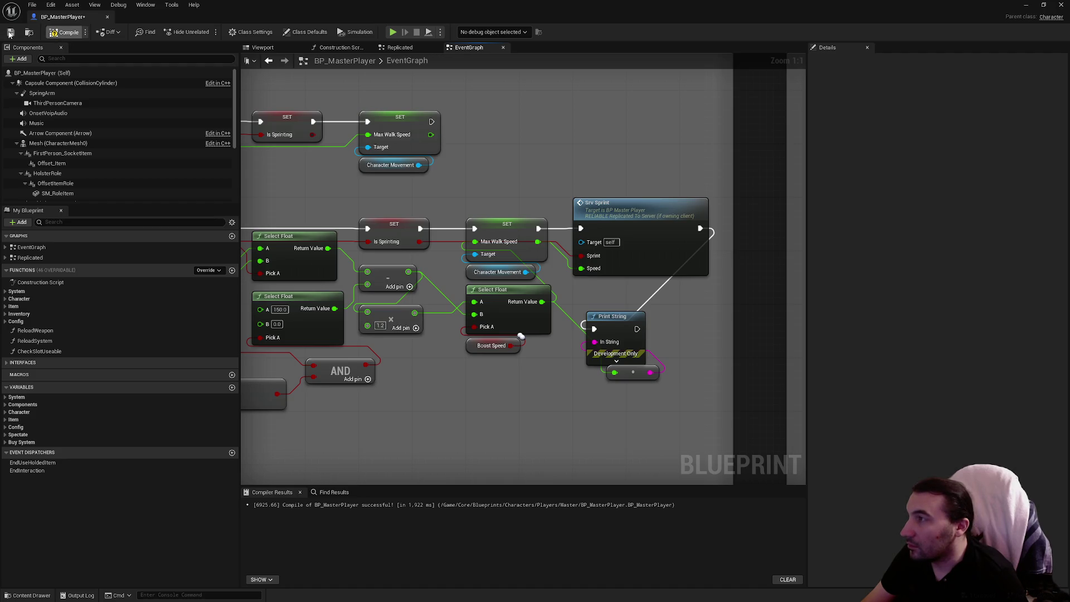
left_click(9, 35)
double_click(214, 17)
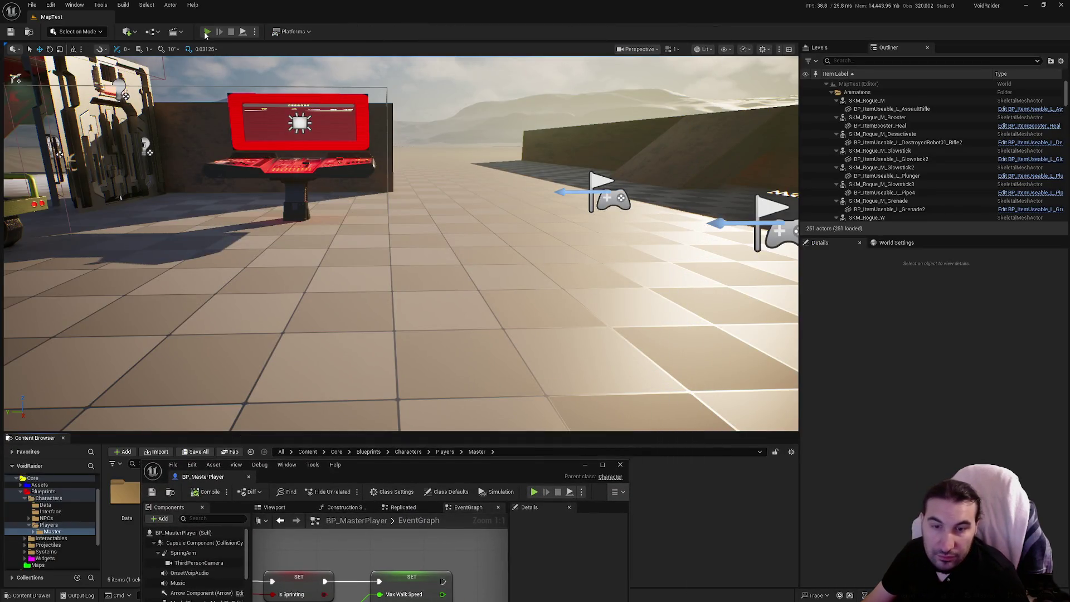
Play-test by walking to the shelf, picking up a glowstick, sprinting and throwing it, then maximize BP_MasterPlayer
left_click(206, 32)
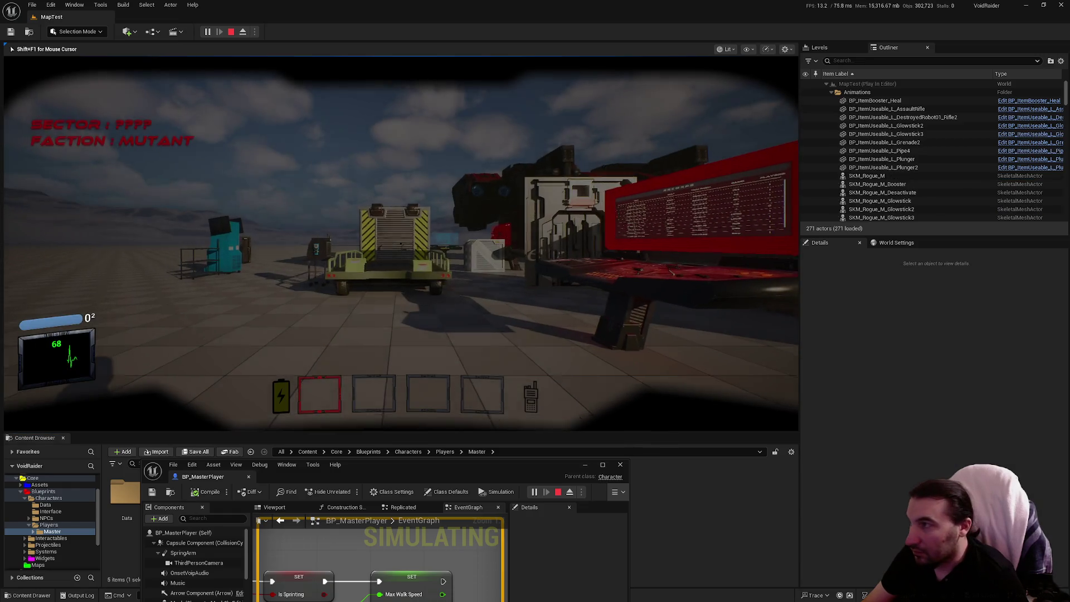
key("w")
key("w")
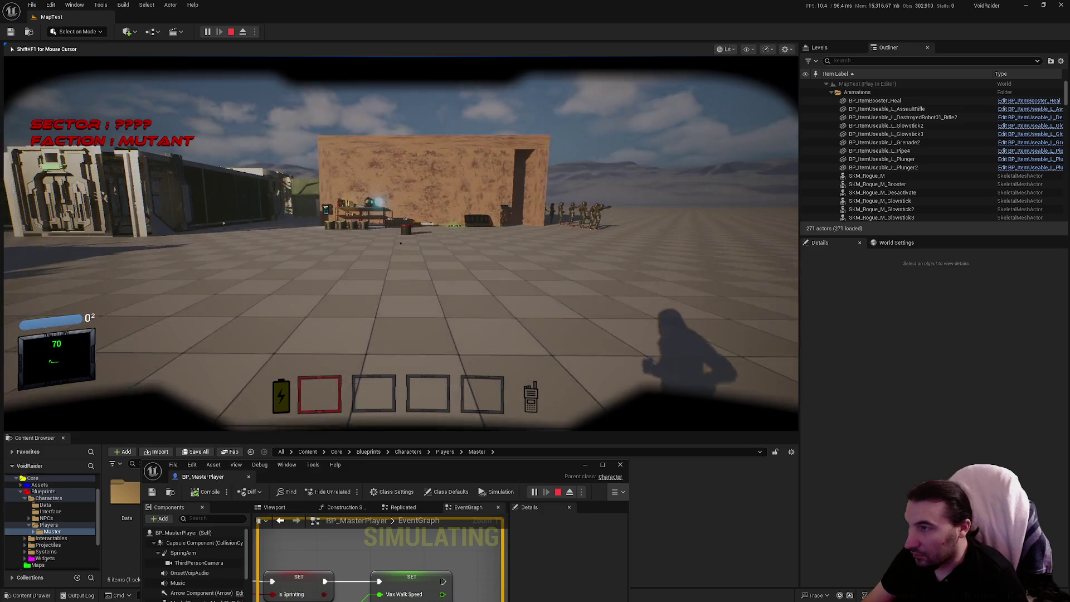
key("w")
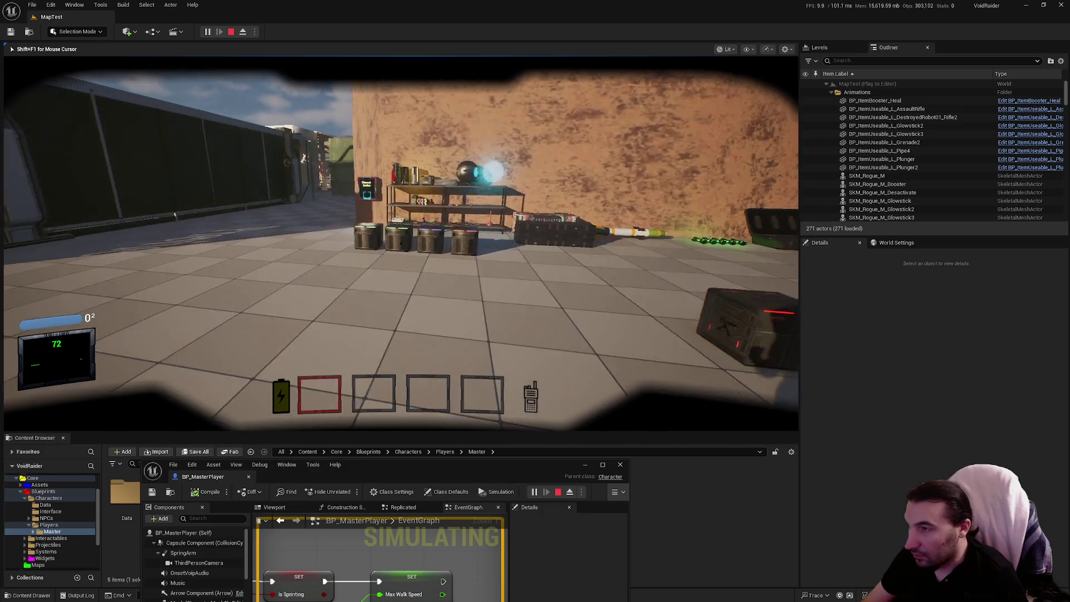
key("f")
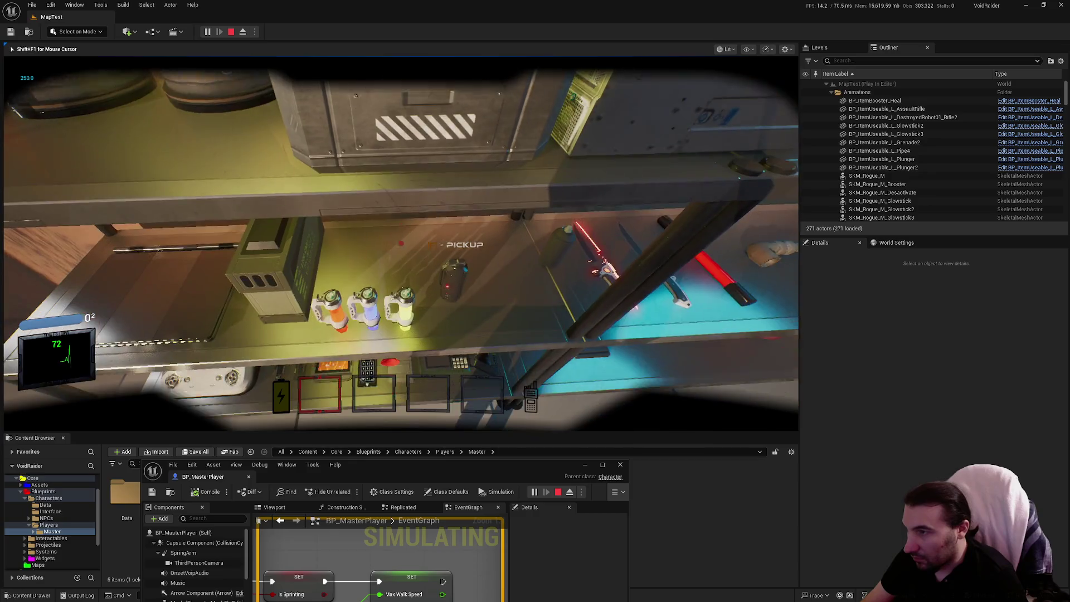
key("shift")
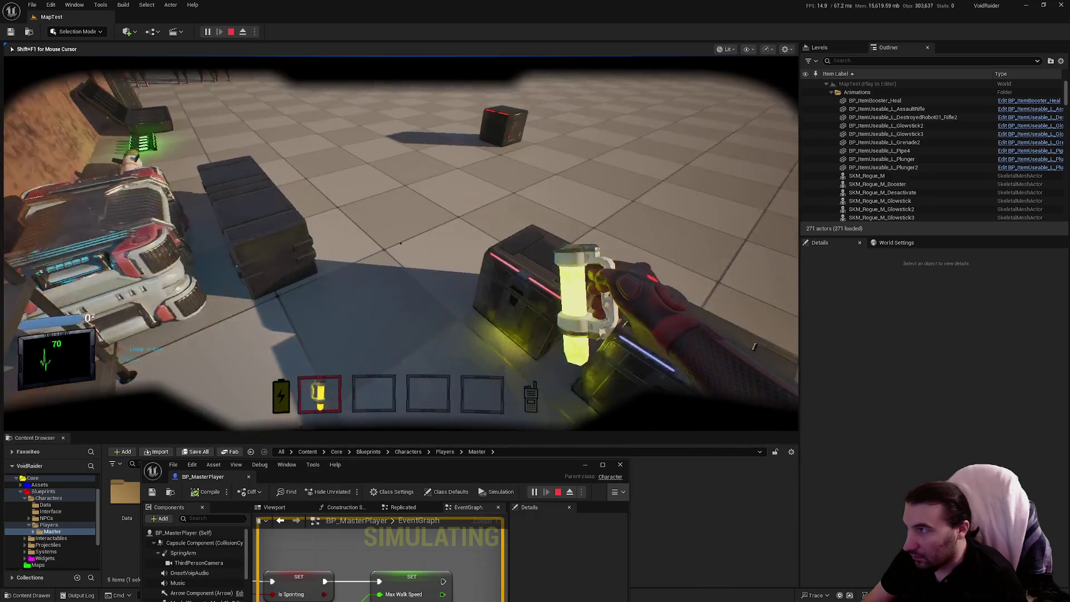
key("w")
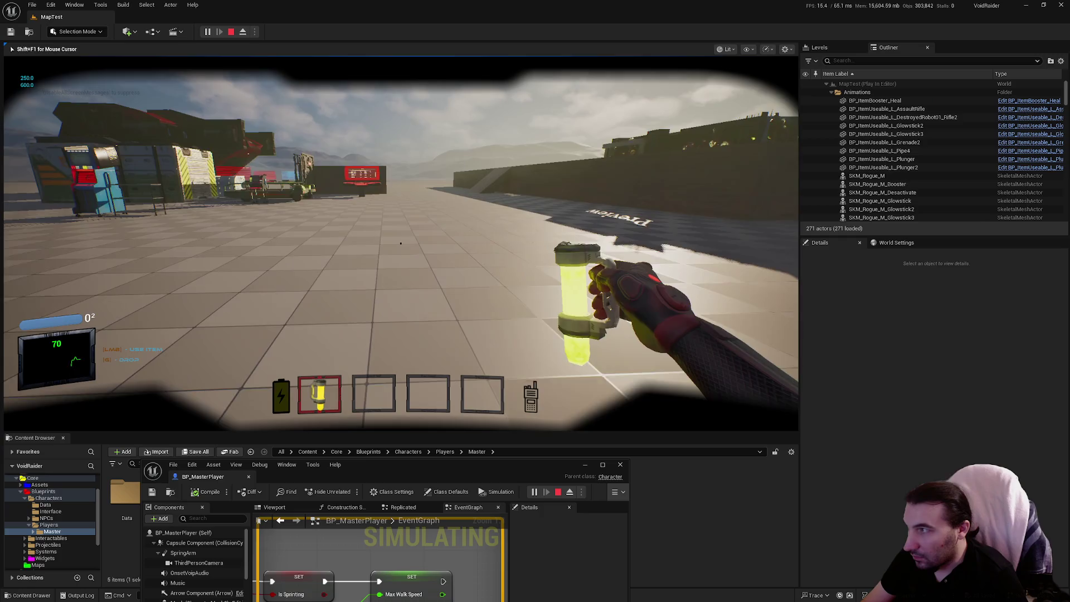
key("g")
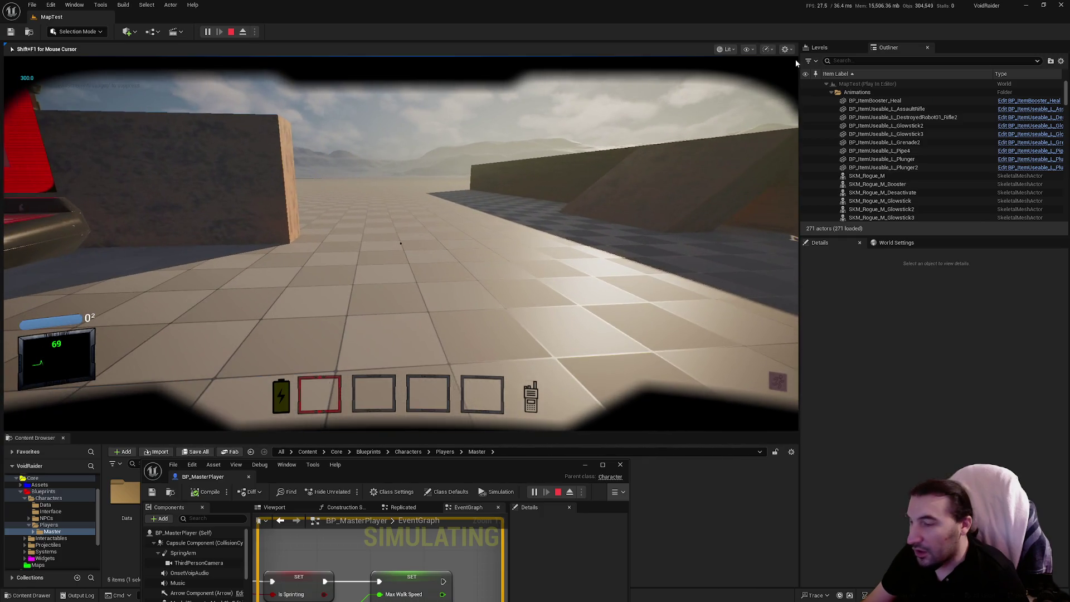
key("Escape")
left_click_drag(524, 460, 583, 232)
double_click(583, 232)
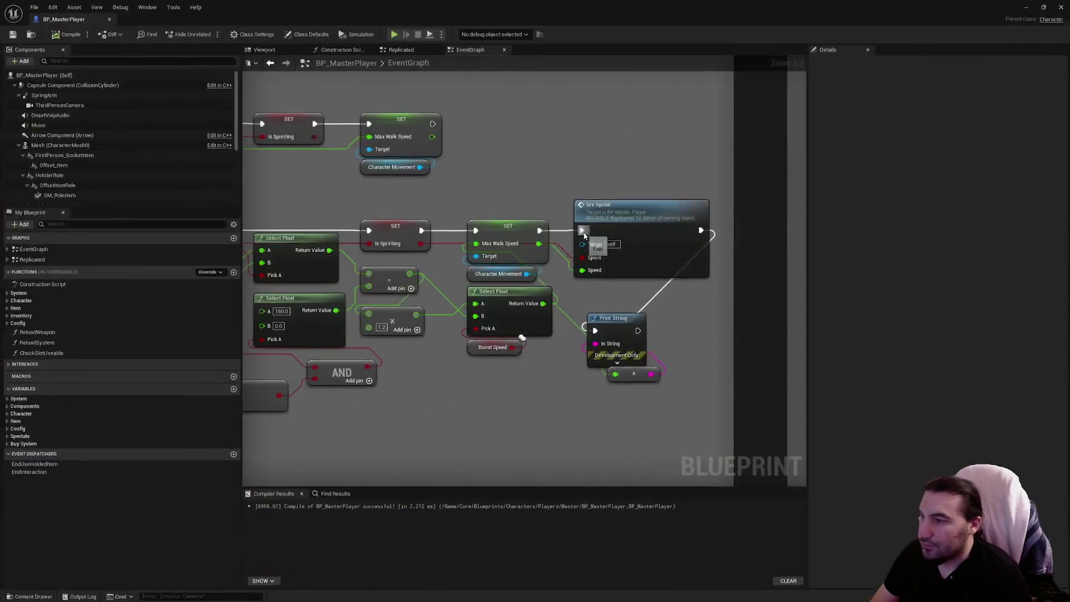
Delete the debug Print String, set the Is Sprinting variable's Replication to Replicated, and save
key("Delete")
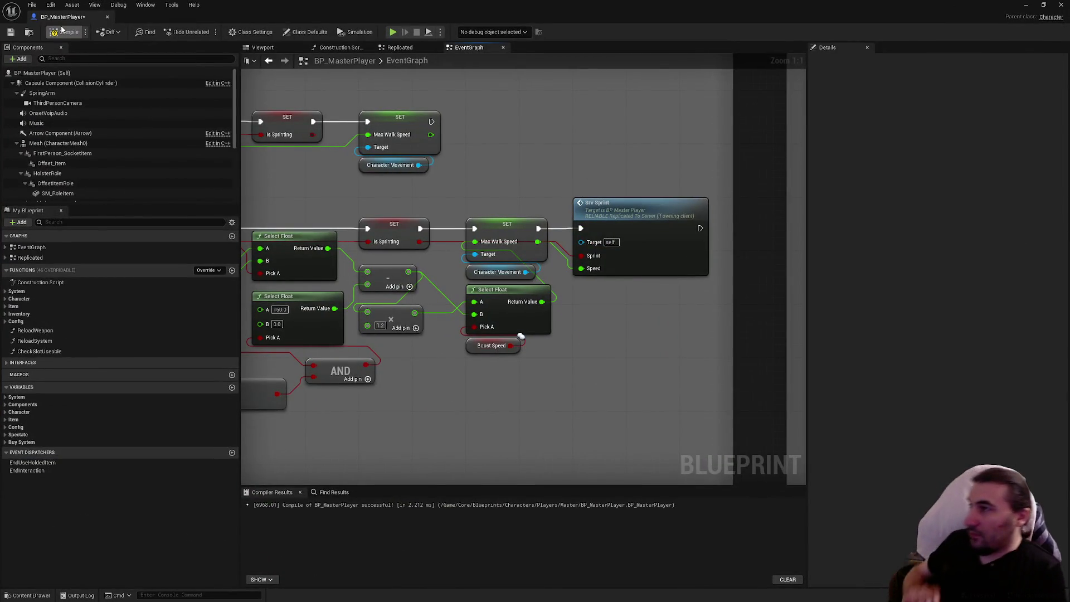
left_click(7, 35)
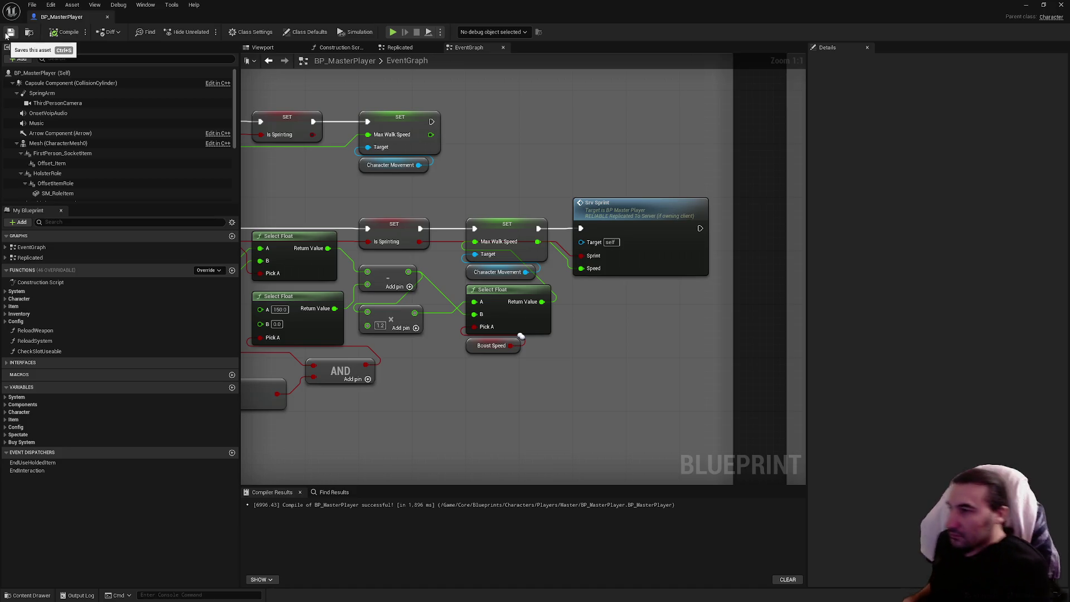
left_click_drag(310, 160, 484, 170)
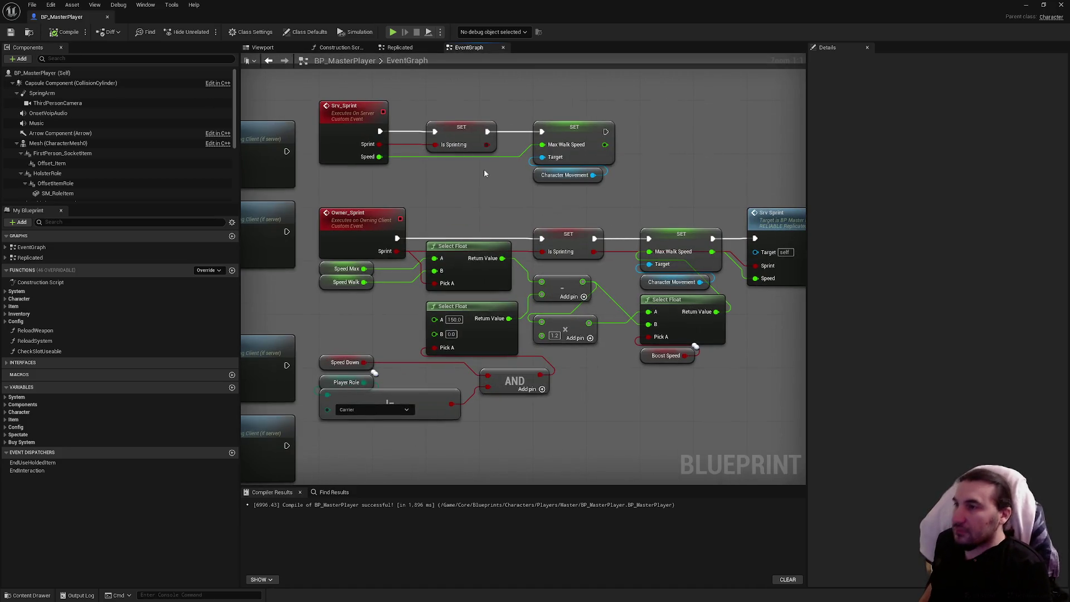
left_click(465, 128)
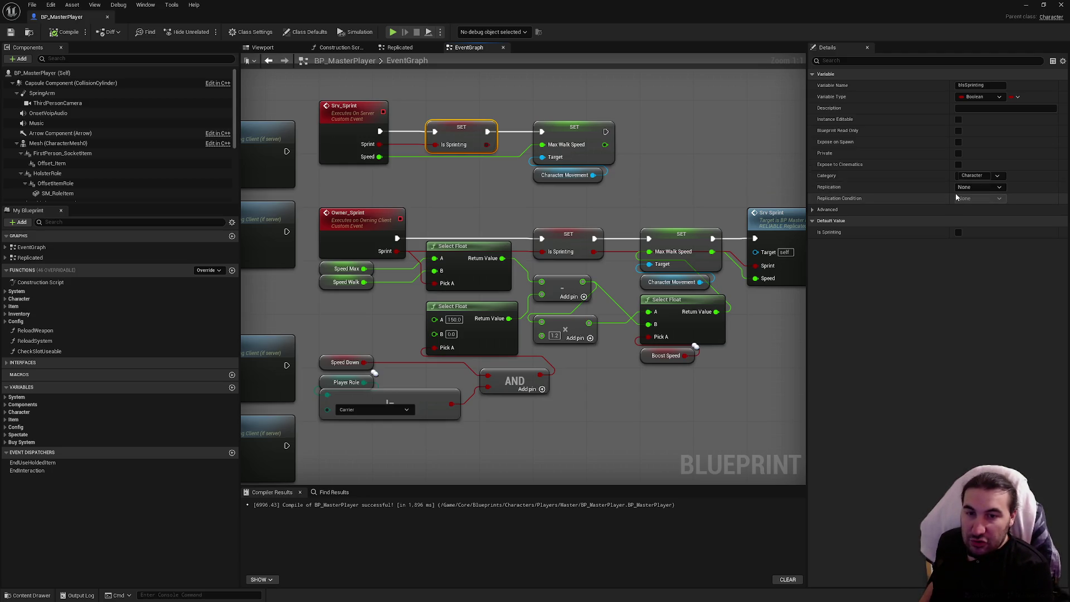
left_click(979, 187)
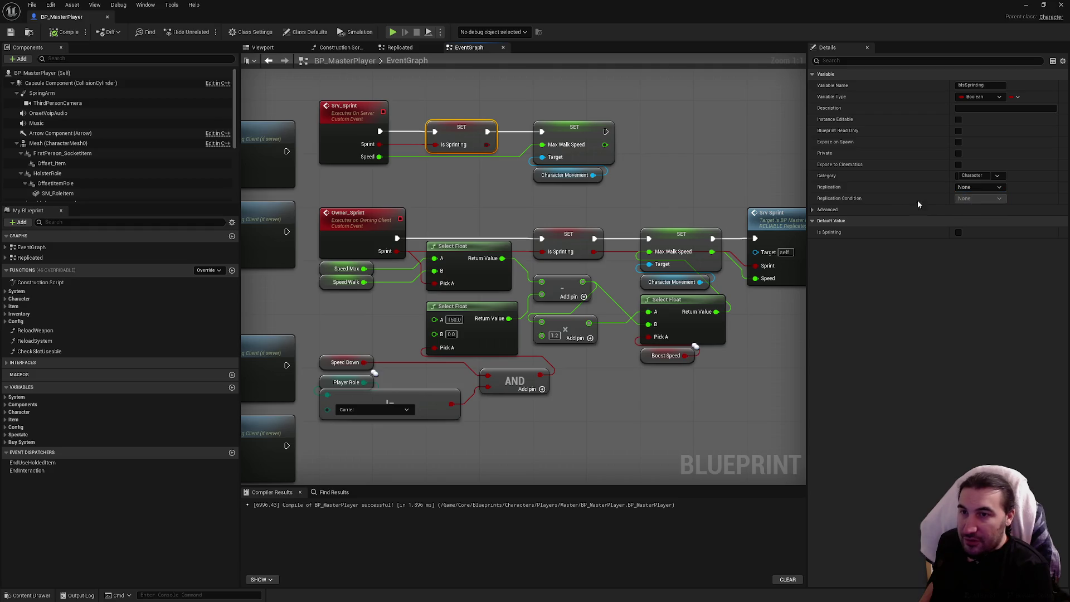
left_click(693, 152)
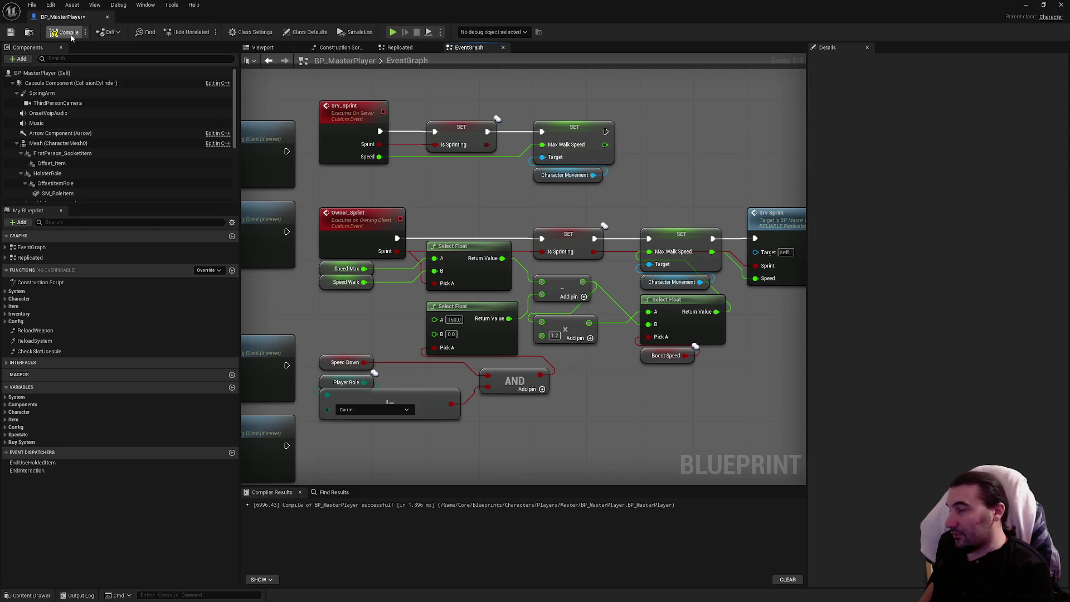
left_click(11, 33)
mouse_move(502, 17)
left_mouse_down()
mouse_move(446, 350)
mouse_move(338, 559)
left_mouse_up()
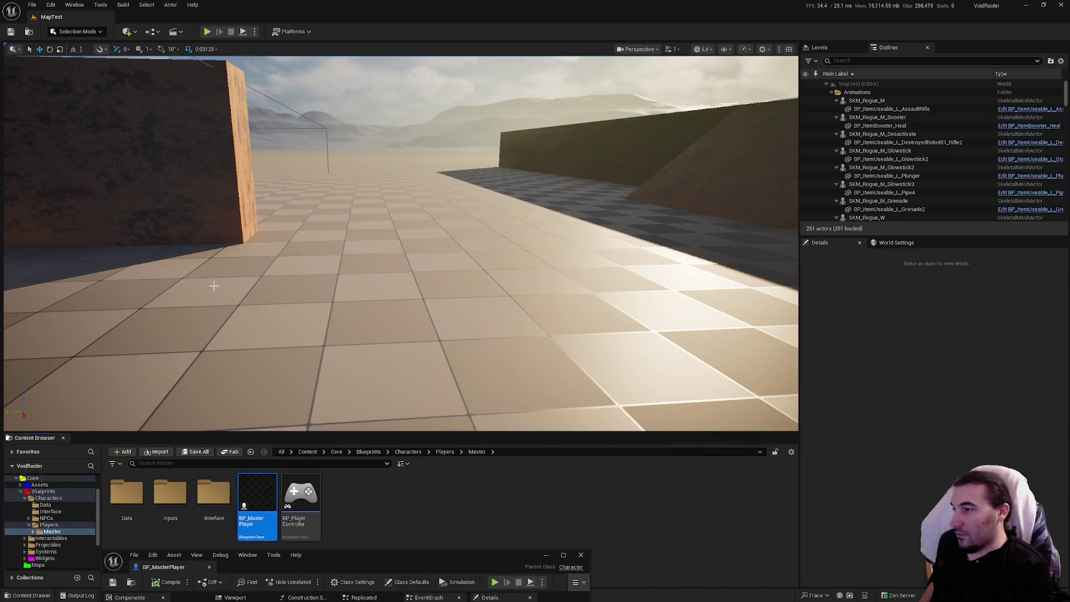
Set the play Net Mode to Play As Client
left_click(254, 31)
mouse_move(310, 222)
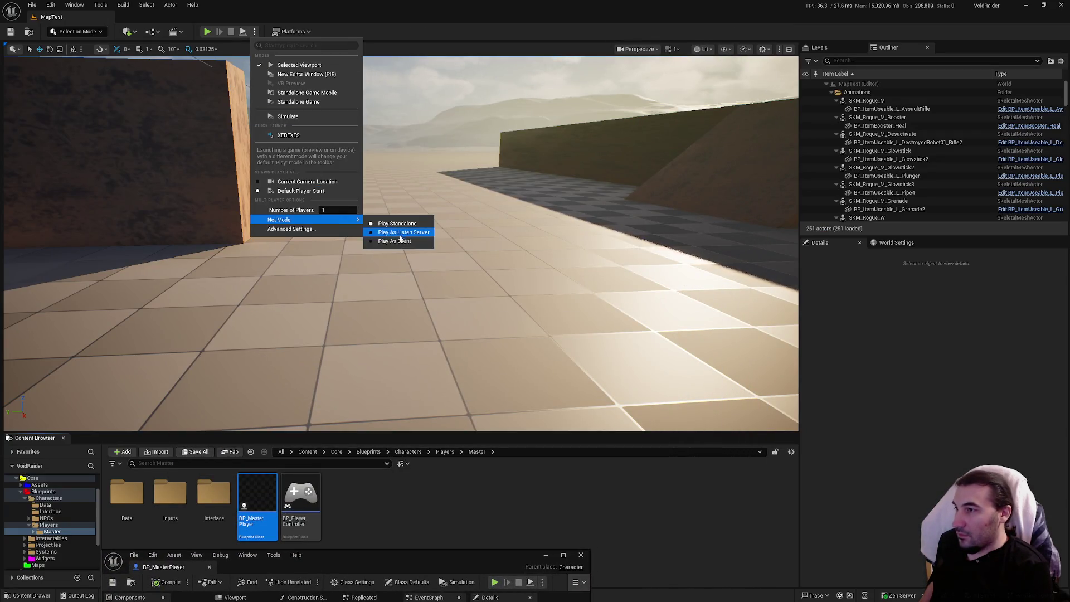
left_click(386, 229)
Play-test as client: walk to the shelf, pick up a glowstick and throw it, then return to the blueprint
left_click(206, 32)
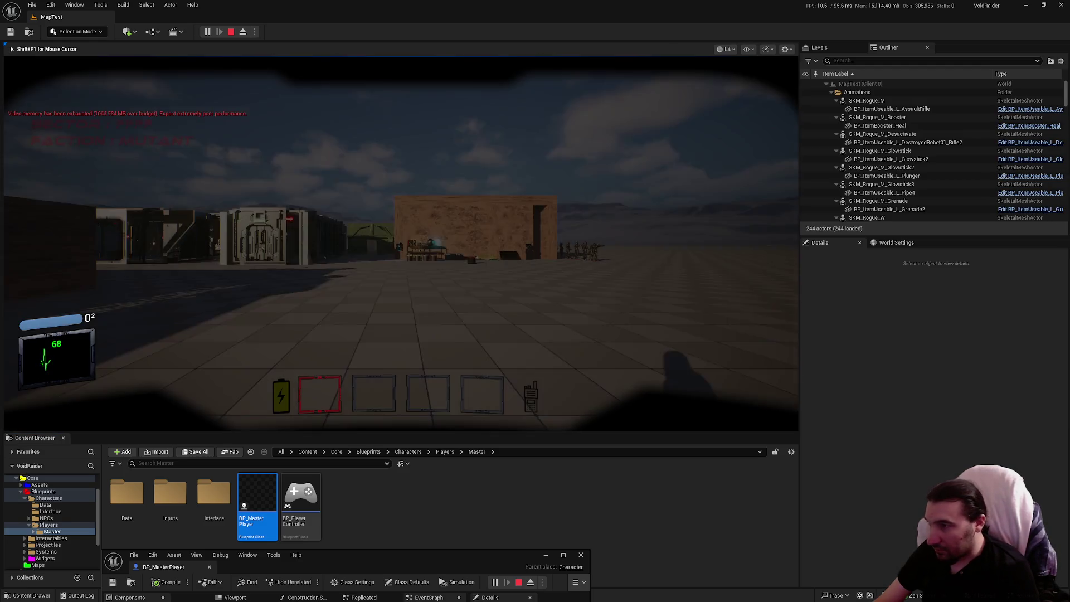
key("w")
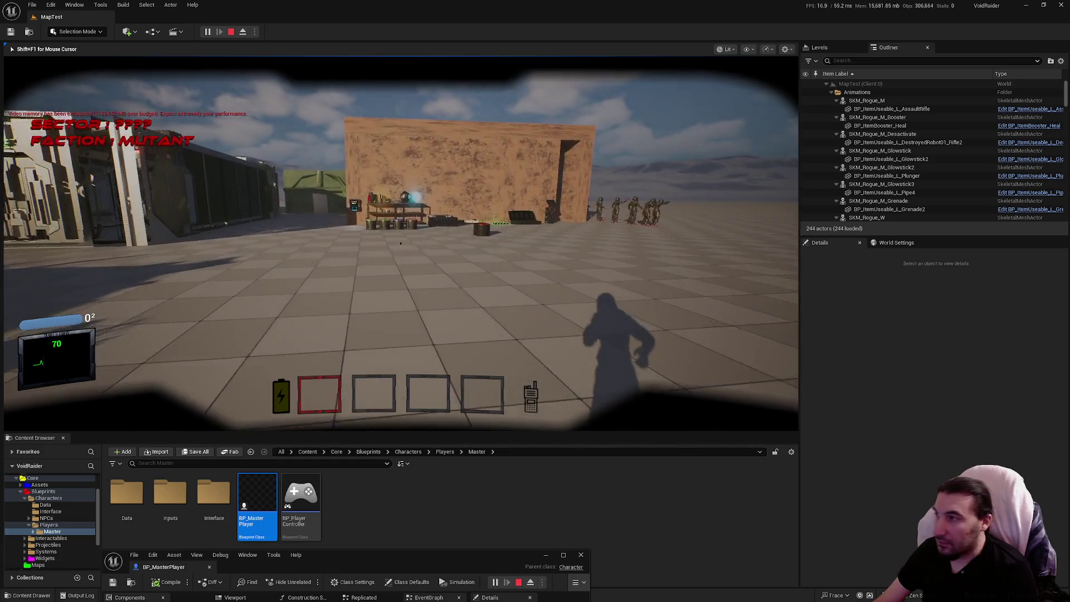
key("w")
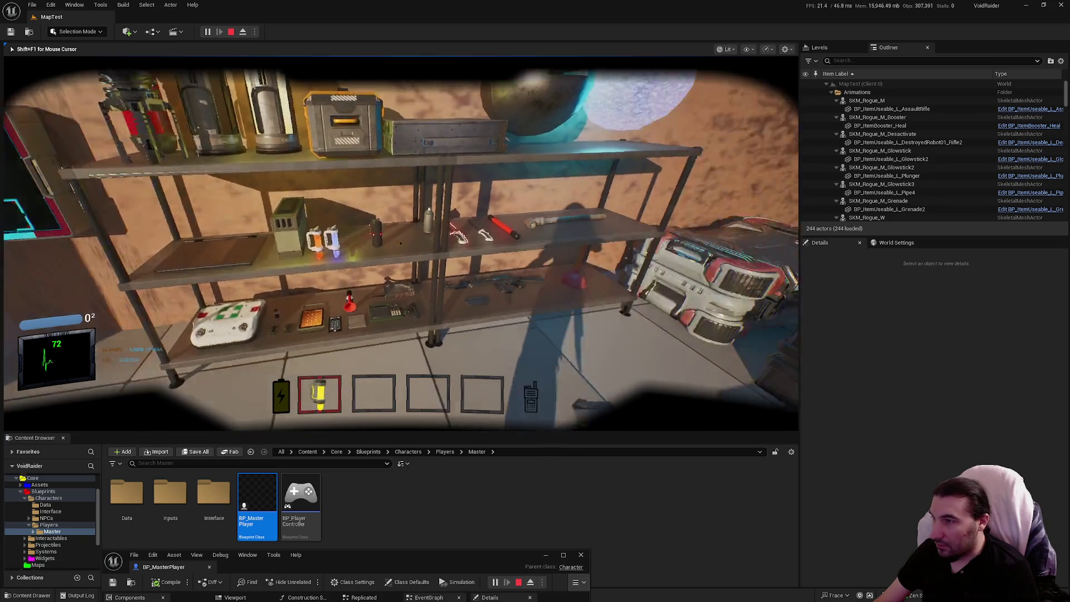
key("e")
mouse_move(400, 243)
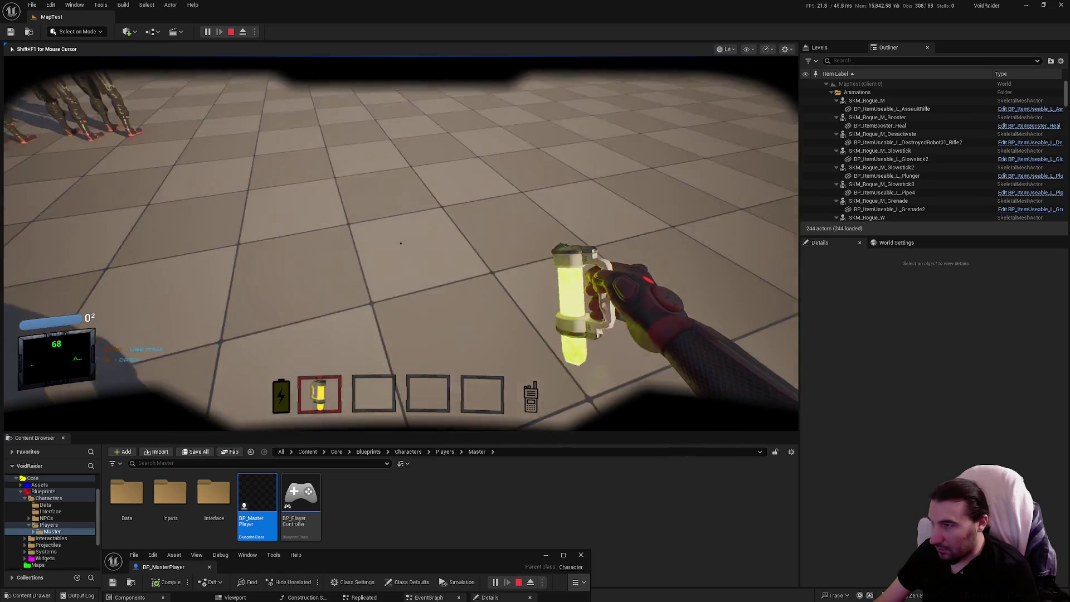
left_click(401, 243)
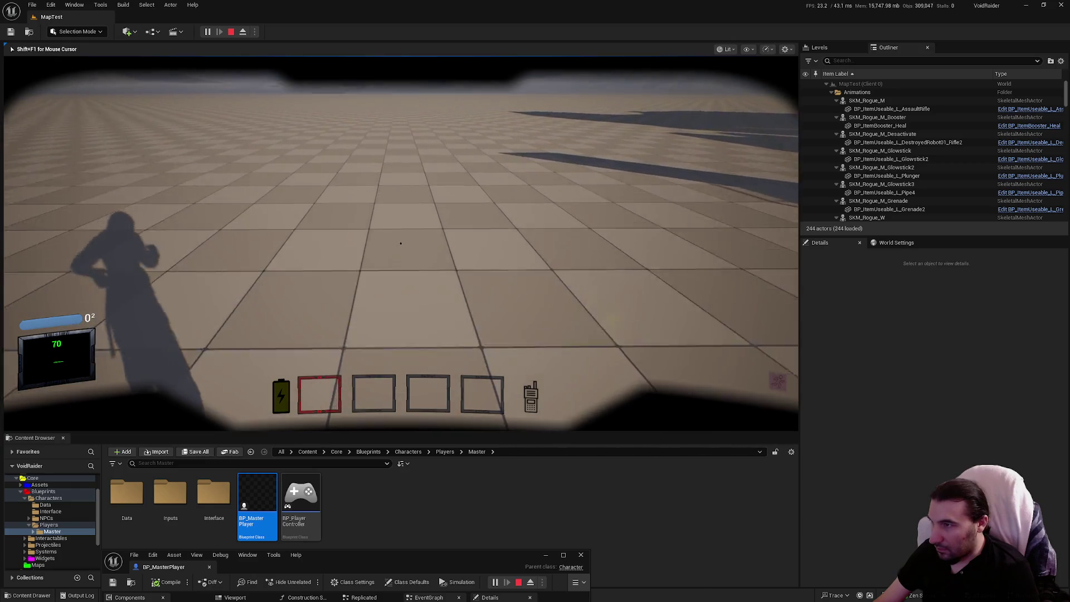
key("w")
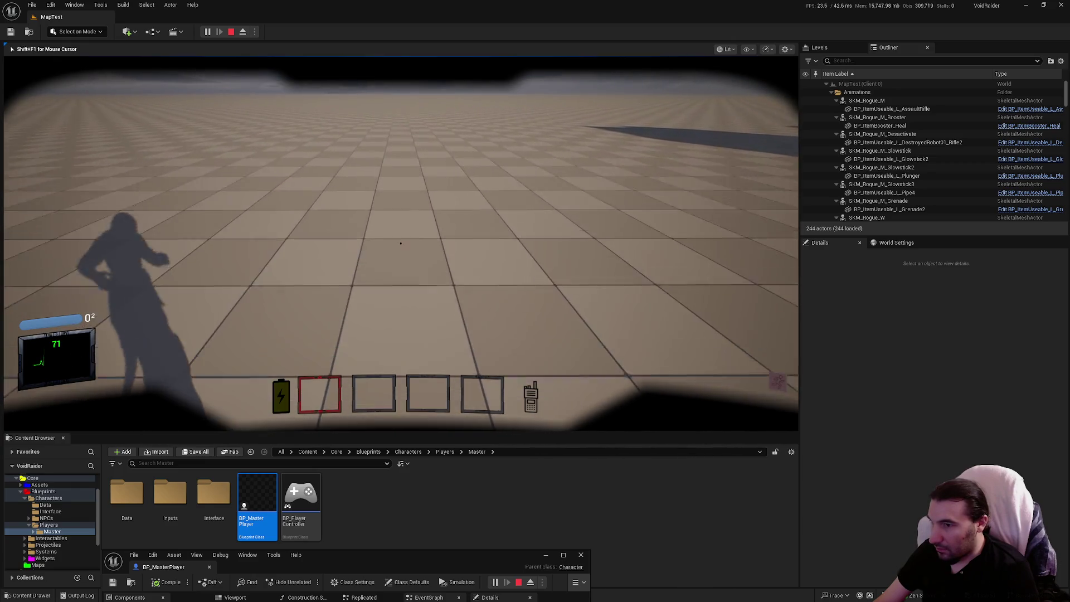
key("shift+F1")
mouse_move(501, 555)
left_mouse_down()
mouse_move(502, 256)
mouse_move(557, 2)
left_mouse_up()
right_click(574, 172)
Add a Print String after the Max Walk Speed SET printing Max Walk Speed, then compile and save
type("print")
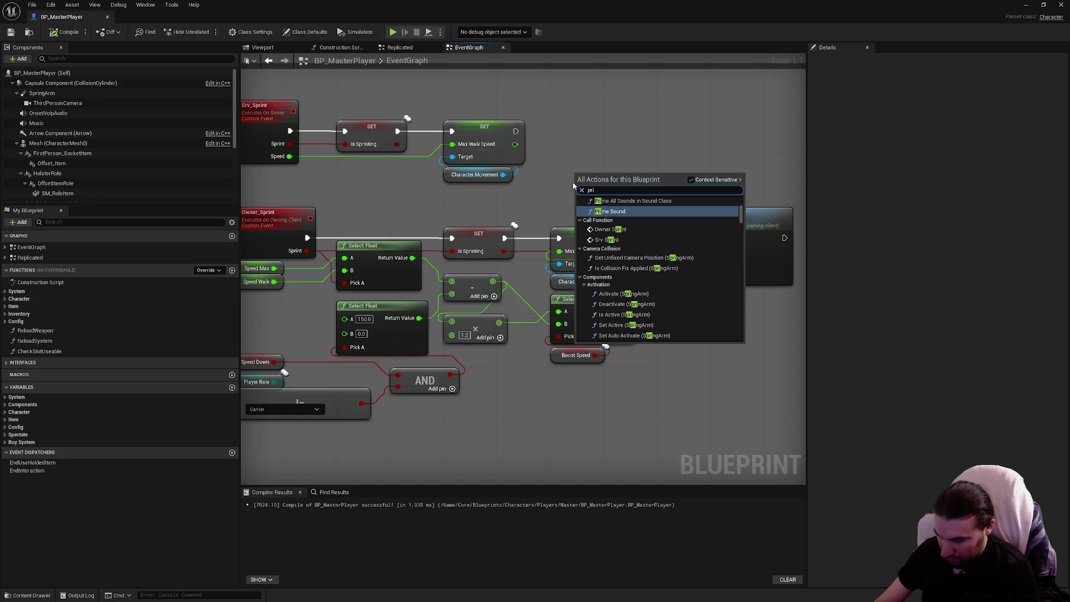
key("Return")
mouse_move(613, 173)
left_mouse_down()
mouse_move(642, 125)
mouse_move(630, 130)
left_mouse_up()
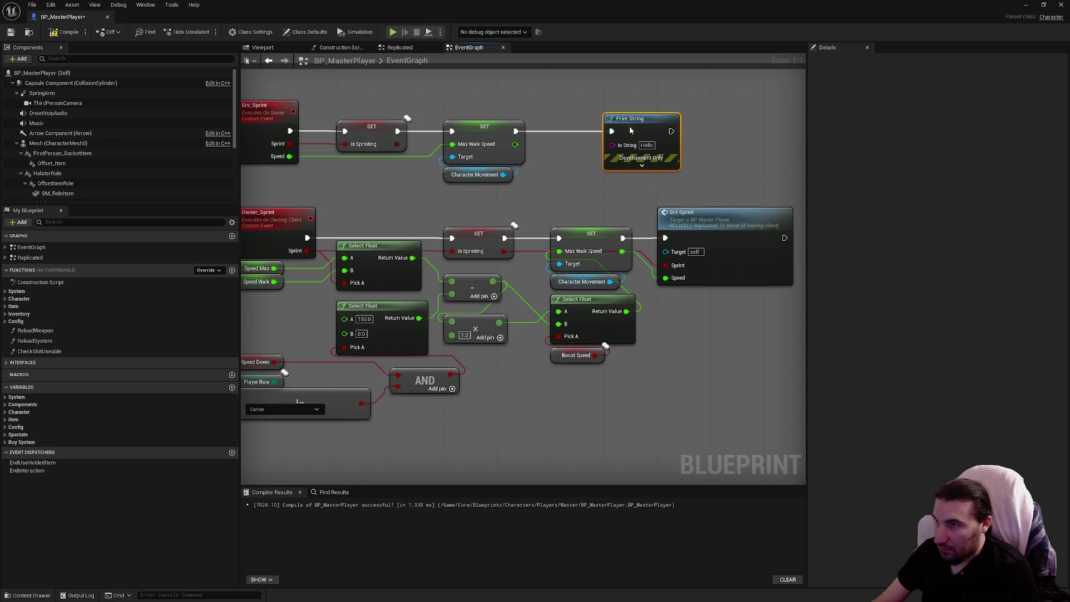
left_click_drag(516, 144, 612, 145)
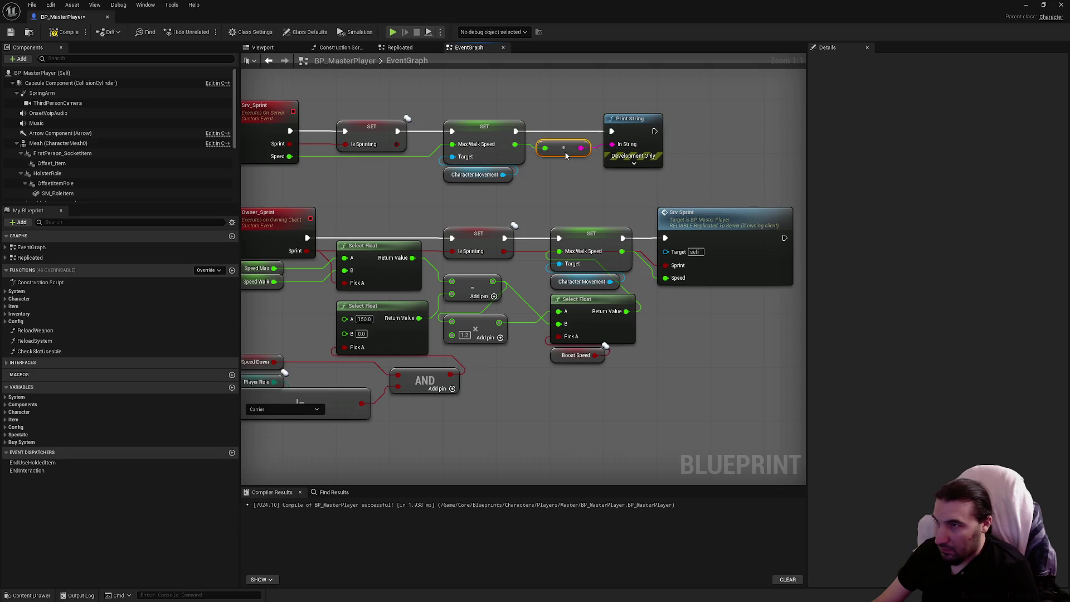
left_click(52, 35)
left_click(10, 34)
double_click(212, 17)
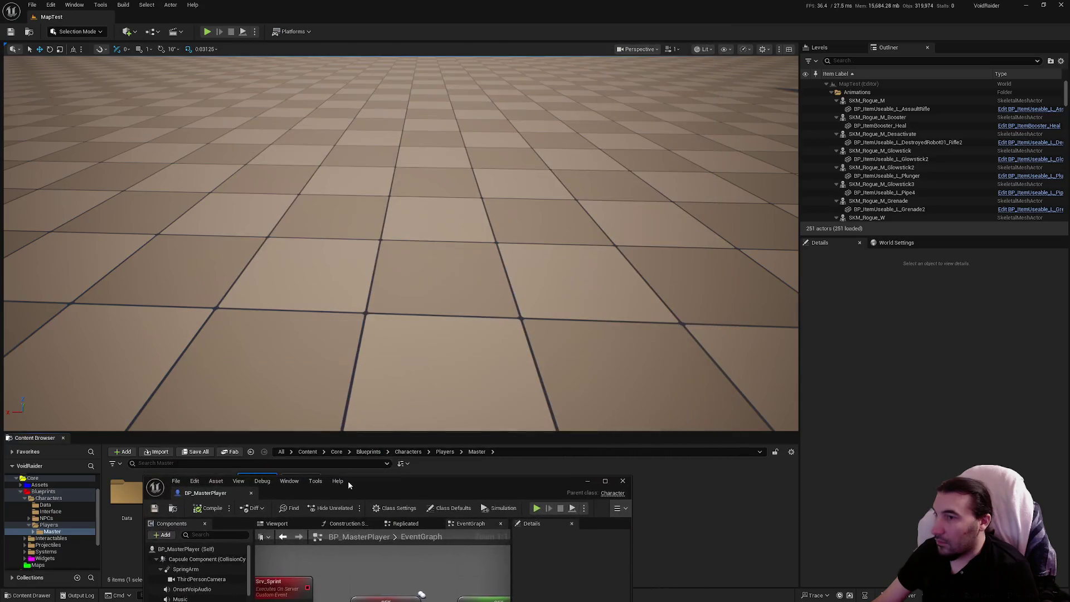
Play-test and confirm the Server prints show walk speeds 600.0 and 250.0, then stop
left_click(207, 32)
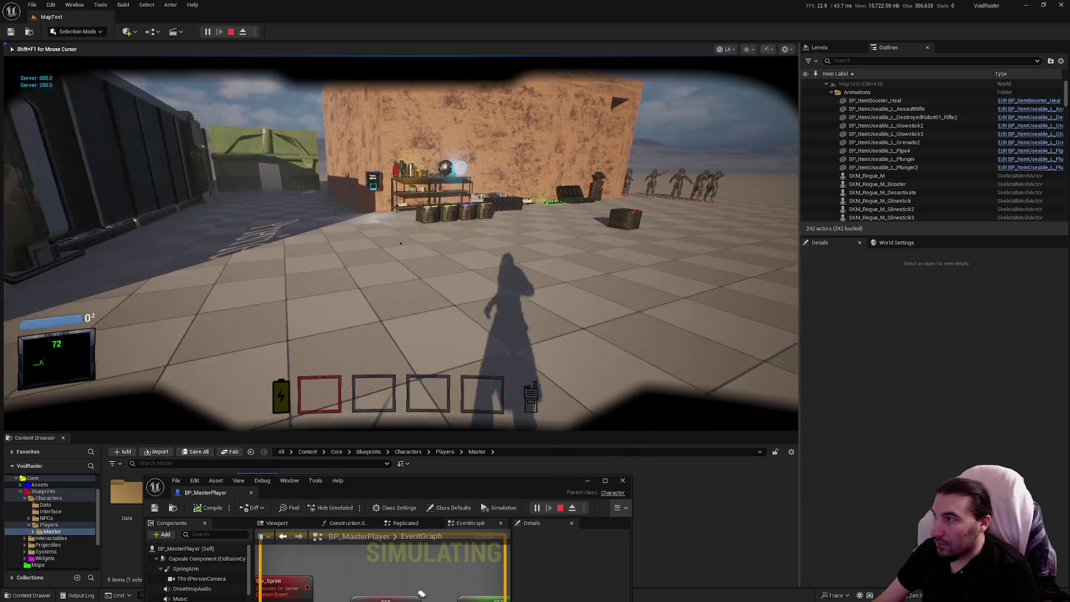
key("w")
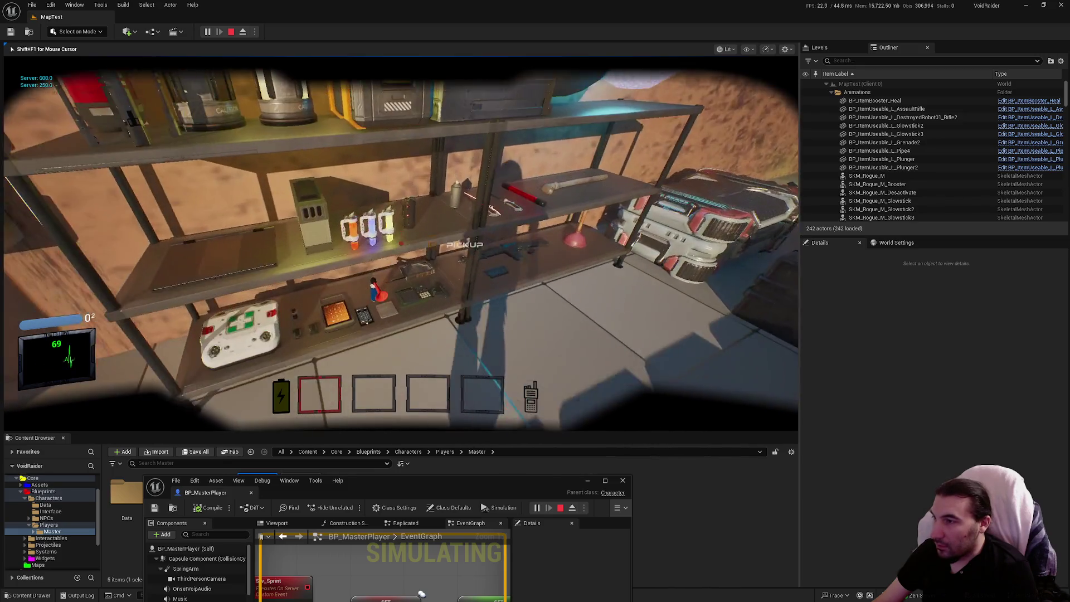
key("e")
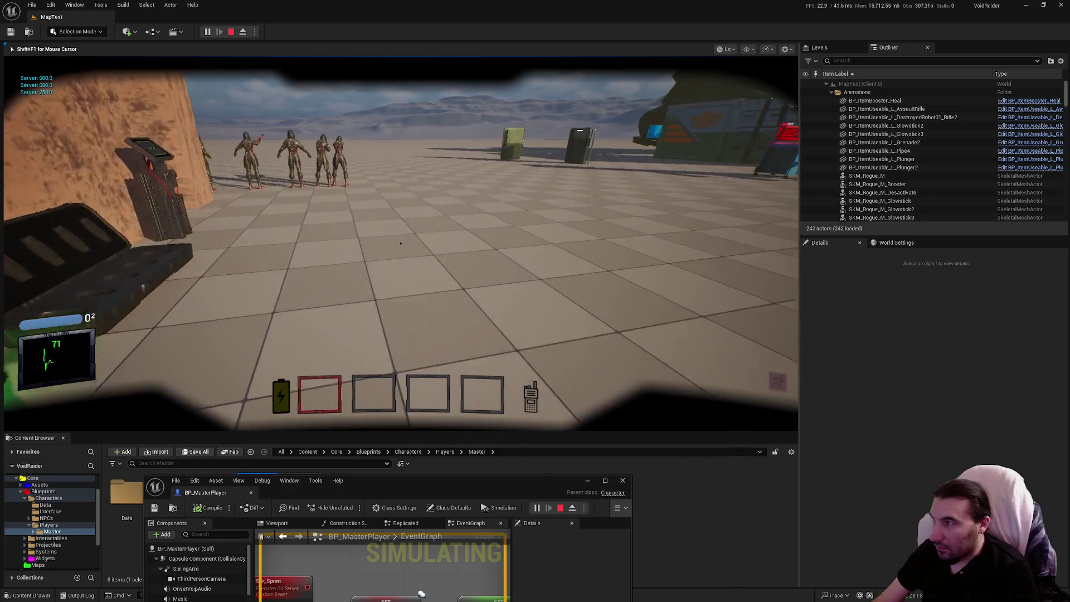
key("Escape")
left_click_drag(538, 480, 580, 305)
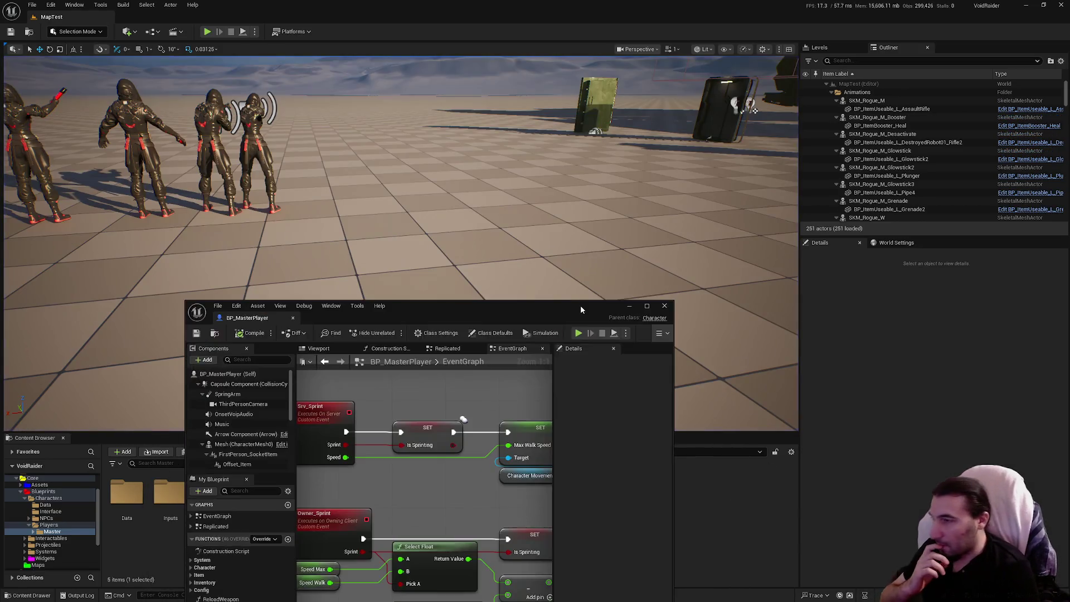
Inspect custom events like Srv_UseBoost on the Replicated graph, then go back to EventGraph
double_click(580, 305)
scroll(640, 222, "up", 2)
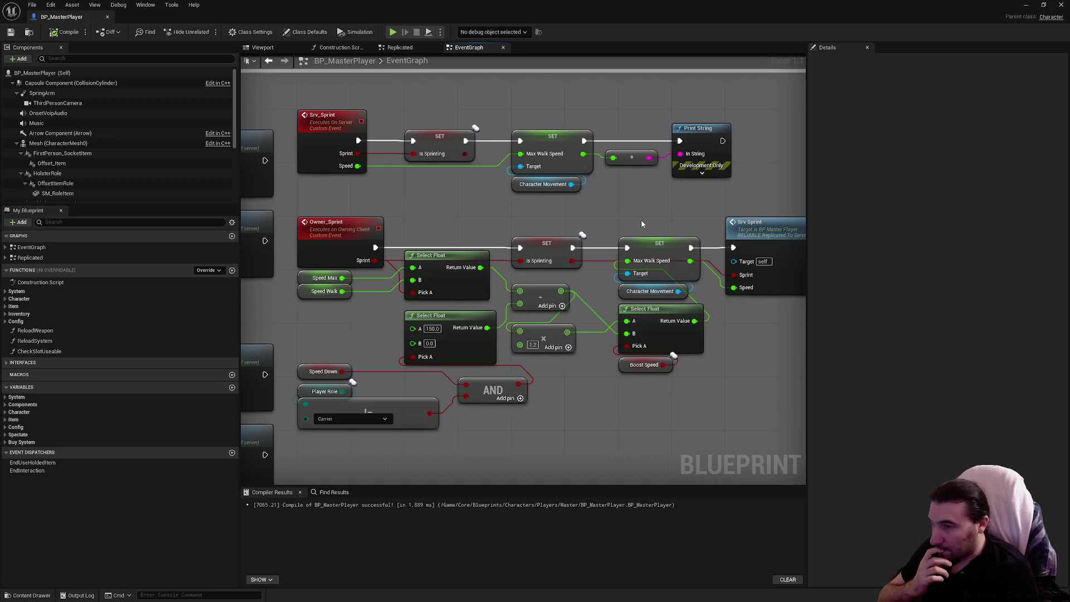
left_click(400, 48)
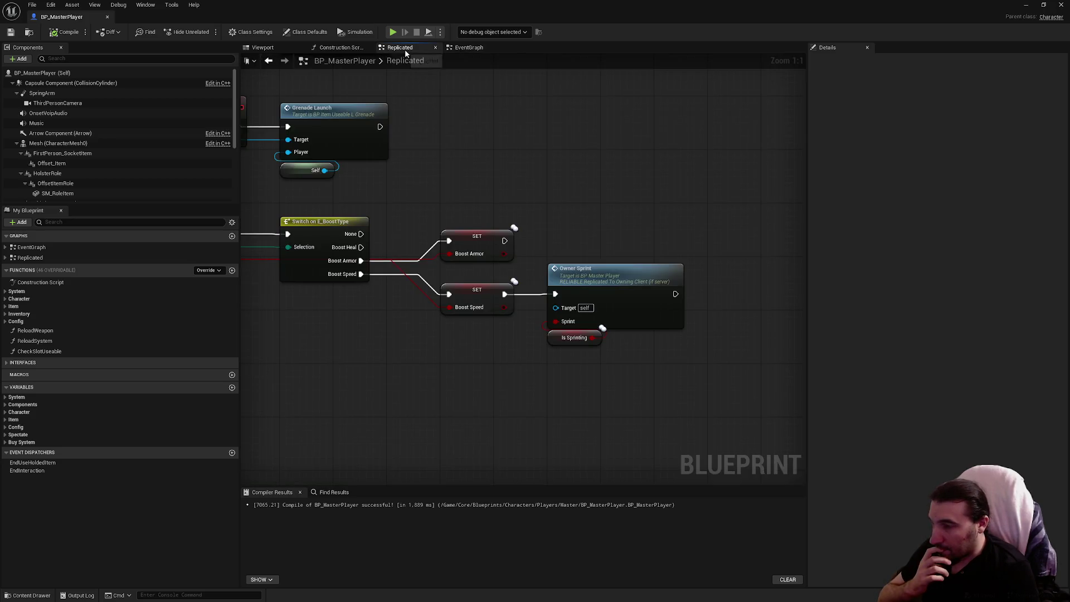
left_click_drag(429, 154, 558, 134)
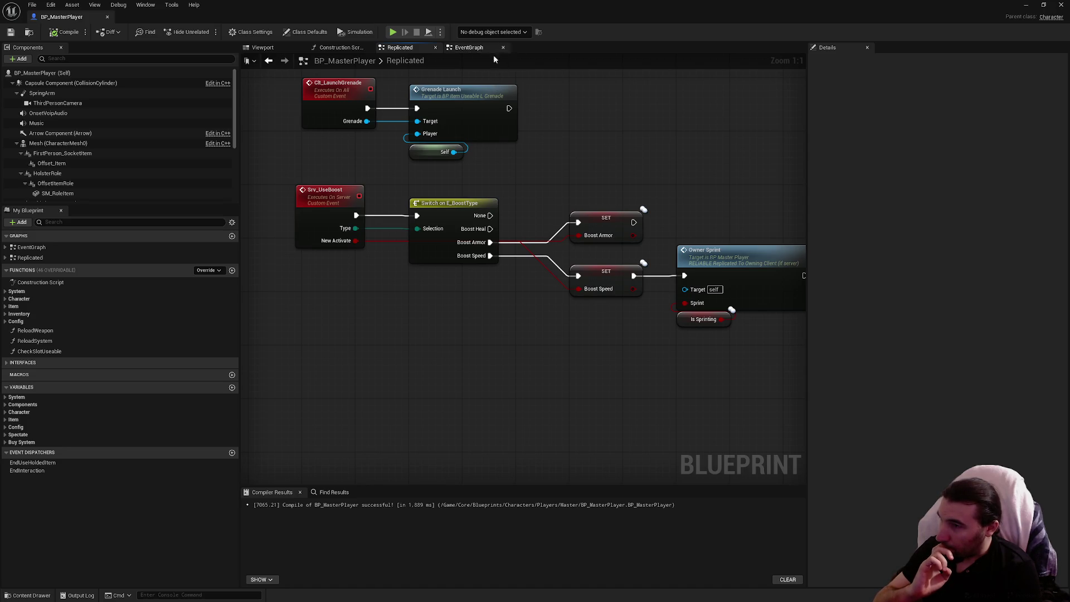
left_click(469, 47)
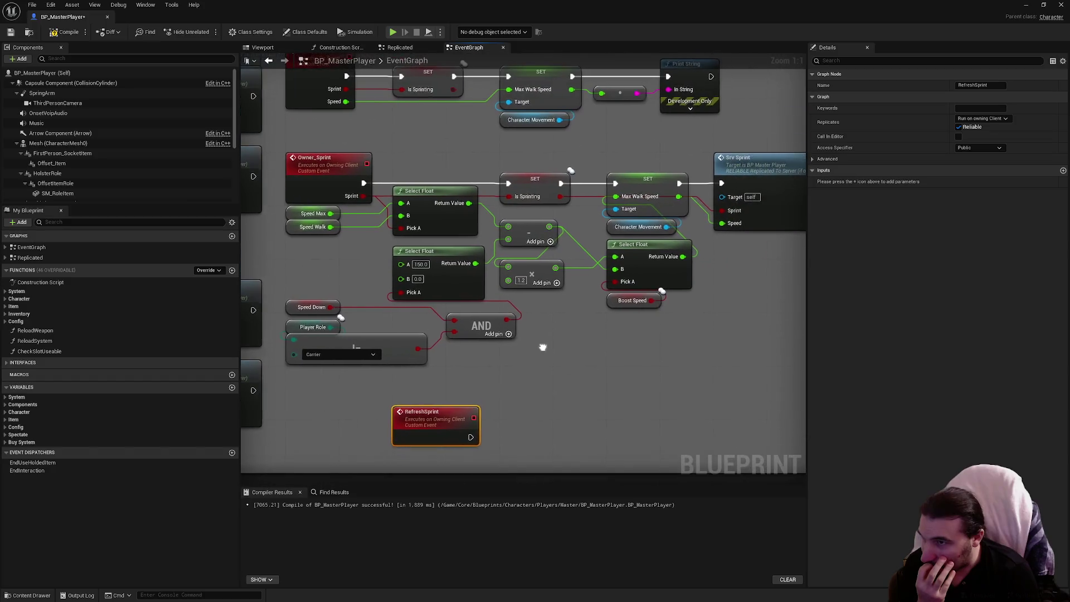
Move RefreshSprint, wire it to the SET node, disconnect it, then delete the event
mouse_move(446, 420)
left_mouse_down()
mouse_move(564, 309)
mouse_move(537, 145)
mouse_move(574, 371)
mouse_move(619, 384)
mouse_move(616, 195)
left_mouse_up()
left_click_drag(616, 189, 615, 184)
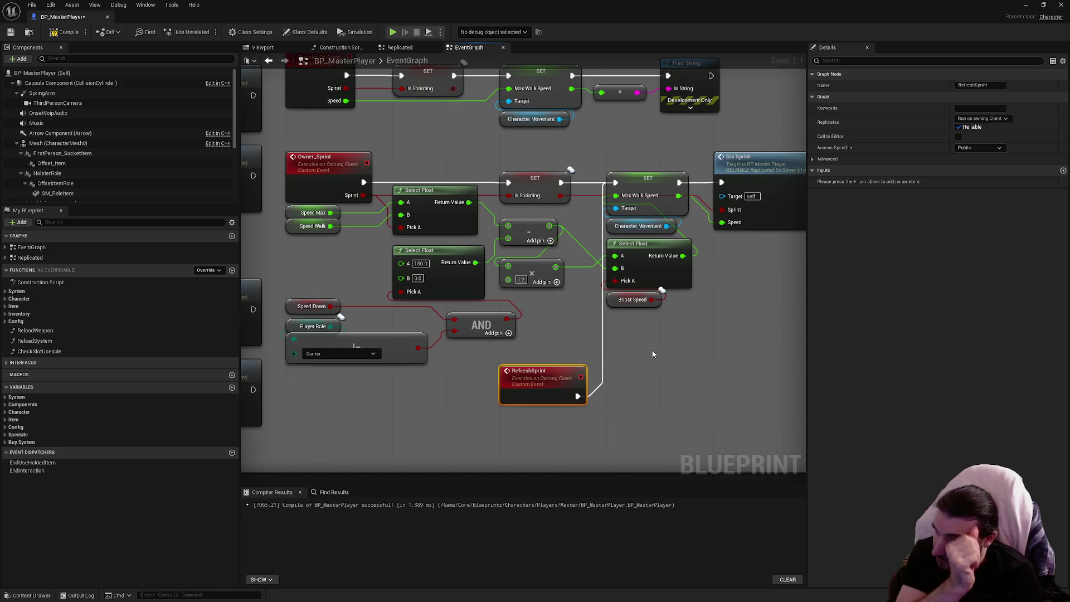
left_click_drag(652, 350, 593, 349)
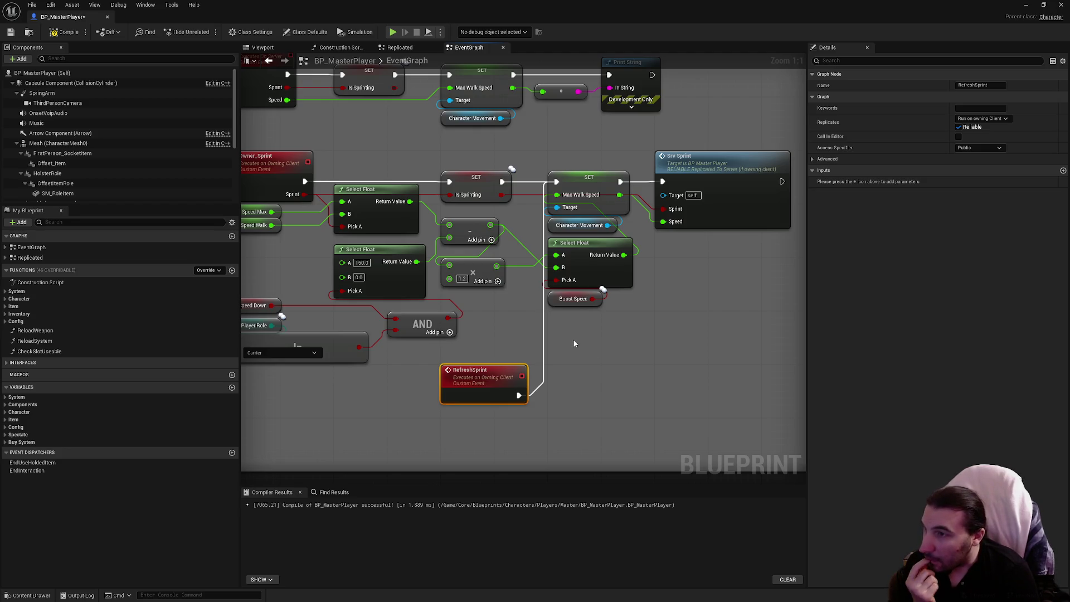
mouse_move(518, 396)
left_mouse_down()
mouse_move(565, 361)
mouse_move(543, 358)
left_mouse_up()
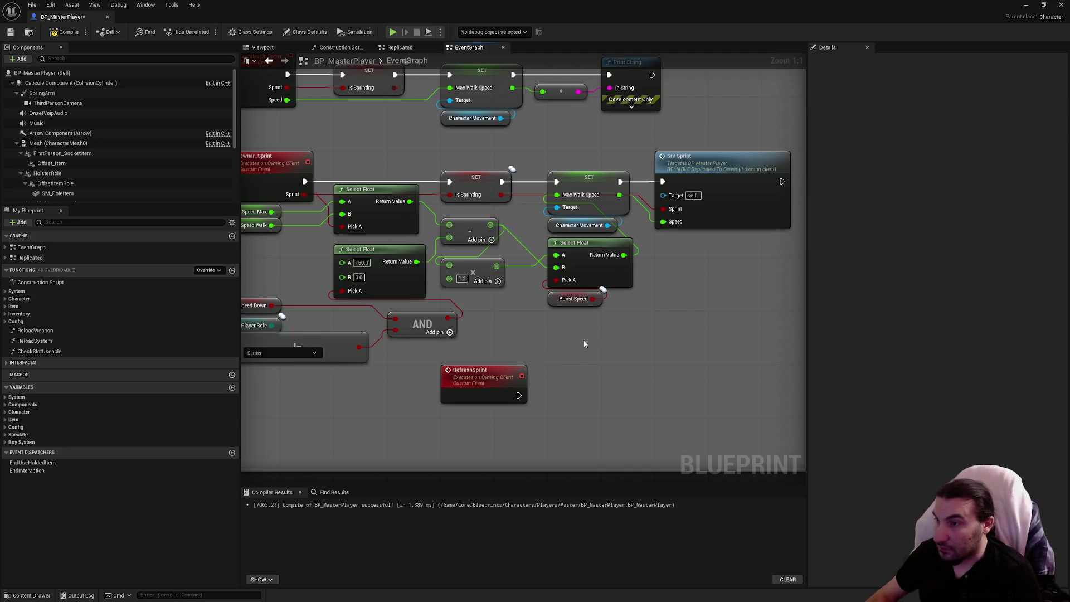
left_click_drag(583, 344, 679, 336)
left_click(584, 386)
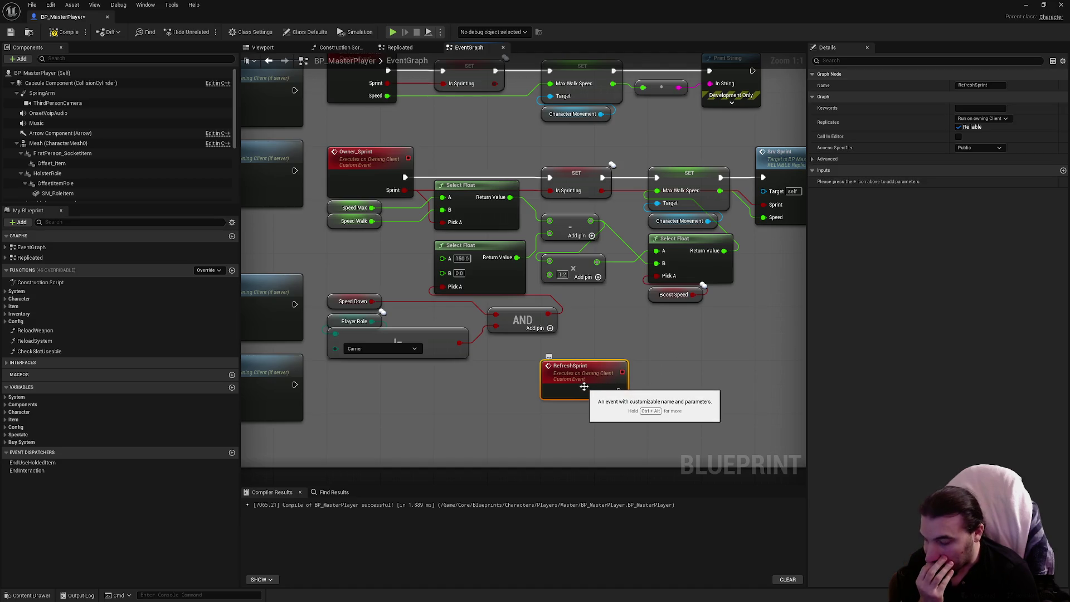
key("Delete")
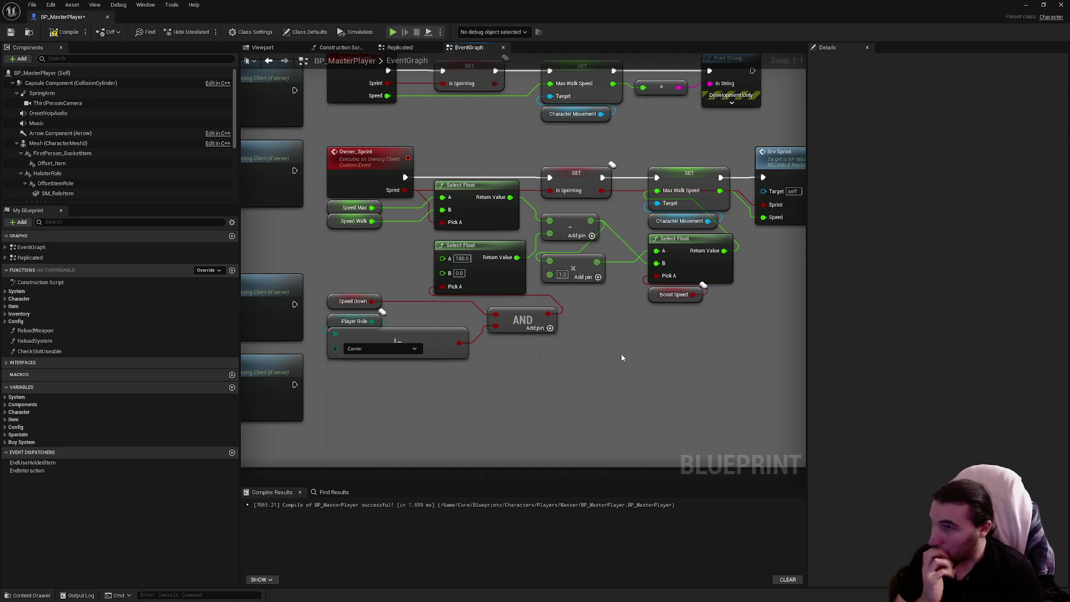
left_click_drag(624, 361, 568, 418)
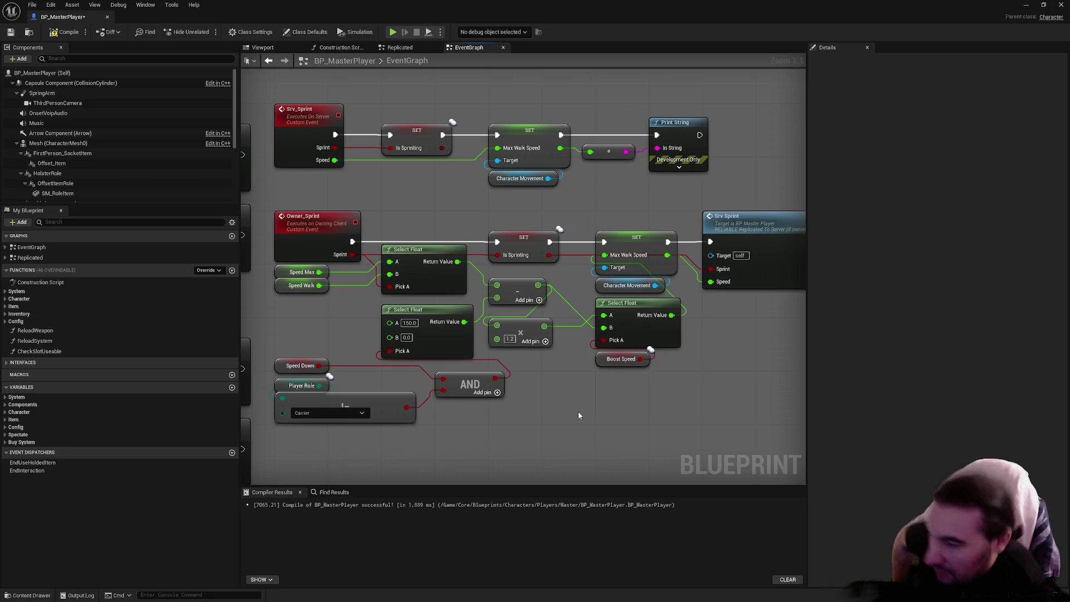
Set the replication option on the Is Sprinting SET node and save BP_MasterPlayer
left_click(530, 249)
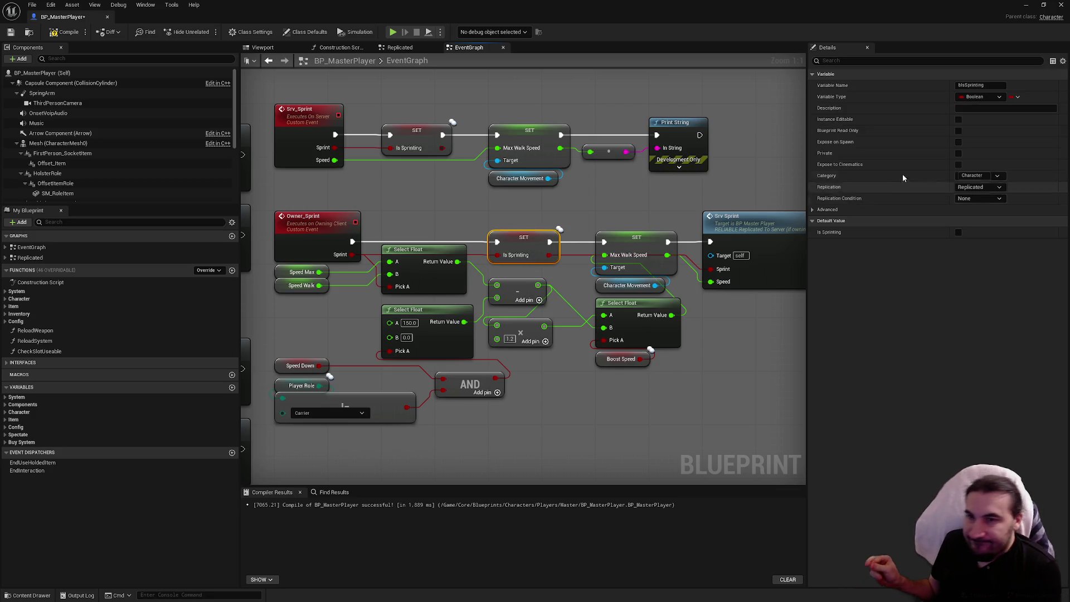
left_click(973, 187)
left_click(968, 196)
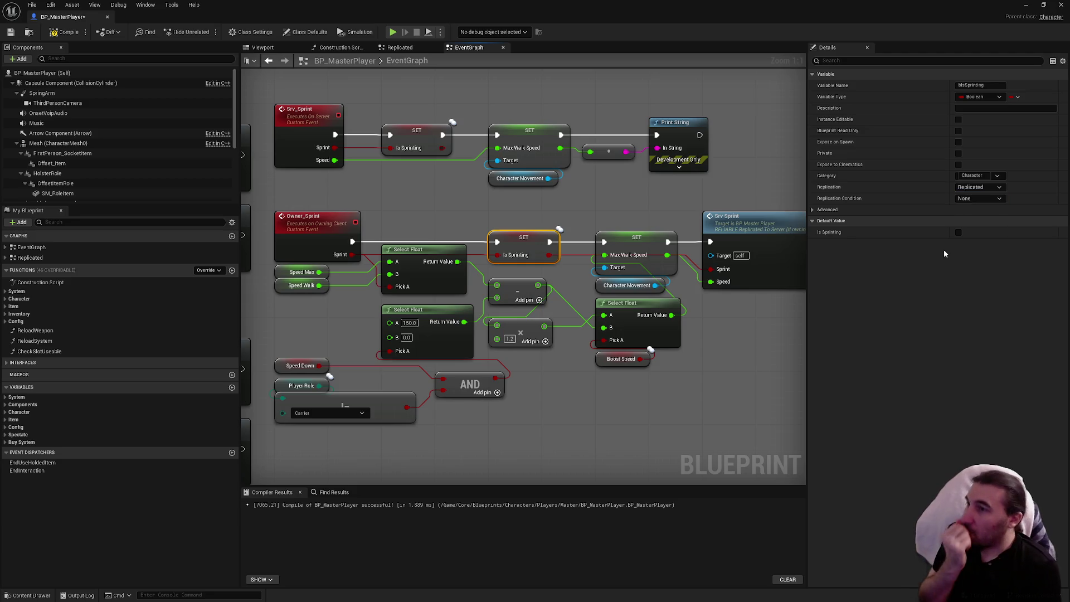
left_click(586, 184)
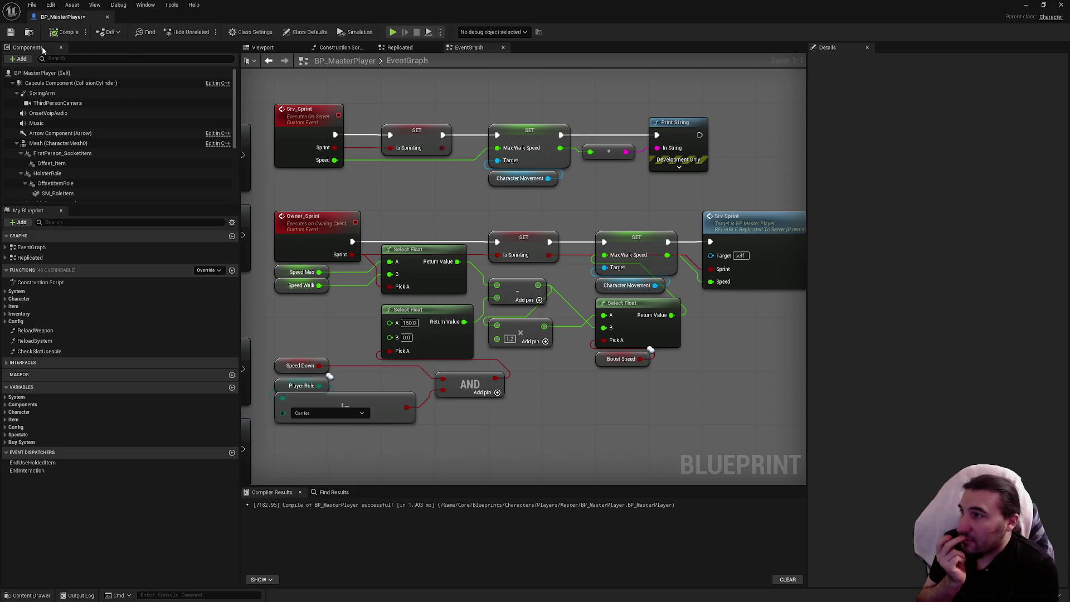
left_click(11, 33)
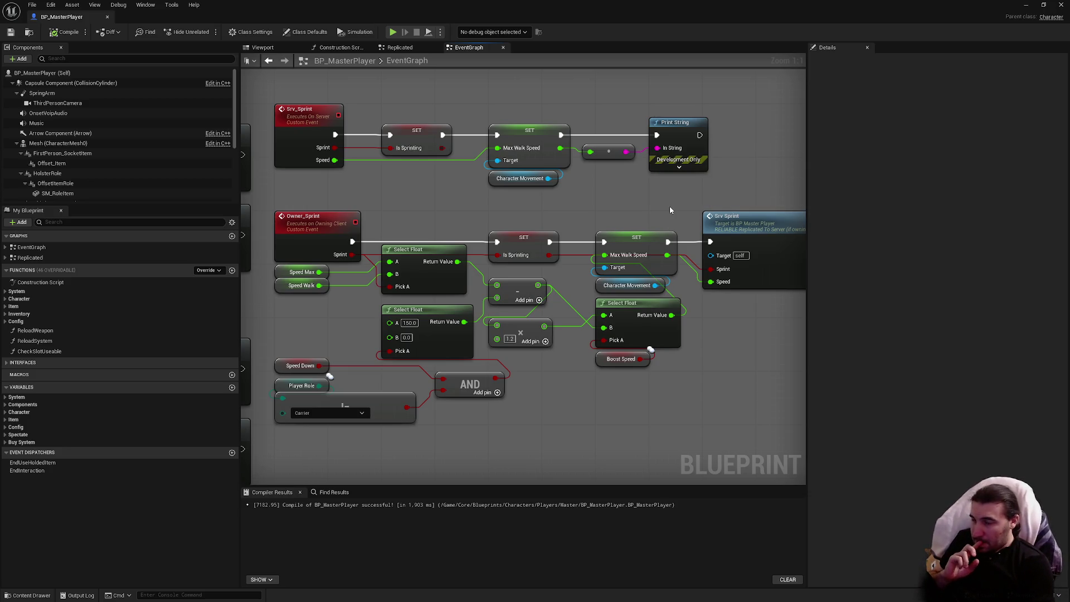
Look over the sprint nodes around the Srv Sprint call and restore the window to show MapTest
left_click_drag(670, 210, 566, 214)
mouse_move(639, 224)
left_mouse_down()
mouse_move(715, 287)
mouse_move(761, 305)
left_mouse_up()
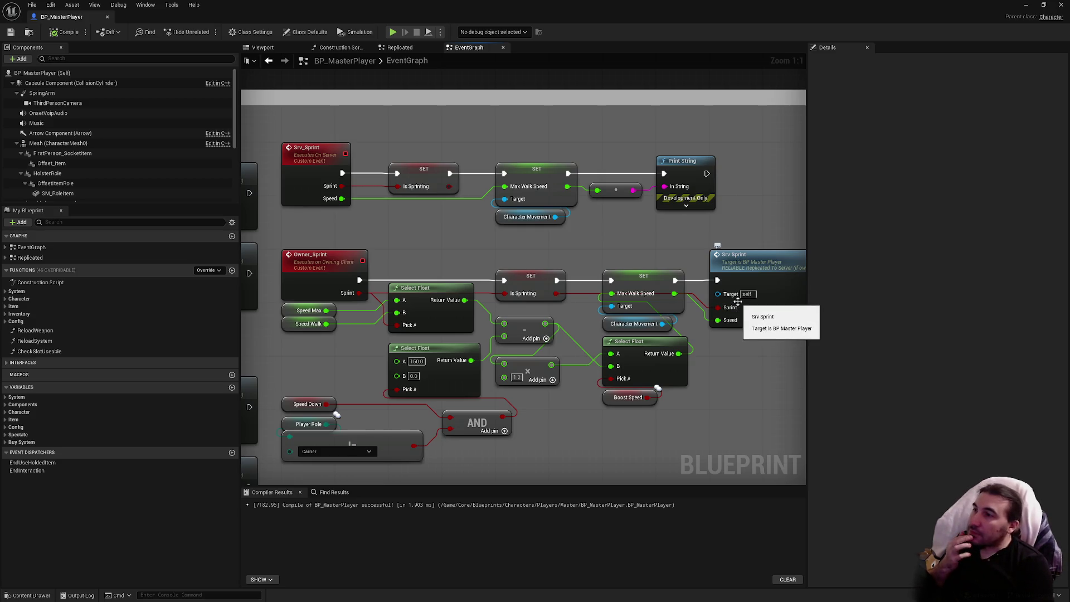
double_click(198, 17)
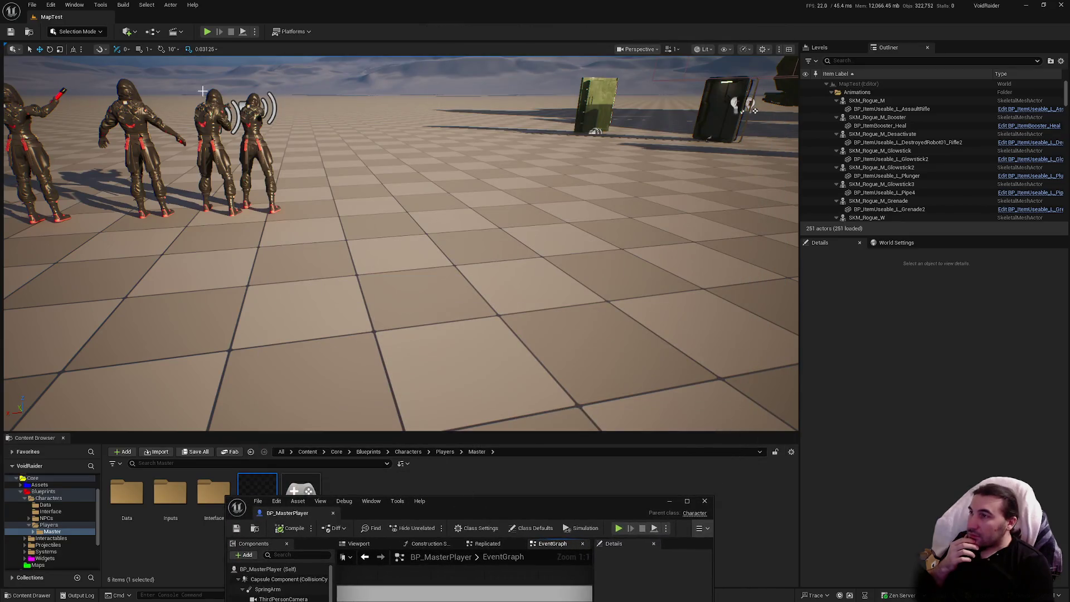
Run a brief play-in-editor session, then resize the blueprint editor window
left_click(207, 32)
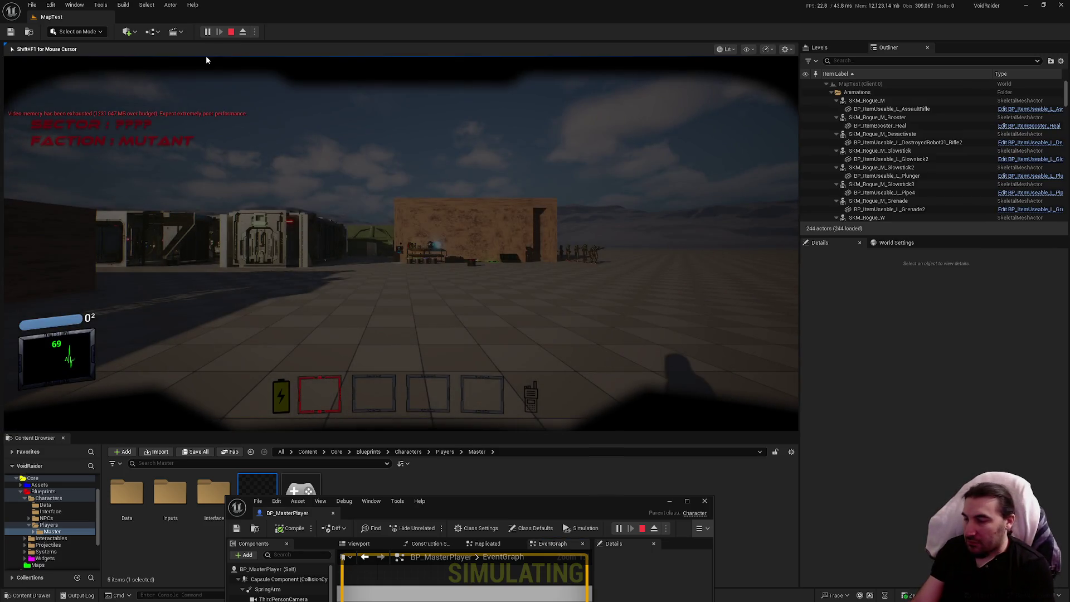
key("Escape")
mouse_move(586, 504)
left_mouse_down()
mouse_move(590, 255)
mouse_move(558, 1)
left_mouse_up()
key("super+Down")
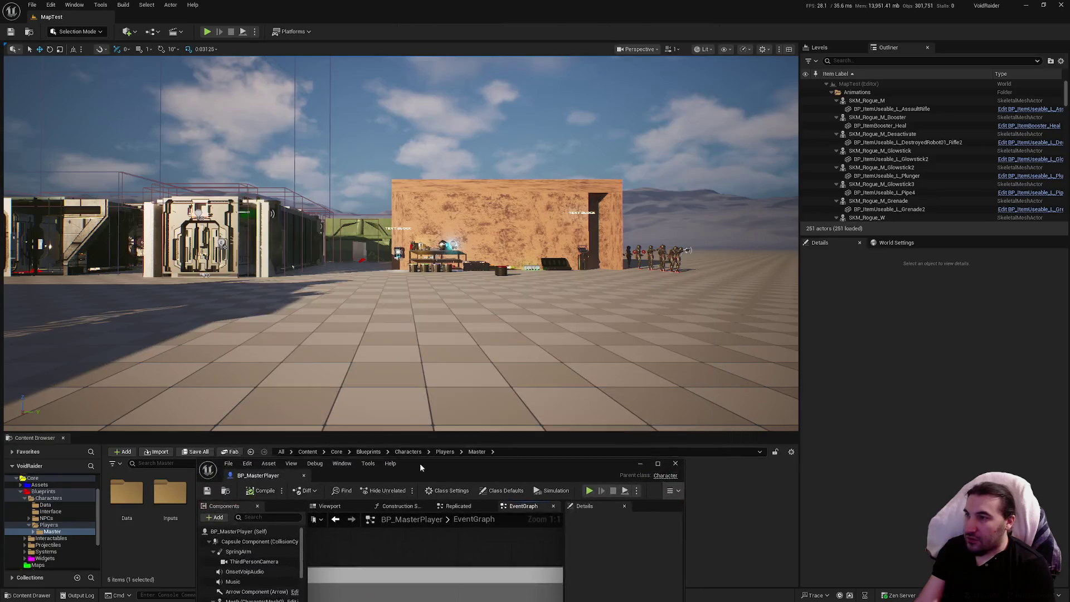
Play again, walk to the shelf, grab a glowstick and throw it, then stop the session
left_click(207, 31)
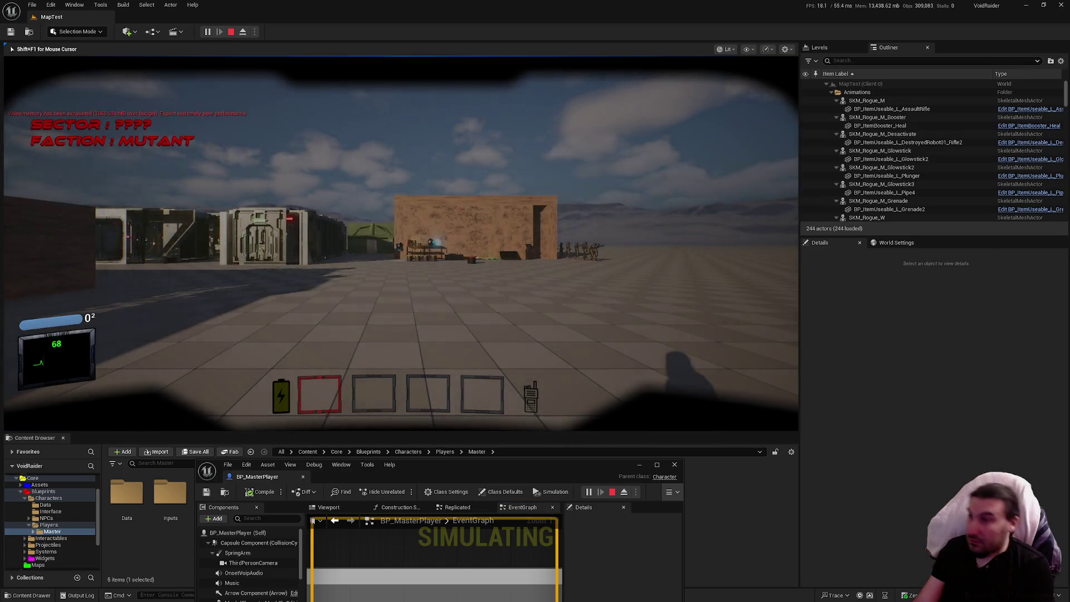
key("w")
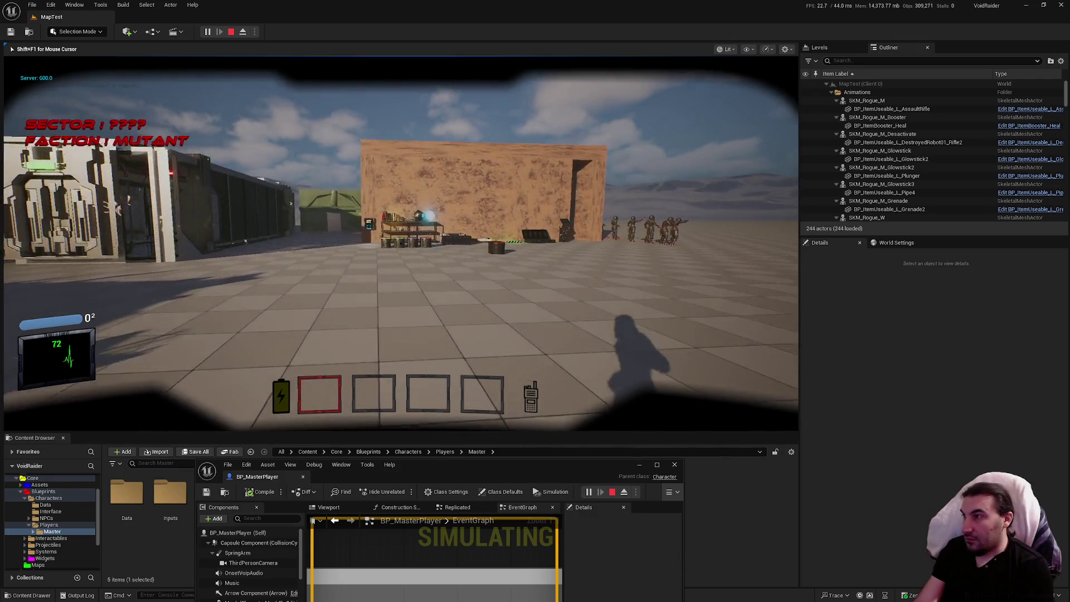
key("w")
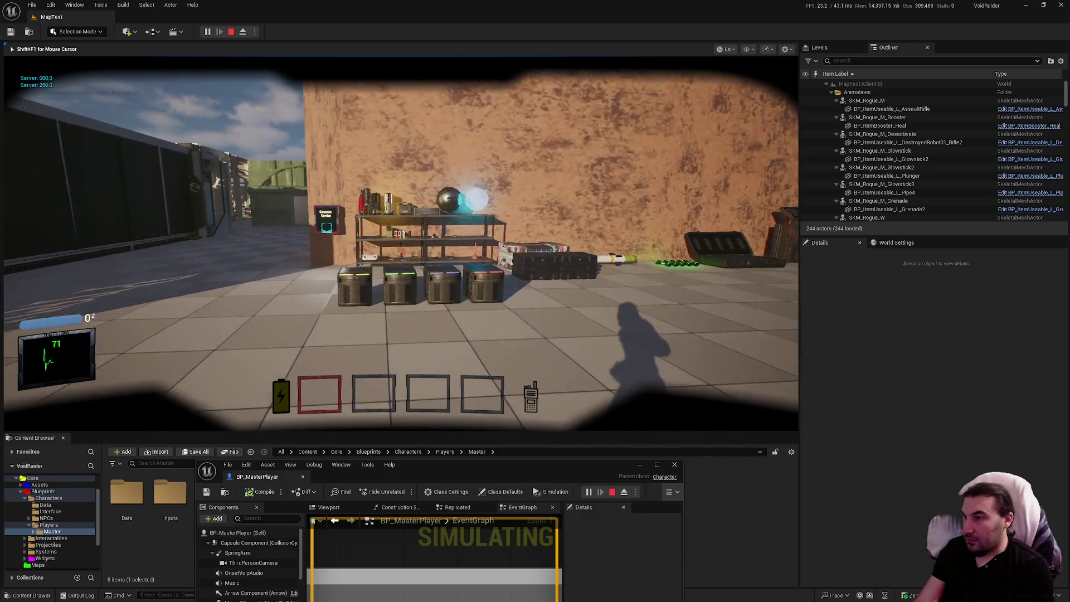
key("w")
key("e")
key("w")
left_click(400, 243)
key("w")
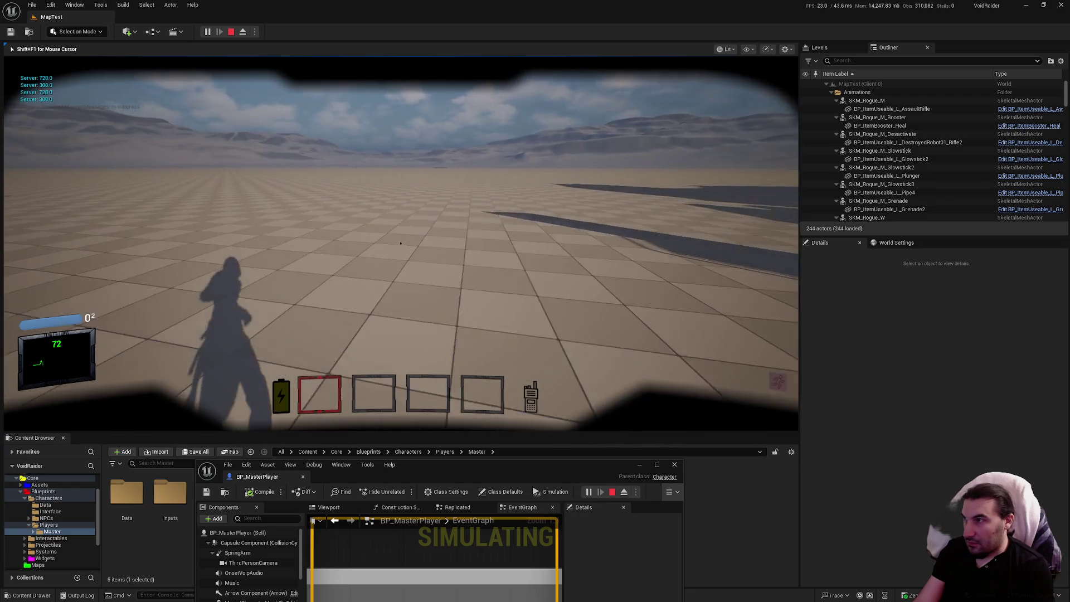
key("Escape")
left_click_drag(561, 465, 570, 291)
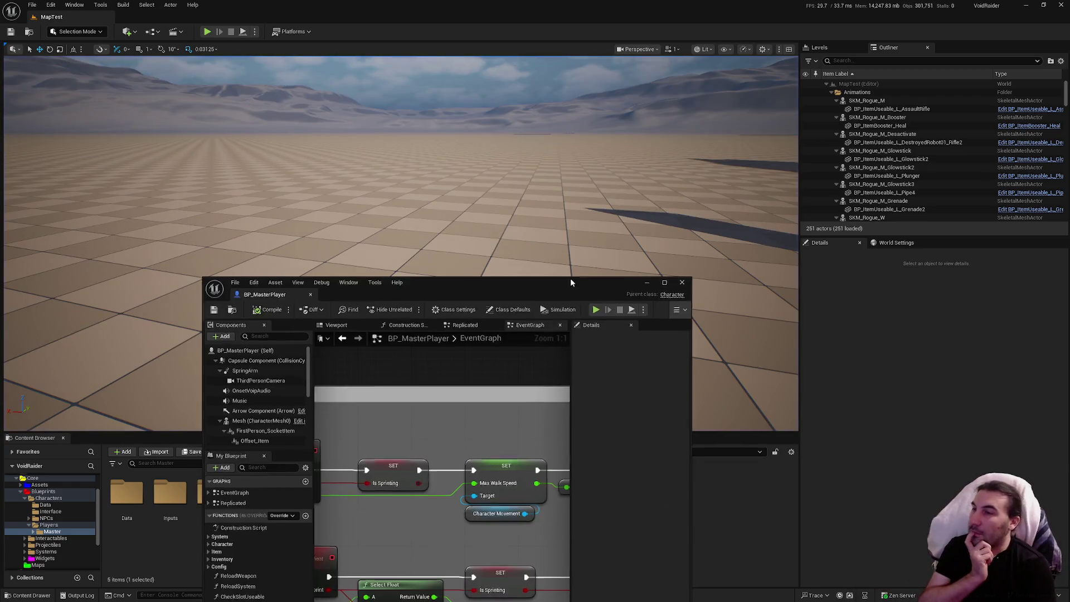
Wire Srv Sprint's execution into Print String, feed it Max Walk Speed, and save BP_MasterPlayer
double_click(569, 291)
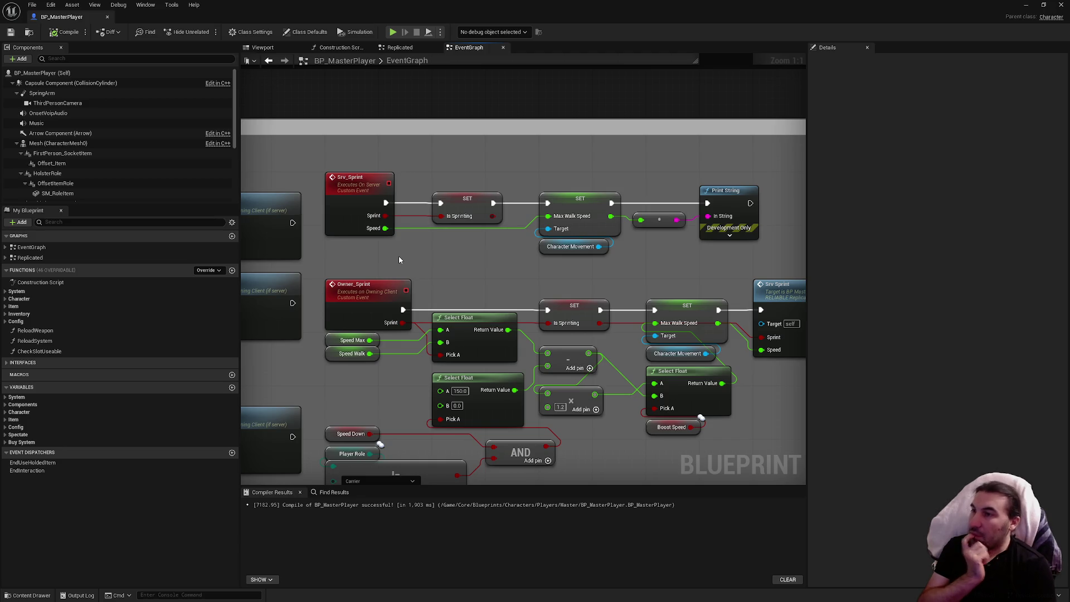
left_click_drag(482, 263, 453, 268)
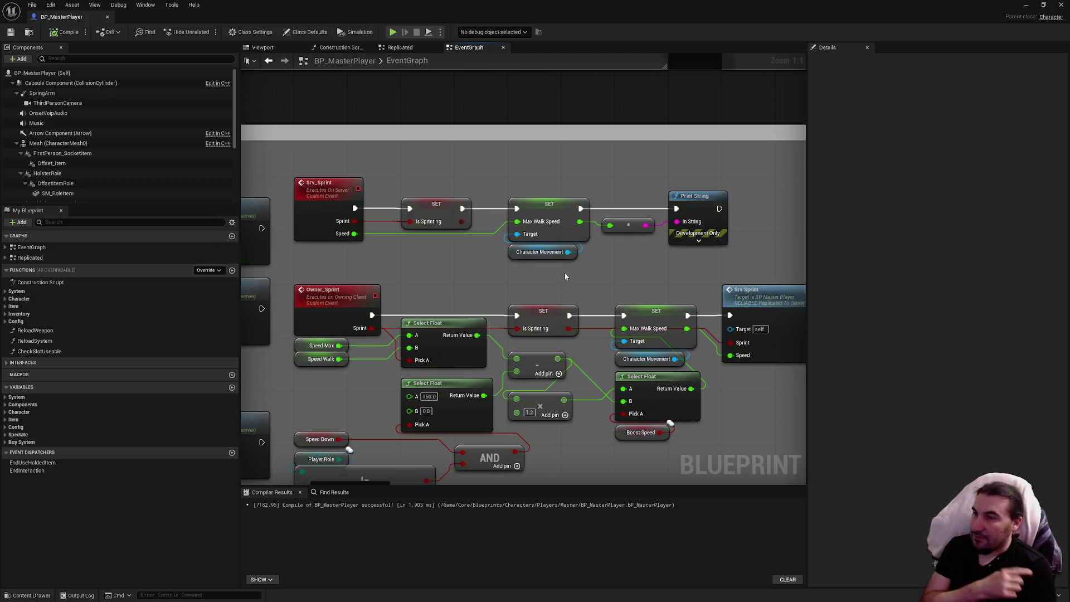
left_click_drag(563, 270, 447, 278)
mouse_move(733, 323)
left_mouse_down()
mouse_move(561, 234)
mouse_move(559, 219)
left_mouse_up()
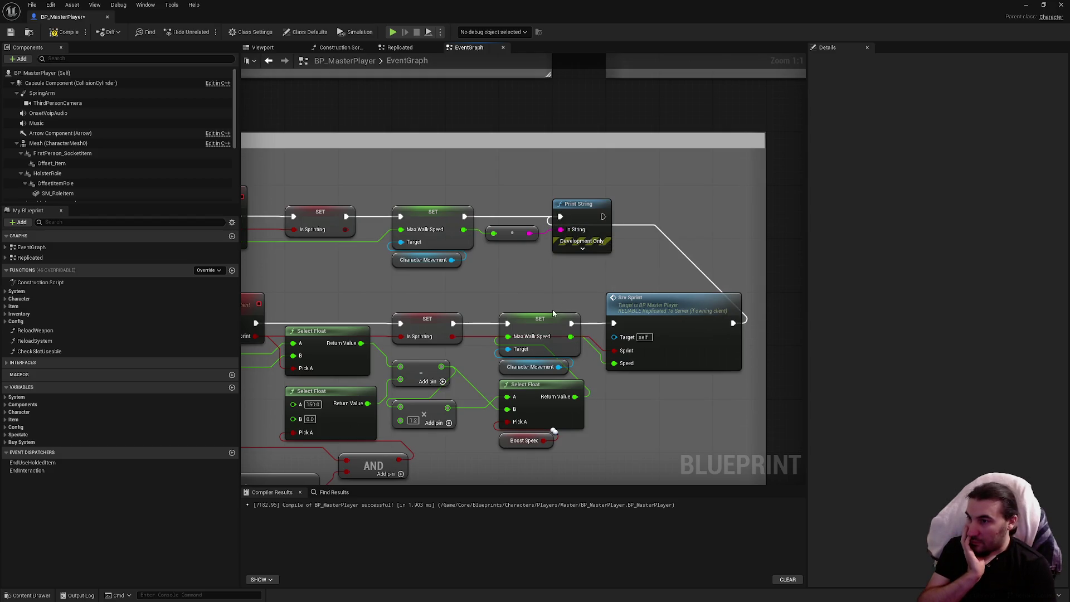
mouse_move(571, 336)
left_mouse_down()
mouse_move(494, 238)
mouse_move(538, 233)
mouse_move(94, 38)
left_mouse_up()
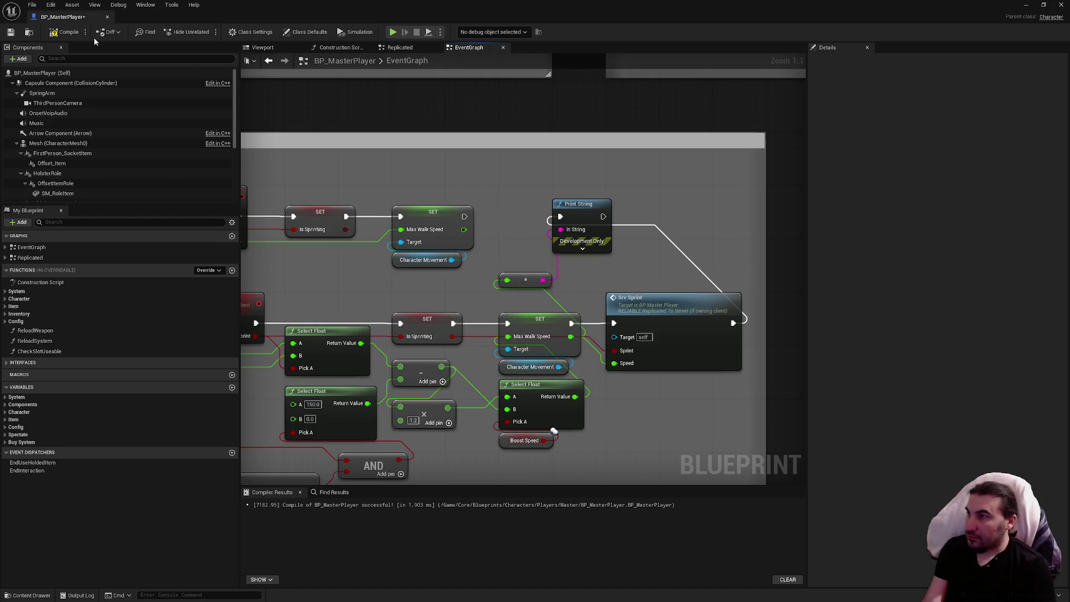
left_click(15, 34)
mouse_move(482, 8)
left_mouse_down()
mouse_move(482, 231)
mouse_move(429, 503)
left_mouse_up()
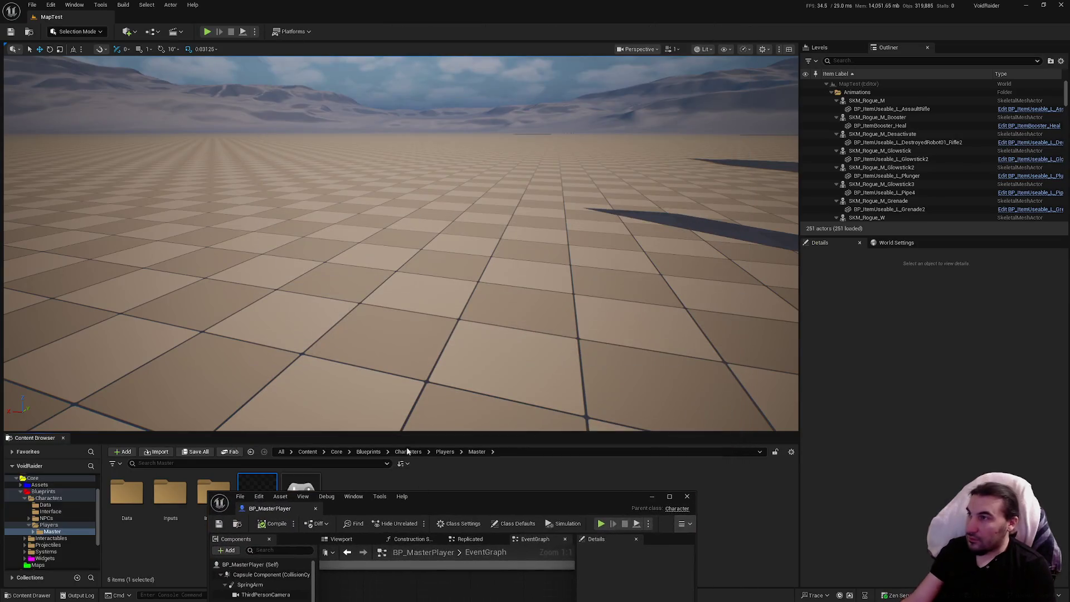
Play-test by walking to the shelves, picking up a glowstick with E, dropping it with G, then stopping
left_click(207, 32)
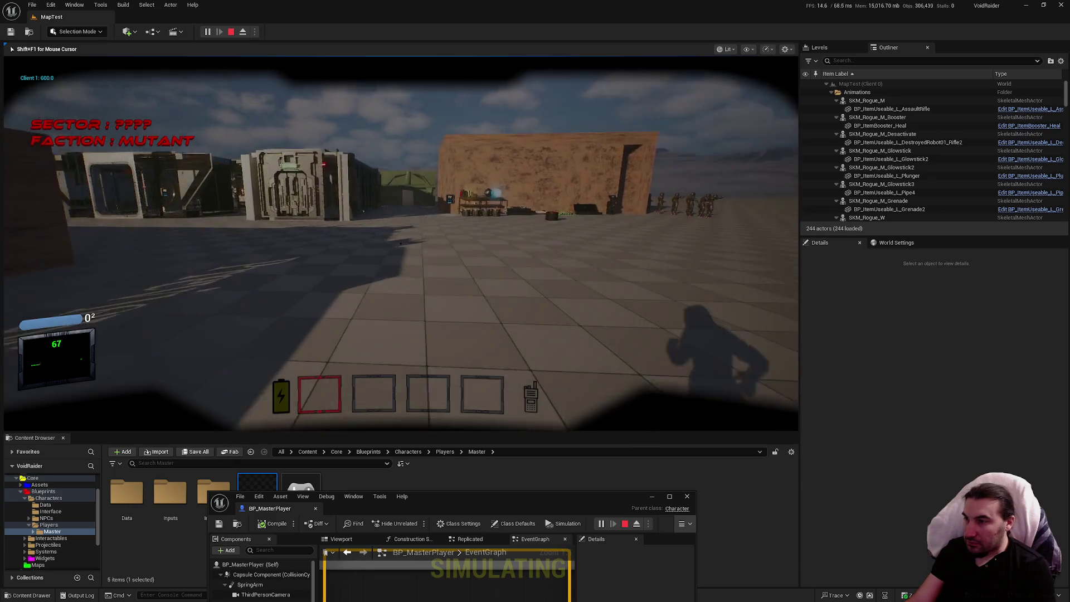
key("w")
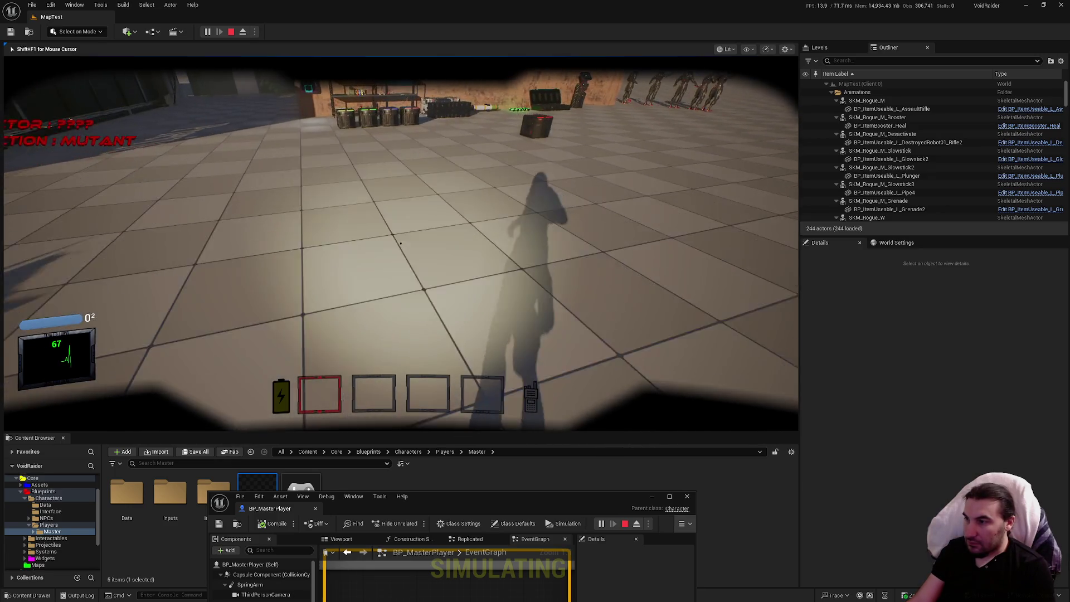
key("w")
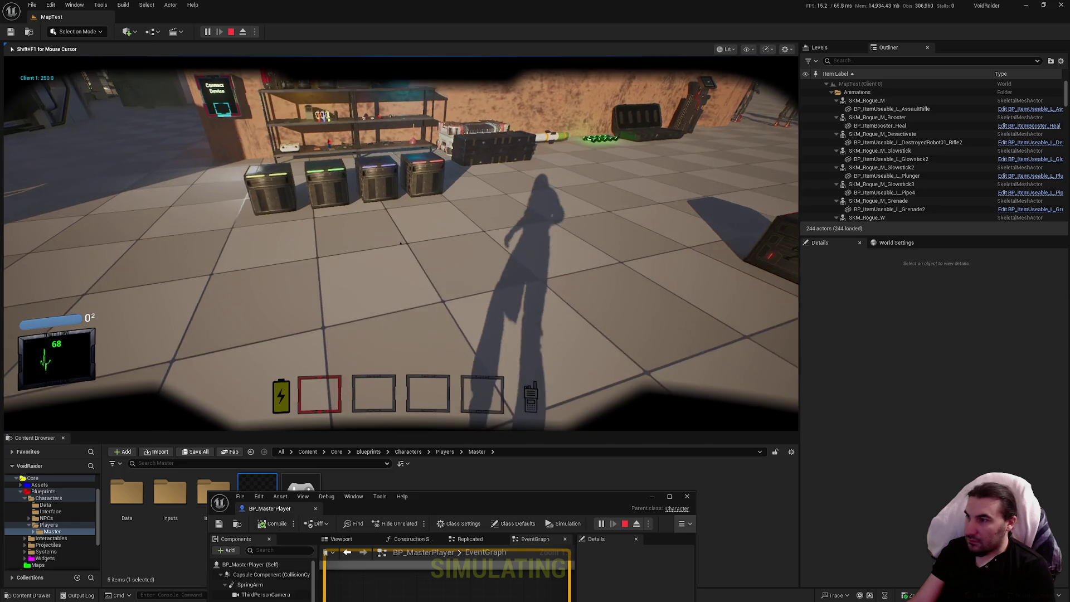
key("w")
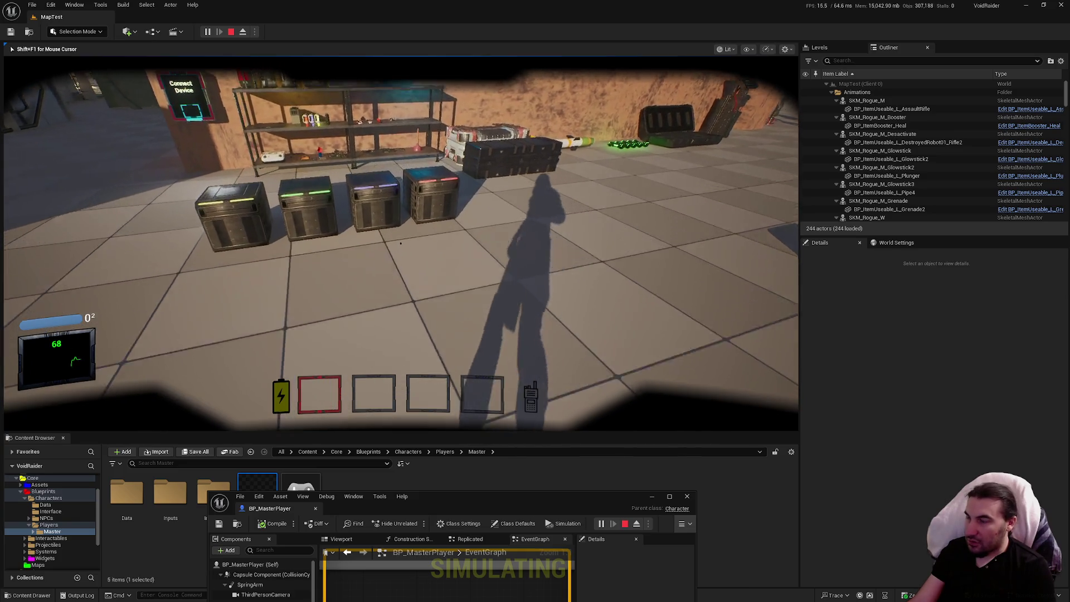
key("w")
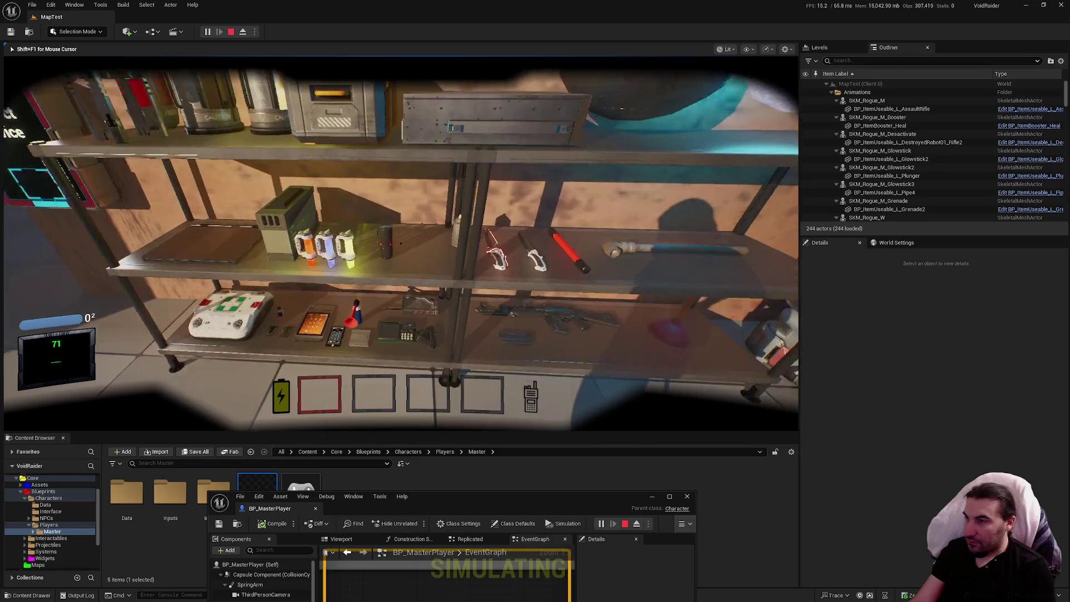
key("e")
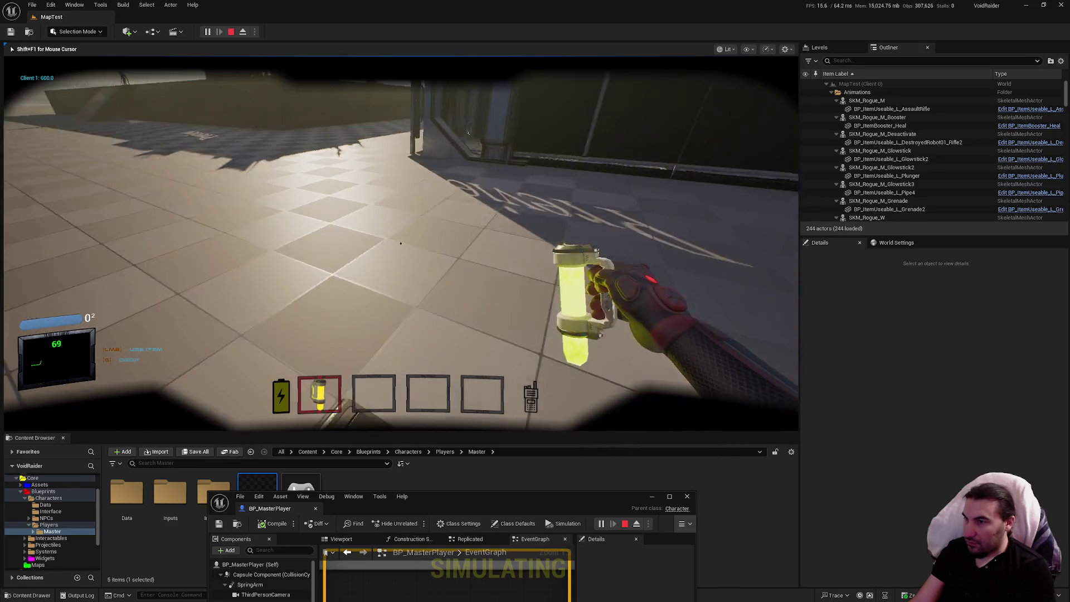
key("g")
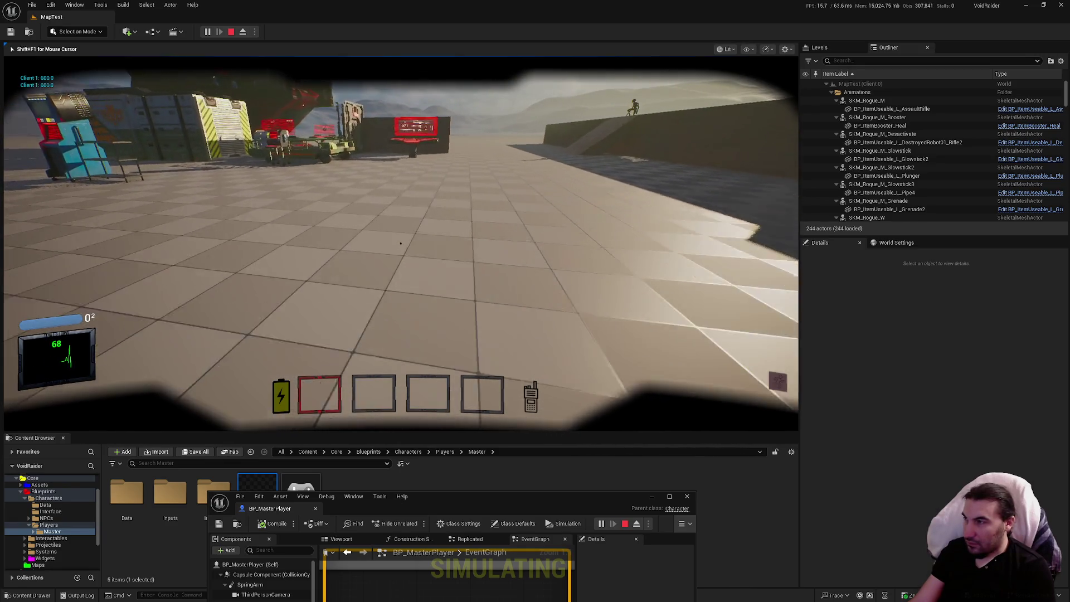
key("Escape")
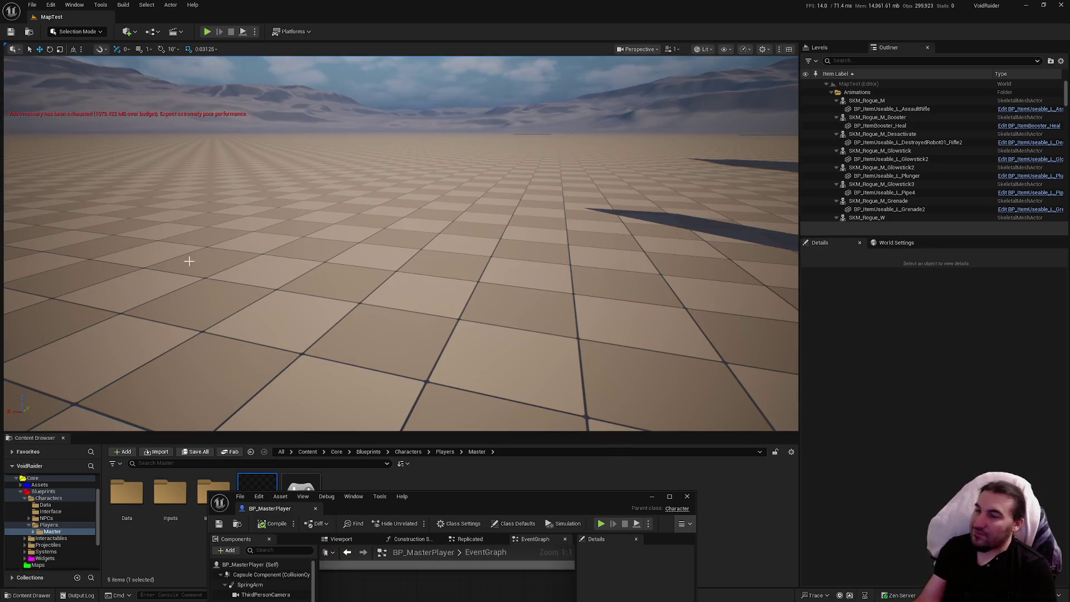
Maximize the BP_MasterPlayer editor and inspect the Owner Sprint nodes on the Replicated graph
left_click_drag(511, 506, 515, 291)
double_click(515, 290)
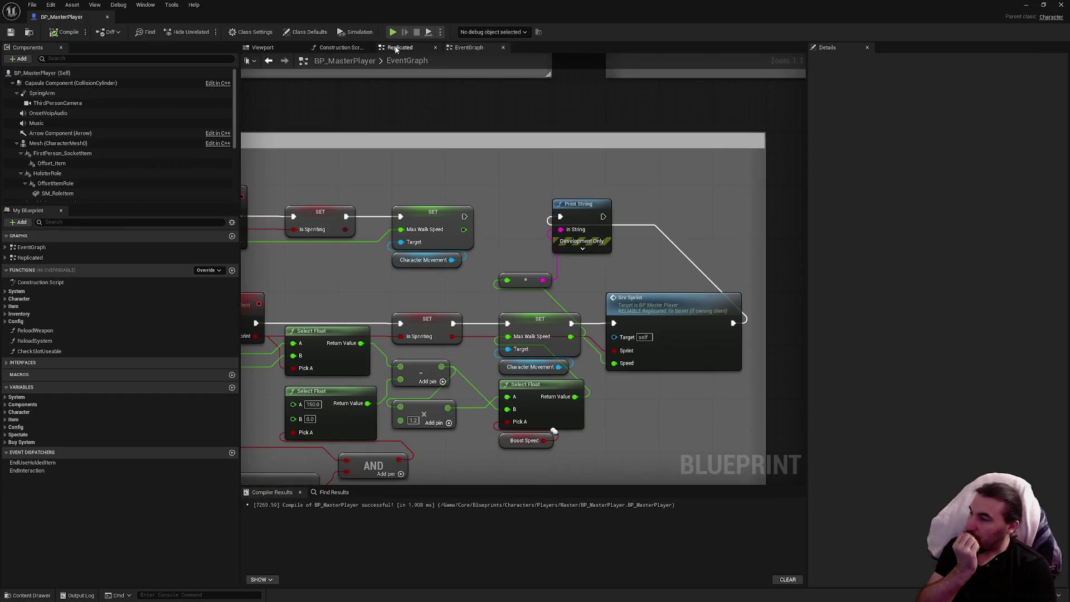
left_click(397, 47)
mouse_move(518, 208)
left_mouse_down()
mouse_move(569, 406)
mouse_move(545, 346)
left_mouse_up()
left_click_drag(515, 386, 583, 390)
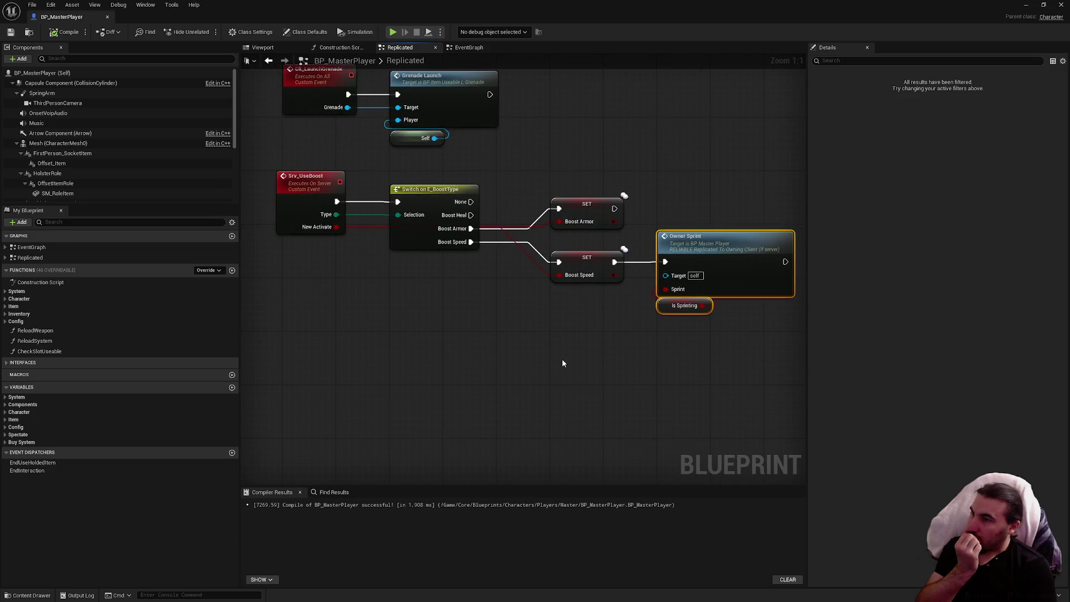
left_click_drag(558, 355, 493, 353)
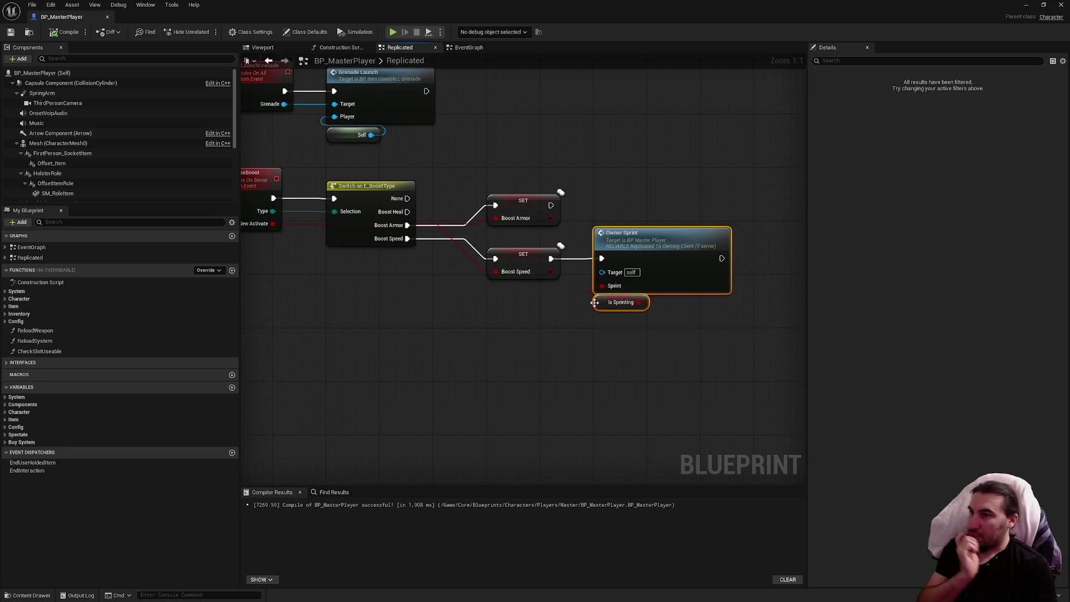
left_click(538, 330)
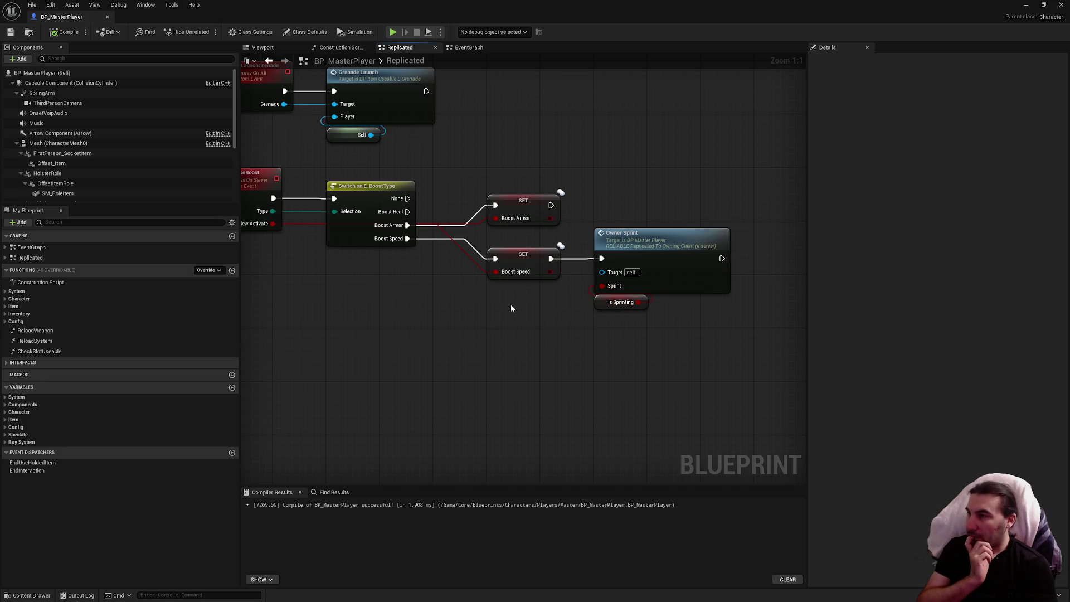
Return to the EventGraph and zoom out over the sprint logic
left_click(463, 49)
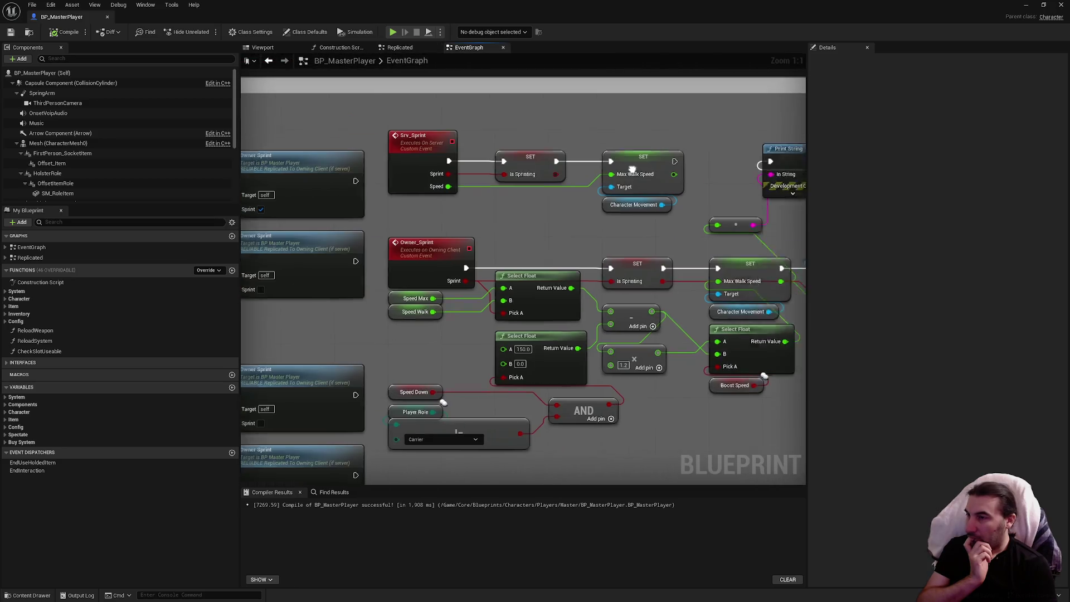
scroll(531, 112, "down", 2)
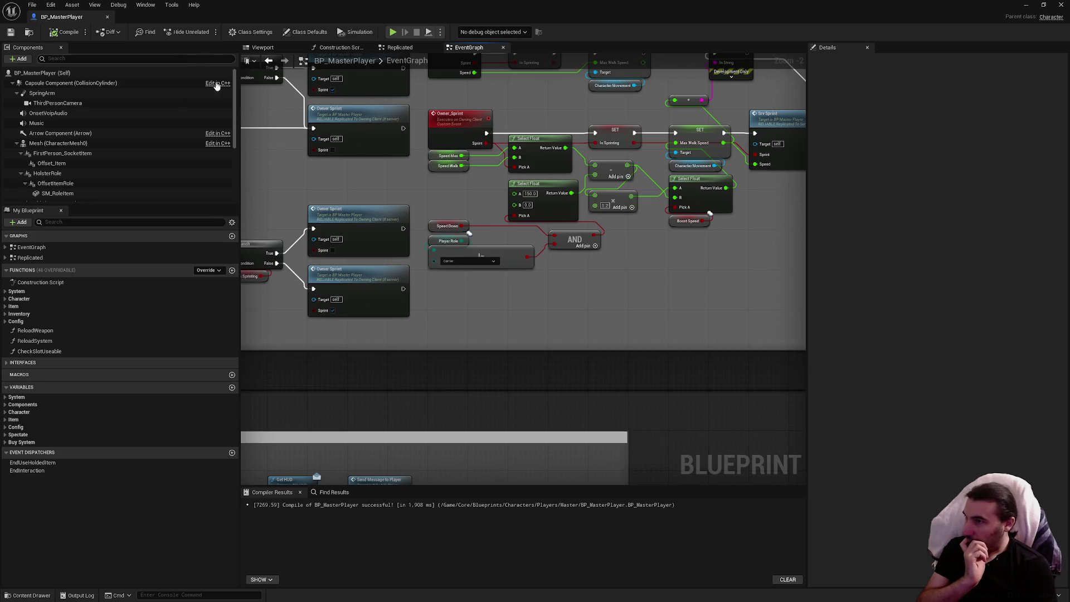
right_click(544, 310)
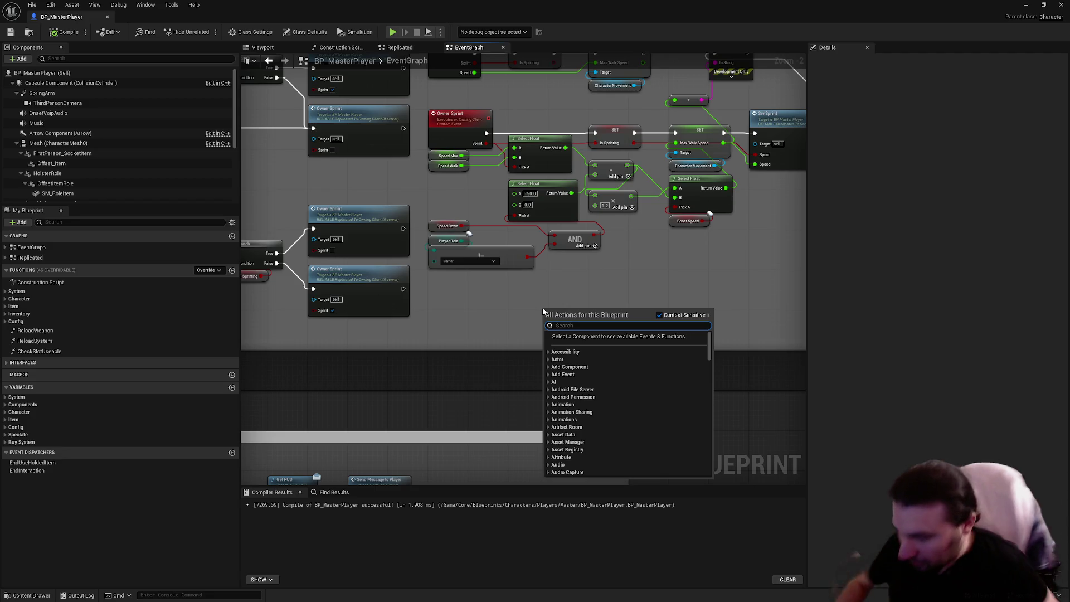
Add a custom event to the EventGraph named RefreshSprint
type("cuto")
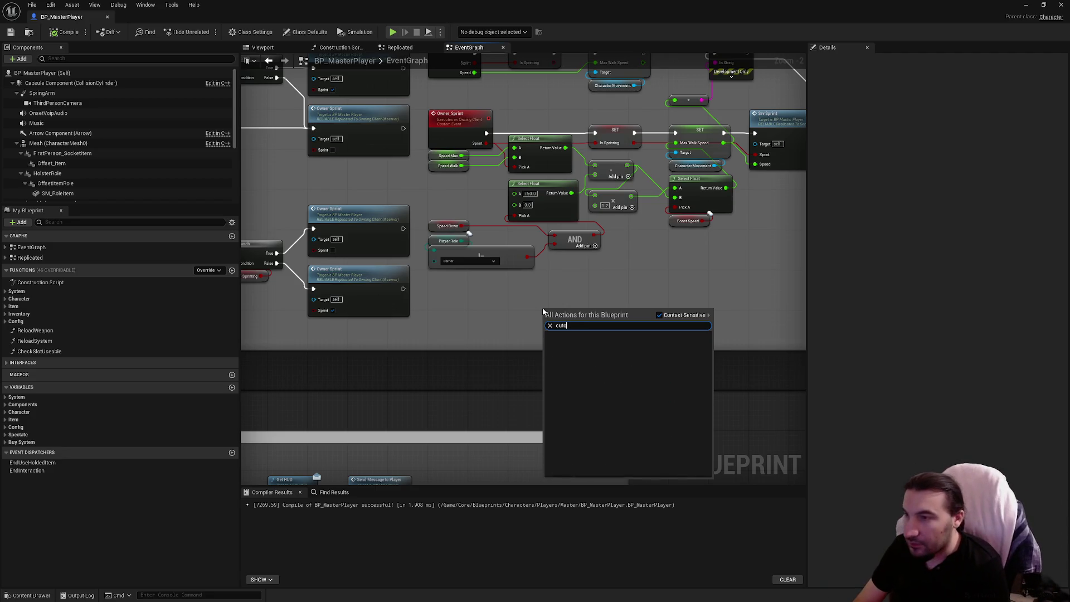
key("BackSpace")
key("BackSpace")
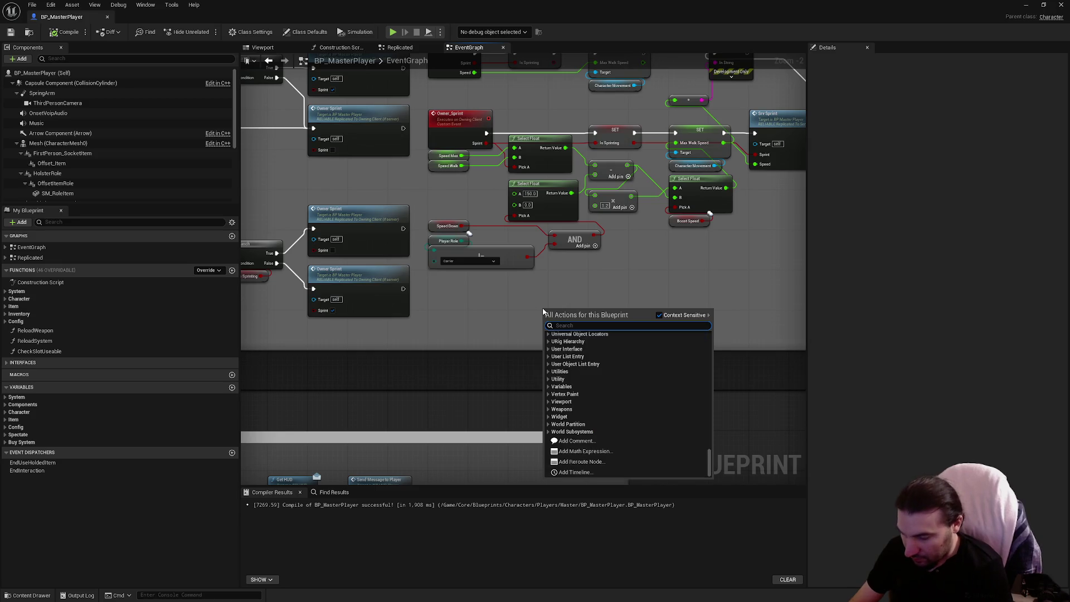
key("Escape")
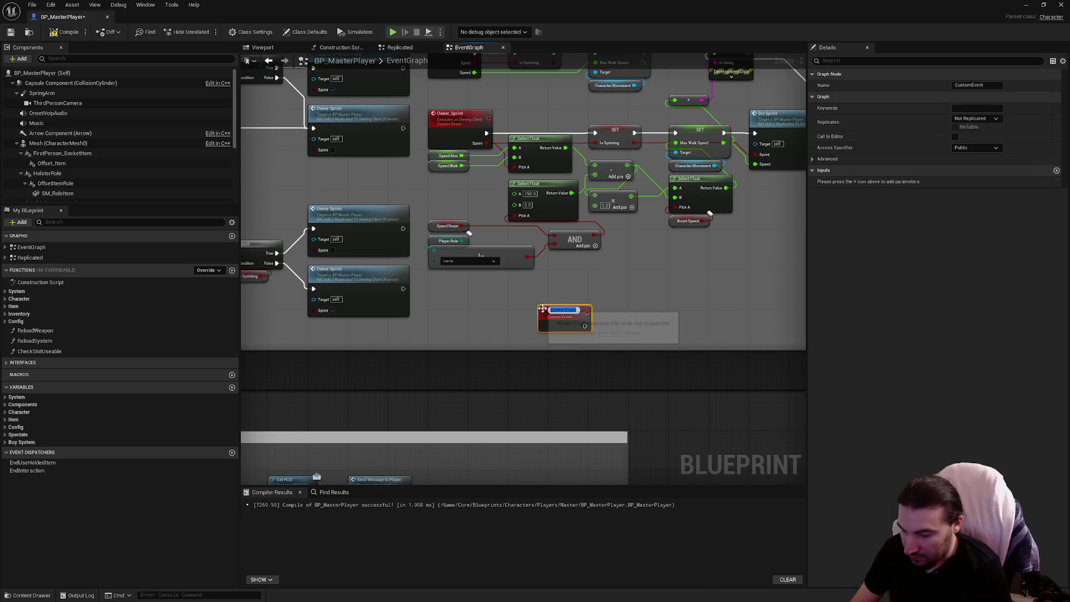
type("Refresh")
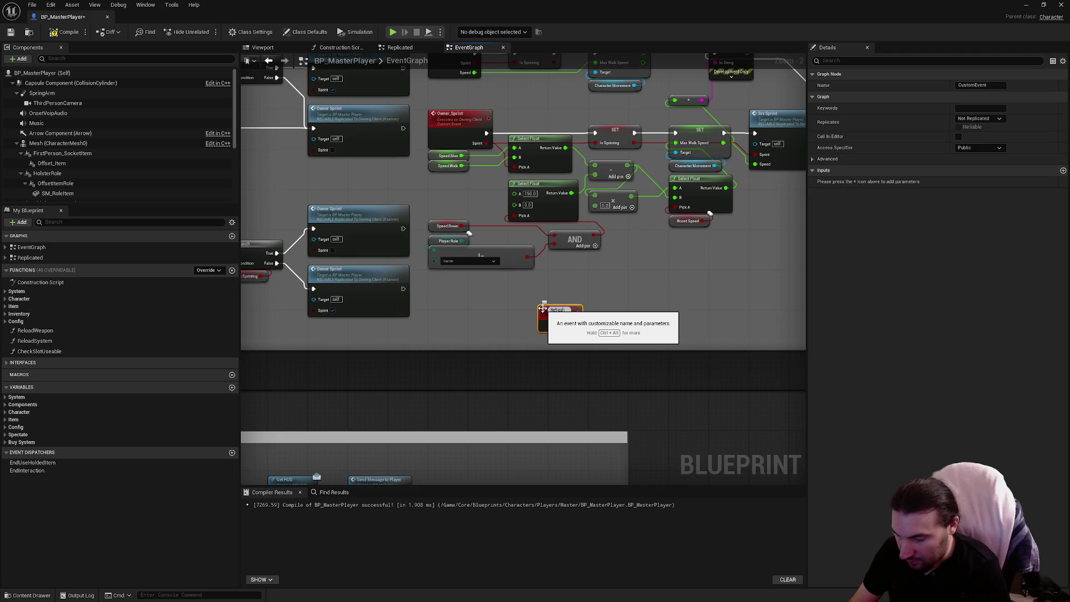
type("Print")
key("Return")
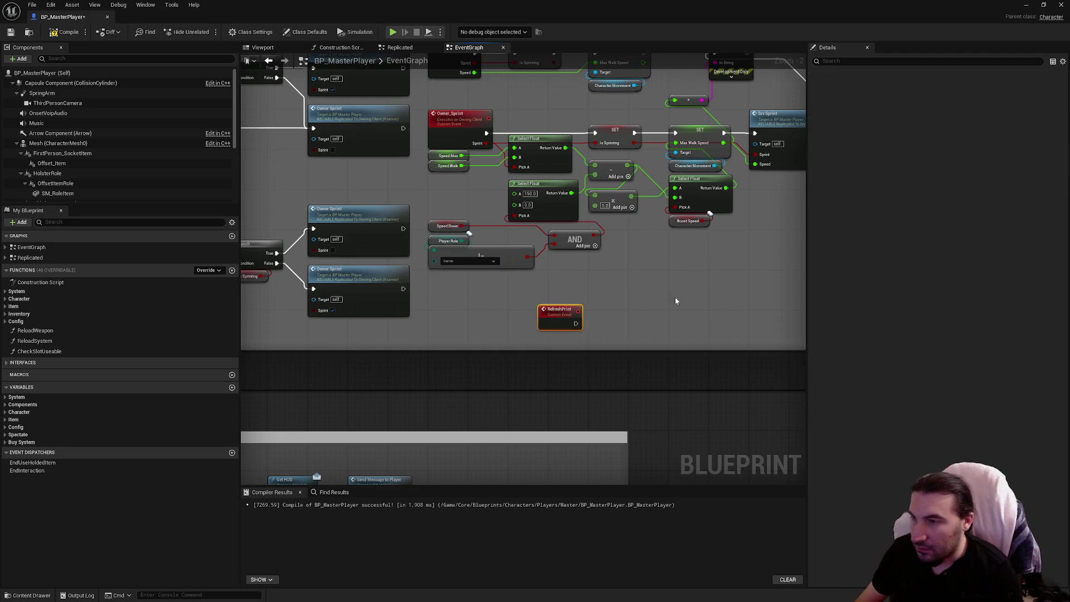
left_click(989, 87)
key("BackSpace")
key("BackSpace")
key("BackSpace")
type("RefreshSprint")
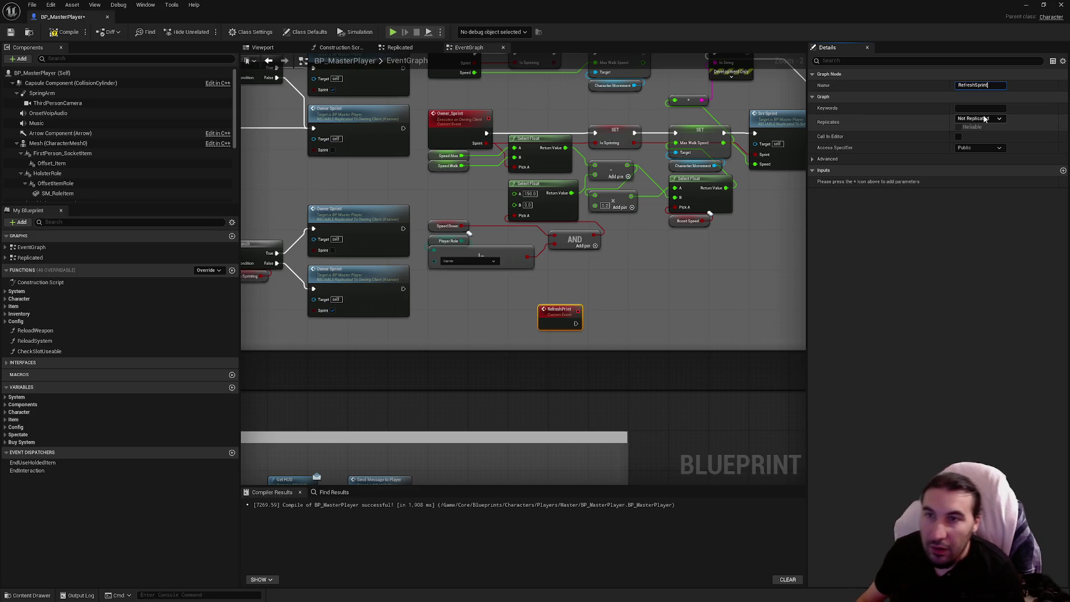
key("Return")
Make RefreshSprint run reliably on the owning client, then go back to the Replicated graph's Owner Sprint nodes
left_click(984, 119)
left_click(961, 128)
left_click(959, 127)
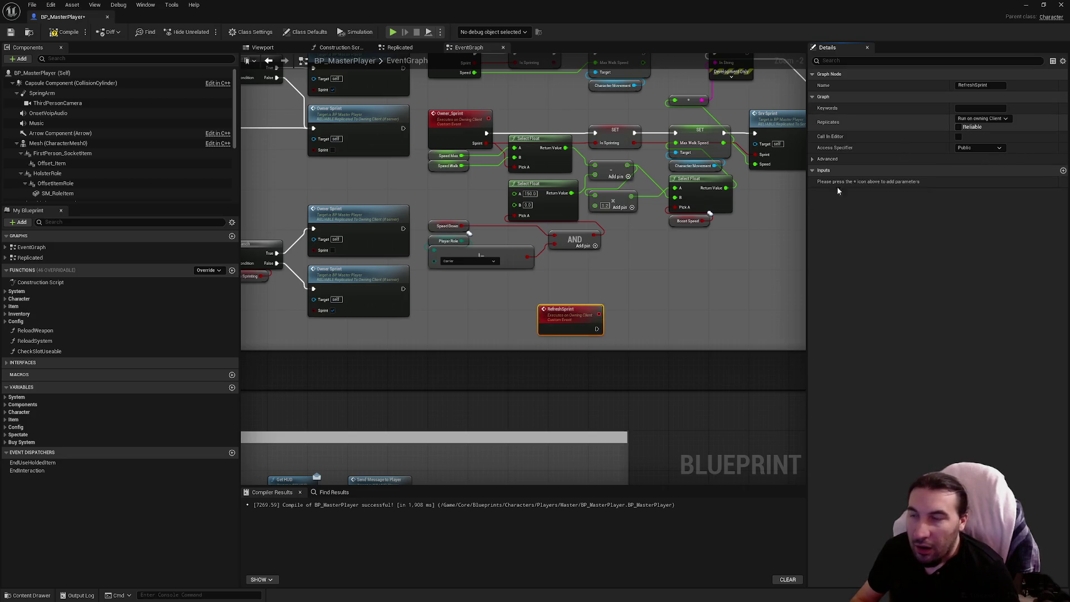
mouse_move(549, 315)
left_mouse_down()
mouse_move(479, 310)
mouse_move(452, 282)
left_mouse_up()
left_click(559, 295)
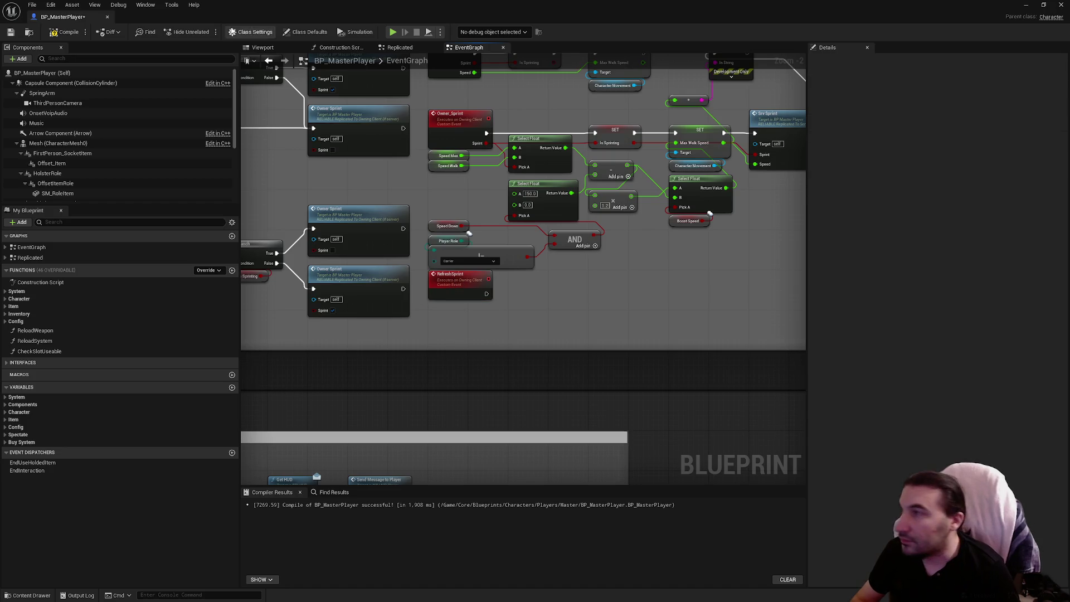
left_click_drag(397, 48, 334, 47)
left_click_drag(632, 329, 628, 253)
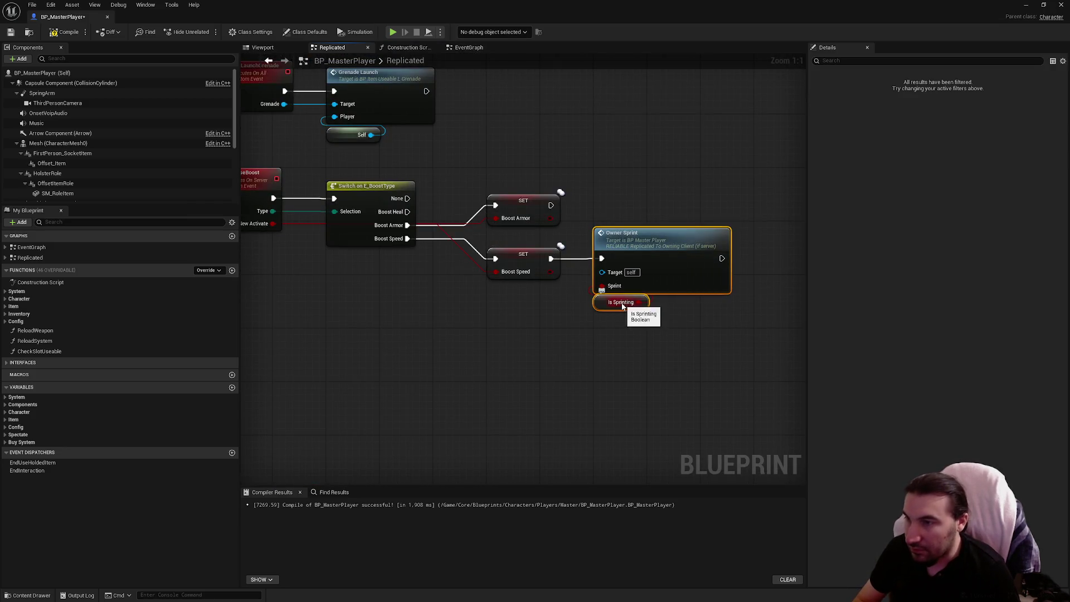
Add a Refresh Sprint call after SET Boost Speed and save the Blueprint
right_click(601, 259)
mouse_move(627, 242)
left_mouse_down()
mouse_move(634, 249)
mouse_move(471, 320)
left_mouse_up()
left_click_drag(551, 259, 601, 263)
type("refresh")
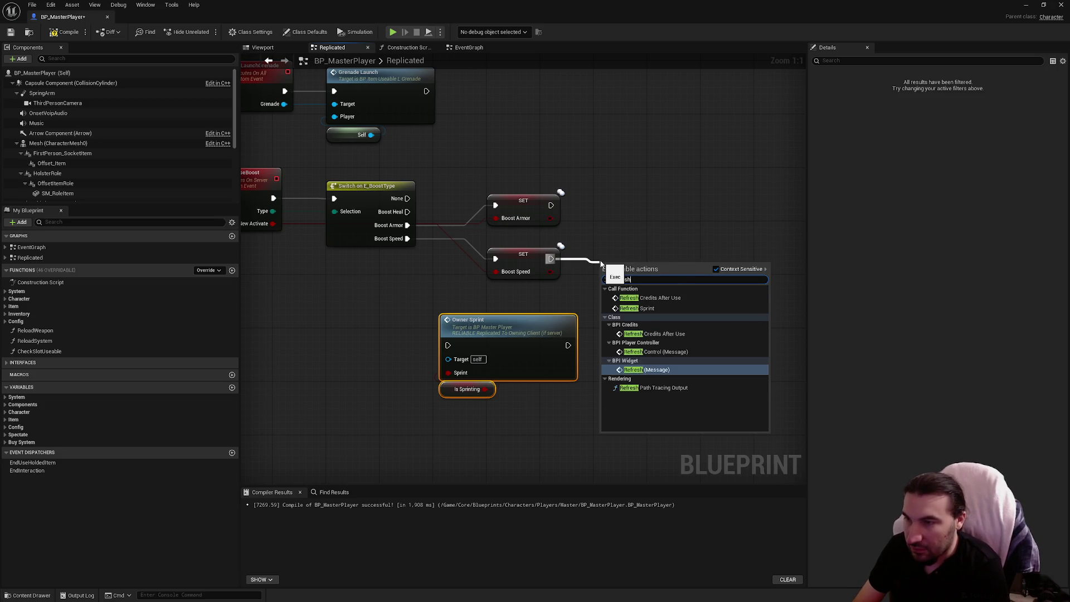
left_click(663, 308)
left_click_drag(644, 286, 643, 251)
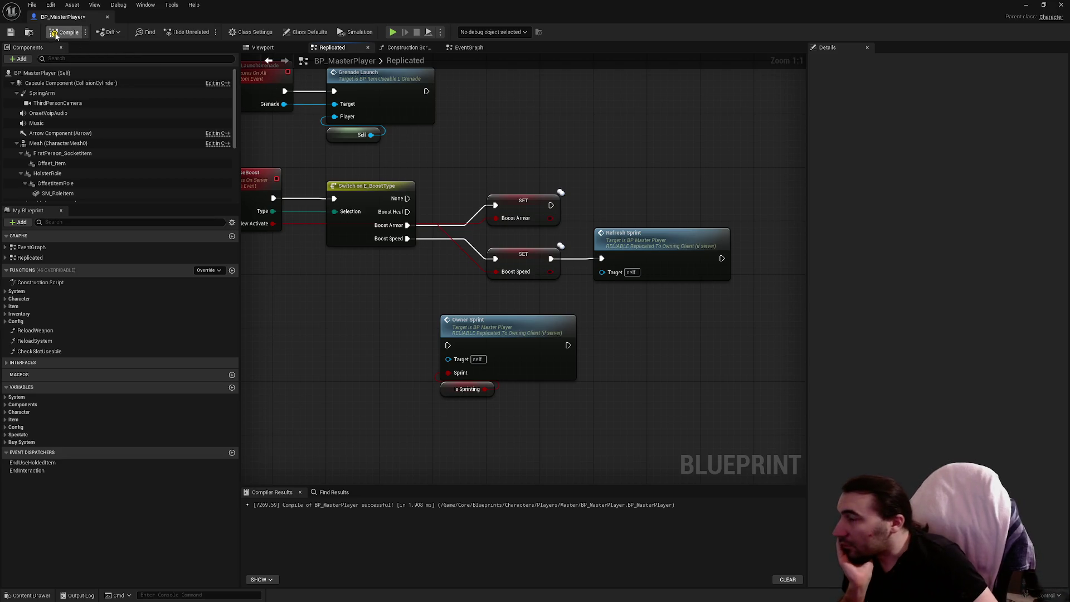
left_click(15, 35)
Move Owner Sprint and Is Sprinting into the EventGraph and drive them from RefreshSprint
left_click_drag(531, 412, 433, 315)
key("Delete")
mouse_move(464, 47)
left_mouse_down()
mouse_move(574, 245)
mouse_move(544, 315)
left_mouse_up()
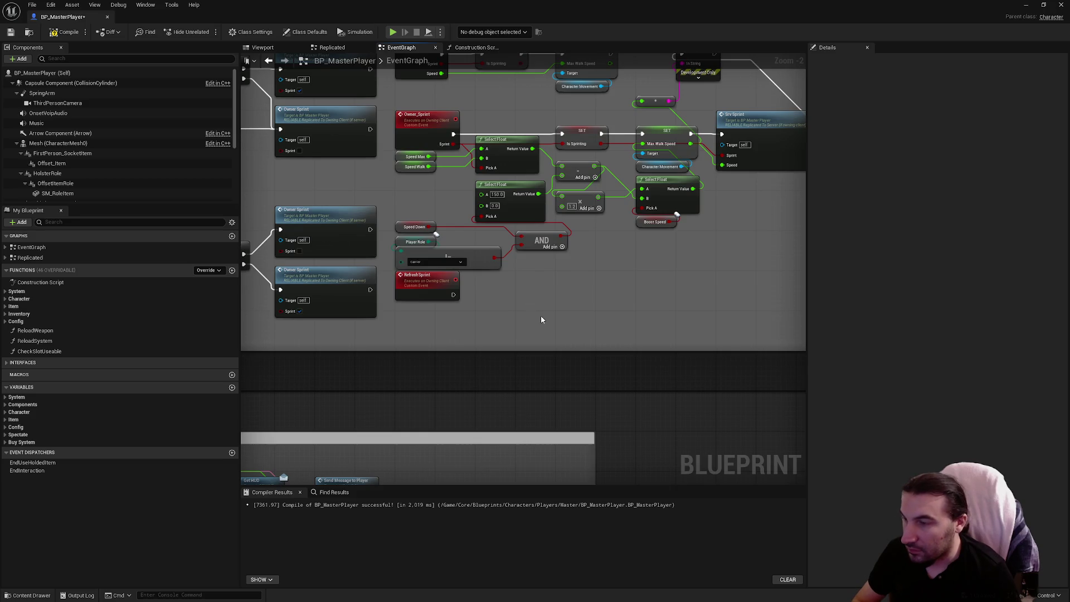
scroll(541, 319, "up", 1)
key("ctrl+v")
left_click_drag(516, 282, 424, 287)
left_click(604, 272)
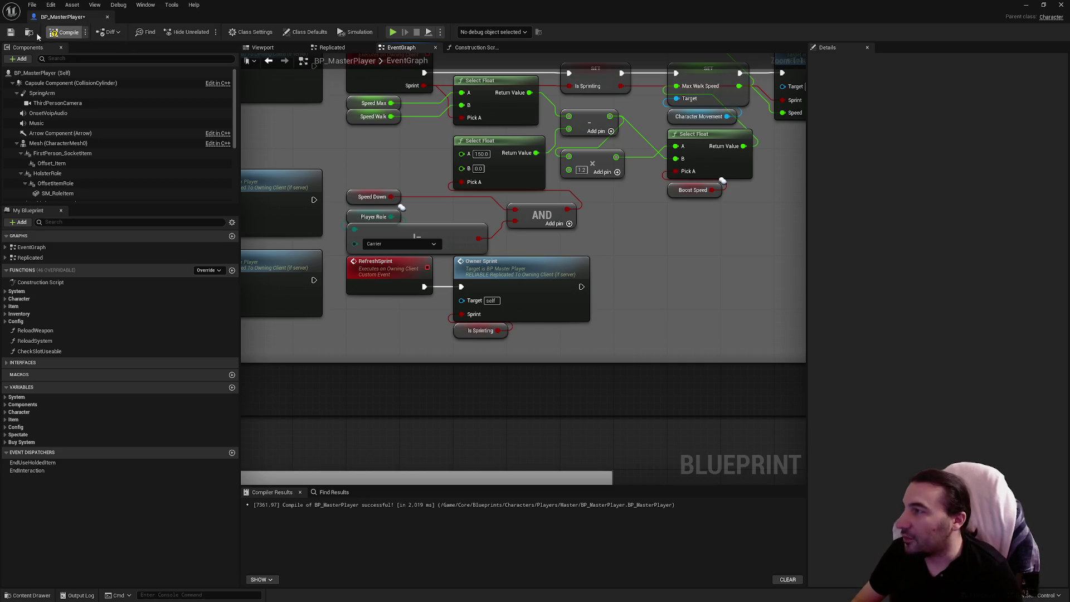
Compile and save BP_MasterPlayer, review the sprint events, and move its window down to show the level
left_click(11, 31)
left_click_drag(333, 196, 409, 154)
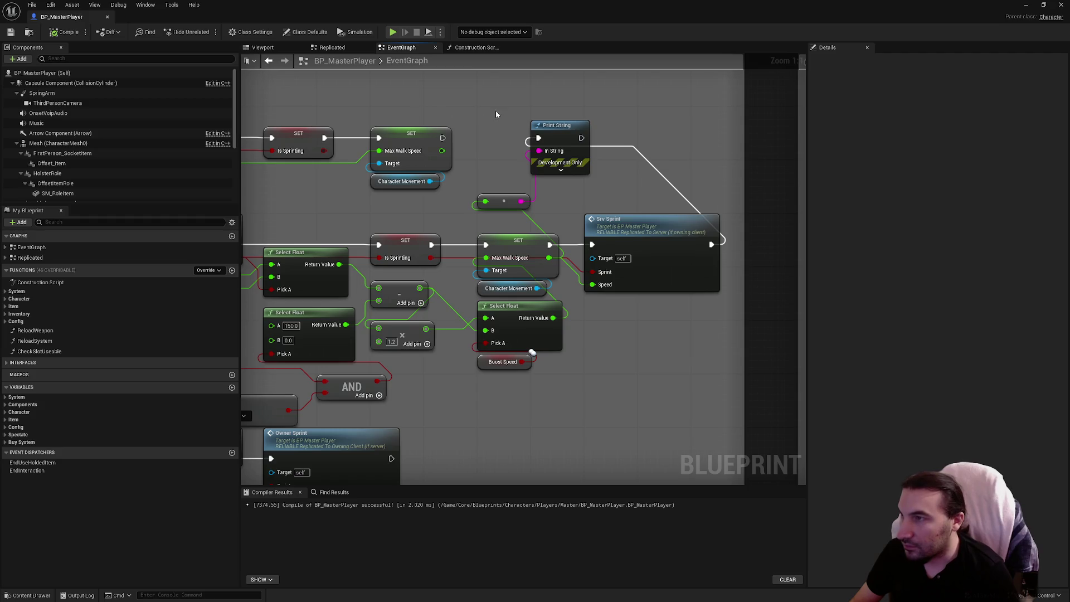
left_click_drag(461, 257, 631, 225)
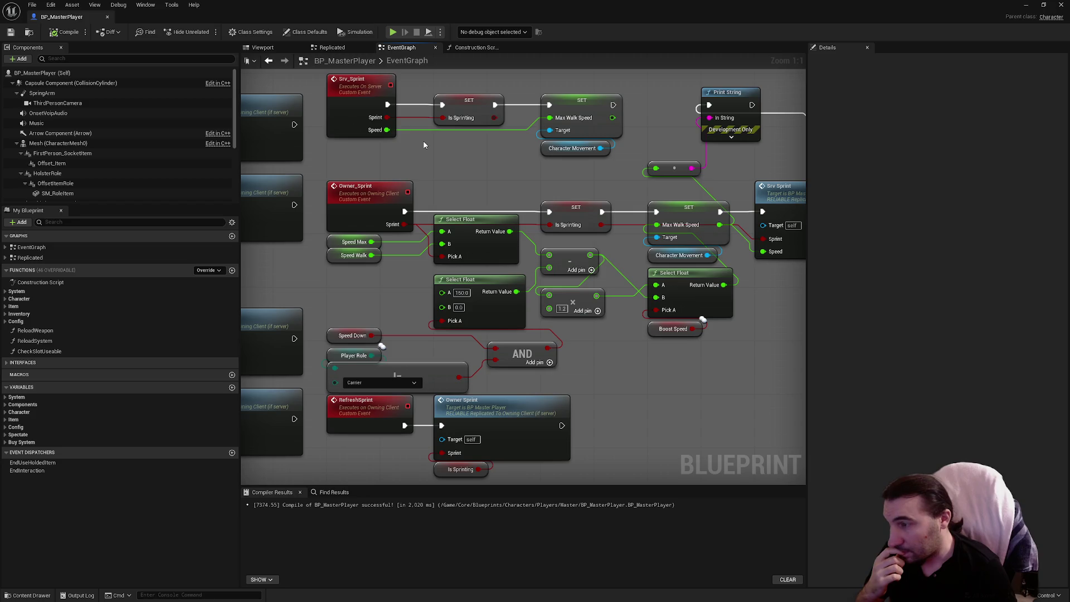
mouse_move(378, 4)
left_mouse_down()
mouse_move(481, 34)
mouse_move(498, 119)
mouse_move(424, 582)
mouse_move(425, 541)
mouse_move(409, 533)
left_mouse_up()
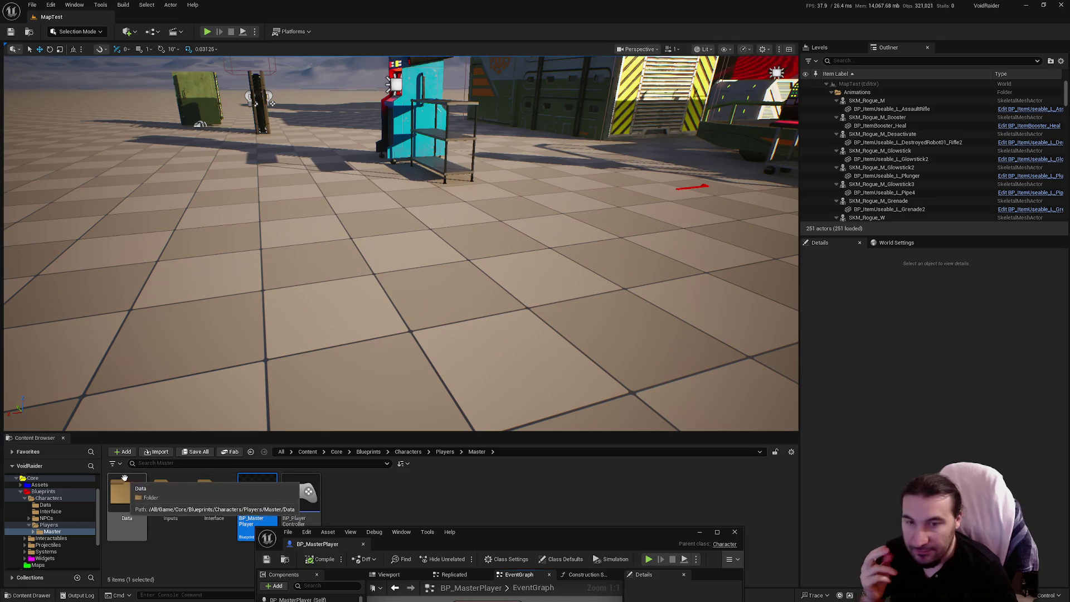
Show the Widgets folder, tuck the Blueprint window away, and run a quick play session
left_click(44, 558)
mouse_move(558, 533)
left_mouse_down()
mouse_move(574, 542)
mouse_move(533, 590)
mouse_move(539, 171)
mouse_move(362, 262)
left_mouse_up()
left_click(206, 32)
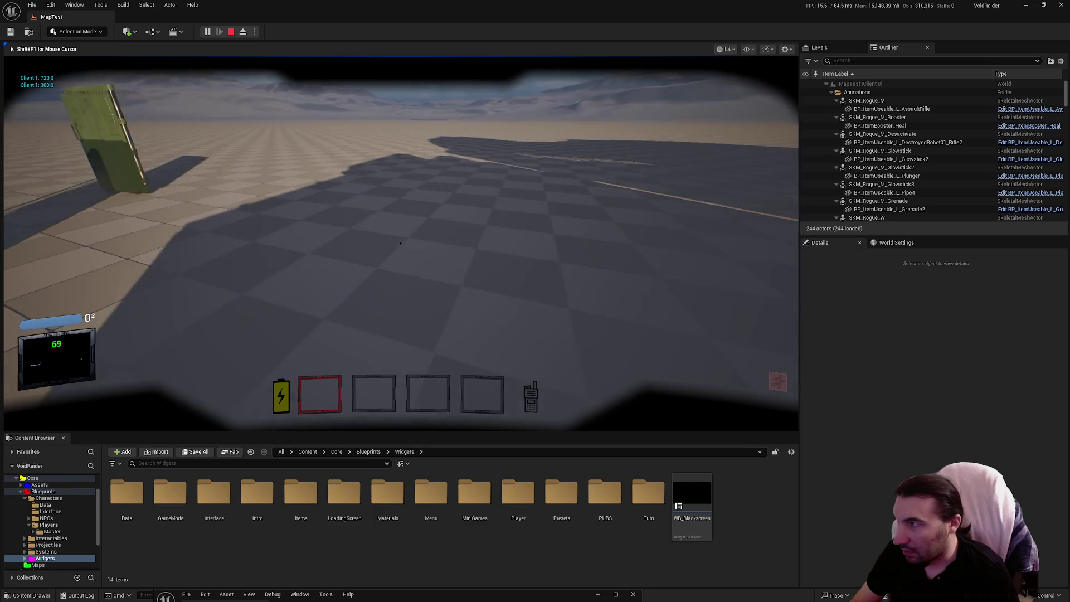
key("Escape")
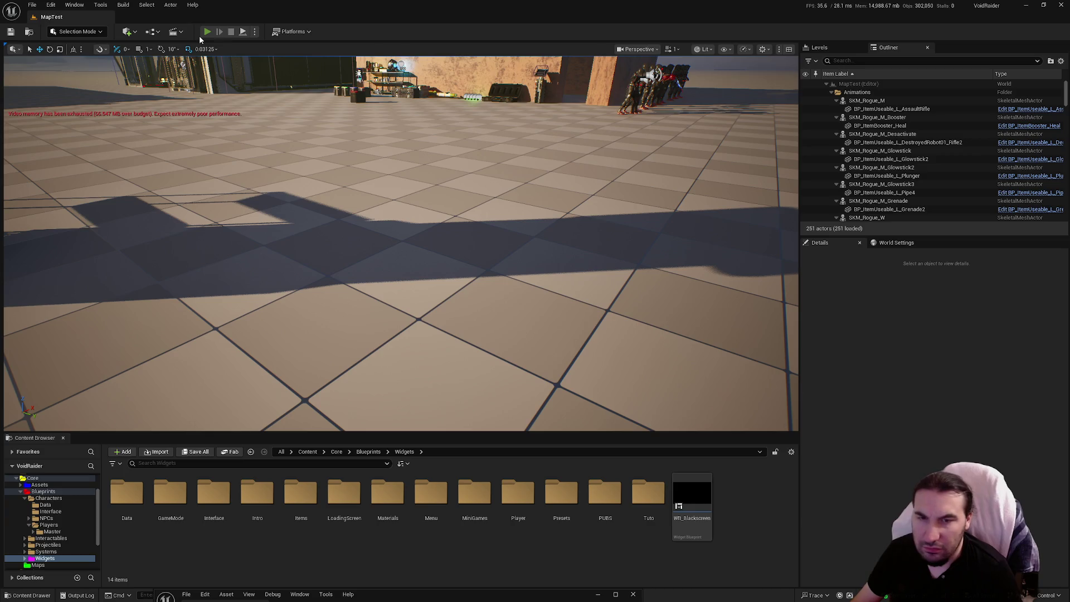
Play again, pick up and use a glowstick from the shelf, then run and end one more session
left_click(202, 36)
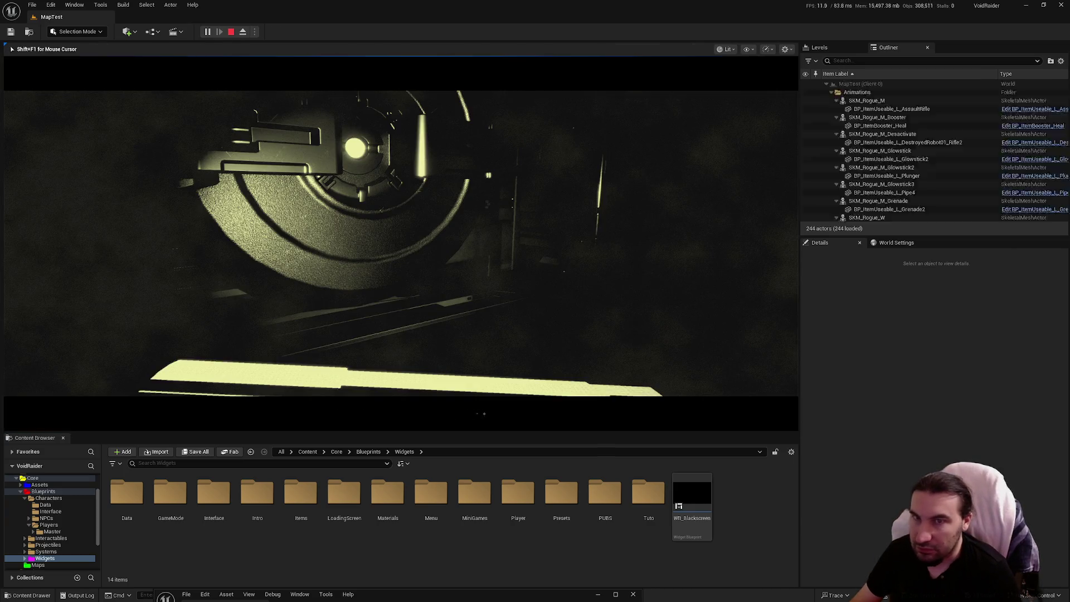
key("w")
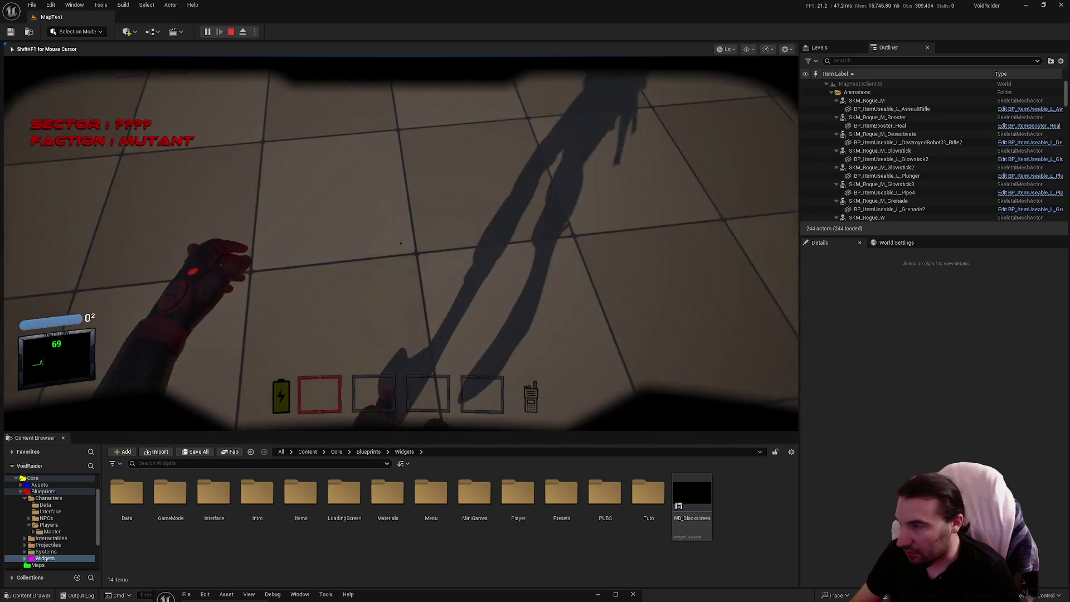
key("w")
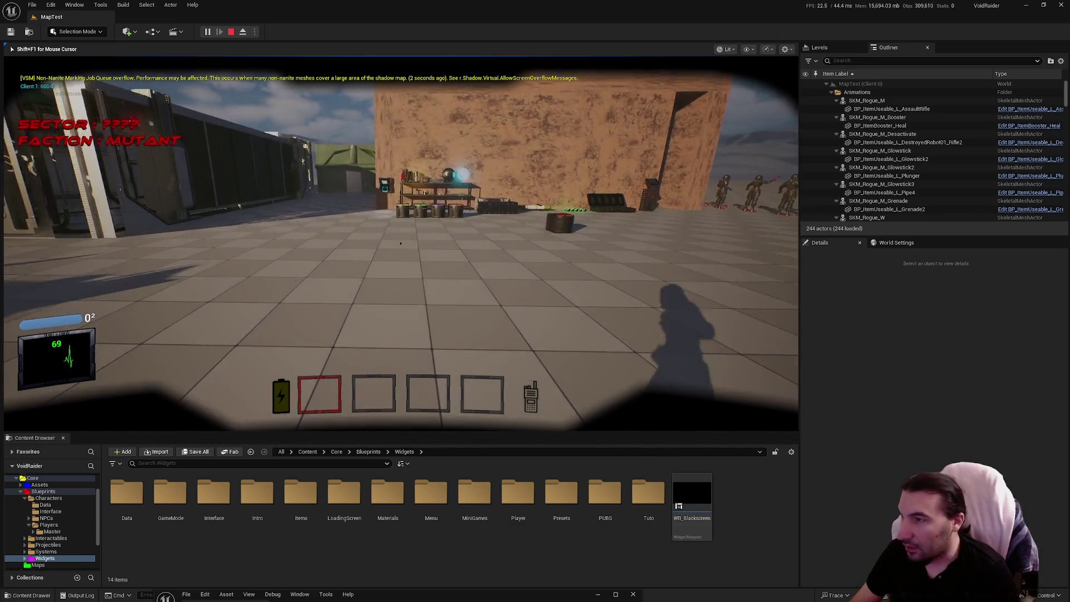
key("w")
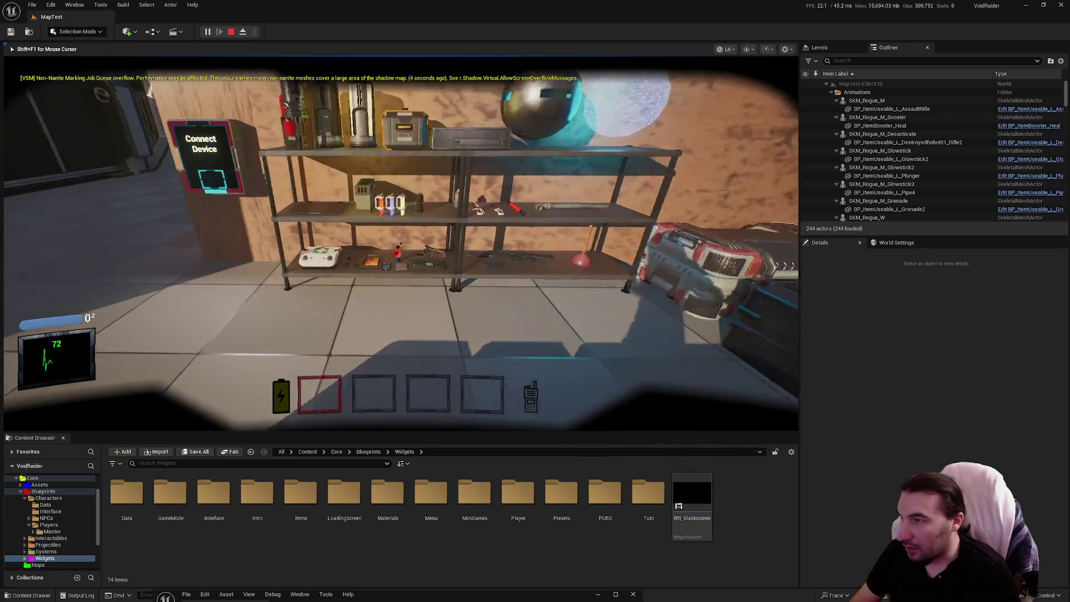
key("e")
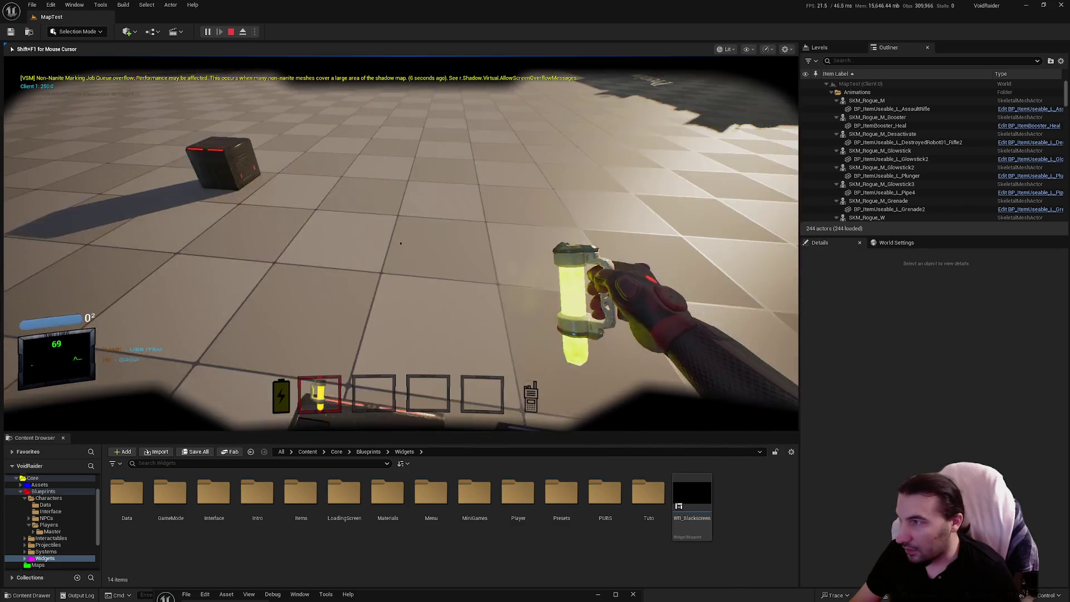
left_click(400, 243)
key("w")
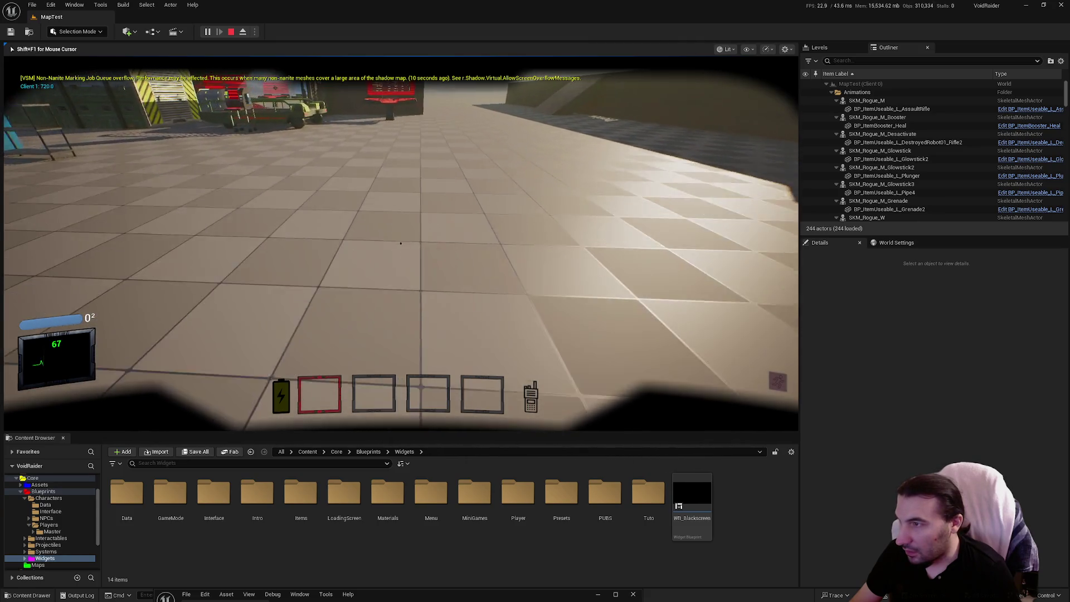
key("shift+F1")
left_click(231, 31)
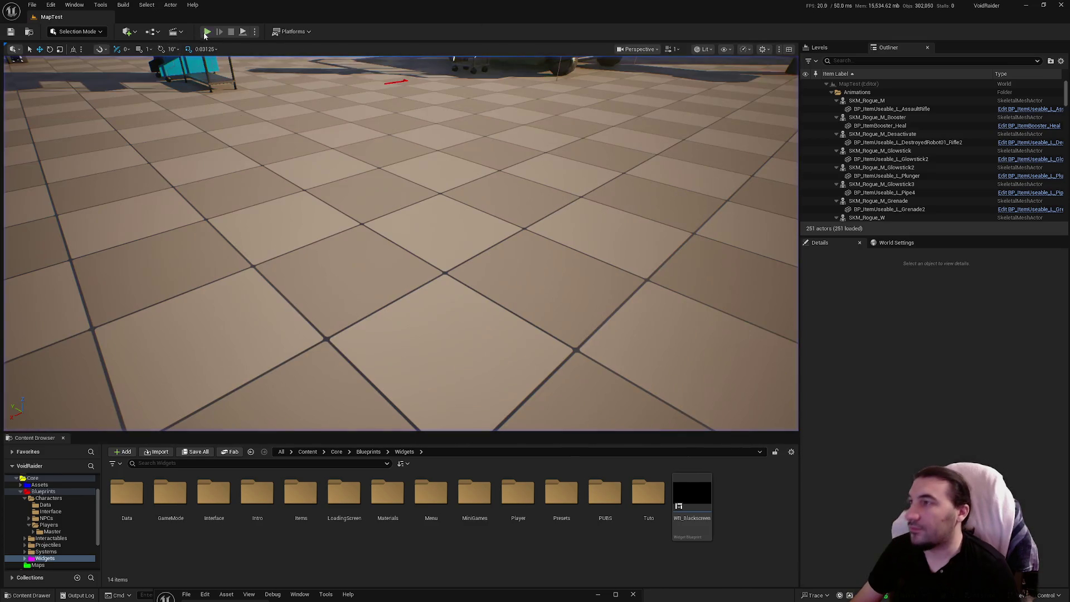
key("alt+p")
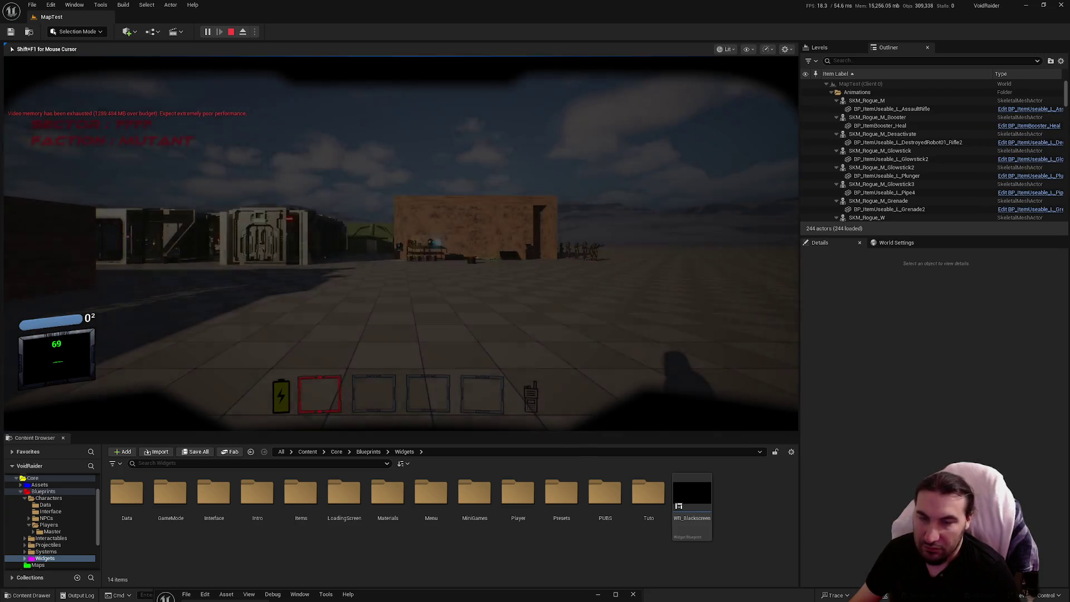
key("Escape")
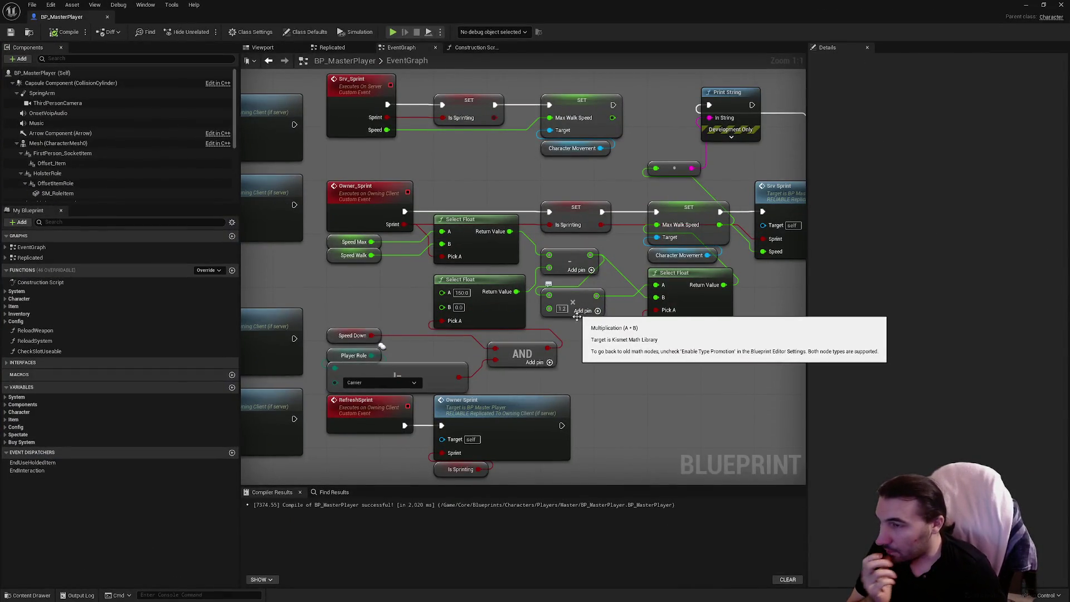
Delete the Print String debug nodes, then restore them with undo
mouse_move(601, 348)
left_mouse_down()
mouse_move(690, 268)
mouse_move(549, 334)
mouse_move(558, 323)
left_mouse_up()
left_click_drag(610, 174, 511, 229)
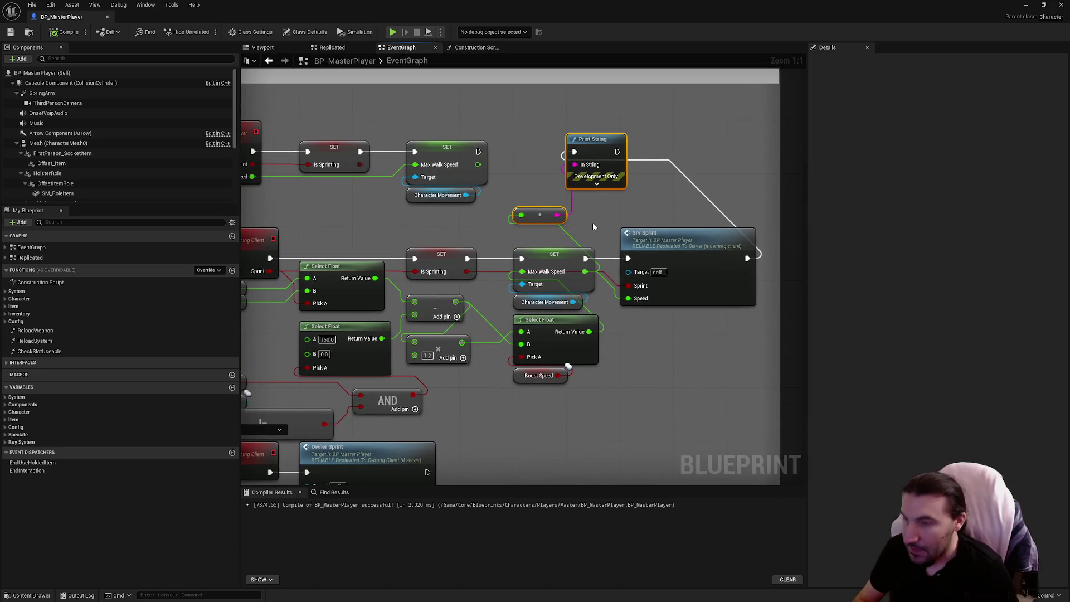
key("Delete")
left_click_drag(502, 426, 541, 336)
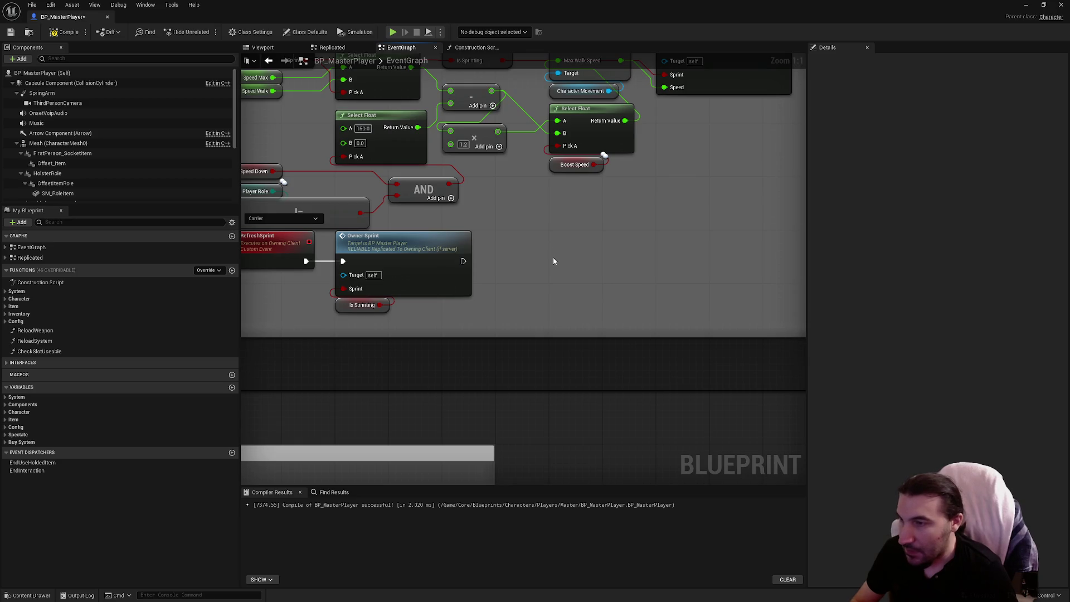
key("ctrl+z")
Run Print String after Owner Sprint printing Is Sprinting, save BP_MasterPlayer, and shrink its window
left_click_drag(605, 233, 630, 255)
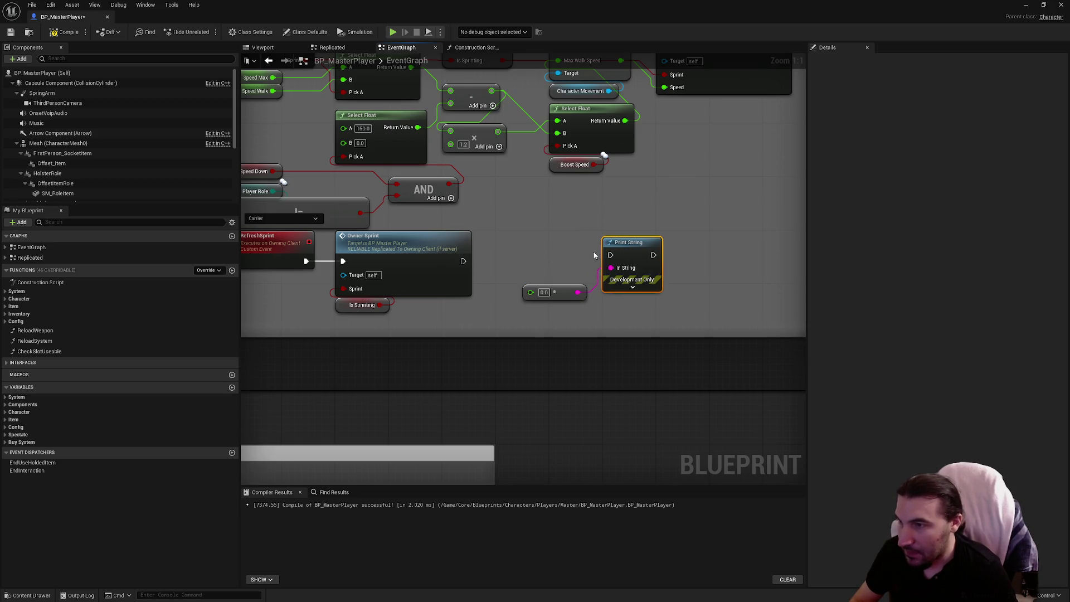
left_click_drag(462, 262, 610, 255)
left_click(552, 292)
key("Delete")
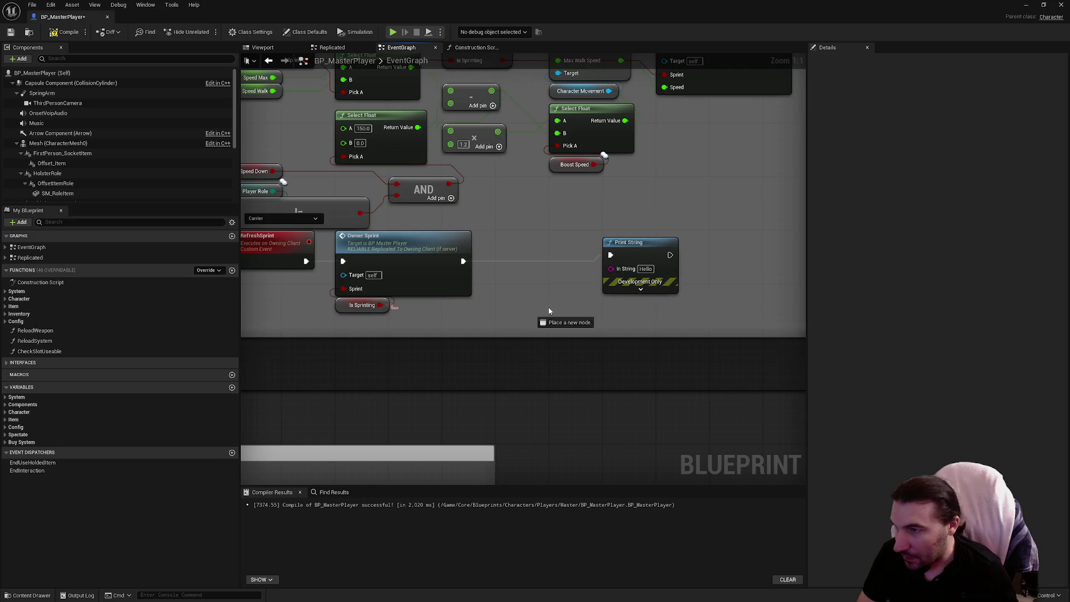
left_click_drag(380, 305, 608, 276)
left_click_drag(495, 266, 501, 306)
left_click_drag(635, 249, 582, 256)
left_click(502, 311)
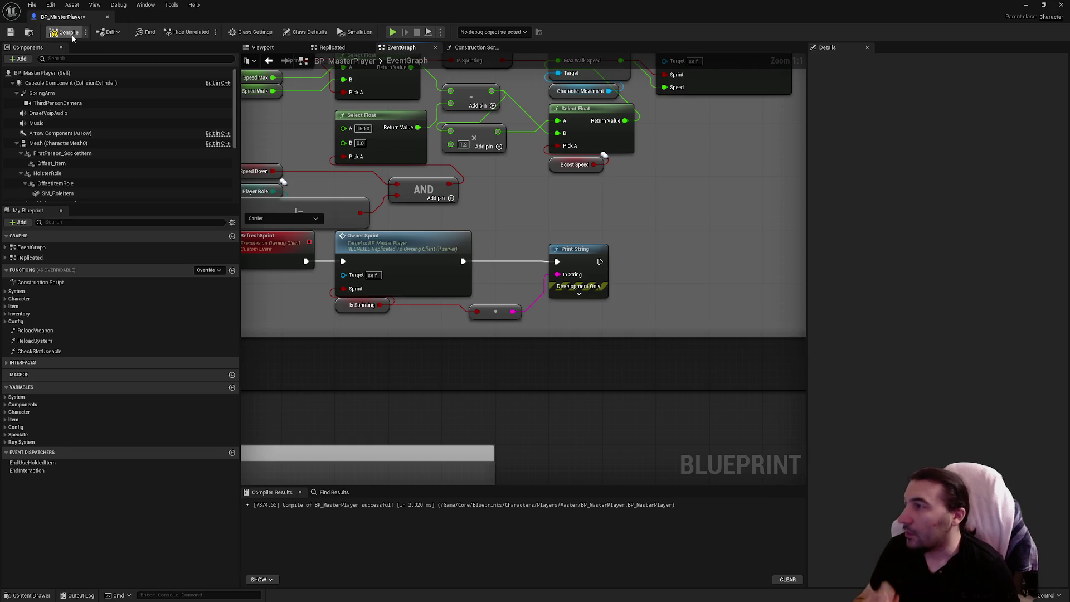
left_click(9, 33)
mouse_move(460, 10)
left_mouse_down()
mouse_move(460, 364)
mouse_move(419, 556)
left_mouse_up()
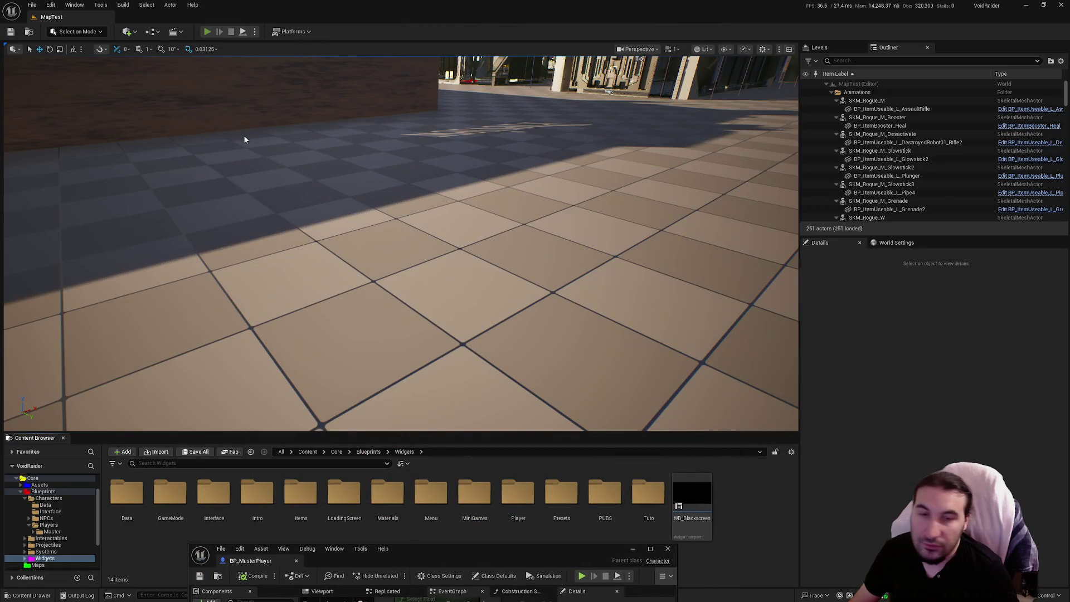
Play-test by walking to the shelves, picking up a yellow glowstick and dropping it
key("alt+p")
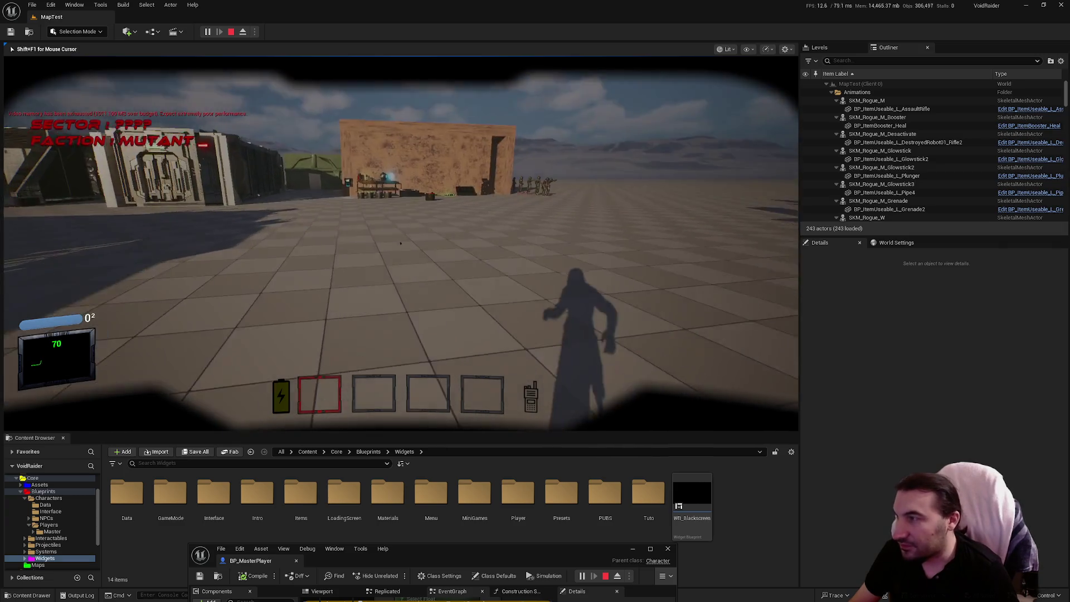
key("w")
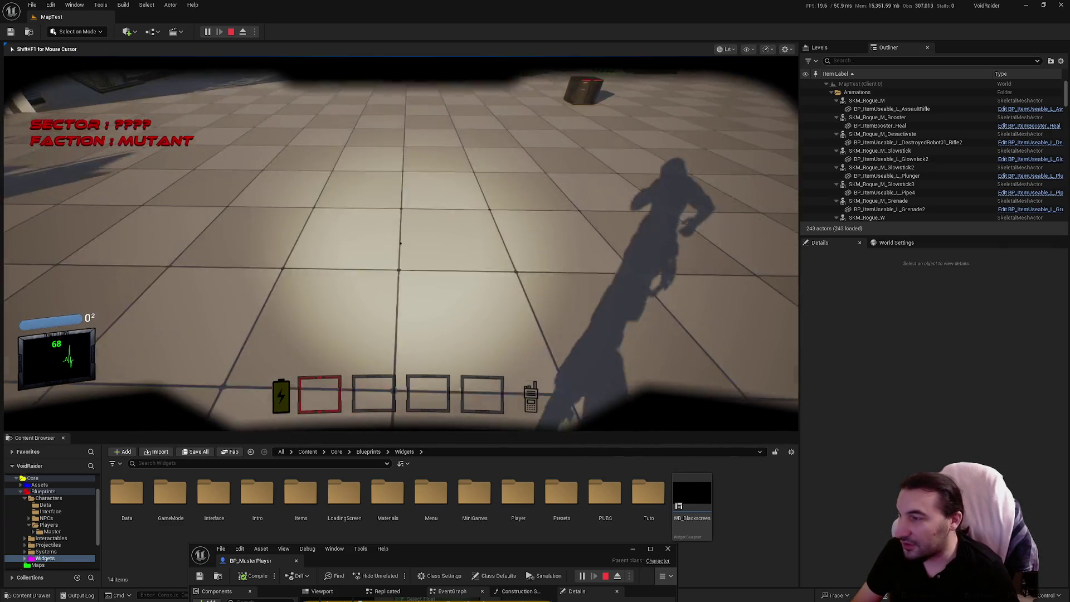
key("w")
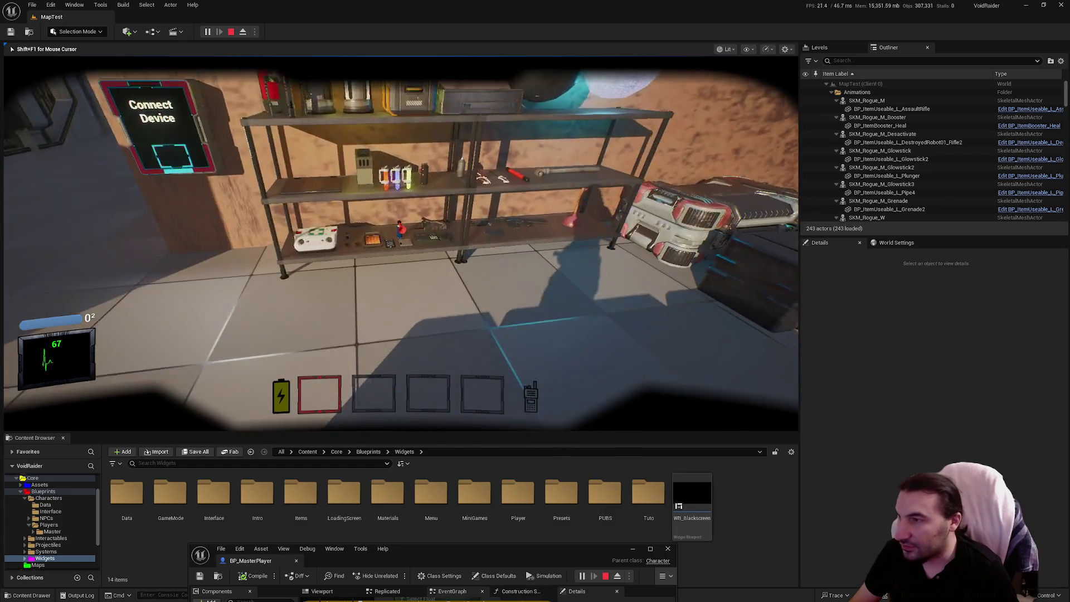
key("e")
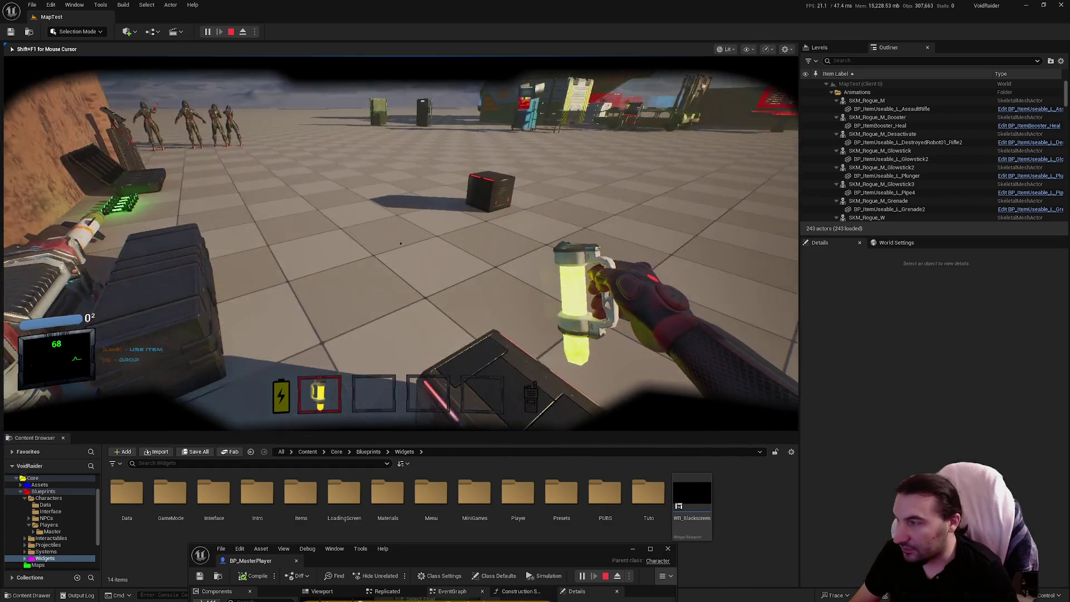
key("g")
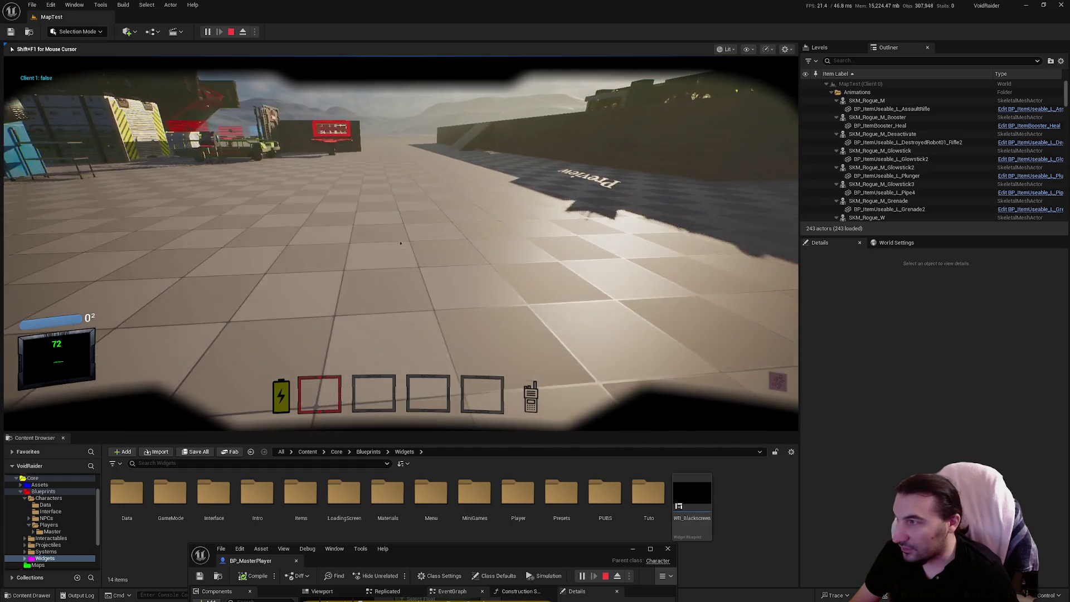
mouse_move(400, 243)
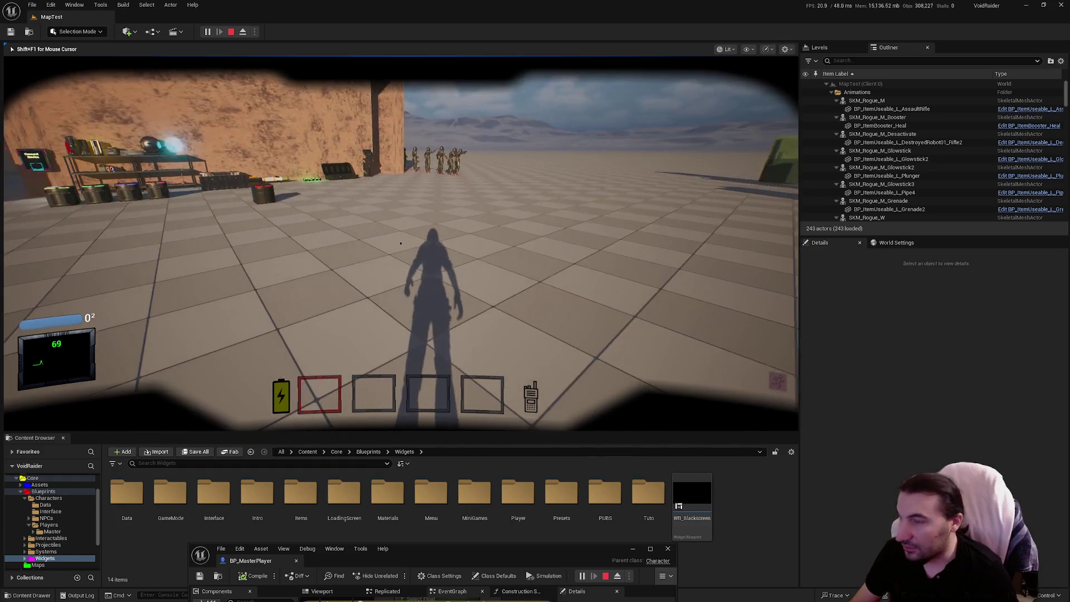
key("Escape")
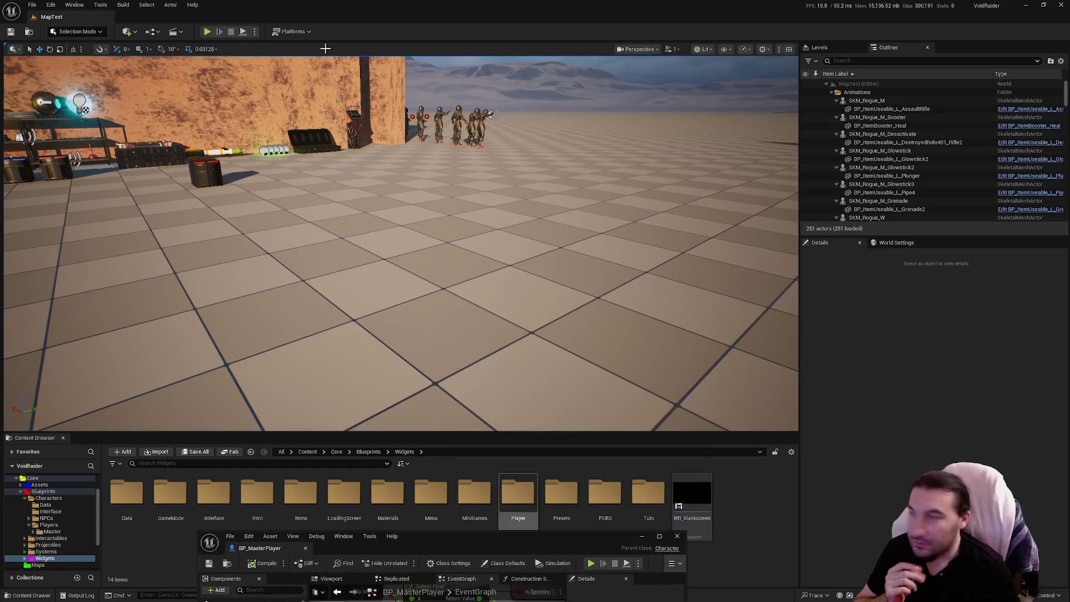
Play again, pick up a glowstick from the shelf, walk past the crates, and stop
key("alt+p")
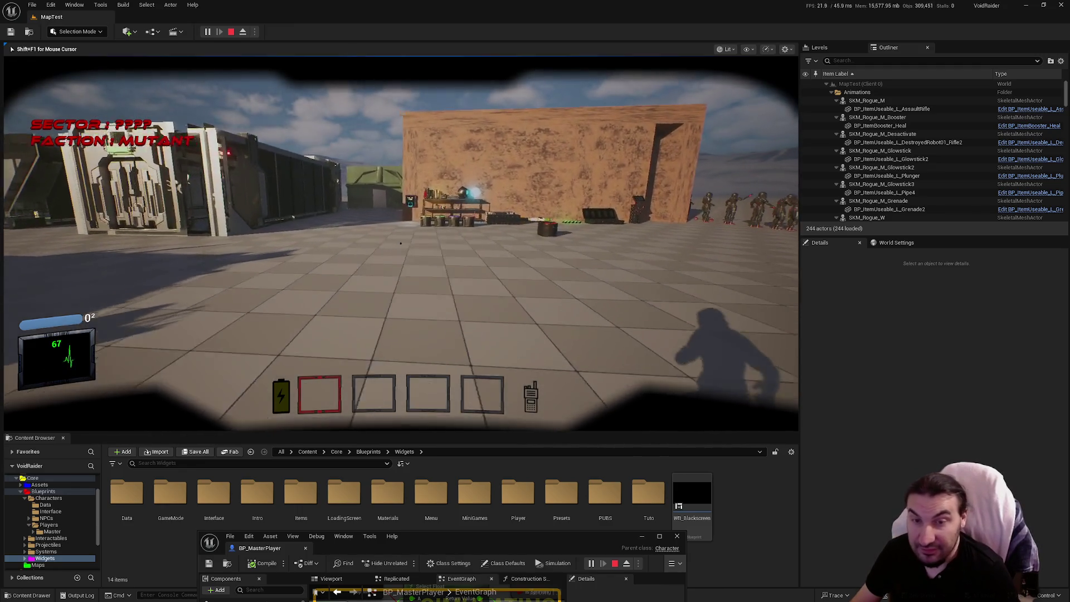
key("w")
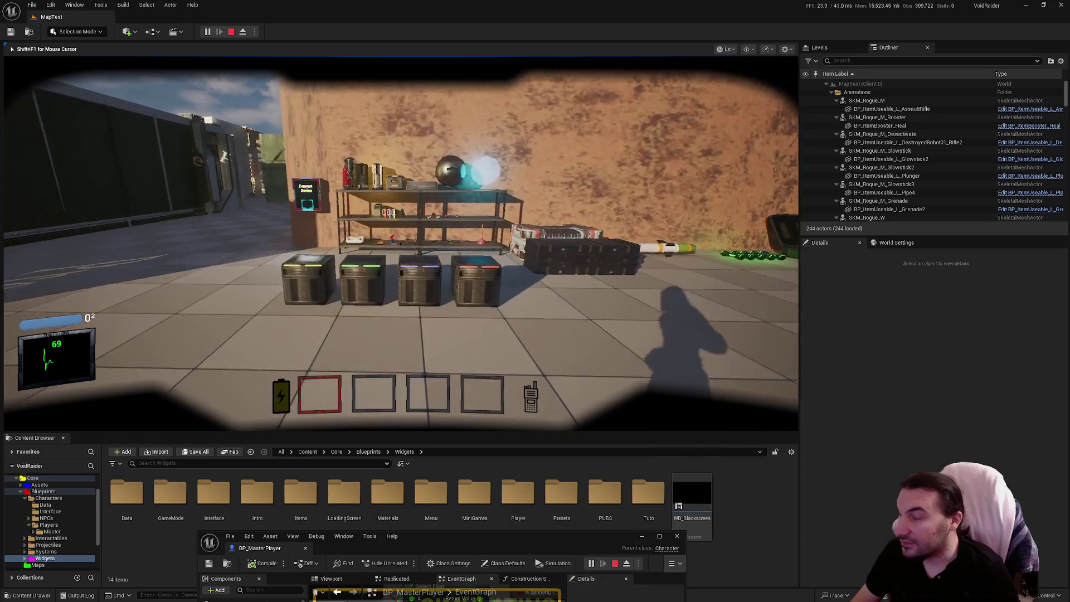
key("w")
key("e")
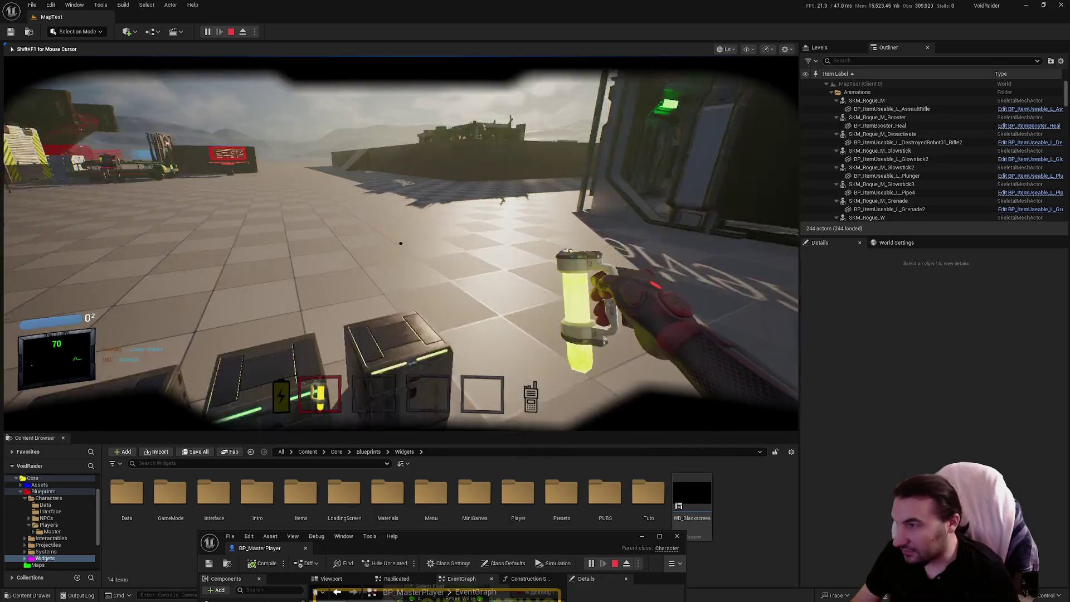
key("w")
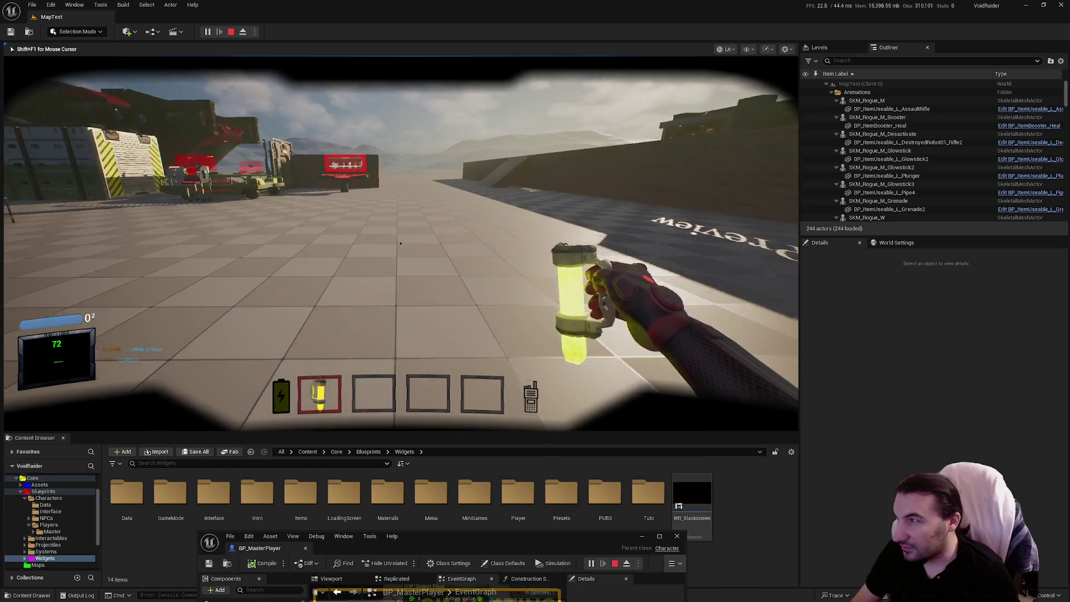
key("Escape")
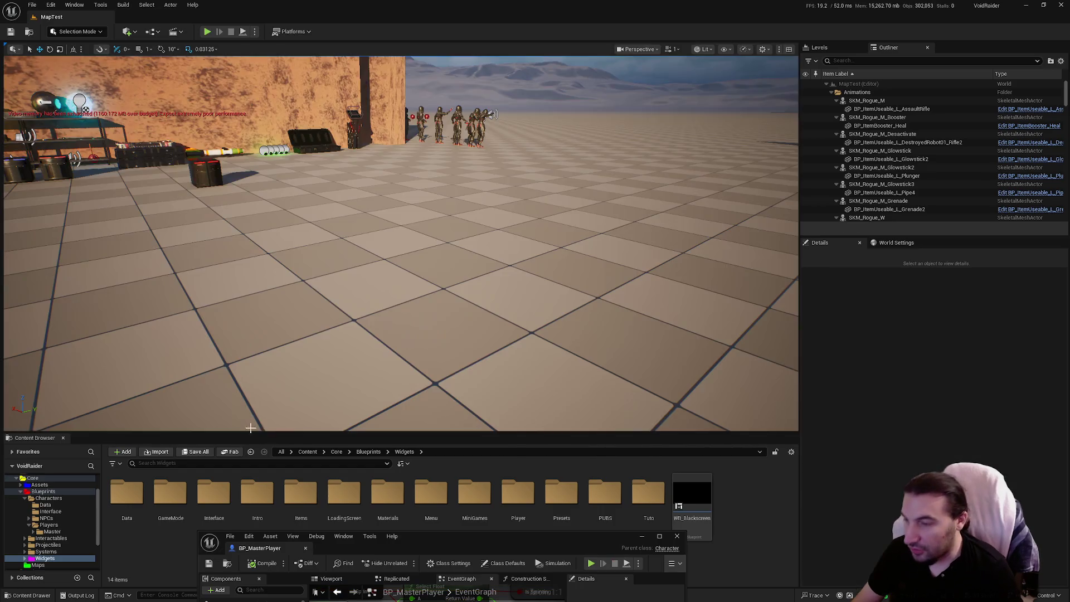
Bring BP_MasterPlayer back full screen and delete the Print String debug node
mouse_move(618, 546)
left_mouse_down()
mouse_move(587, 241)
mouse_move(544, 329)
left_mouse_up()
double_click(560, 240)
key("Delete")
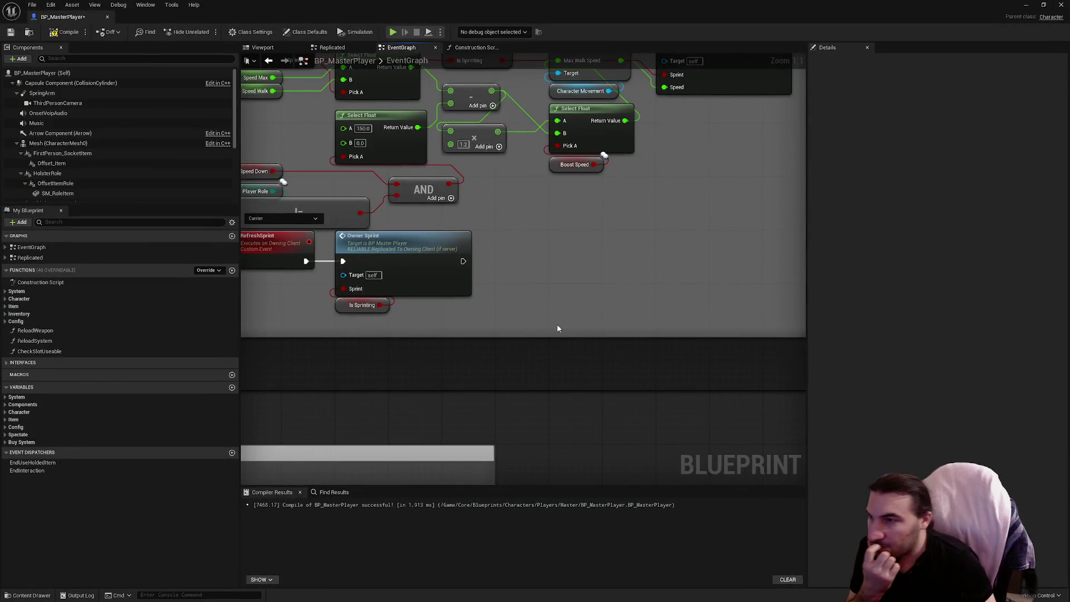
left_click_drag(600, 233, 613, 391)
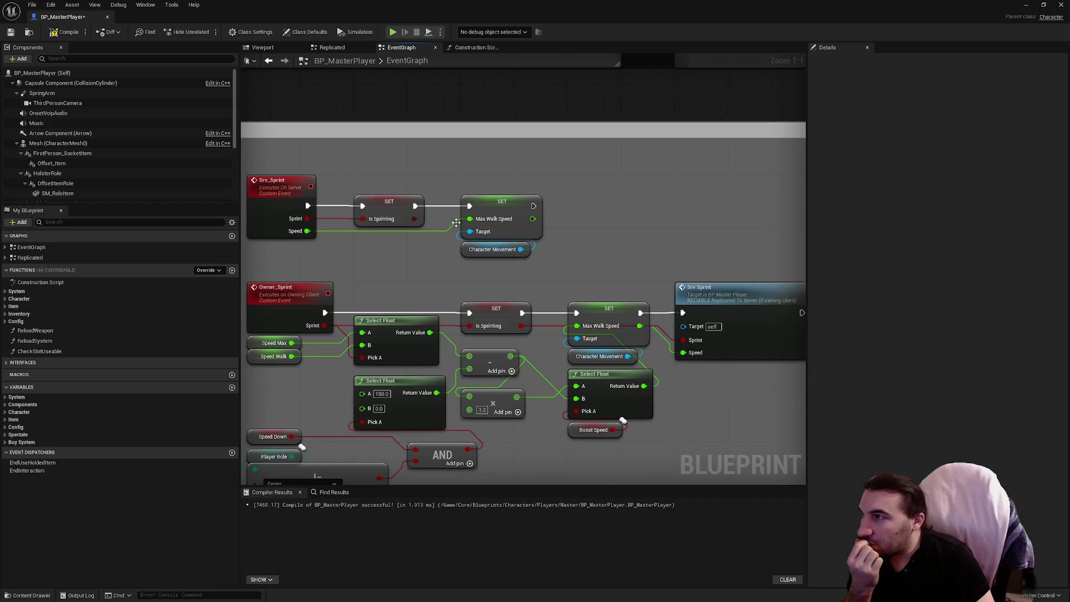
double_click(382, 11)
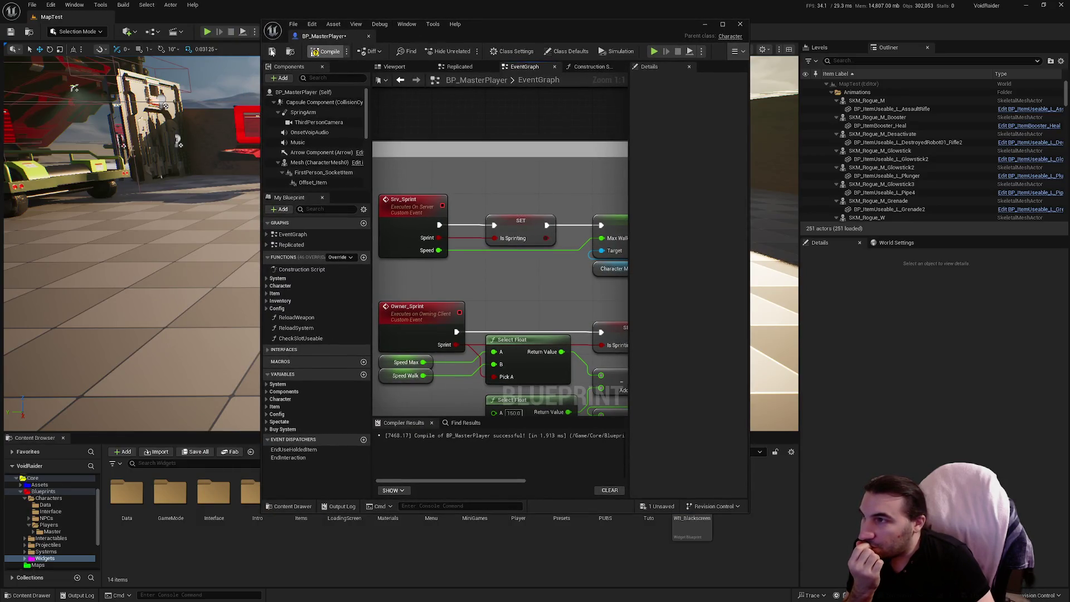
left_click(272, 52)
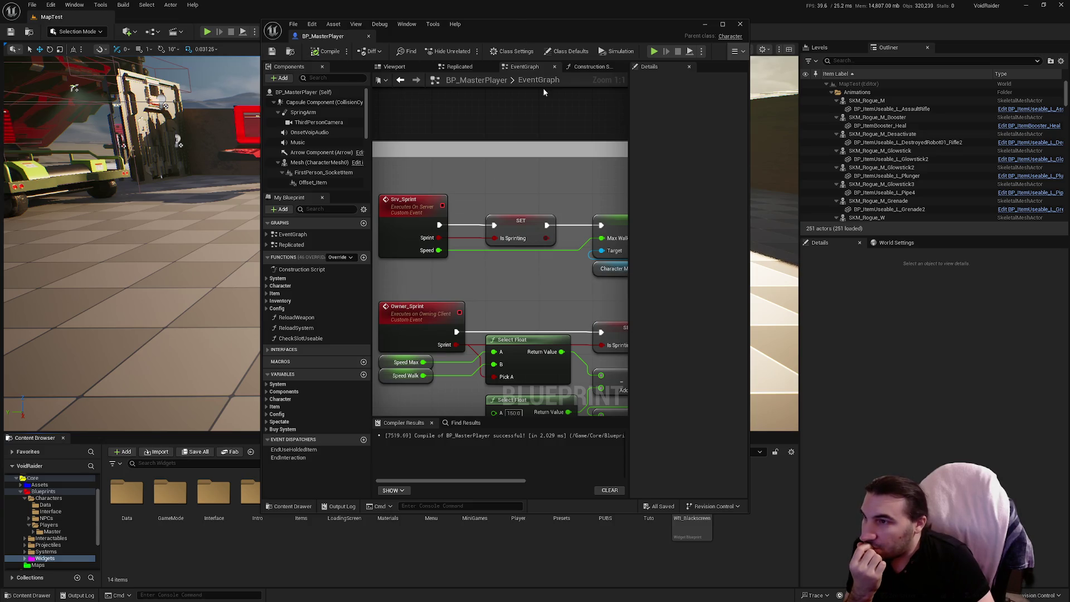
double_click(556, 32)
scroll(466, 277, "down", 5)
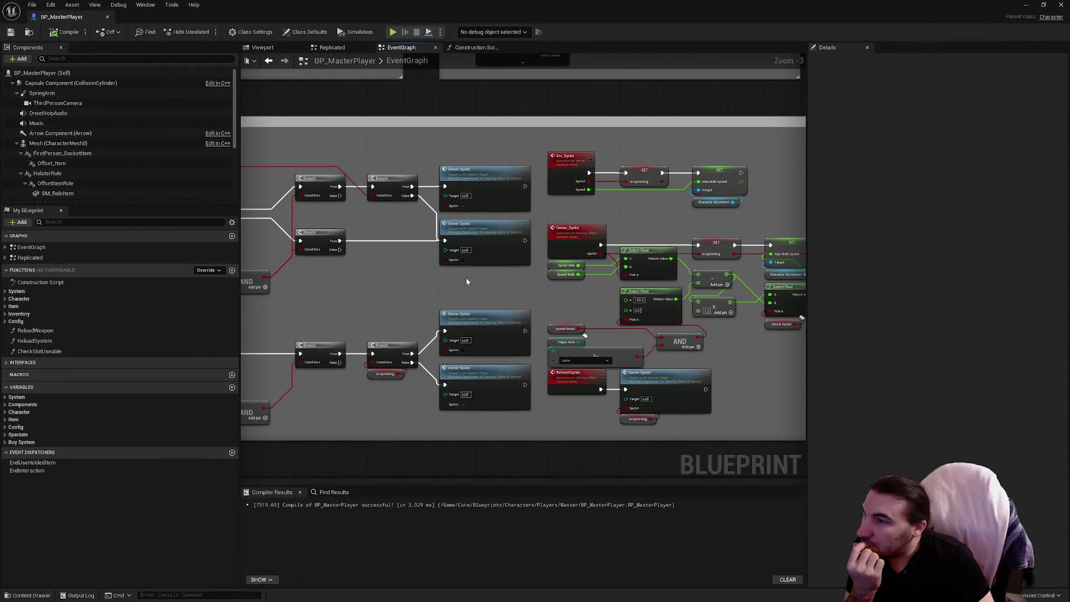
left_click_drag(467, 275, 501, 271)
scroll(365, 268, "up", 2)
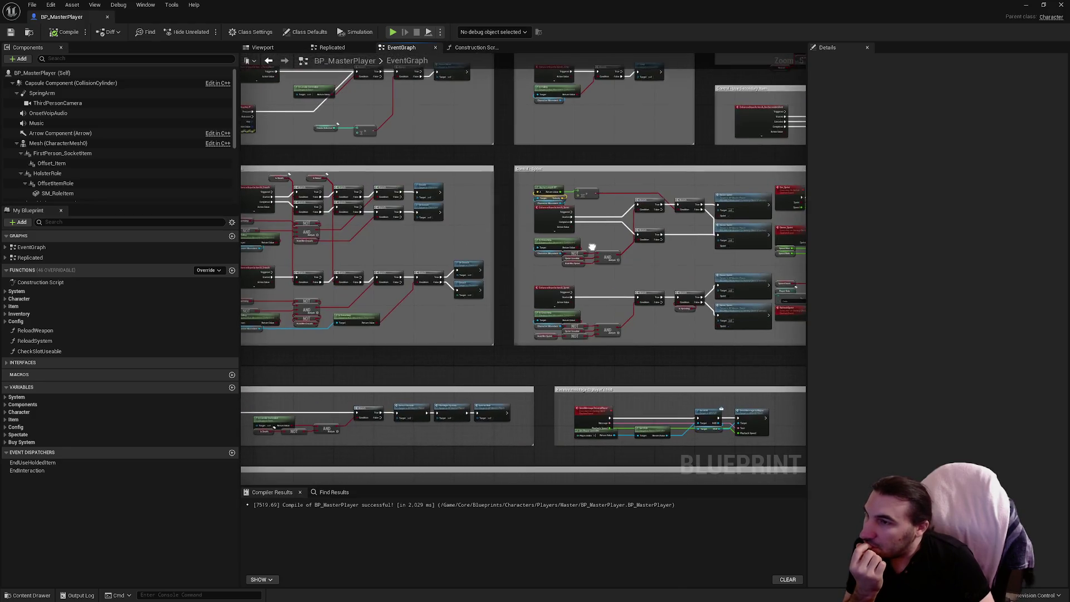
left_click_drag(592, 239, 541, 199)
scroll(541, 199, "up", 1)
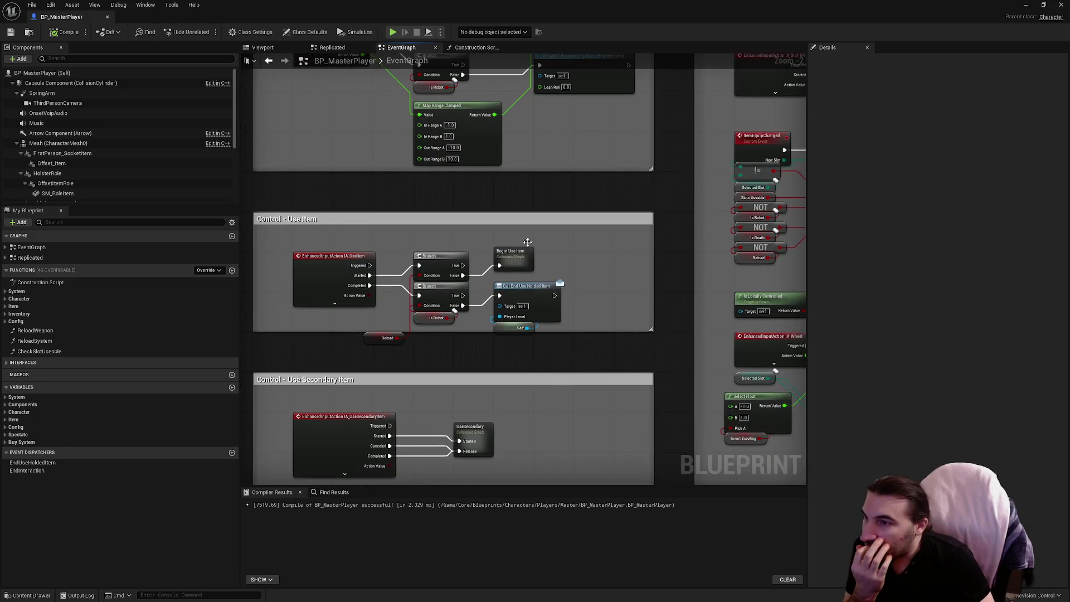
scroll(528, 248, "down", 3)
scroll(444, 239, "up", 4)
left_click(479, 231)
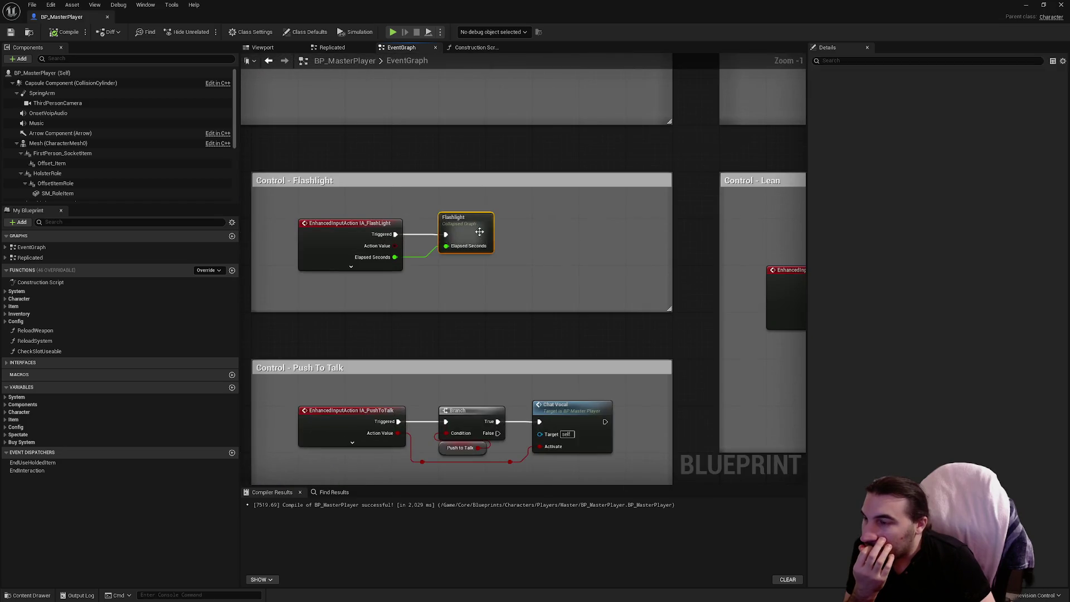
double_click(479, 231)
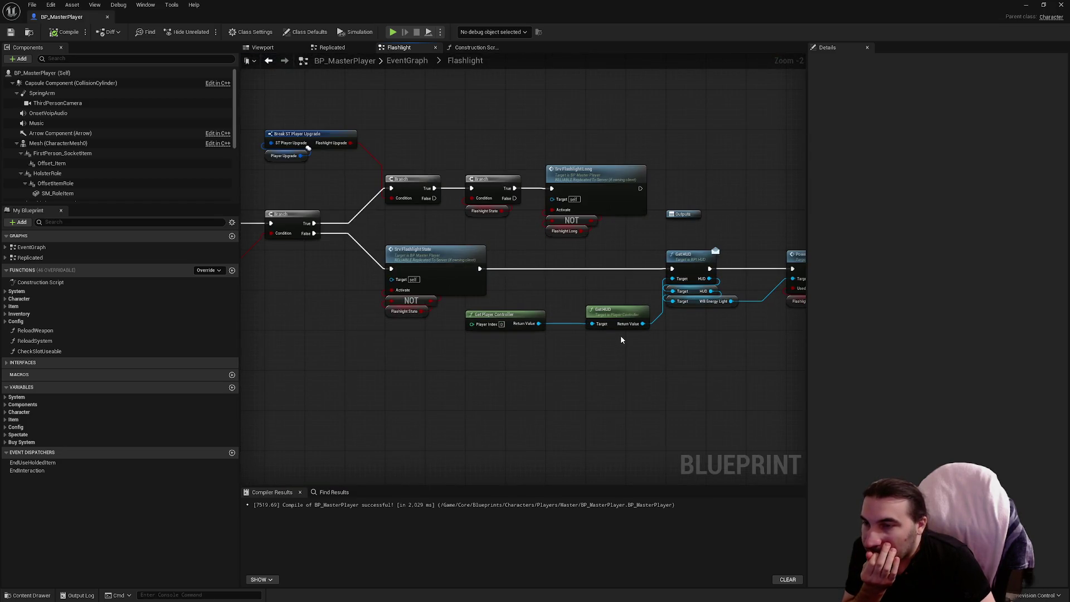
left_click_drag(671, 340, 592, 329)
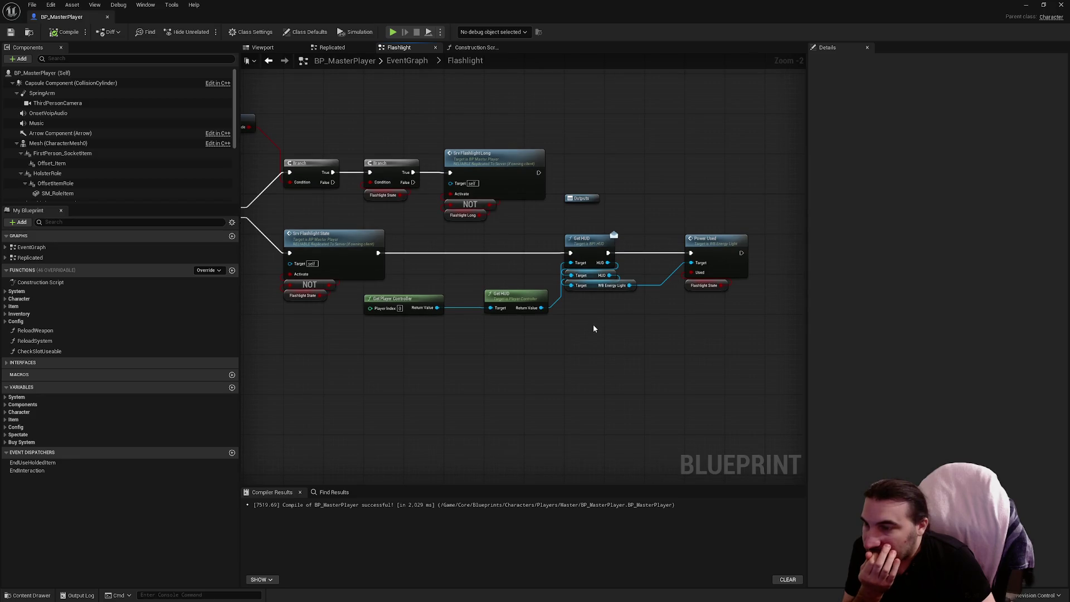
Search the blueprint actions for 'get controller' and reposition the graph view
right_click(563, 363)
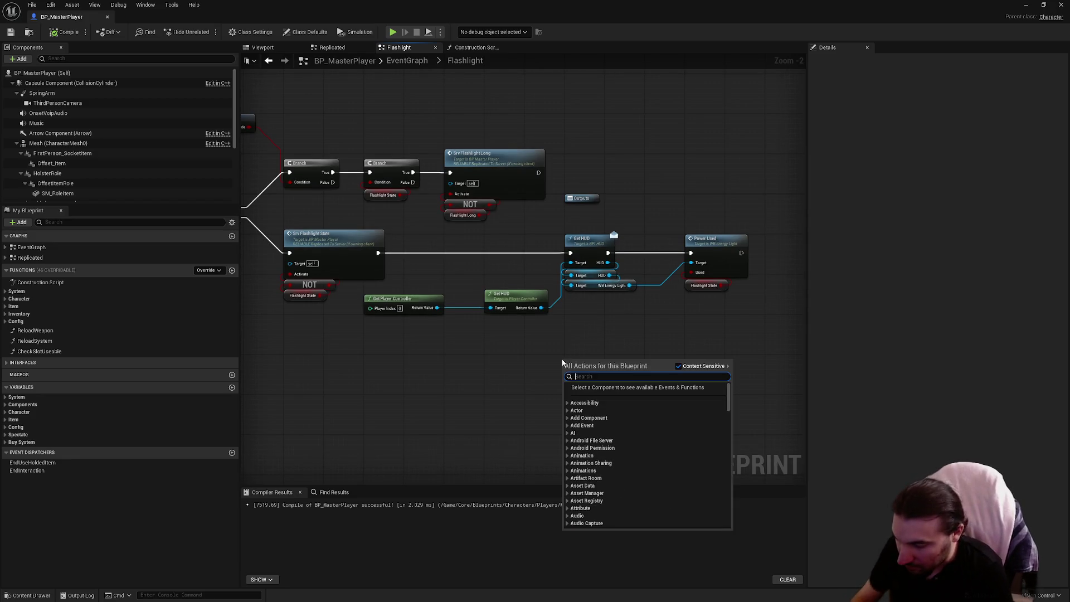
type("get controller")
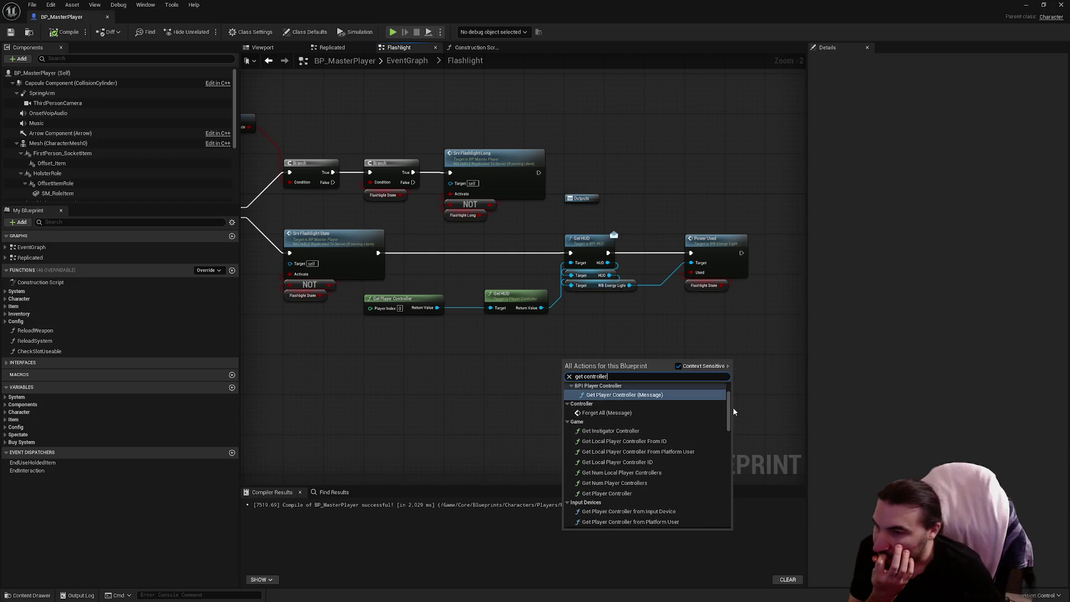
mouse_move(730, 414)
left_mouse_down()
mouse_move(728, 531)
mouse_move(696, 490)
left_mouse_up()
scroll(695, 488, "up", 3)
scroll(697, 474, "up", 5)
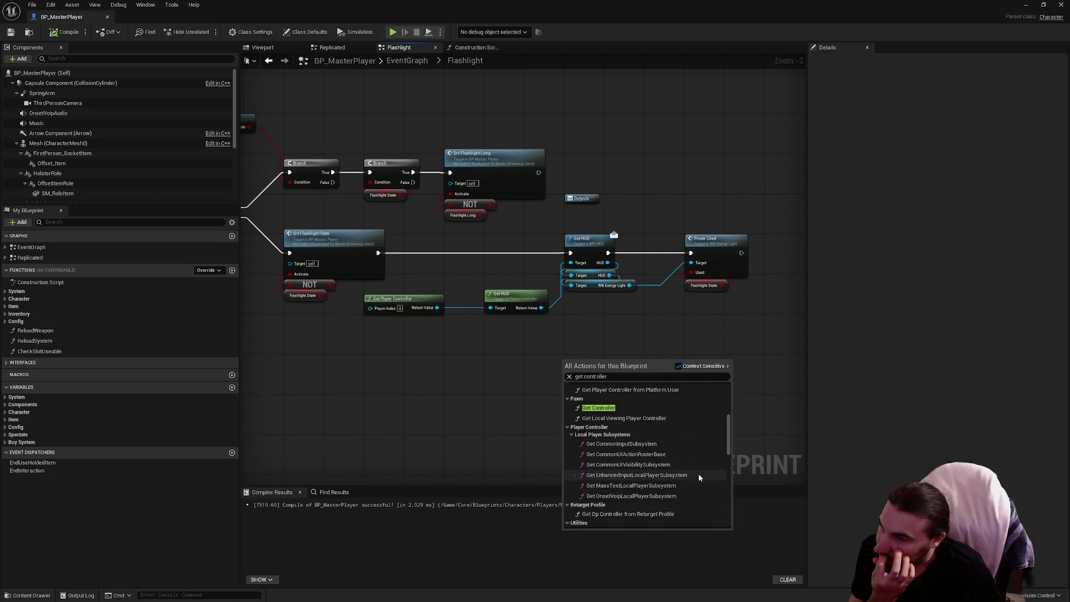
scroll(630, 420, "up", 3)
scroll(630, 420, "up", 3)
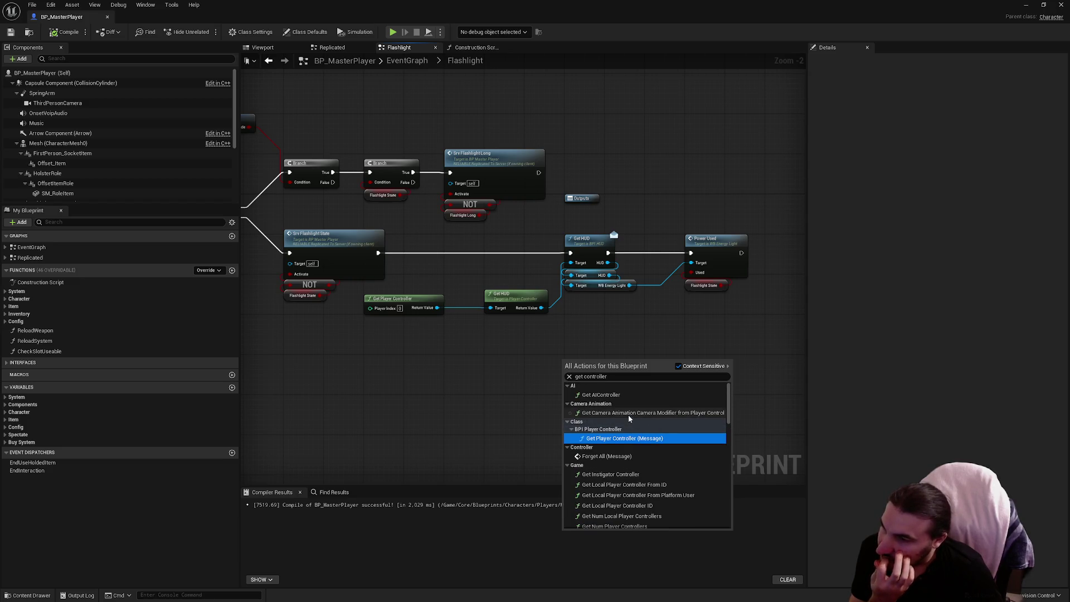
Add an Is Locally Controlled node to the Flashlight graph
right_click(426, 410)
type("is local")
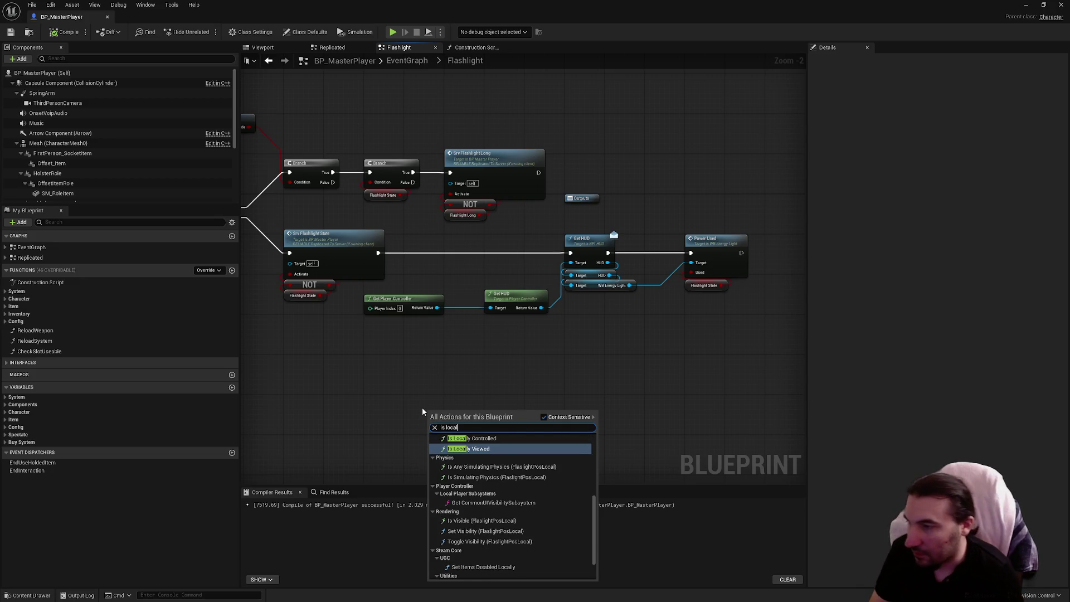
key("Up")
key("Return")
scroll(484, 379, "up", 2)
mouse_move(523, 434)
left_mouse_down()
mouse_move(455, 333)
mouse_move(503, 360)
left_mouse_up()
Drive a Branch from Is Locally Controlled and arrange it just before Get HUD
type("branch")
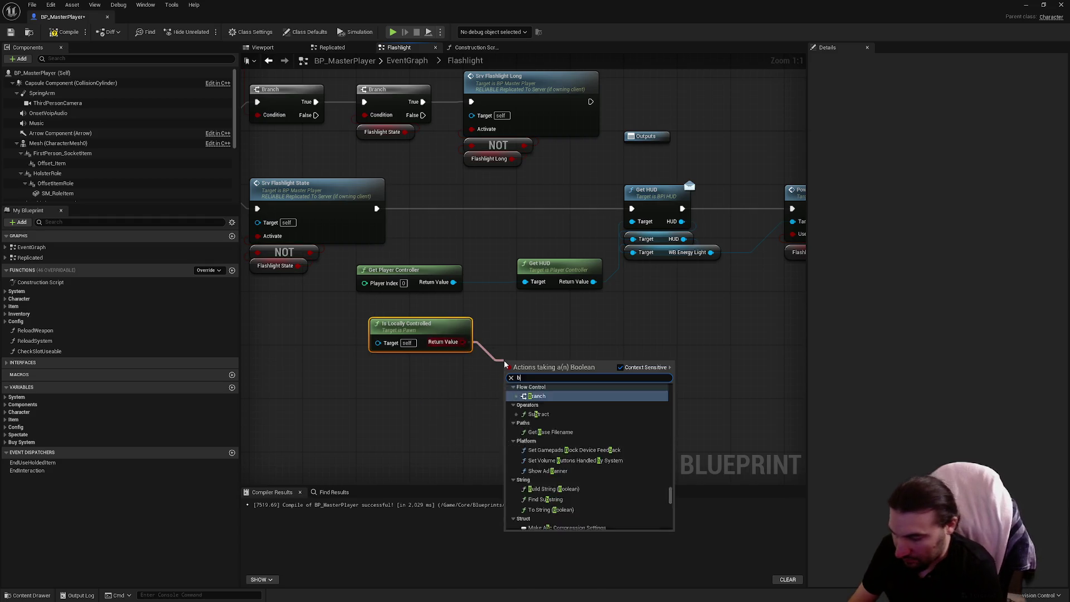
key("Return")
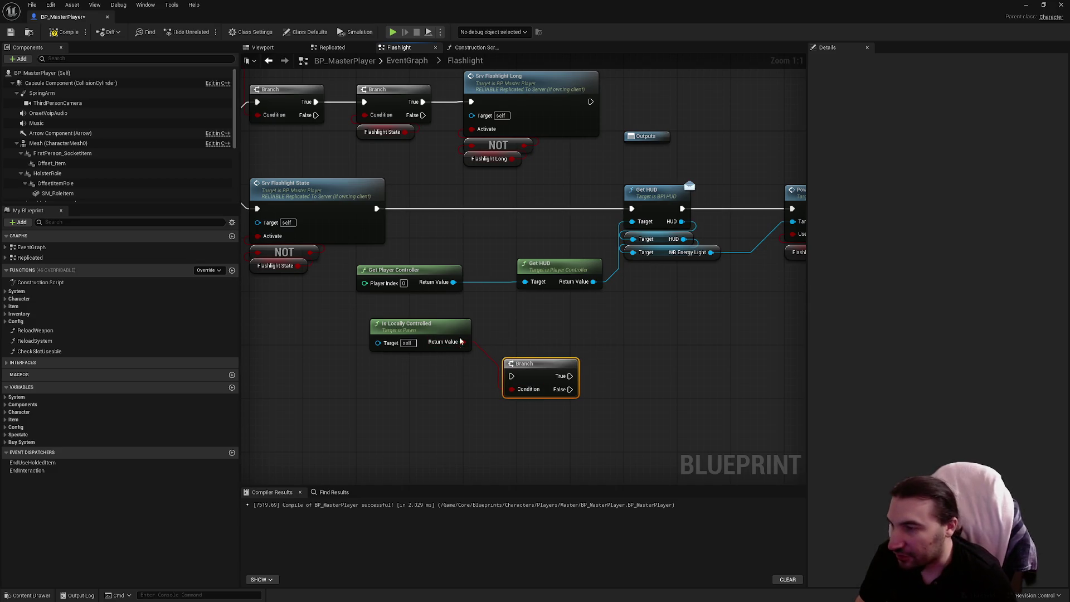
mouse_move(417, 330)
left_mouse_down()
mouse_move(475, 214)
mouse_move(457, 236)
left_mouse_up()
left_click_drag(523, 384, 543, 211)
left_click_drag(440, 131, 717, 266)
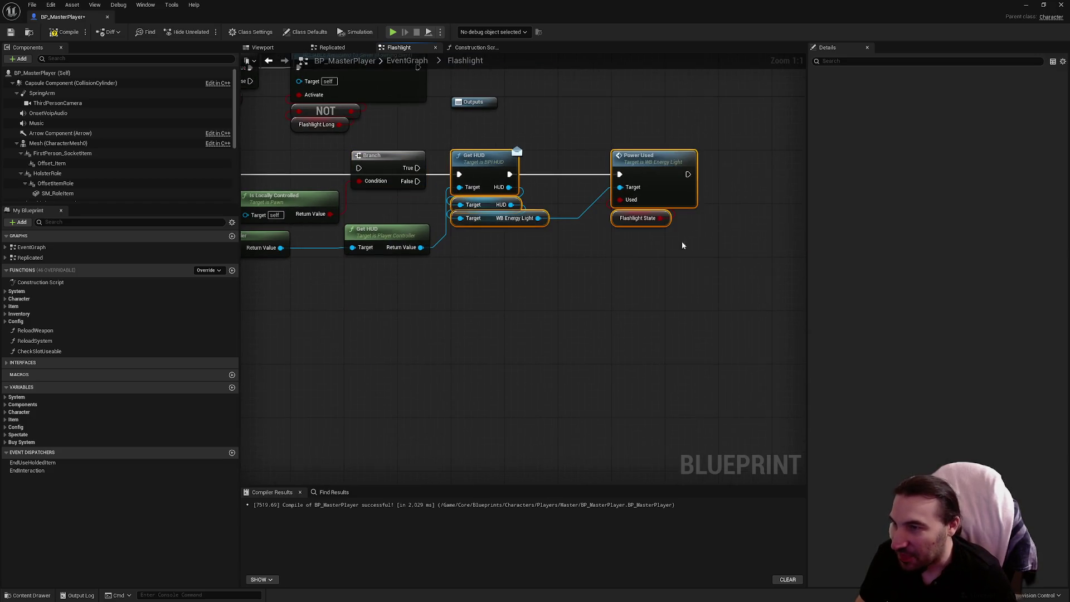
left_click_drag(647, 167, 752, 167)
mouse_move(462, 341)
left_mouse_down()
mouse_move(535, 349)
mouse_move(334, 251)
mouse_move(434, 293)
mouse_move(402, 276)
left_mouse_up()
left_click_drag(473, 189, 467, 196)
left_click_drag(368, 211, 368, 224)
left_click_drag(445, 167, 638, 182)
Connect Branch True to Get HUD's execution input and compile the player blueprint
left_click_drag(639, 182, 794, 328)
left_click_drag(671, 280, 853, 283)
mouse_move(407, 325)
left_mouse_down()
mouse_move(437, 302)
mouse_move(413, 301)
mouse_move(366, 273)
mouse_move(574, 256)
left_mouse_up()
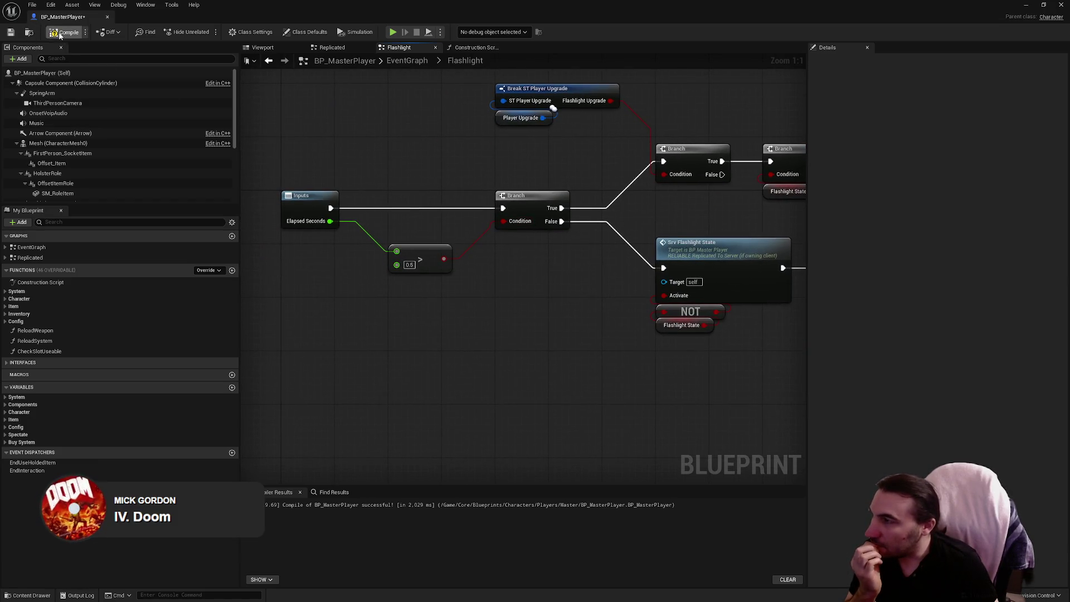
left_click(59, 35)
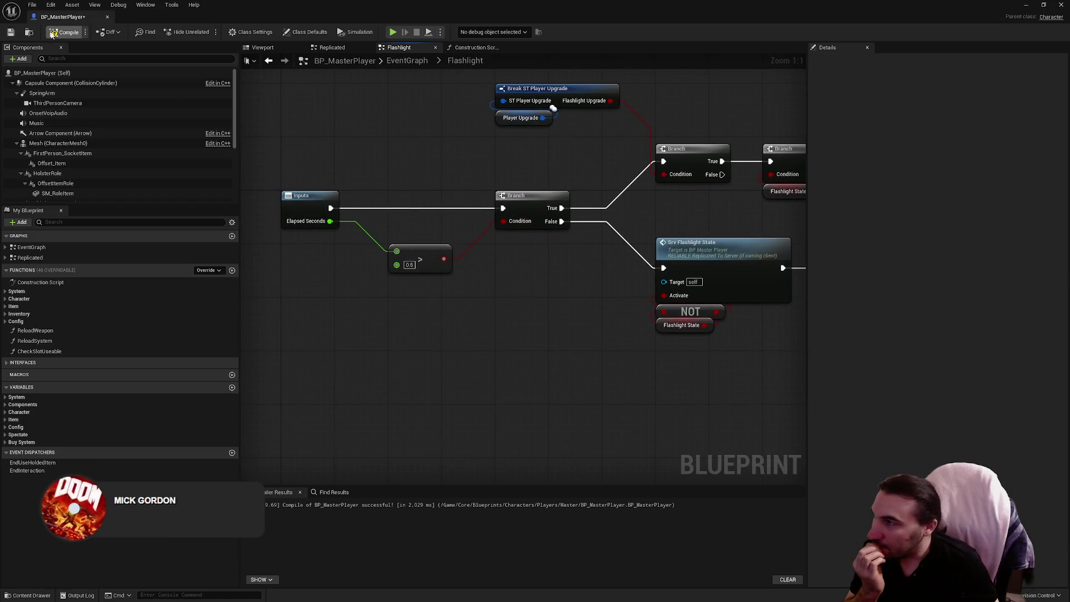
Save the player blueprint and run a short play-in-editor test, walking forward
left_click(5, 34)
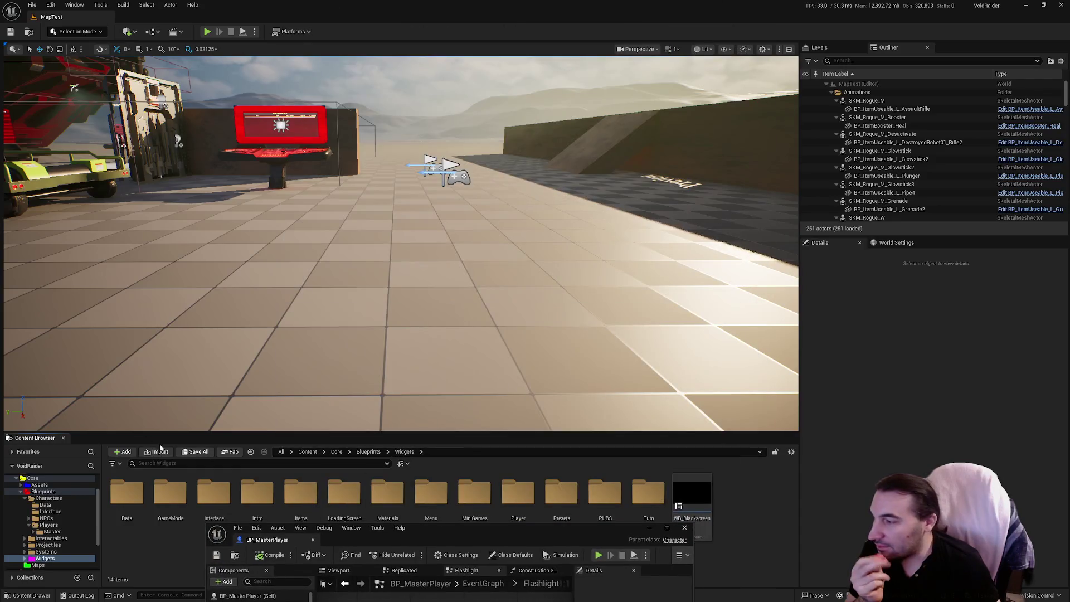
left_click(207, 32)
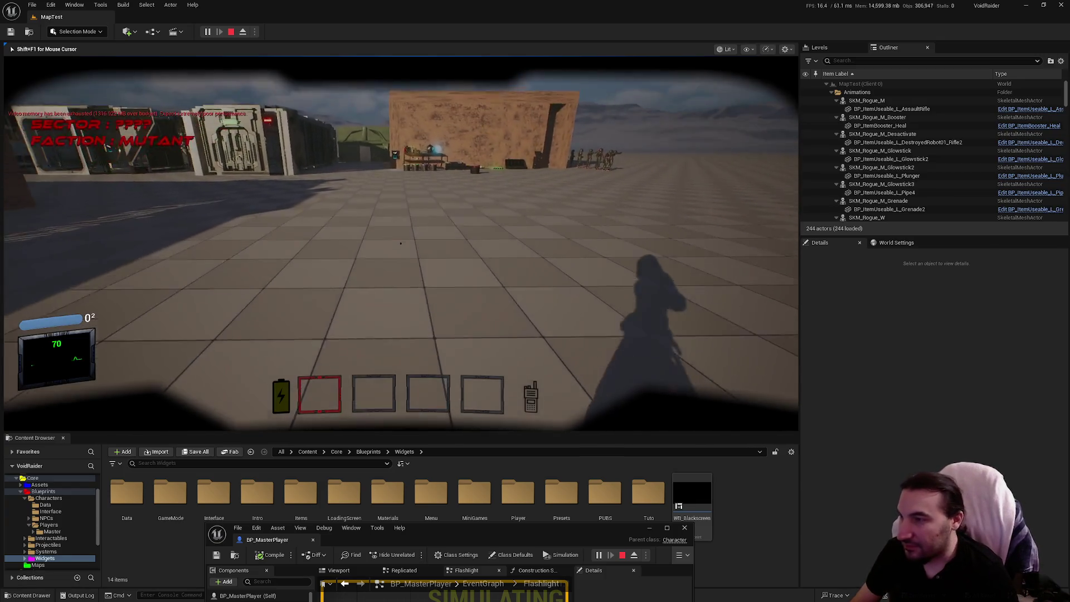
key("w")
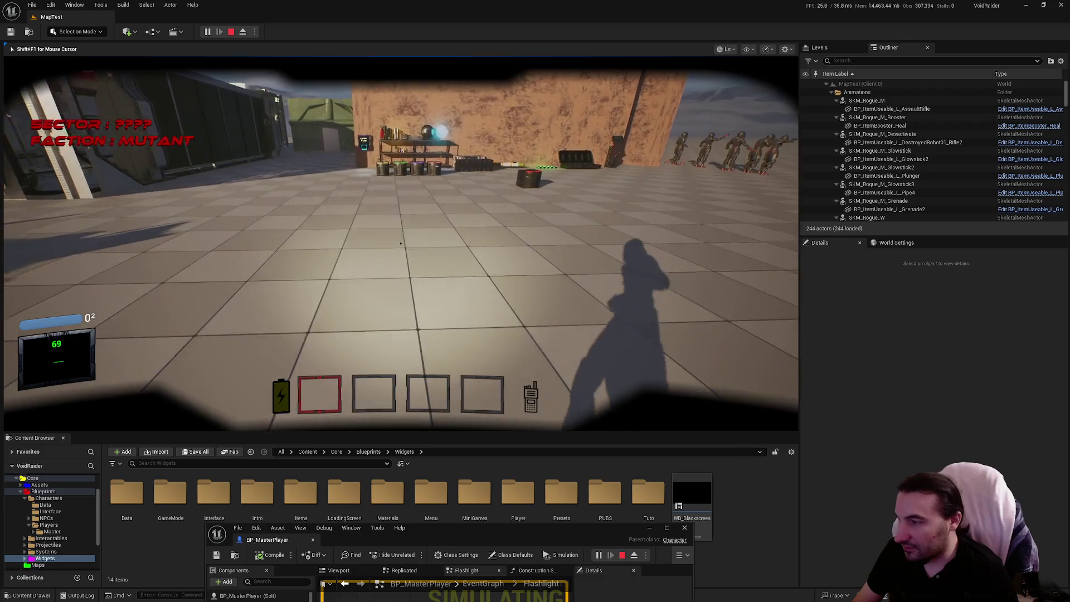
key("Escape")
Maximize the blueprint editor and scroll to the Get HUD and Power Used nodes
left_click_drag(570, 532, 596, 248)
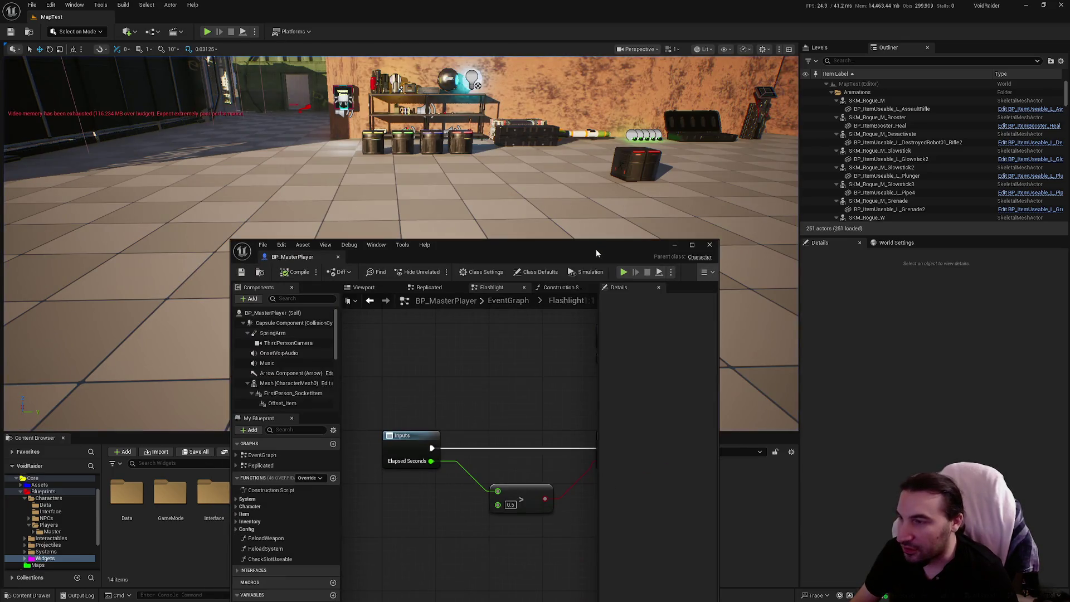
double_click(551, 247)
mouse_move(501, 271)
left_mouse_down()
mouse_move(390, 279)
mouse_move(484, 283)
left_mouse_up()
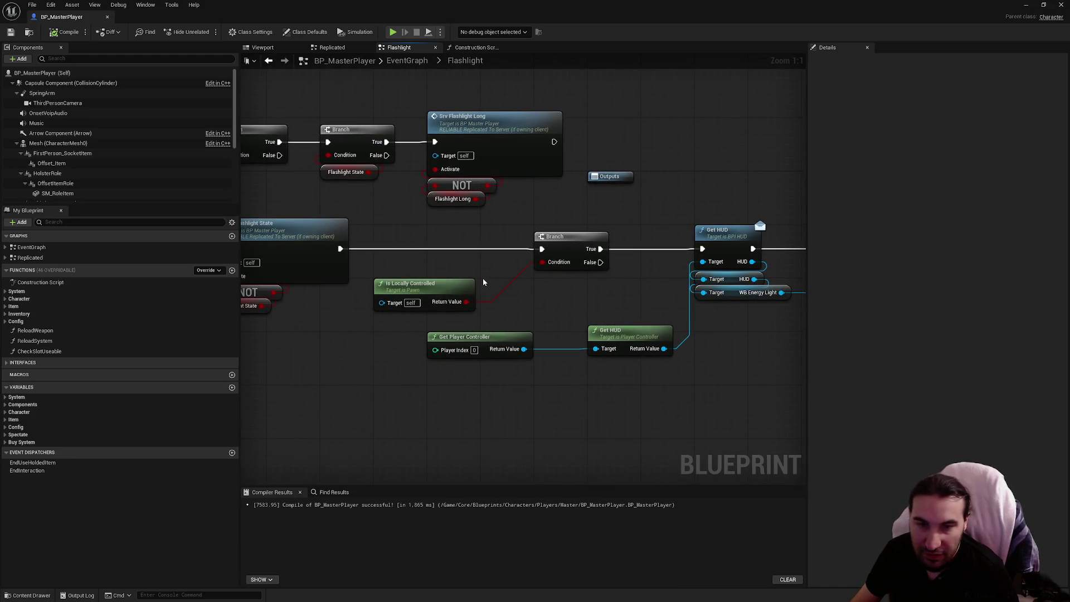
left_click_drag(560, 283, 427, 284)
left_click_drag(641, 339, 542, 334)
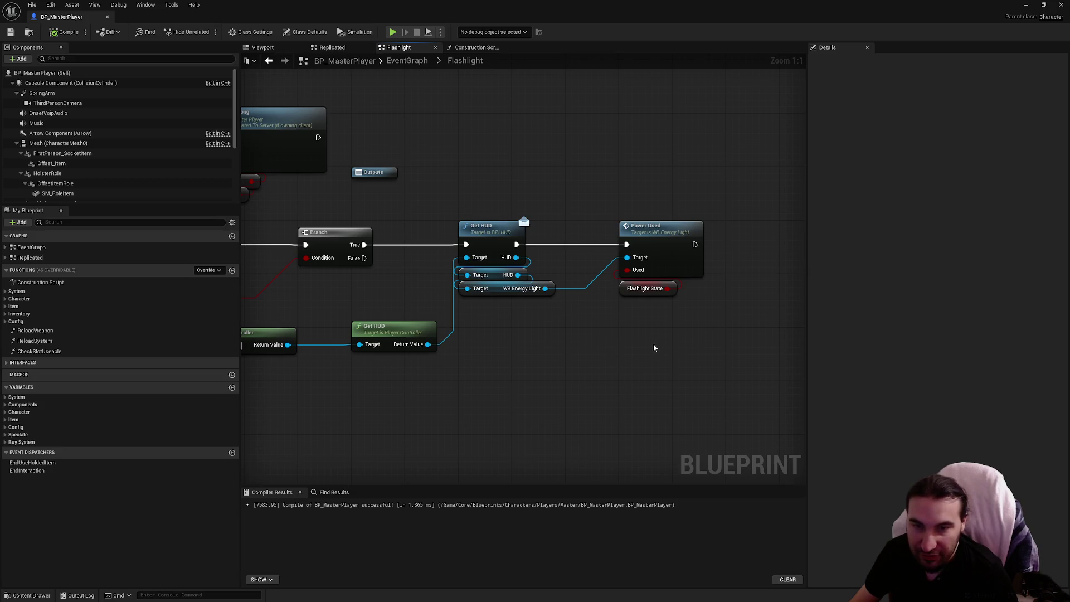
Add a Print String node beside the Flashlight State variable
left_click_drag(615, 292, 607, 289)
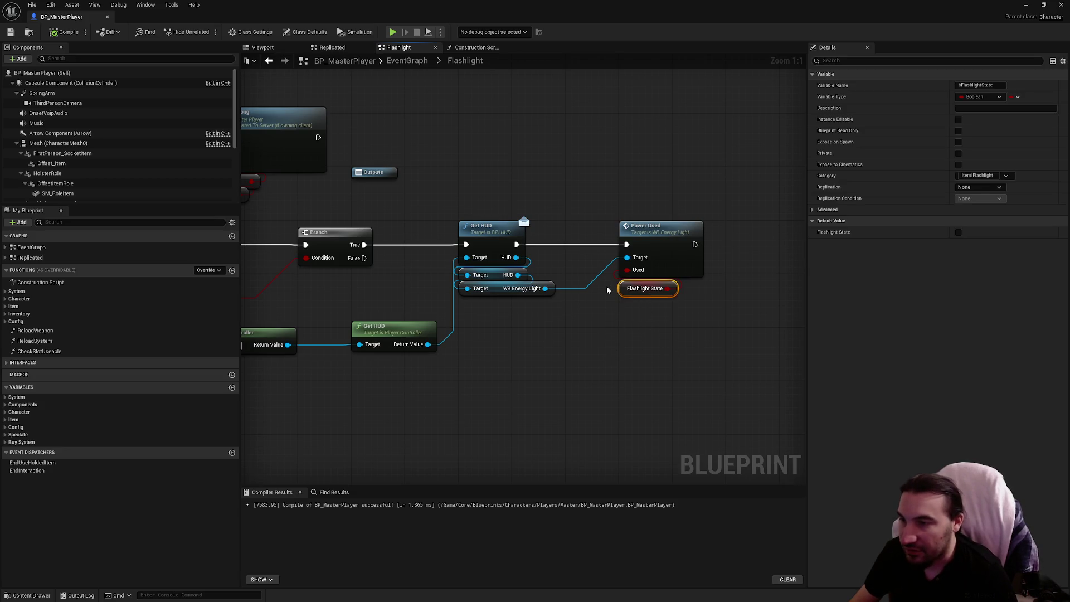
right_click(693, 328)
type("p^r")
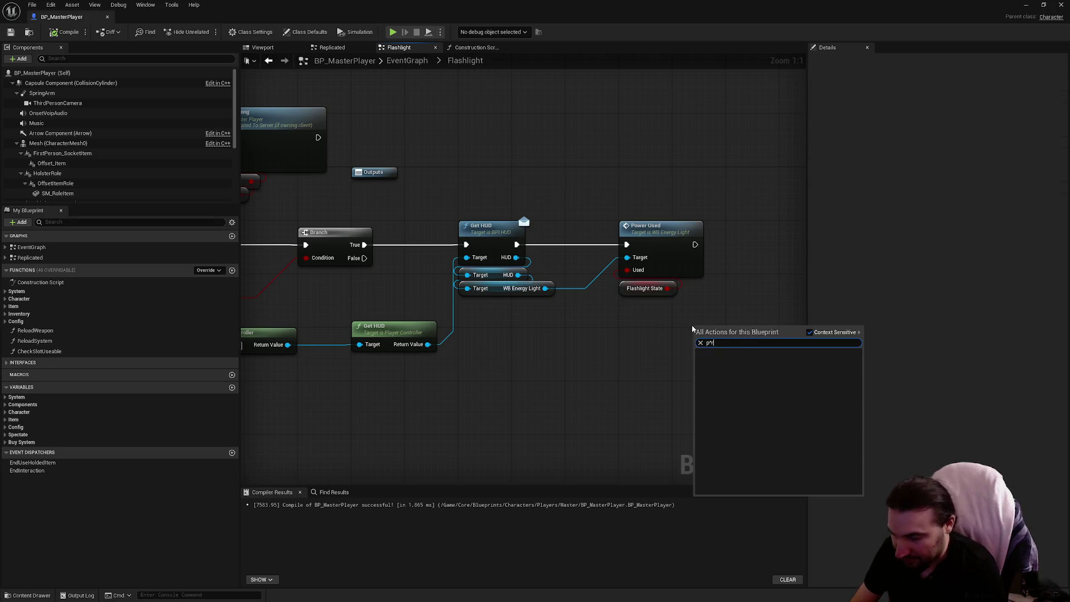
key("BackSpace")
key("BackSpace")
type("print")
key("Return")
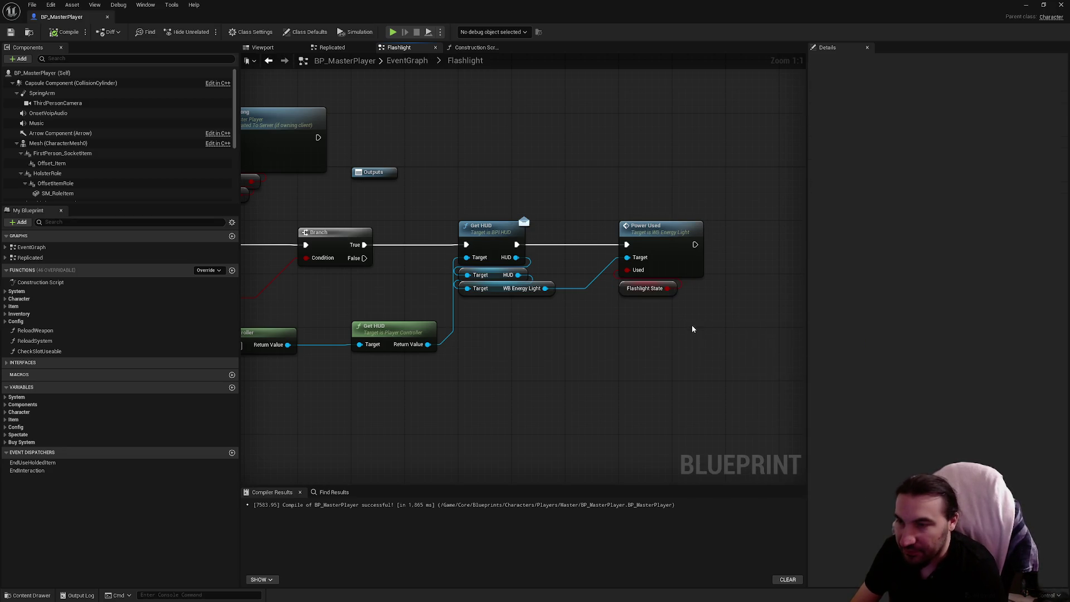
left_click_drag(593, 359, 675, 265)
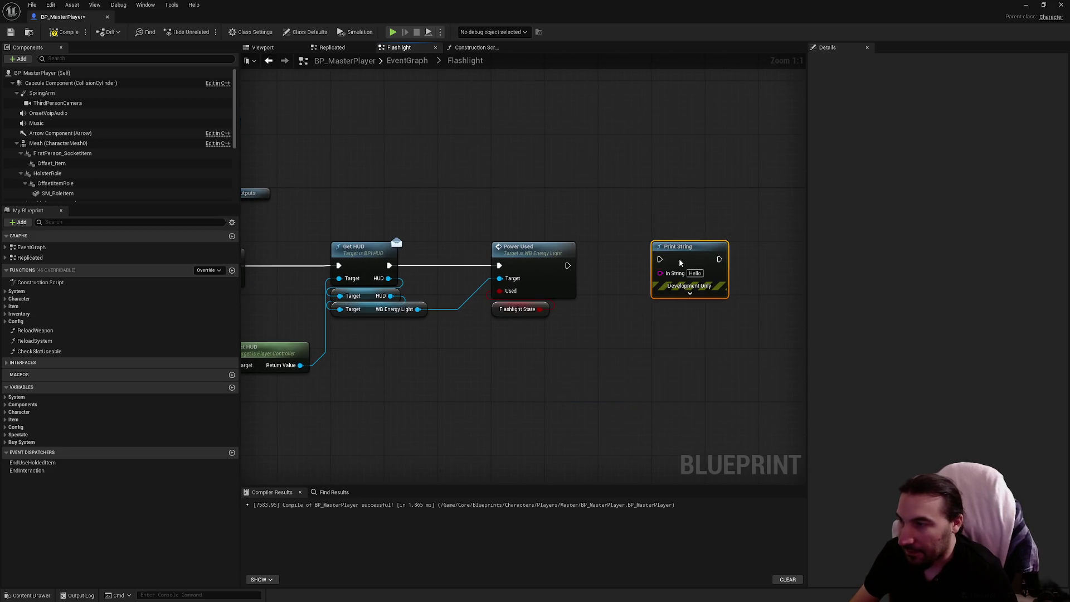
Wire SET Flashlight State's execution into Srv Flashlight State and its output into Activate
mouse_move(678, 324)
left_mouse_down()
mouse_move(833, 318)
mouse_move(539, 338)
left_mouse_up()
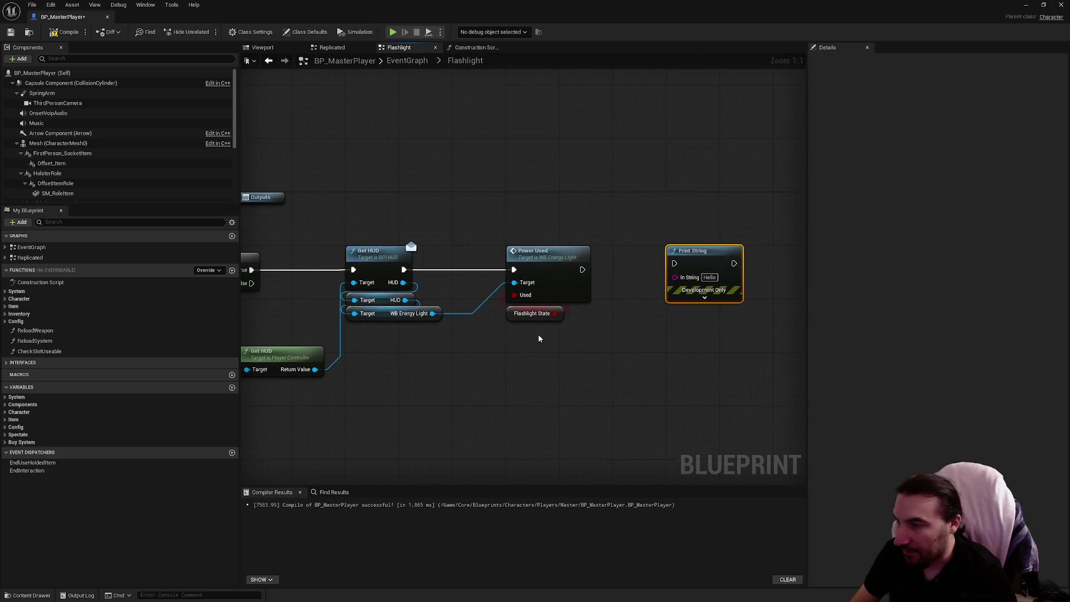
left_click_drag(490, 363, 600, 310)
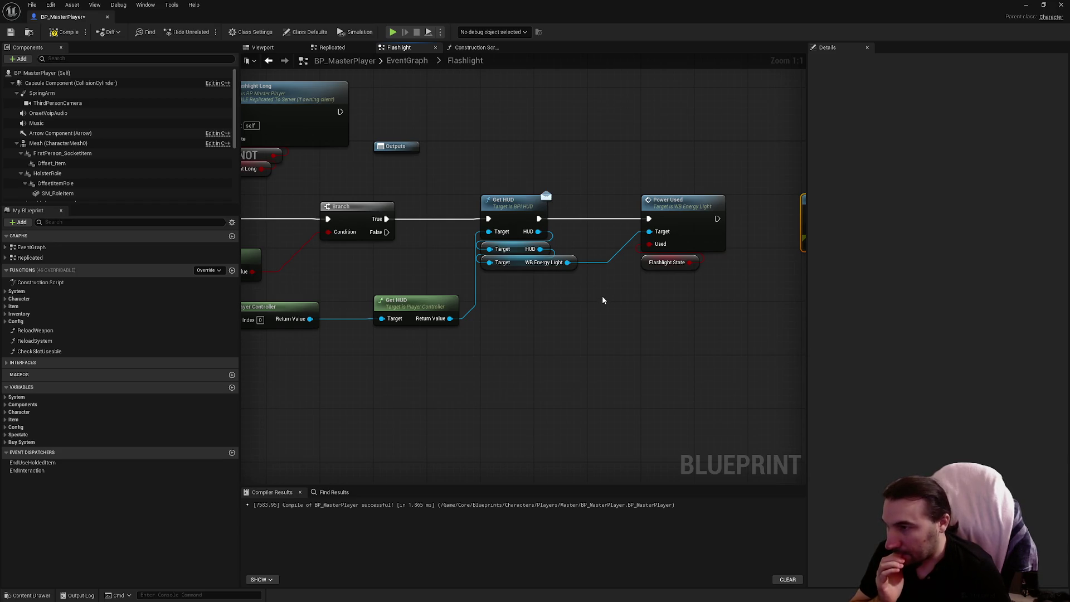
mouse_move(602, 299)
left_mouse_down()
mouse_move(568, 306)
mouse_move(667, 252)
mouse_move(740, 240)
left_mouse_up()
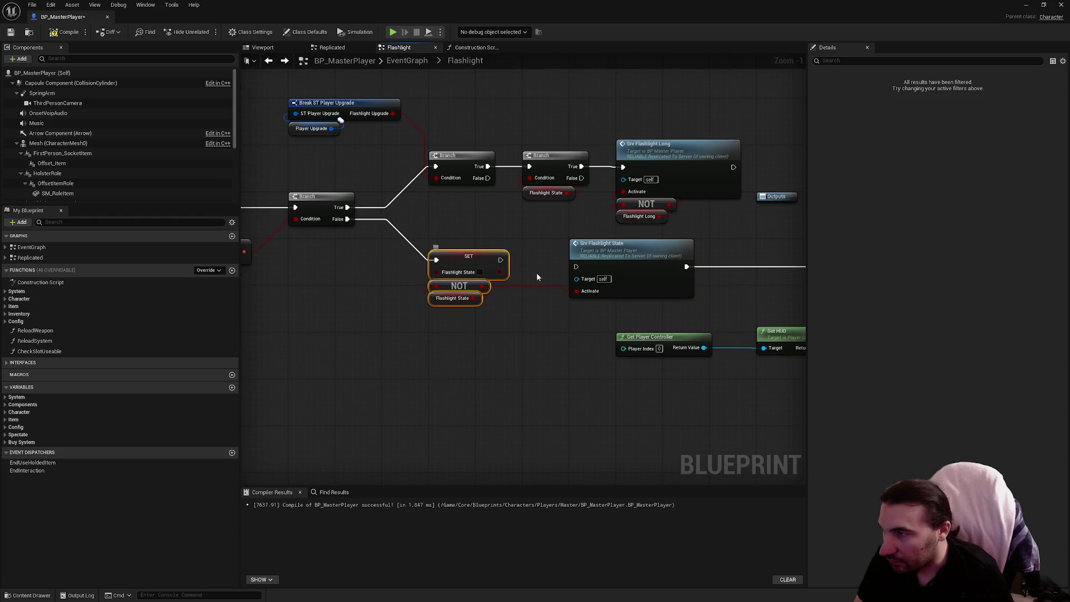
mouse_move(500, 260)
left_mouse_down()
mouse_move(576, 266)
mouse_move(594, 254)
mouse_move(555, 251)
left_mouse_up()
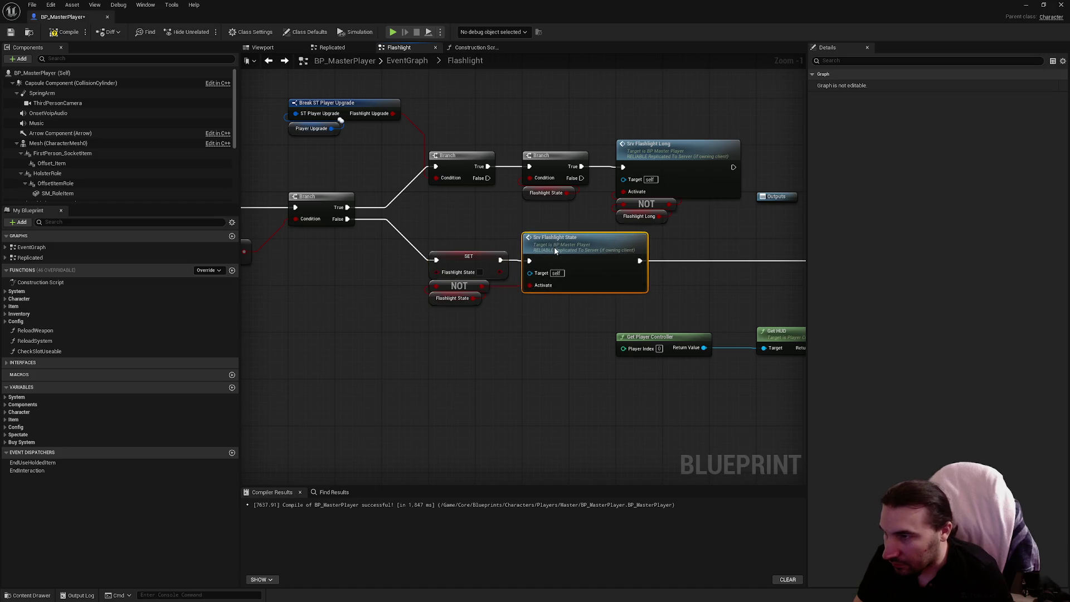
left_click(504, 318)
scroll(504, 317, "up", 1)
left_click_drag(491, 268, 538, 282)
left_click_drag(560, 334, 395, 314)
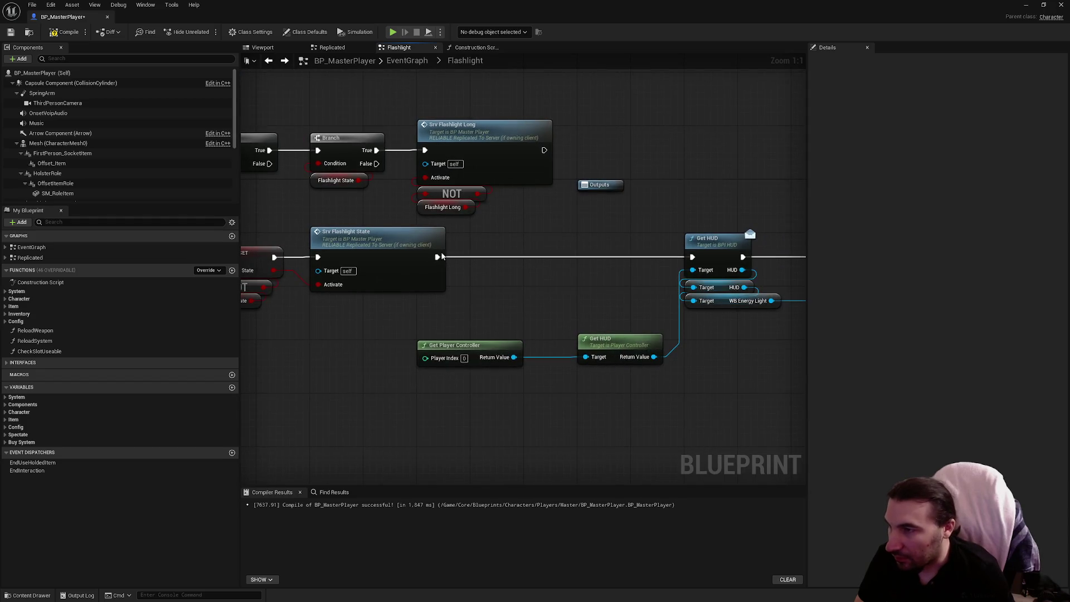
Shift the Get HUD and Power Used nodes left and compile the blueprint
scroll(470, 303, "down", 5)
left_click_drag(466, 282, 723, 385)
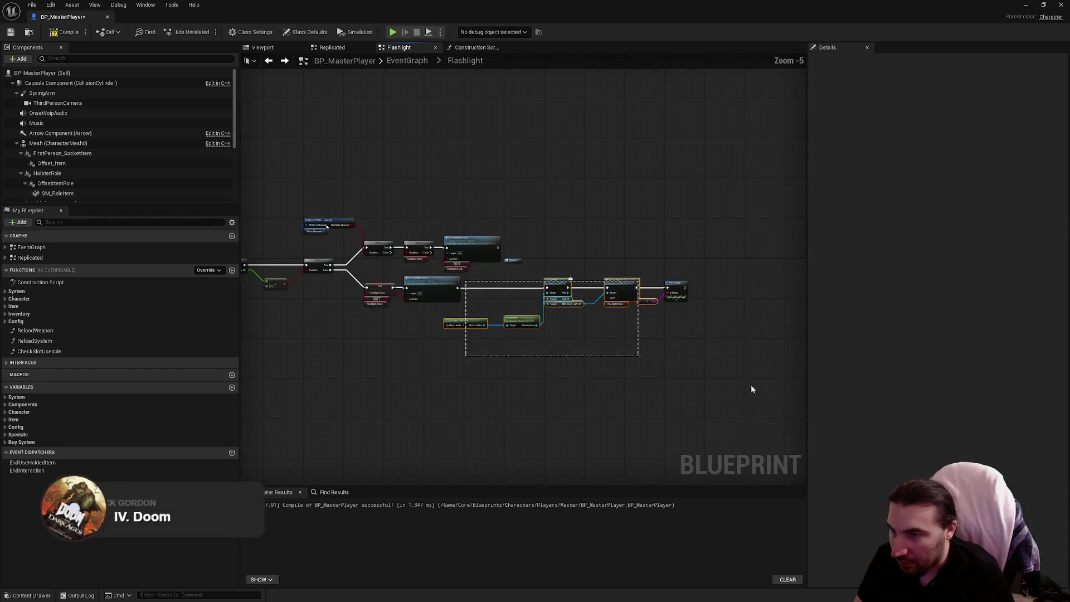
scroll(429, 307, "up", 5)
mouse_move(784, 240)
left_mouse_down()
mouse_move(616, 215)
mouse_move(744, 176)
left_mouse_up()
left_click(681, 399)
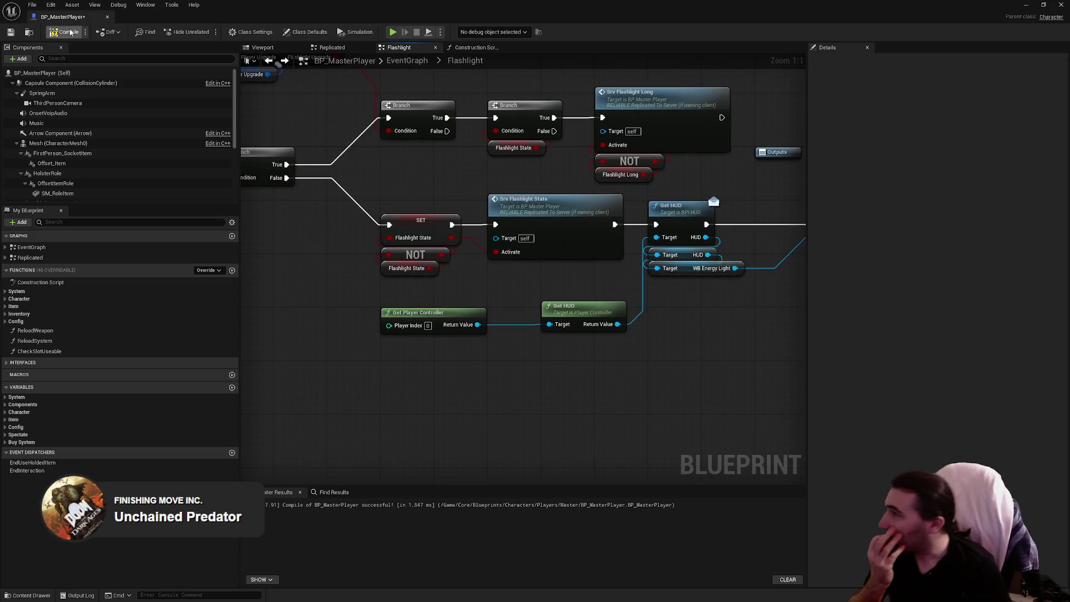
Save BP_MasterPlayer, play-test to check the Client 1 prints, then restore the blueprint editor
left_click(9, 32)
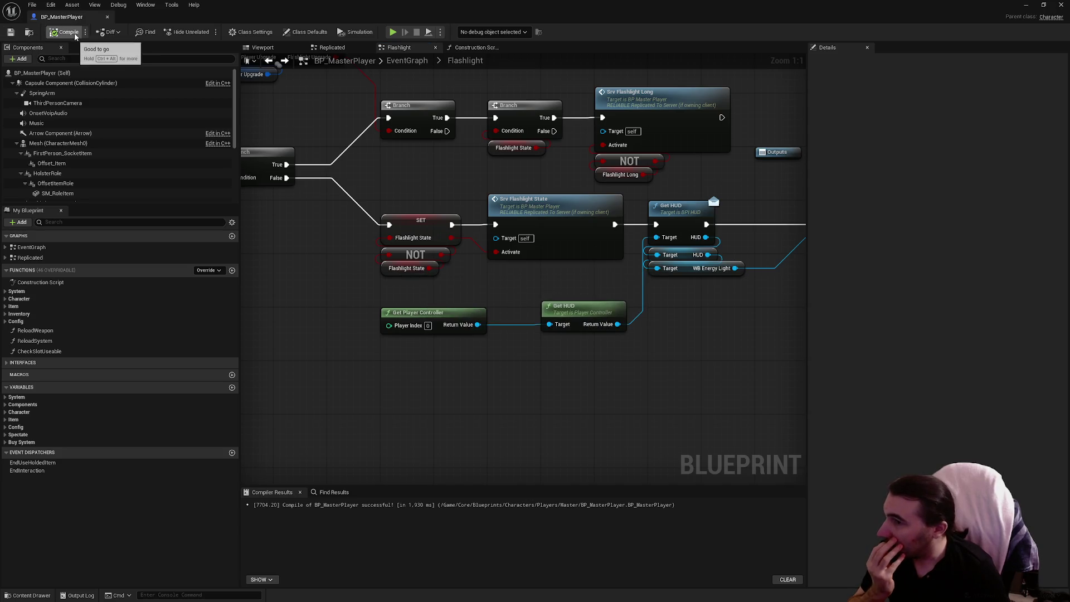
mouse_move(447, 8)
left_mouse_down()
mouse_move(451, 581)
mouse_move(431, 577)
left_mouse_up()
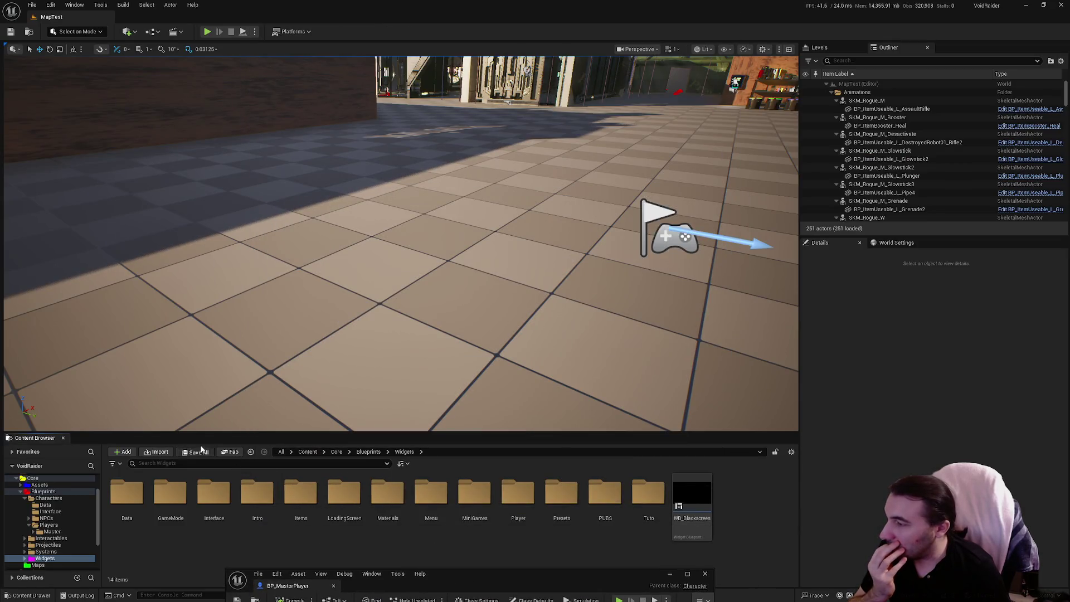
left_click(207, 33)
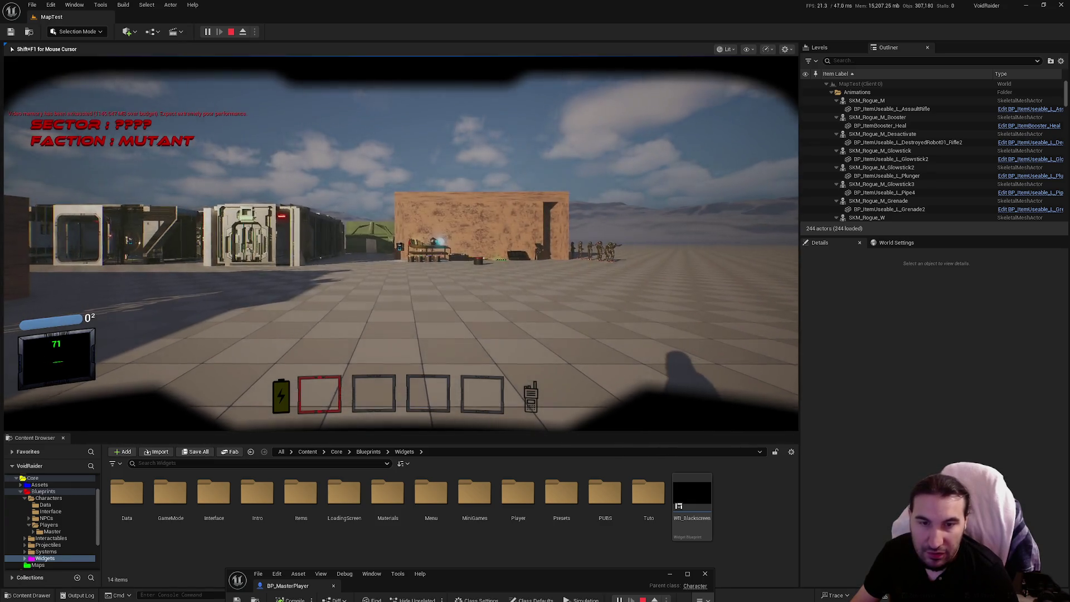
key("w")
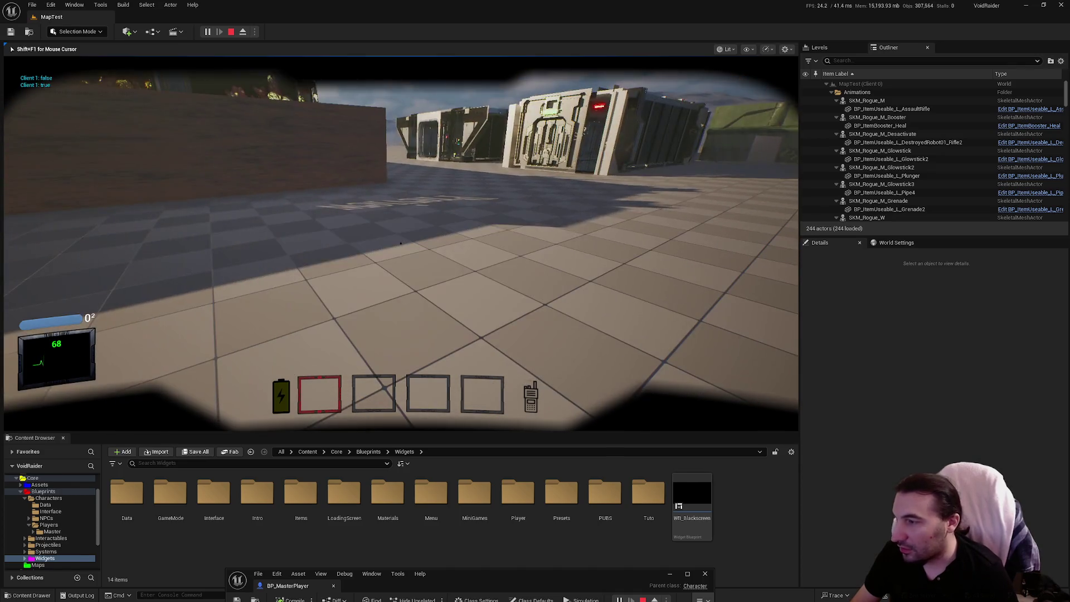
key("Escape")
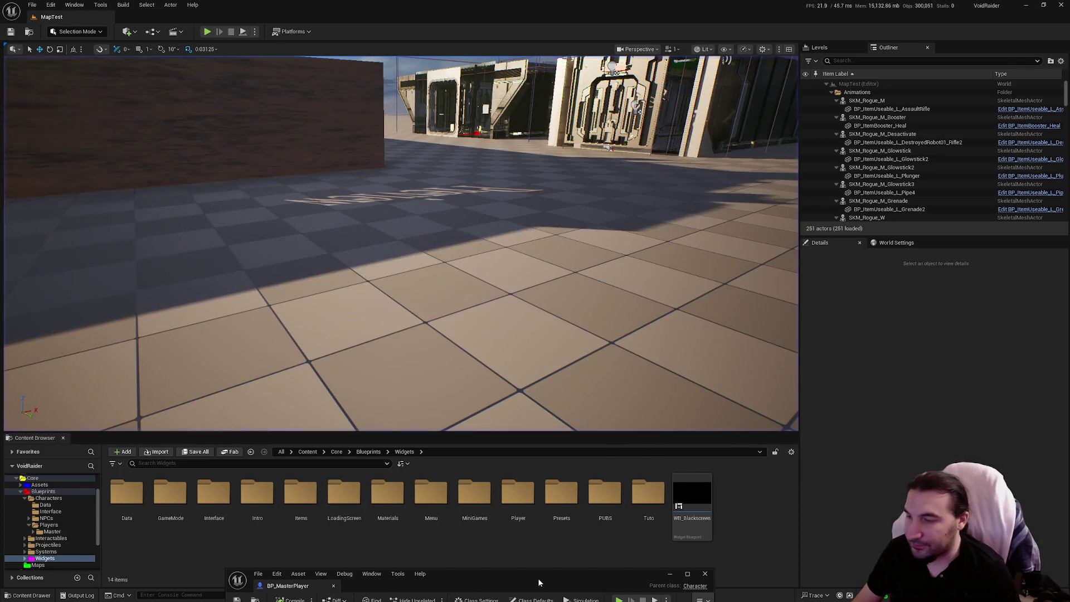
left_click_drag(548, 582, 558, 3)
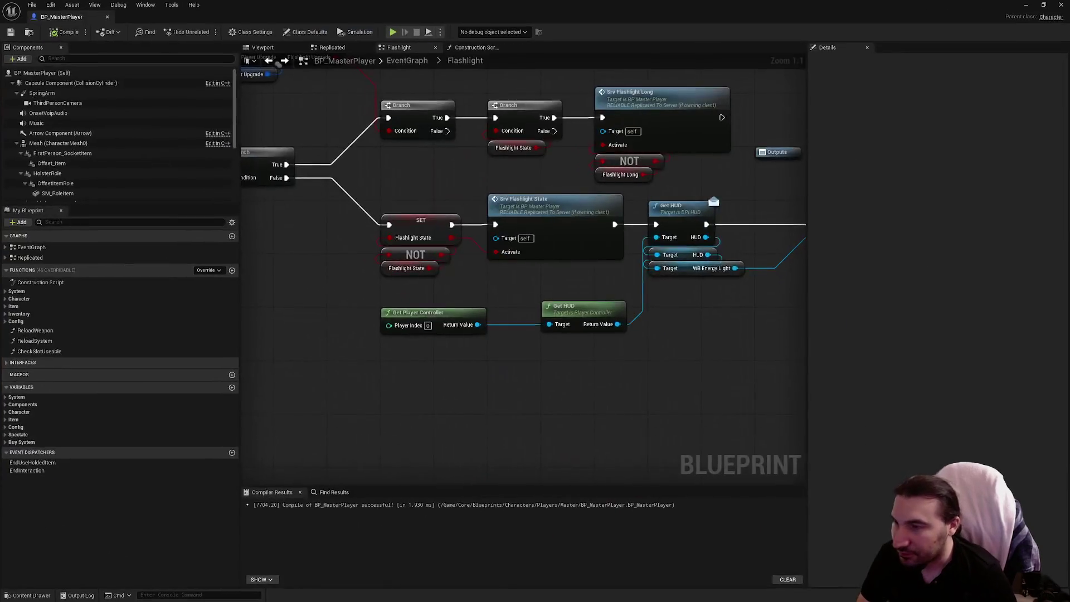
Delete the Print String node, recompile BP_MasterPlayer, and close its editor
key("Delete")
scroll(613, 186, "down", 2)
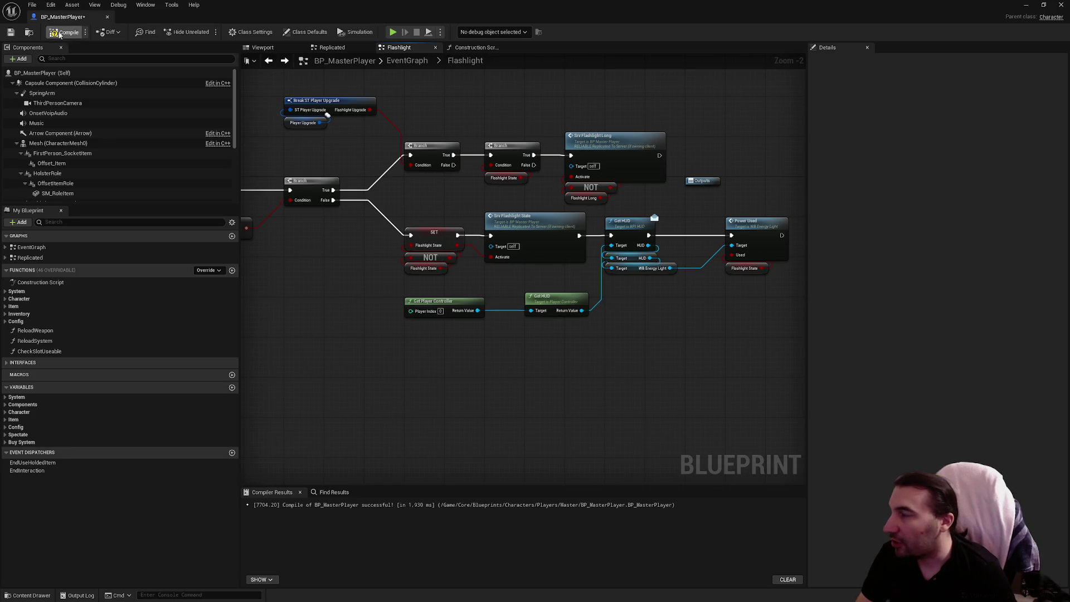
left_click(10, 33)
left_click(1061, 5)
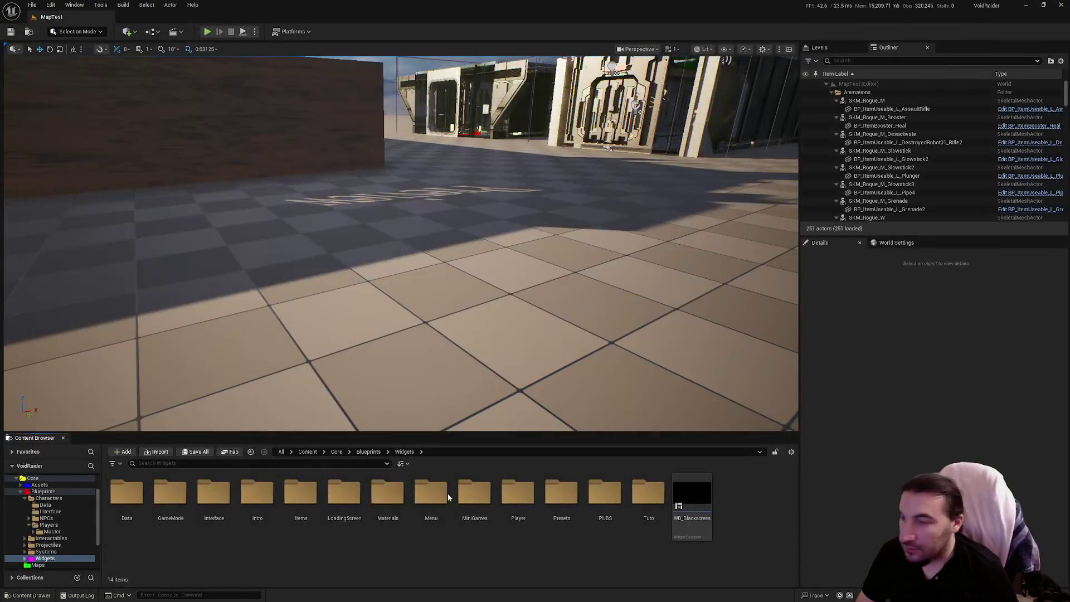
Browse the Content Browser to Blueprints/Systems, then open Patch Note.txt from the desktop
left_click(26, 525)
left_click(25, 497)
left_click(51, 524)
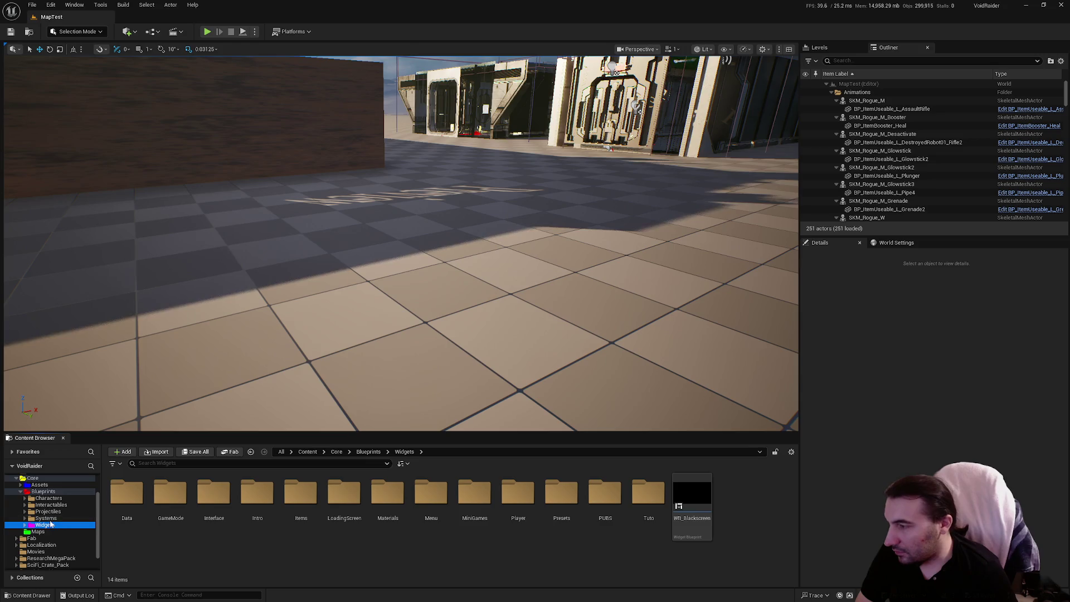
left_click(47, 518)
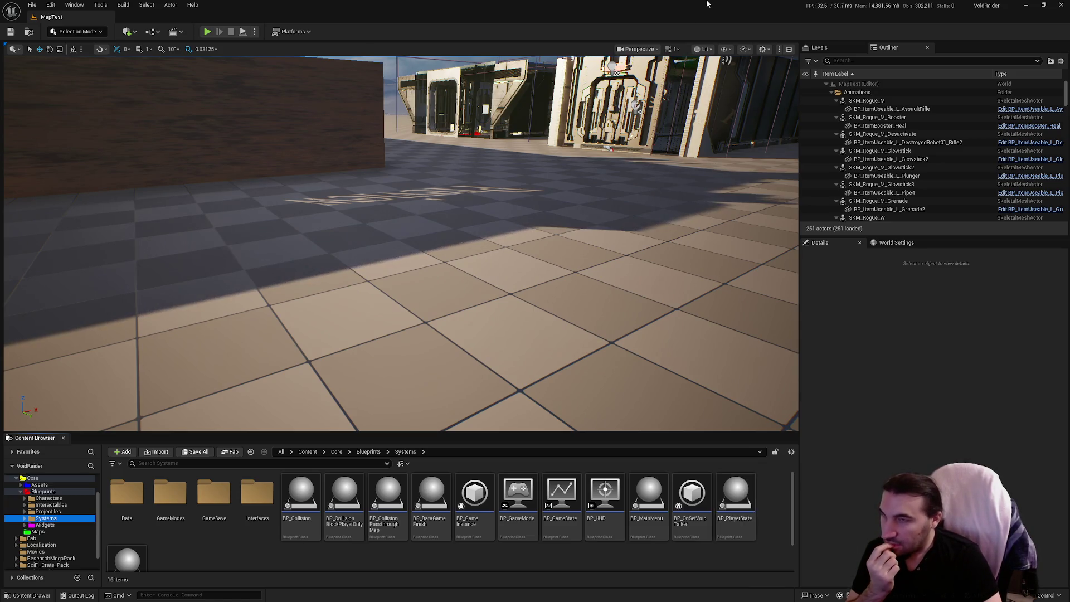
left_click(1044, 5)
double_click(1038, 16)
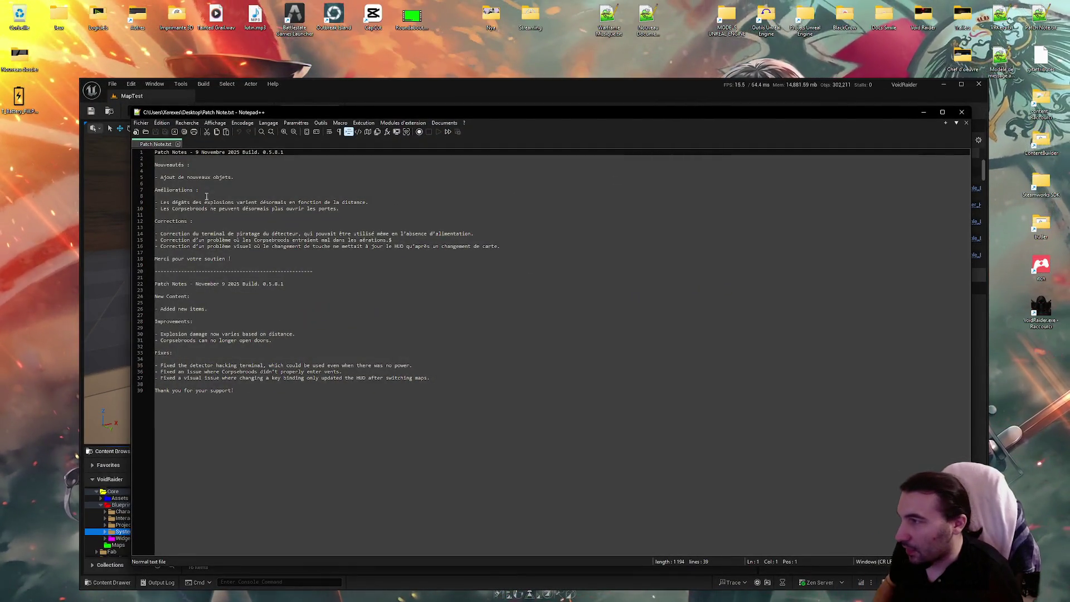
Replace the French improvements with 'Amélioration de la bar de batterie pour la lampe sur le HUD.'
left_click(248, 178)
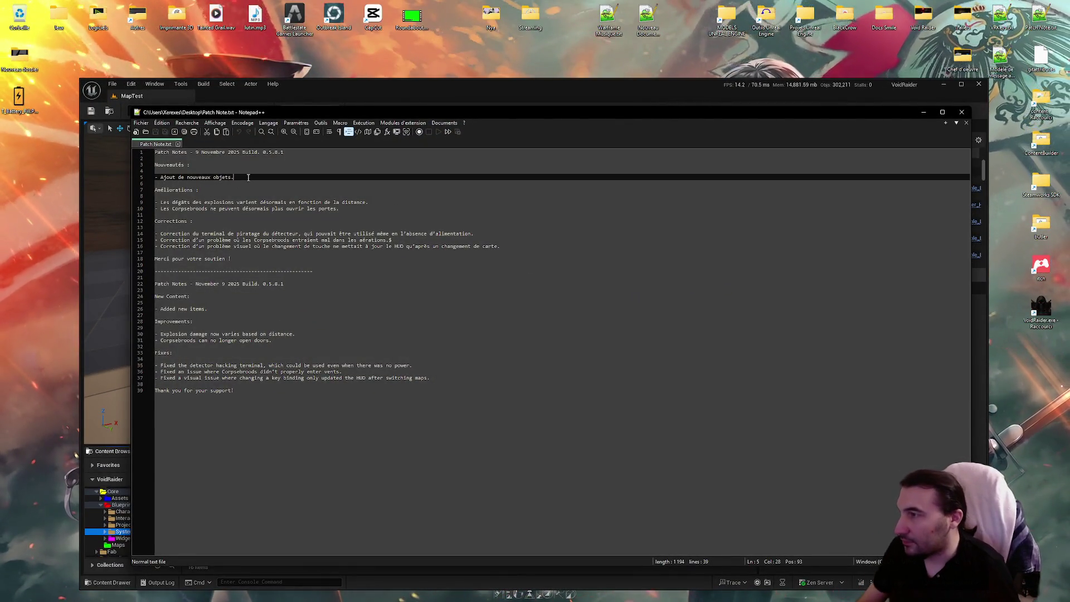
left_click_drag(347, 212, 165, 204)
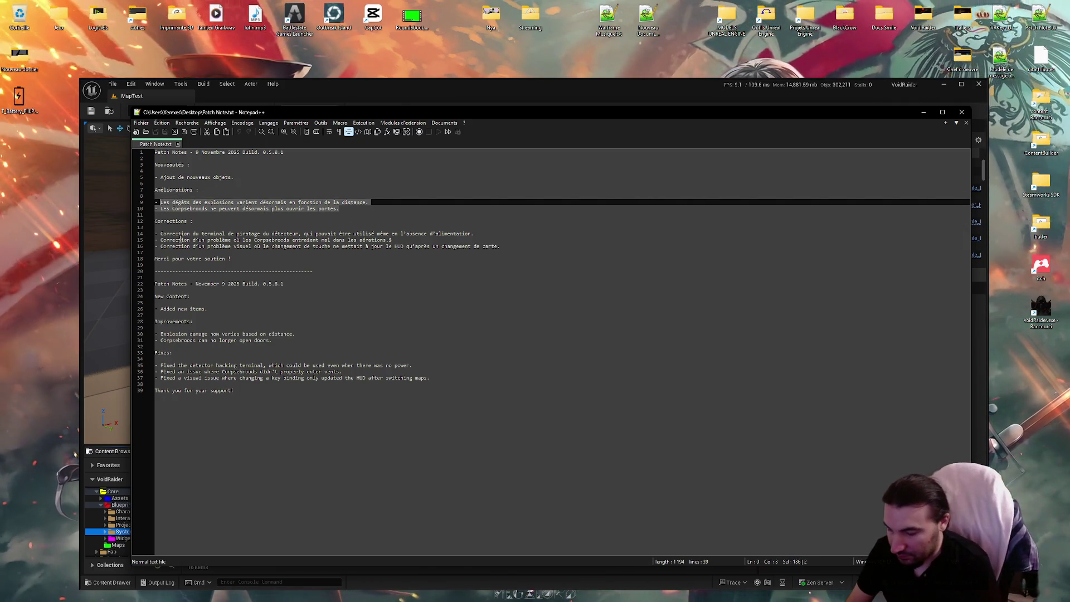
type("De la")
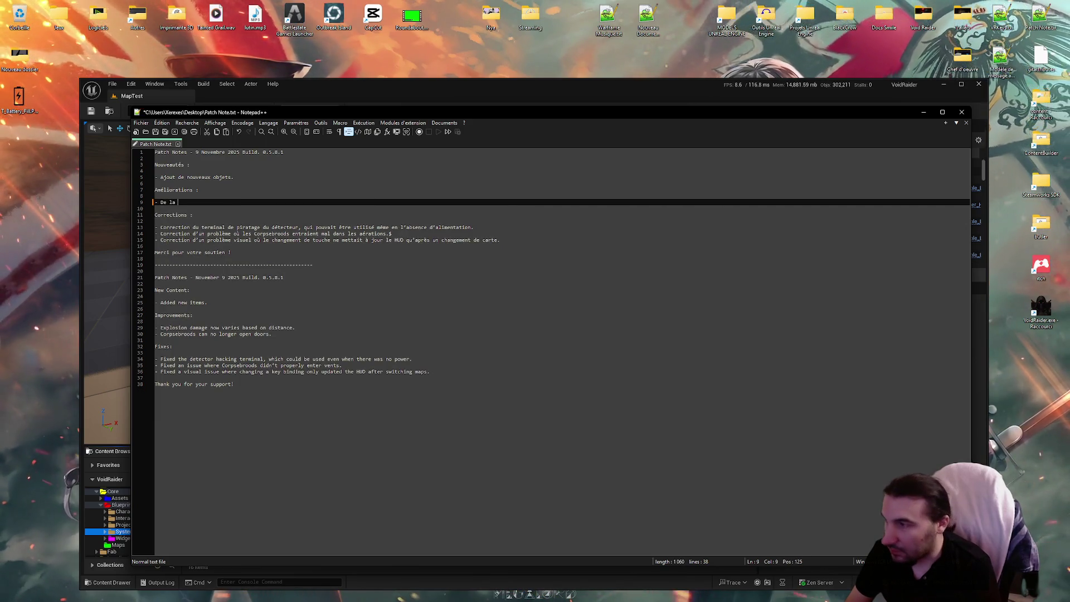
key("BackSpace")
type("A")
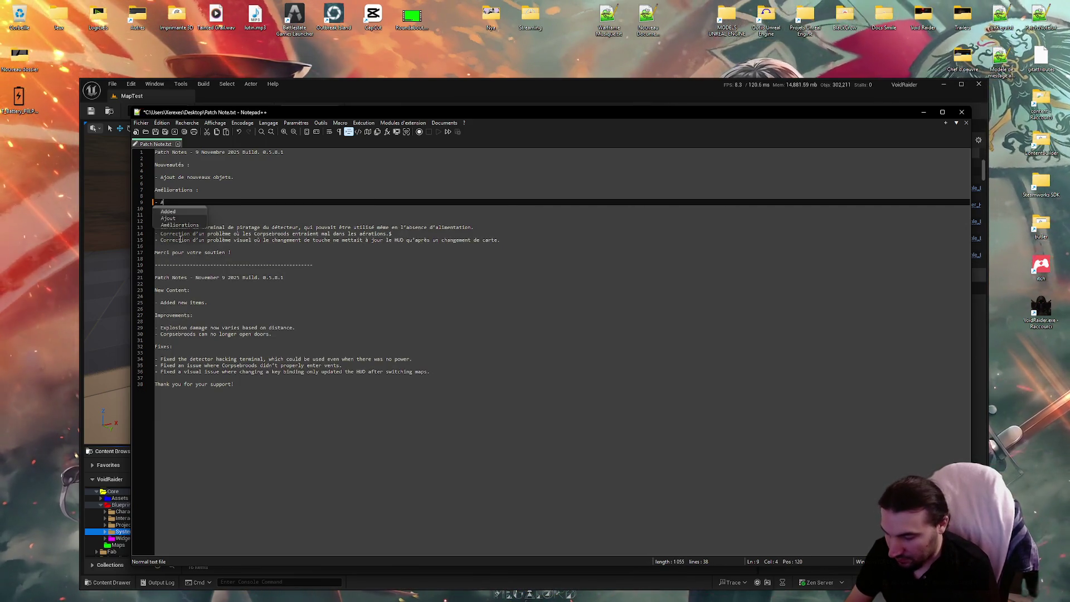
type("mélioration ")
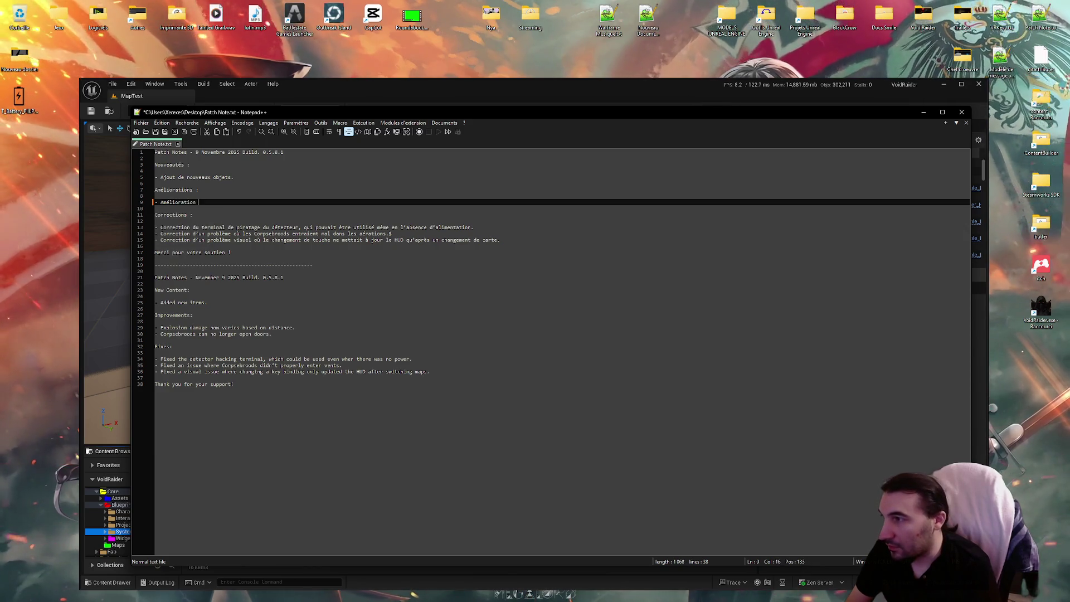
type("de la bar de ")
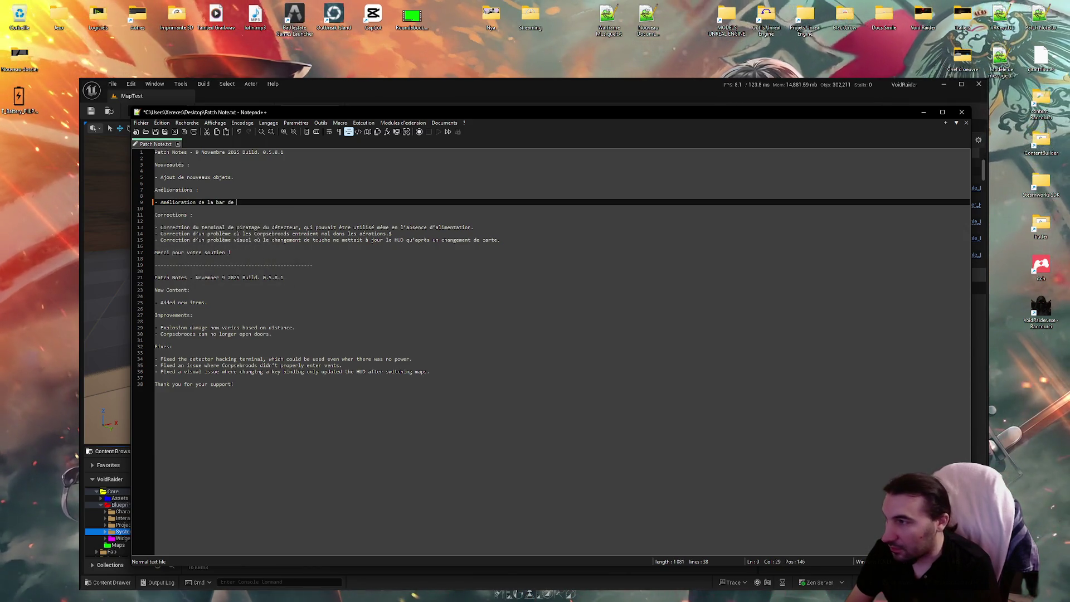
type("batterie ")
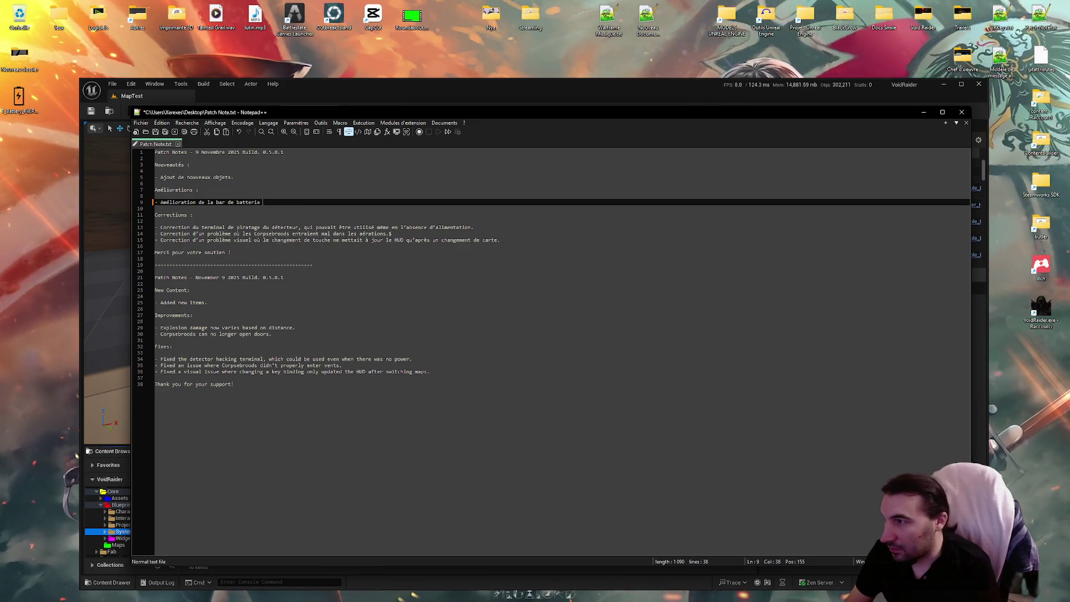
type("pour les pile")
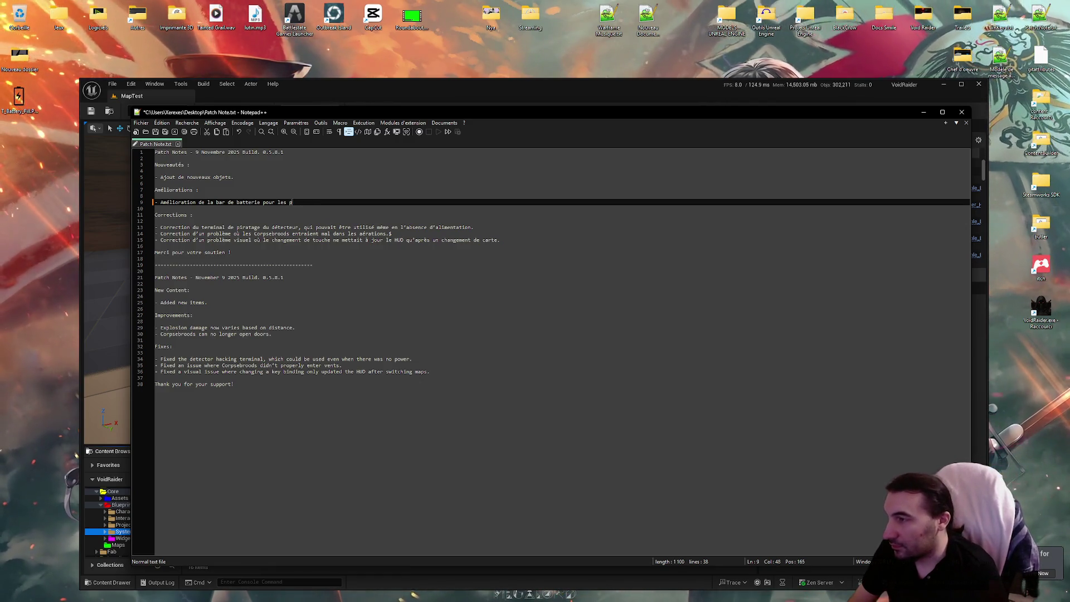
type("la ")
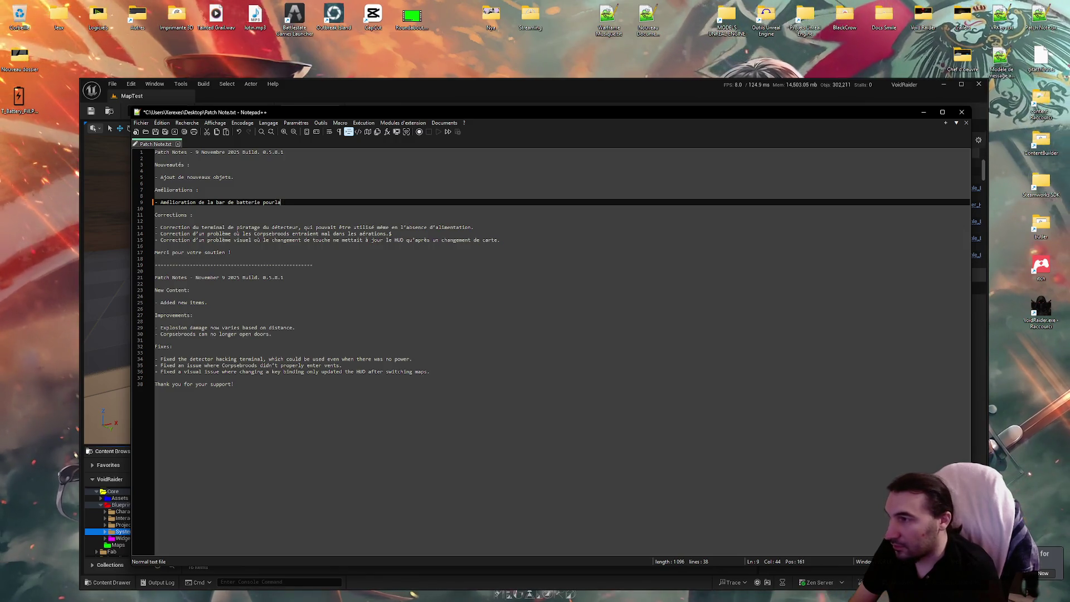
key("BackSpace")
key("BackSpace")
key("BackSpace")
type(" la lampe")
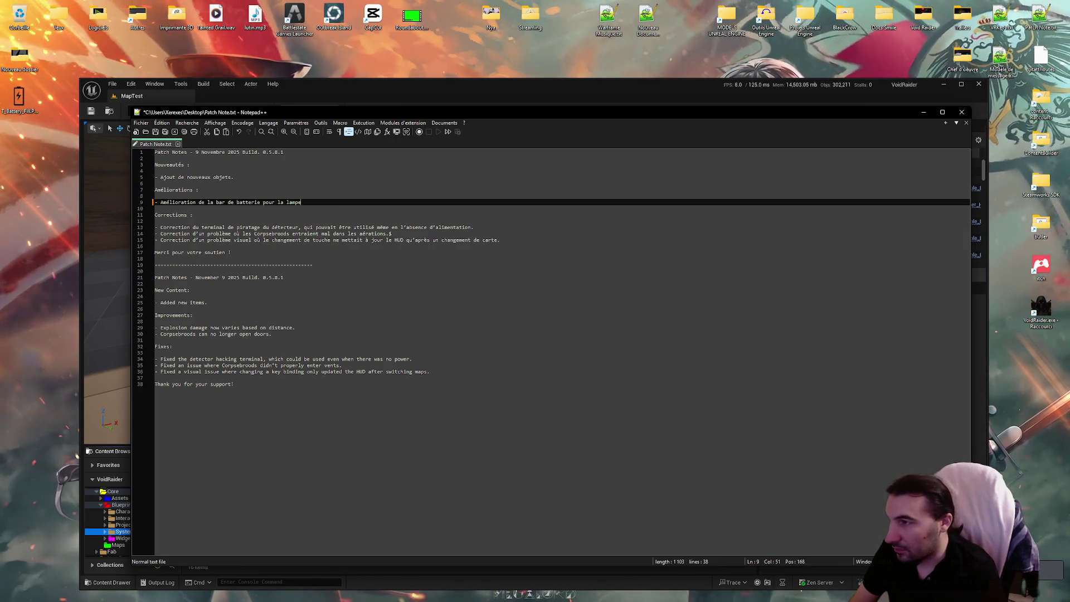
type(" sur le HUD")
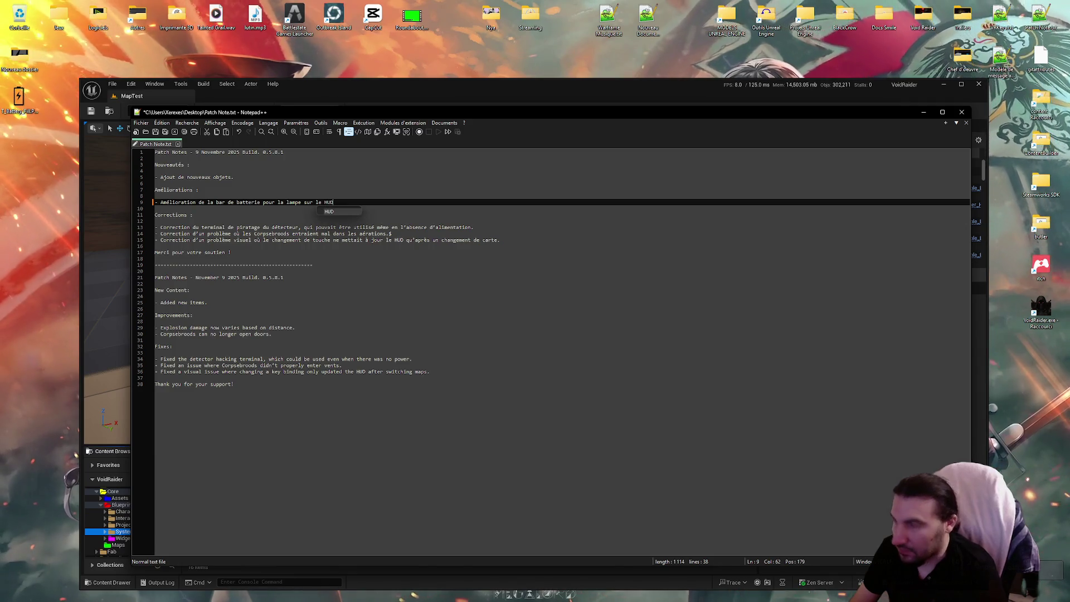
type(".")
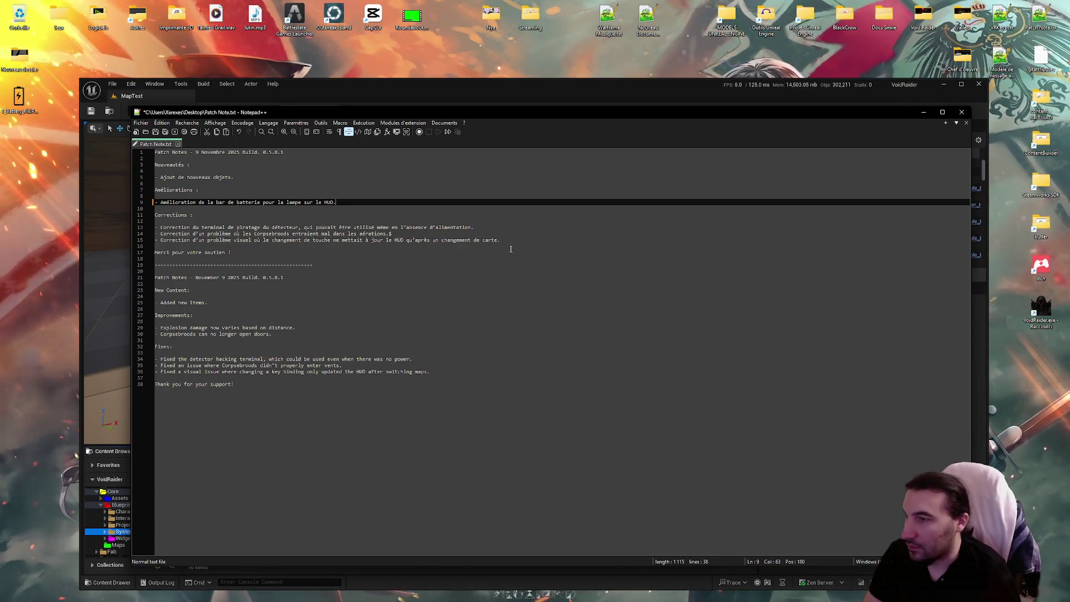
left_click_drag(507, 235, 205, 227)
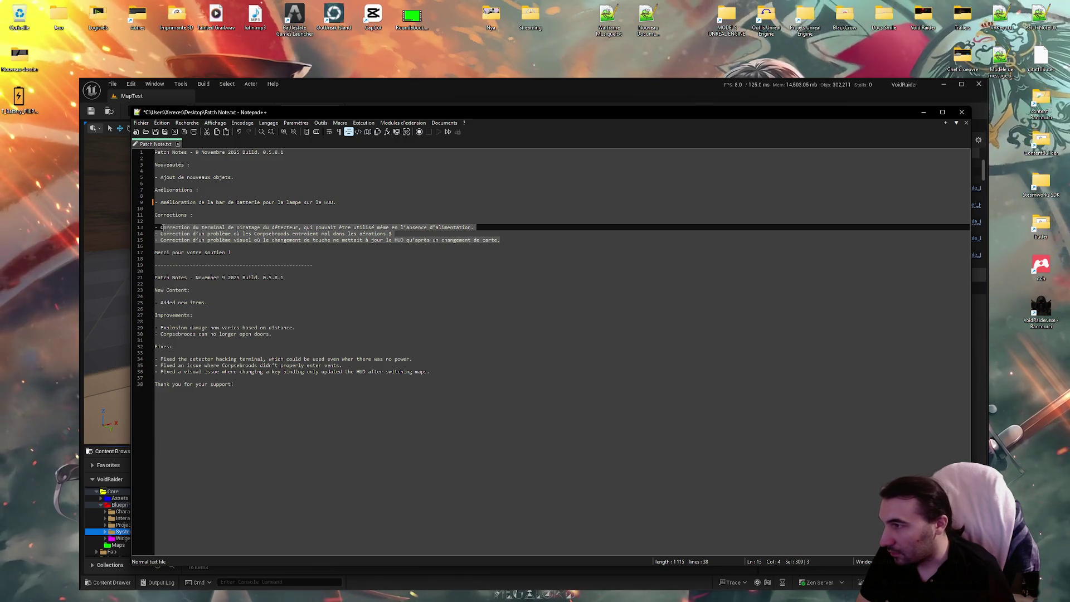
Delete the old French corrections and overwrite the English improvement lines
key("Delete")
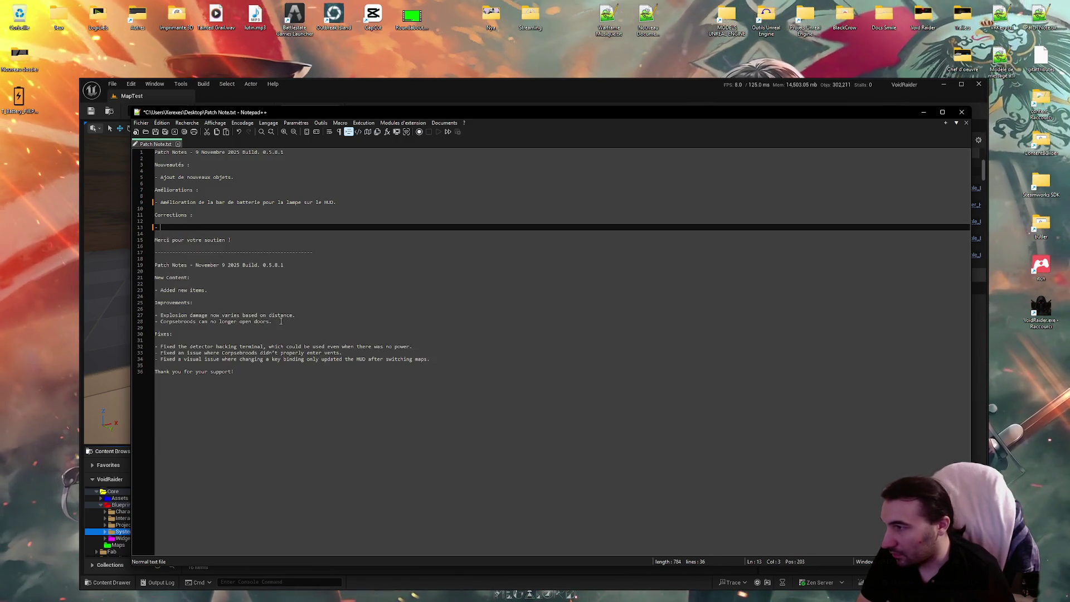
left_click_drag(290, 319, 161, 315)
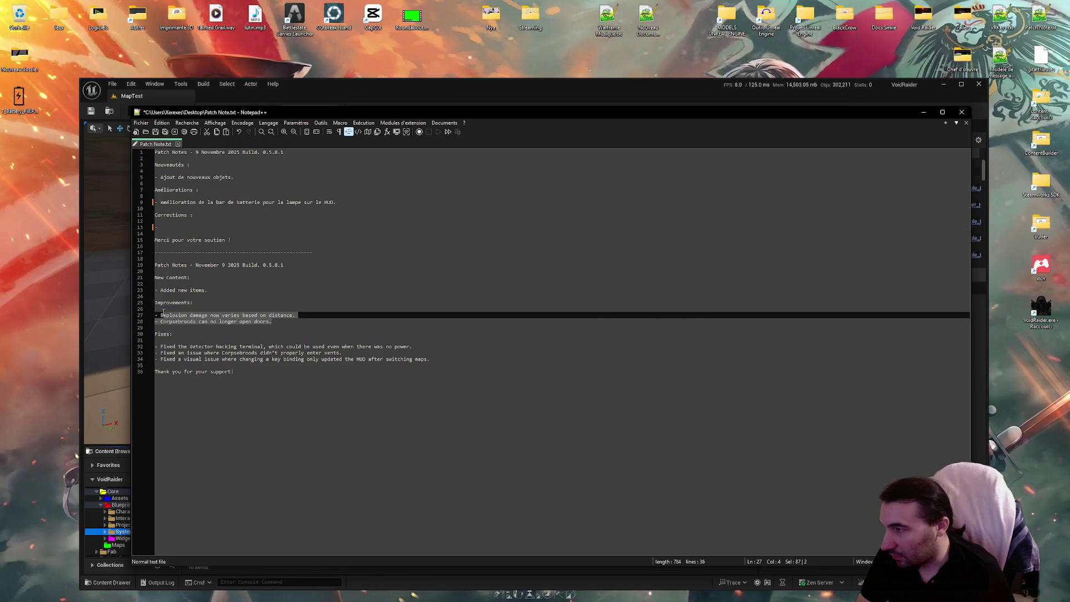
type("E")
Change the English header's build digit from 1 to 2 and edit the French header's build number
left_click(288, 266)
key("BackSpace")
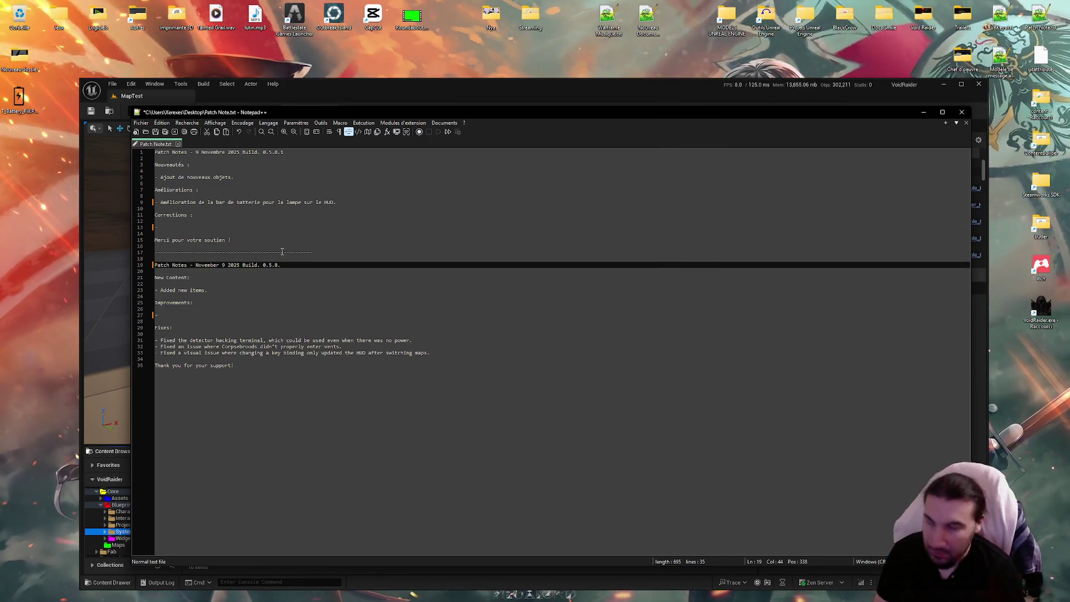
type("2")
left_click(296, 152)
key("BackSpace")
type("2")
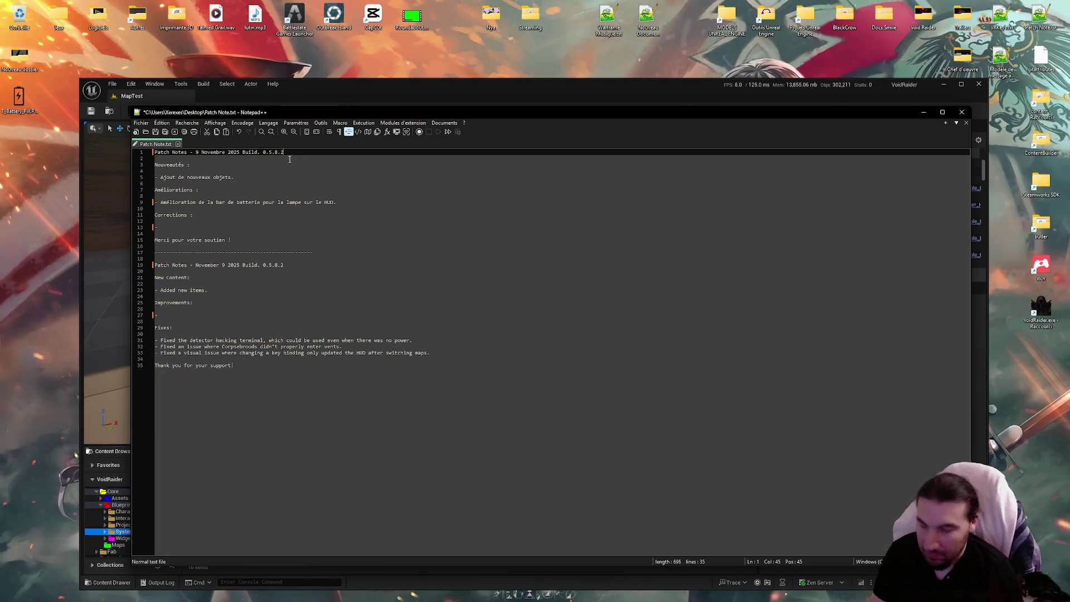
Delete the three old English fix lines and save Patch Note.txt
left_click_drag(442, 353, 175, 342)
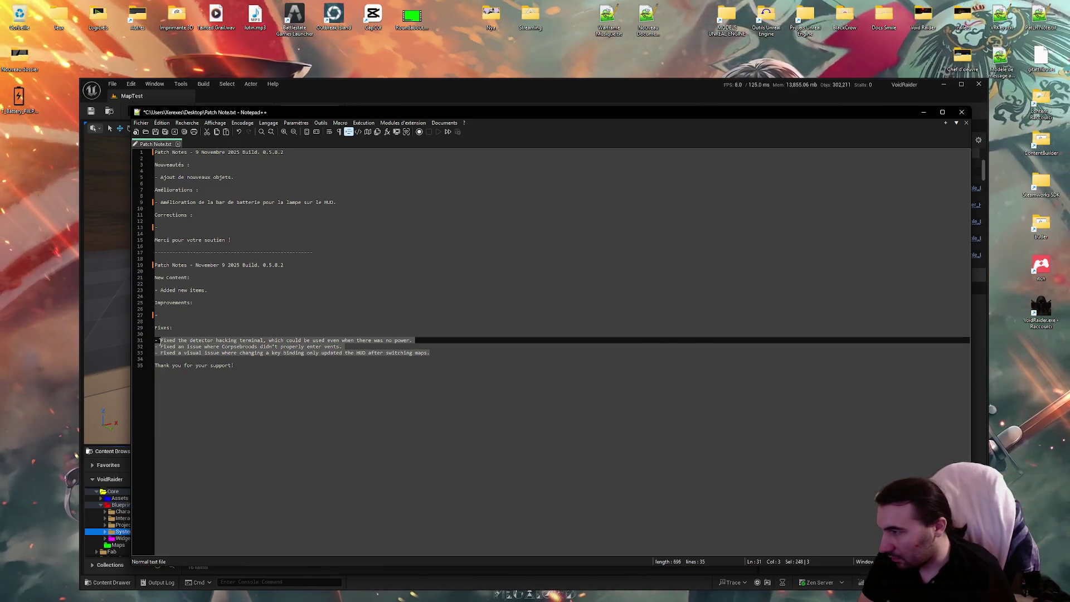
key("BackSpace")
left_click_drag(336, 203, 173, 203)
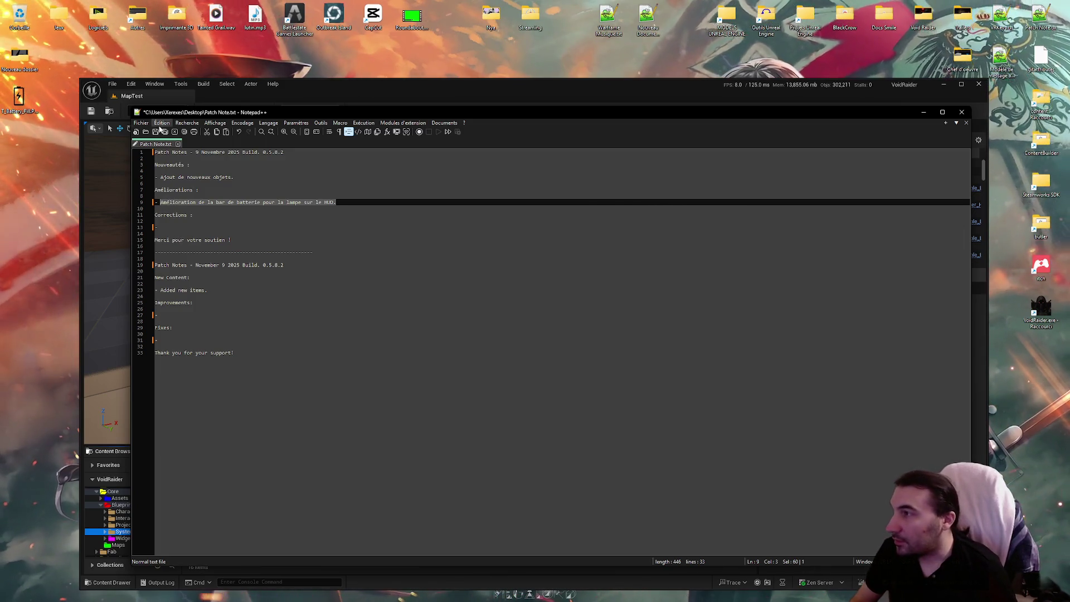
key("ctrl+s")
key("super")
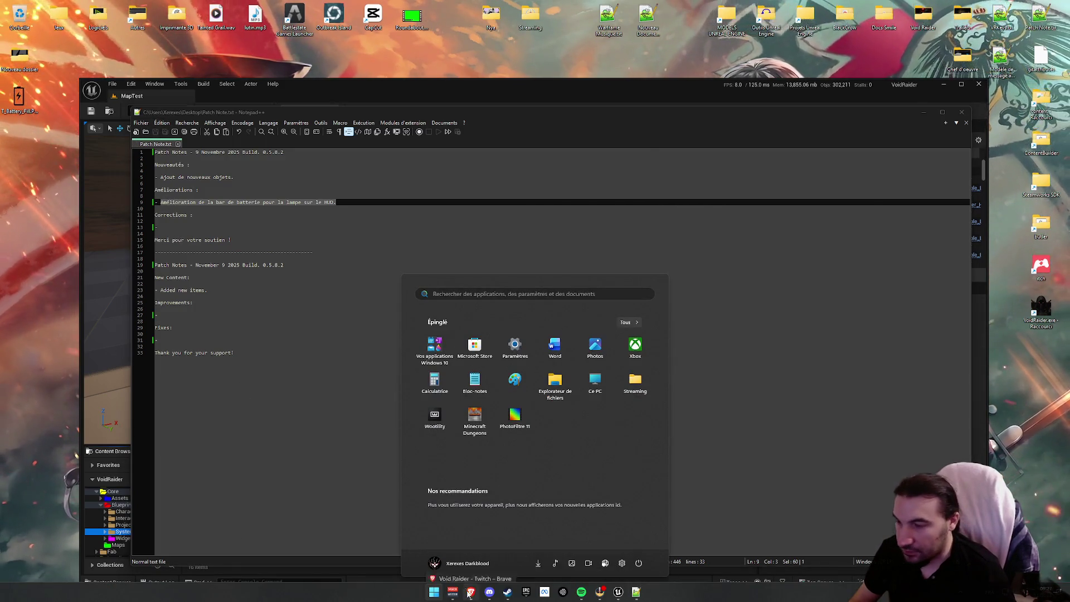
key("Escape")
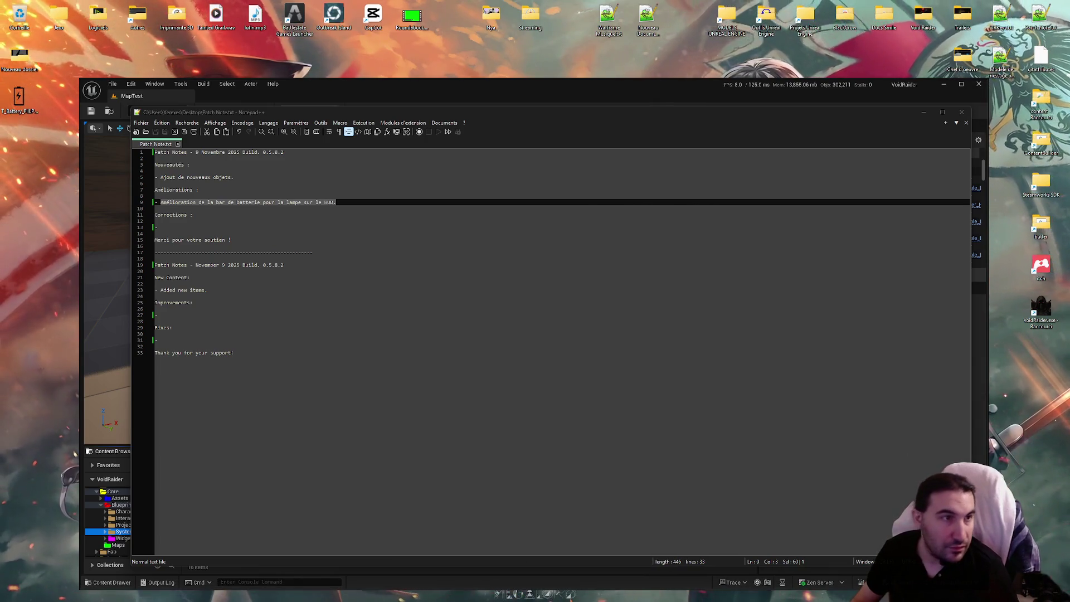
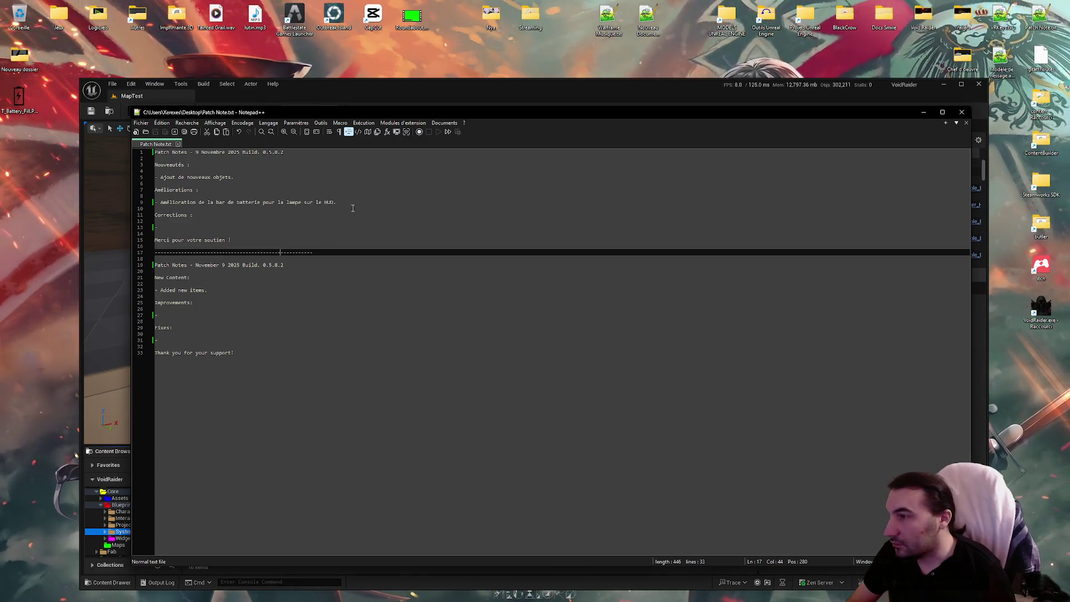
Paste corrected French text on line 9 and the English flashlight battery note on line 27, then save
left_click_drag(337, 203, 162, 207)
type("Amélioration de la barre de batterie de la lampe sur le HUD.")
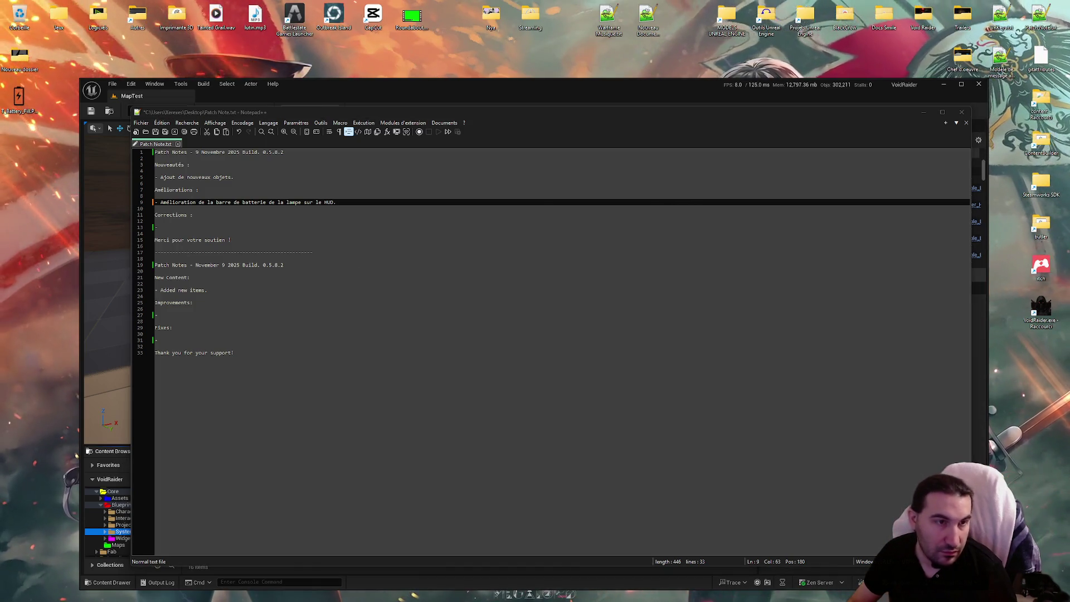
left_click(217, 316)
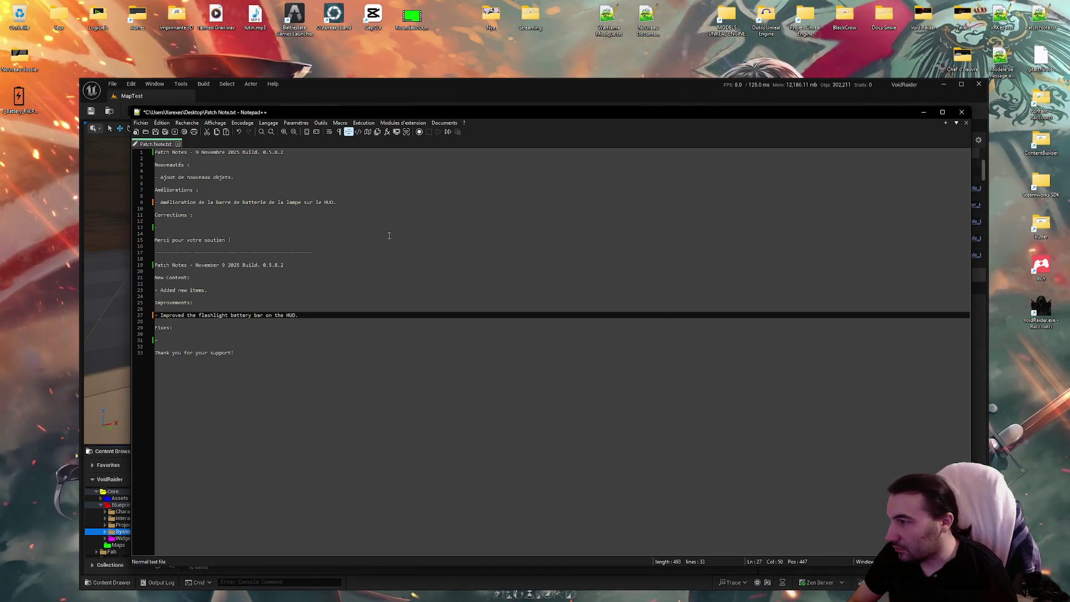
key("ctrl+v")
left_click(195, 233)
left_click(168, 132)
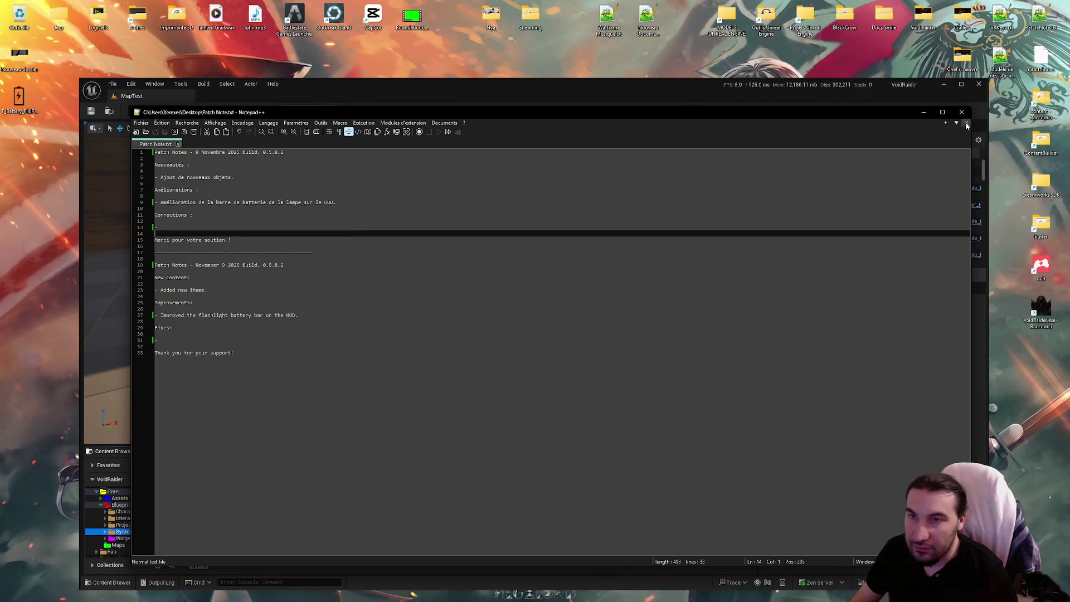
left_click(575, 89)
Browse the Content Browser to Blueprints > Interactables > PropsUseable > Furnitures
double_click(574, 90)
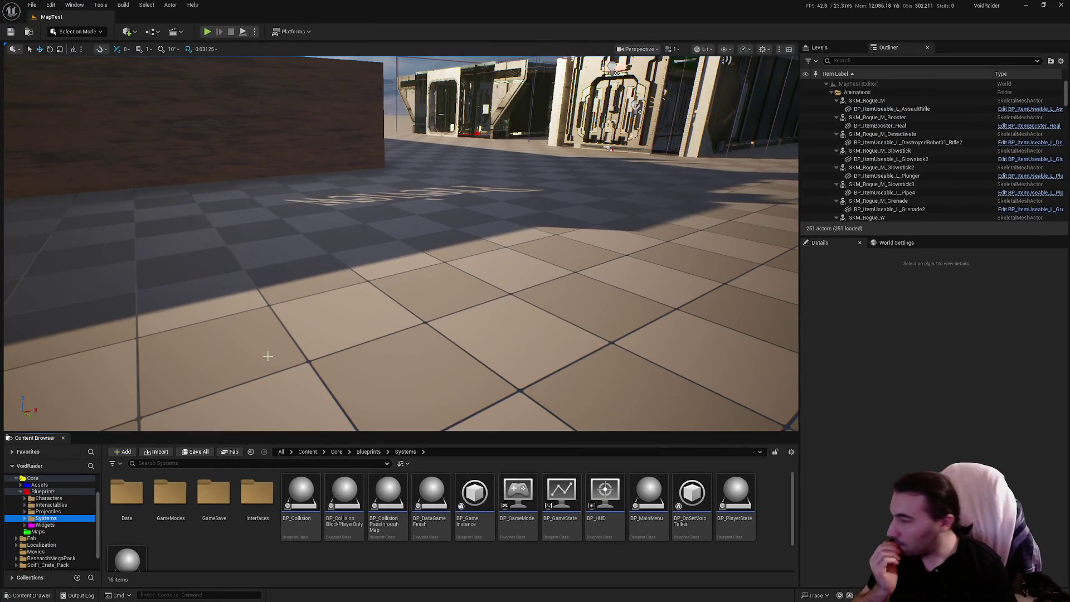
left_click(51, 505)
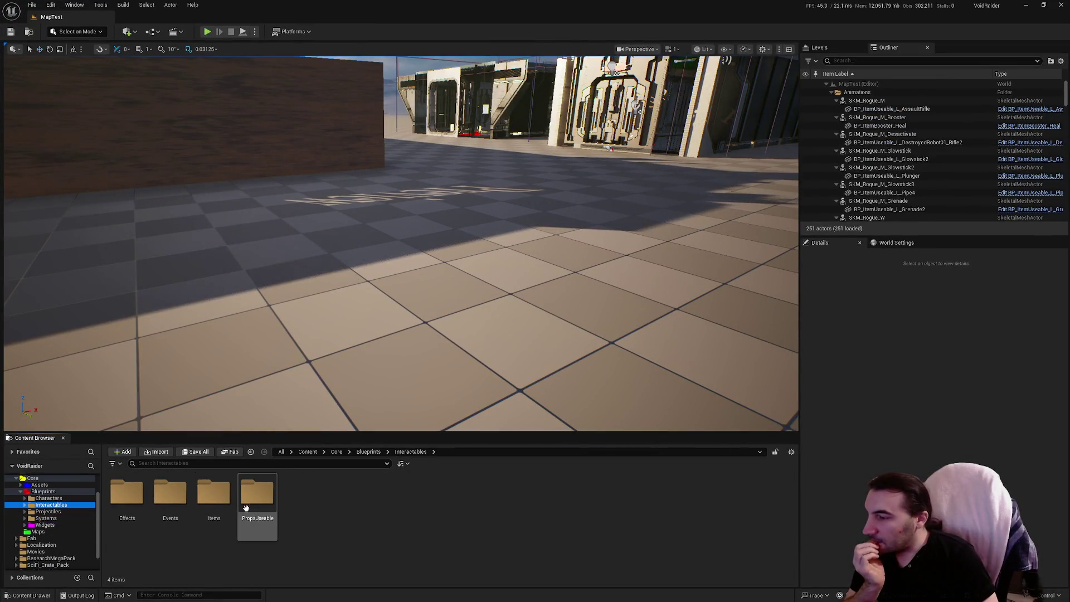
double_click(258, 495)
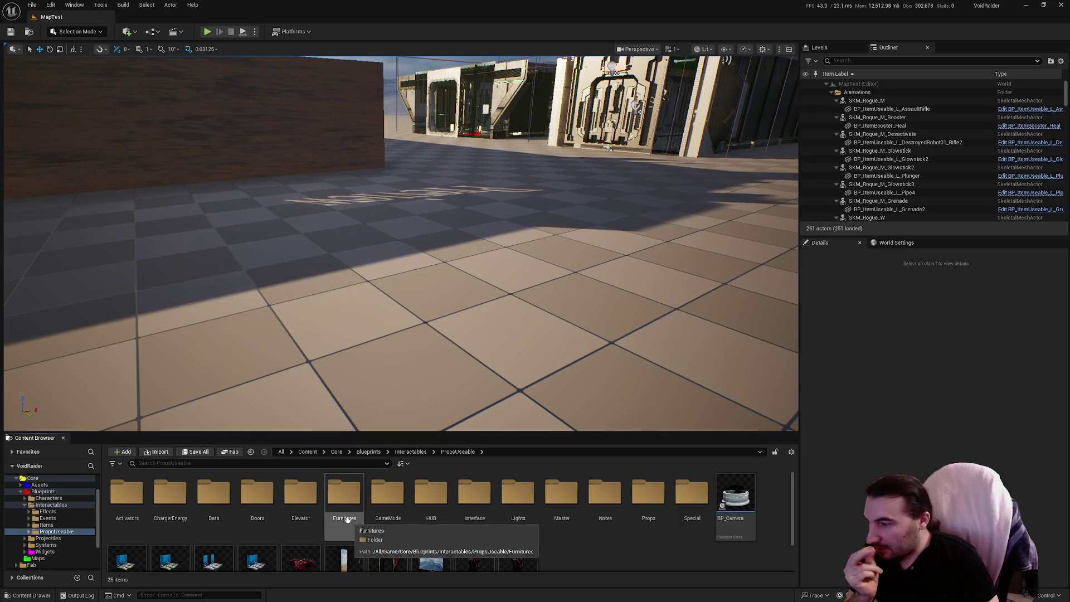
double_click(344, 494)
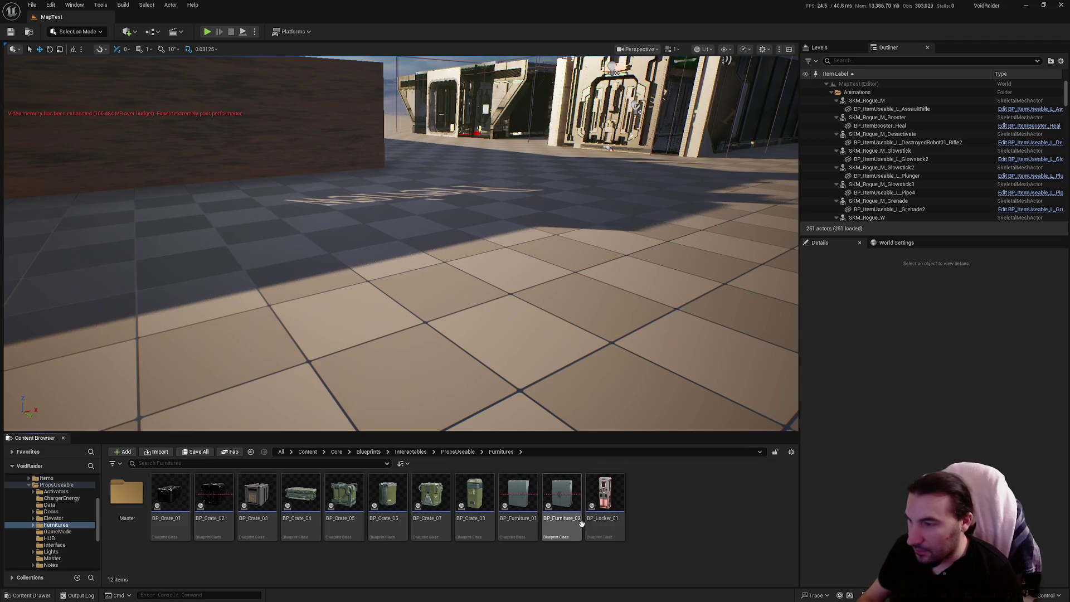
Duplicate BP_Furniture_01, keeping the new name BP_Furniture_03
left_click(562, 502)
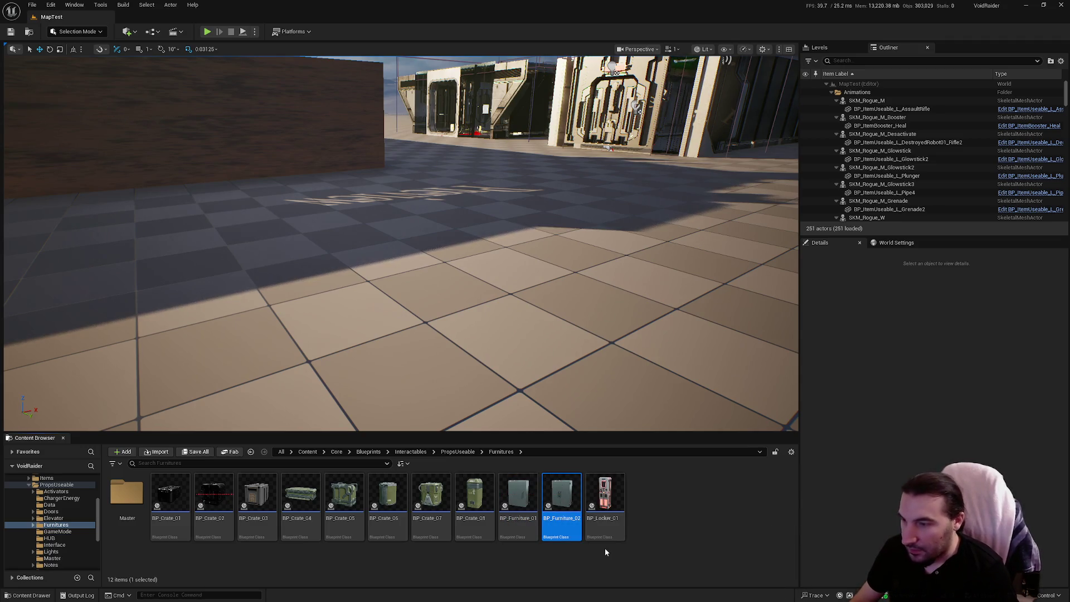
right_click(532, 502)
left_click(557, 493)
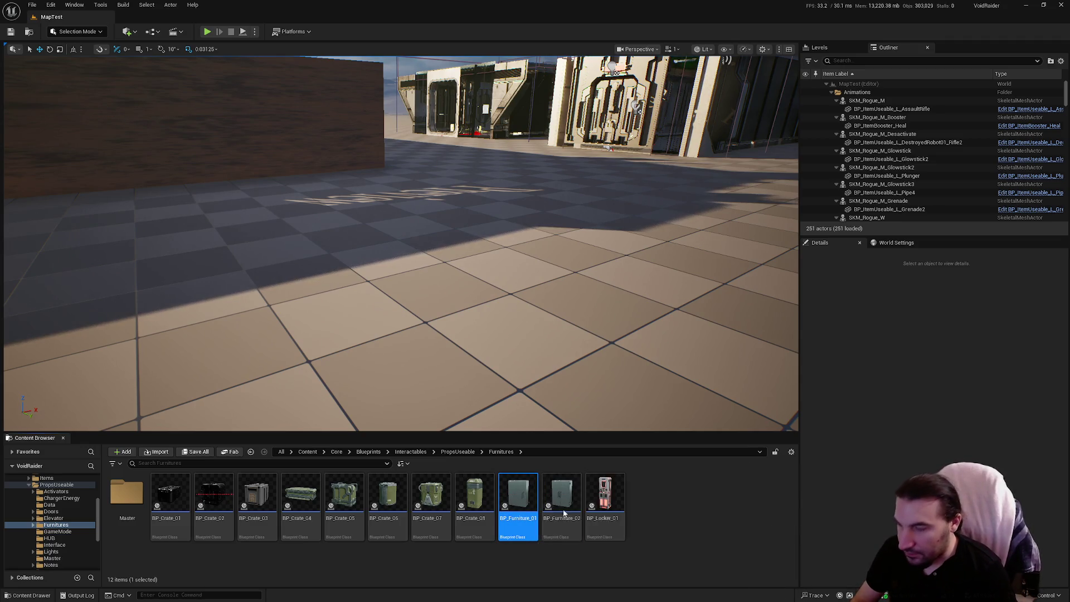
left_click(658, 515)
key("Return")
Open BP_Furniture_03, then compile and save it
double_click(642, 500)
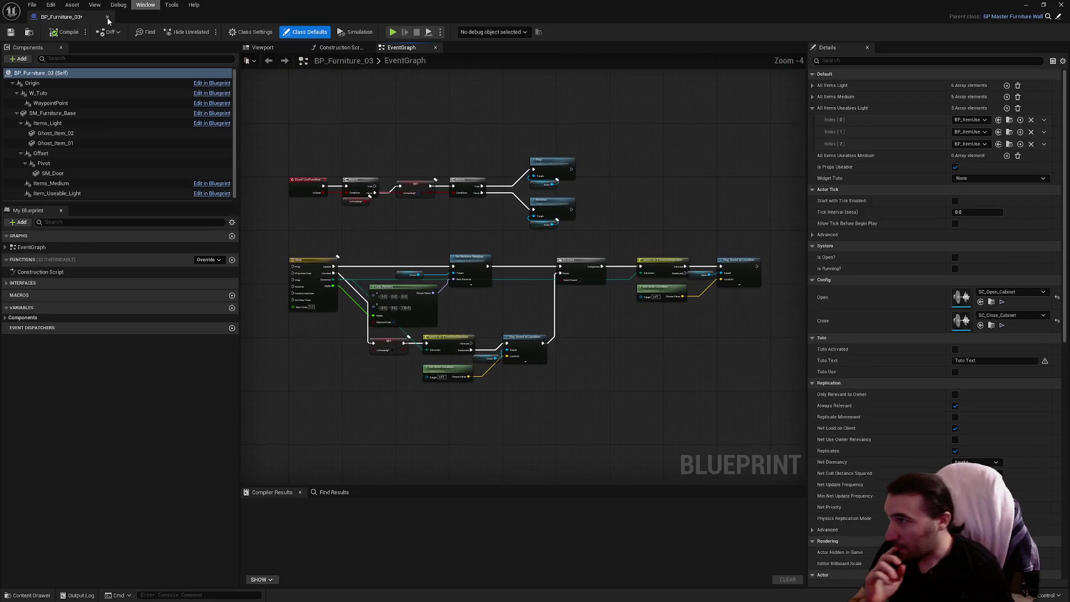
left_click(63, 32)
left_click(11, 35)
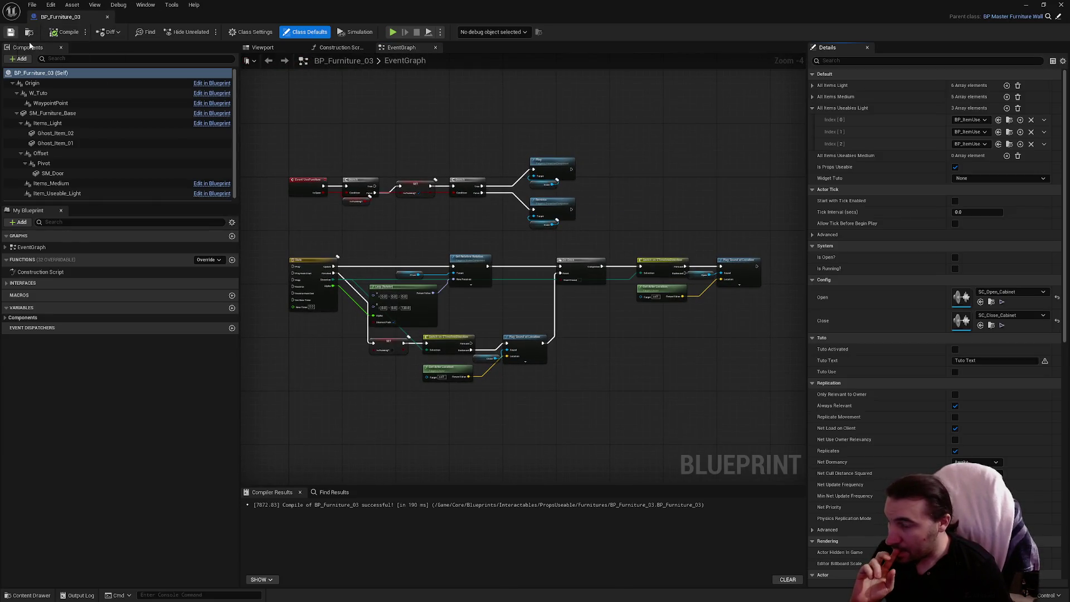
Check the first usable light slot's class list without changes, then open the BP_MasterFurniture_Wall parent blueprint
scroll(564, 292, "up", 2)
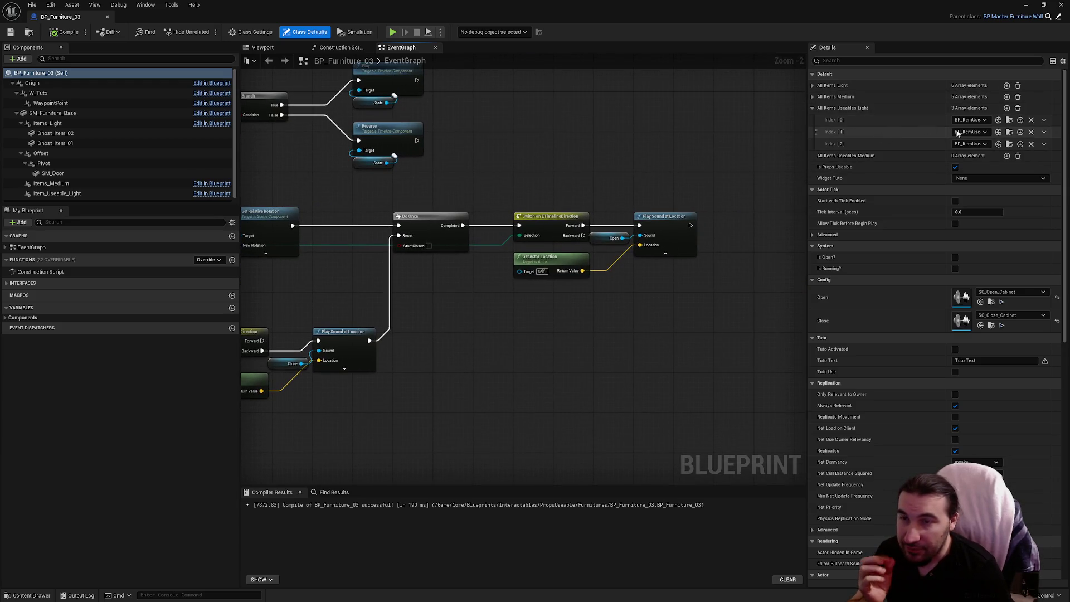
left_click(981, 120)
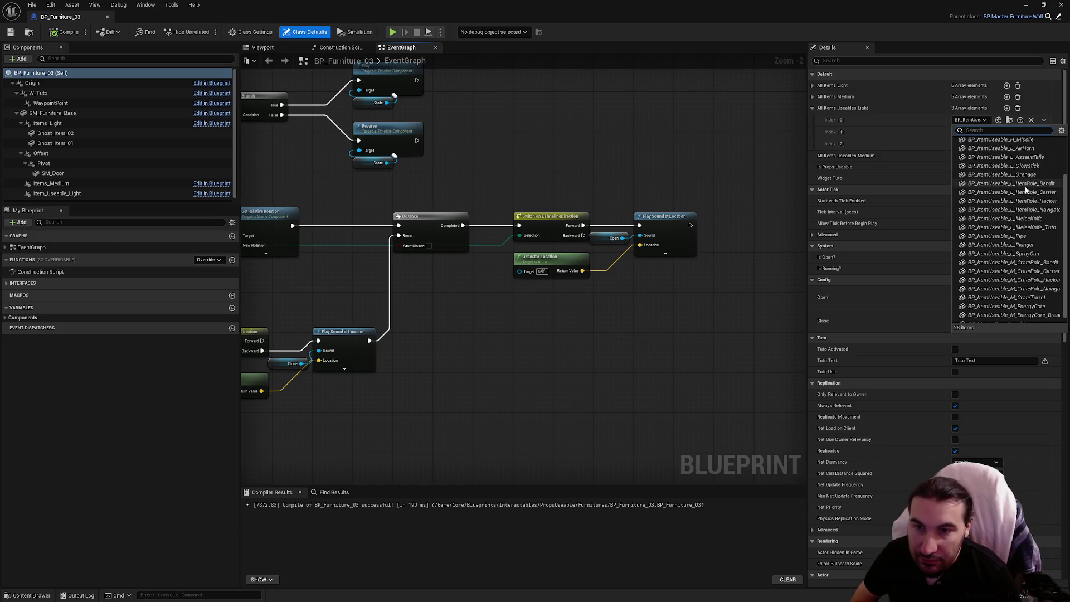
scroll(1014, 198, "down", 3)
scroll(1012, 284, "up", 3)
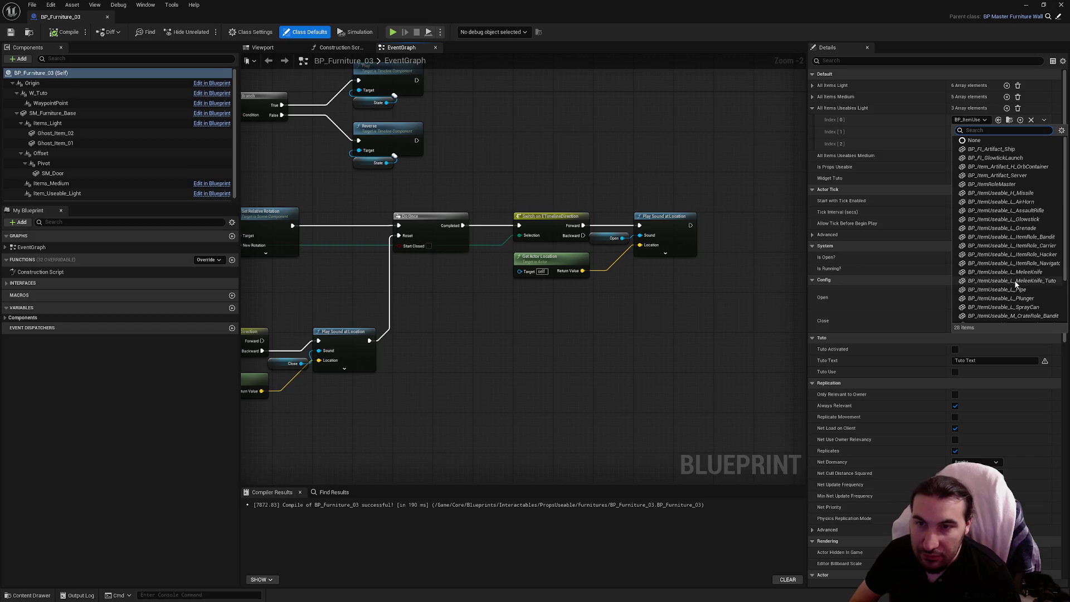
left_click(910, 125)
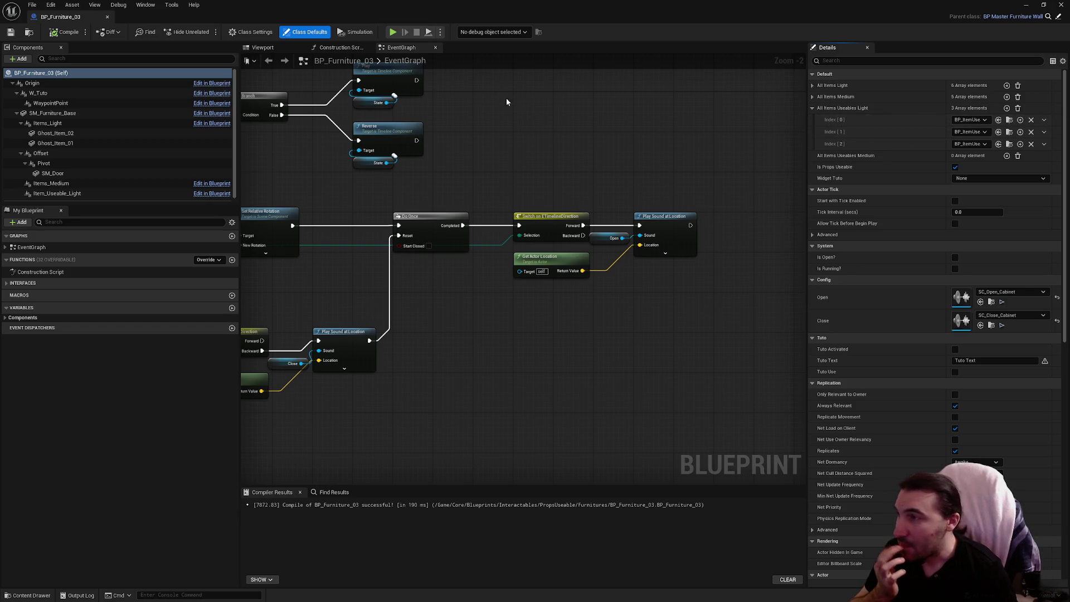
left_click(1058, 17)
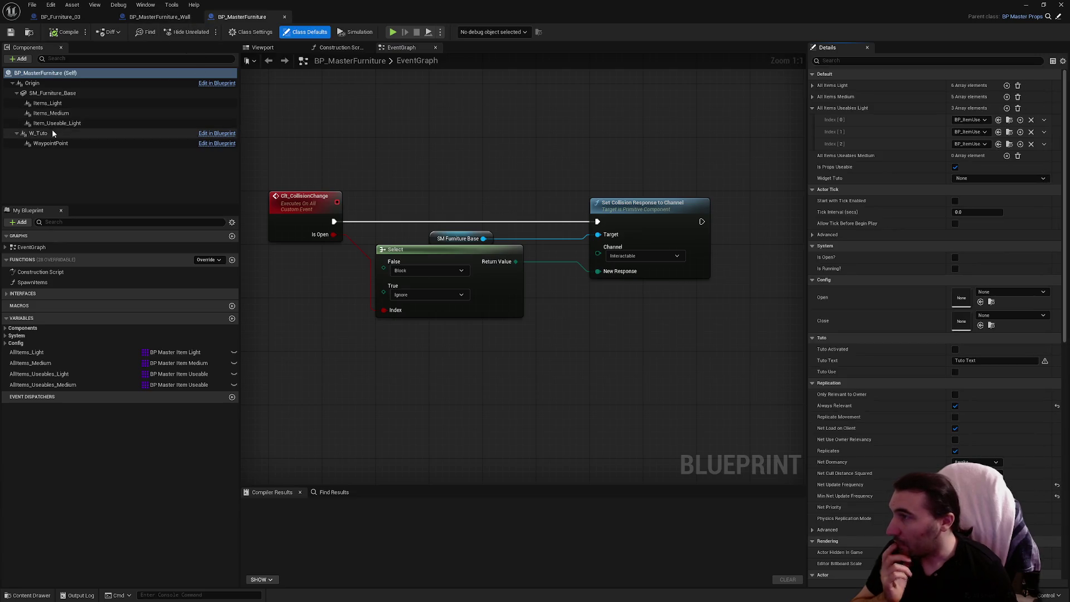
Rename the light component Items_Useable_Light and duplicate it as a new Items_Medical component
left_click(61, 124)
left_click(47, 124)
key("Return")
key("ctrl+d")
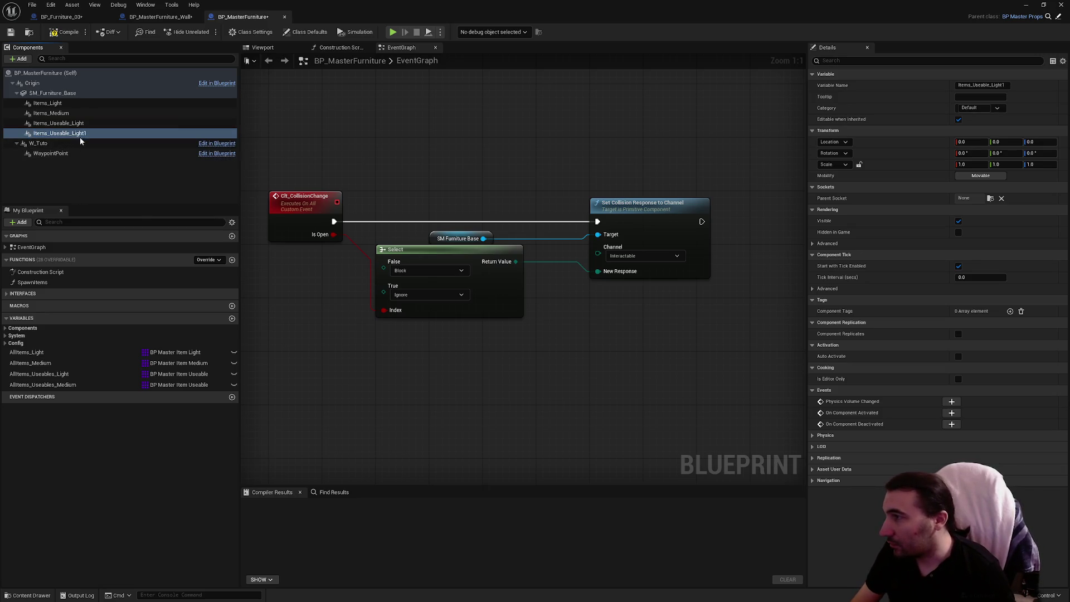
left_click_drag(89, 134, 54, 134)
type("Items_Medical")
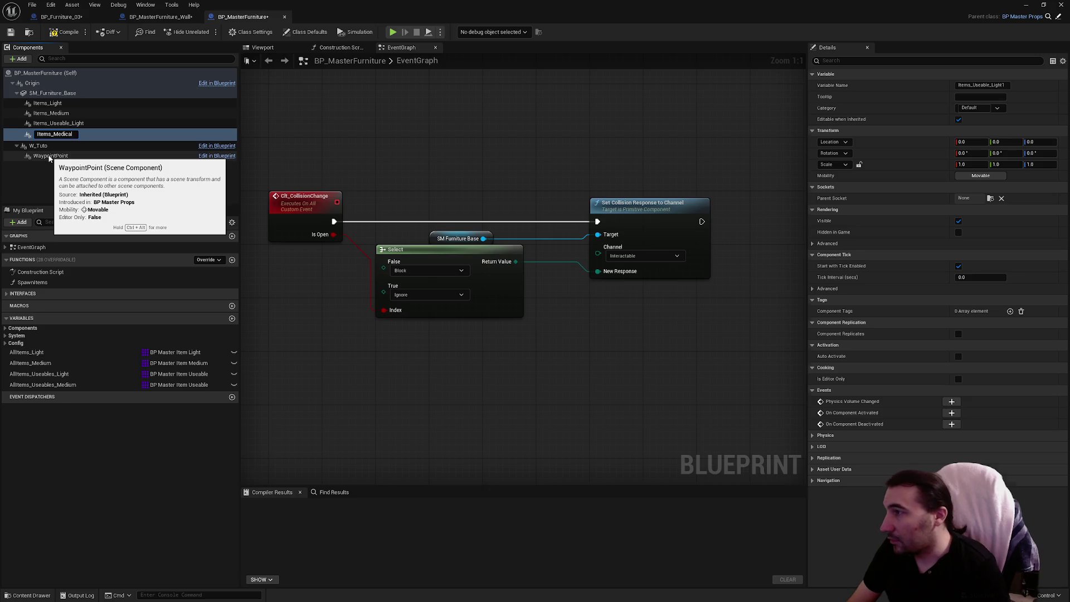
key("Return")
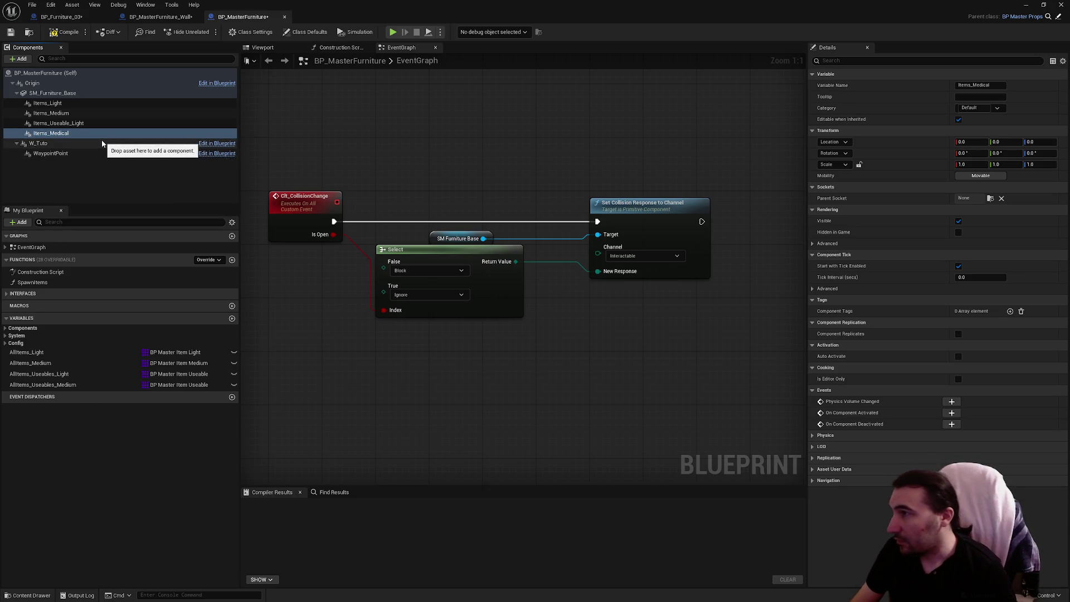
key("F2")
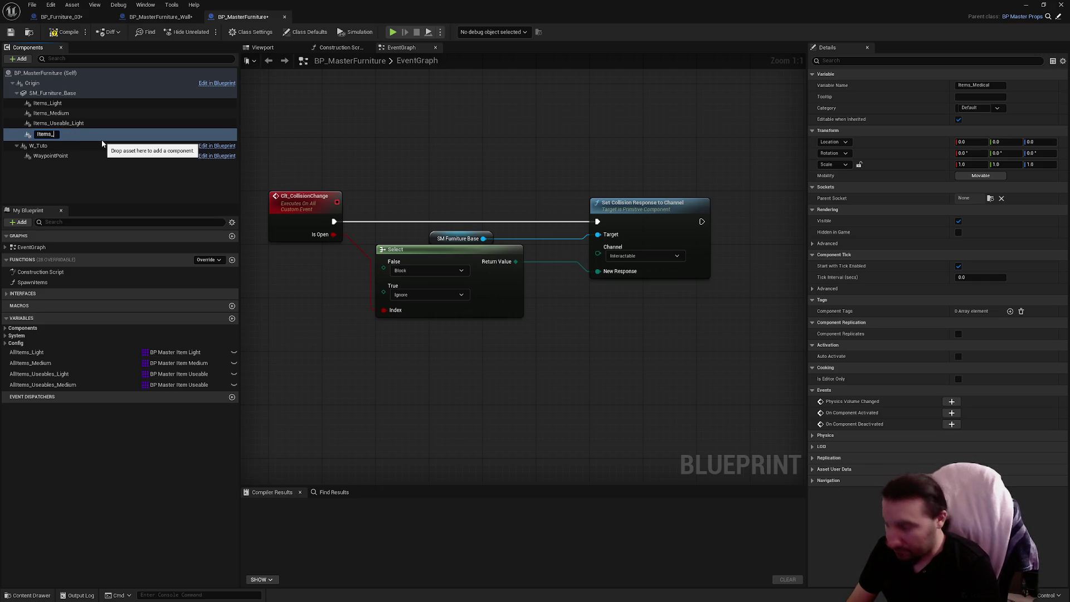
type("Medic")
key("Return")
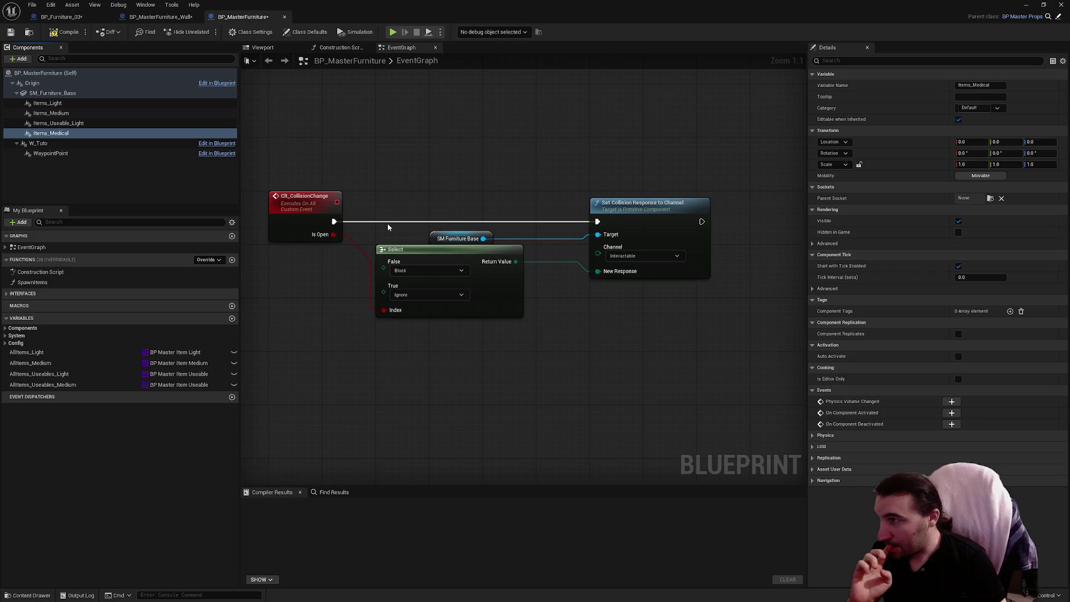
Pan the EventGraph to the Spawn Items call and open the SpawnItems function graph
scroll(416, 210, "down", 5)
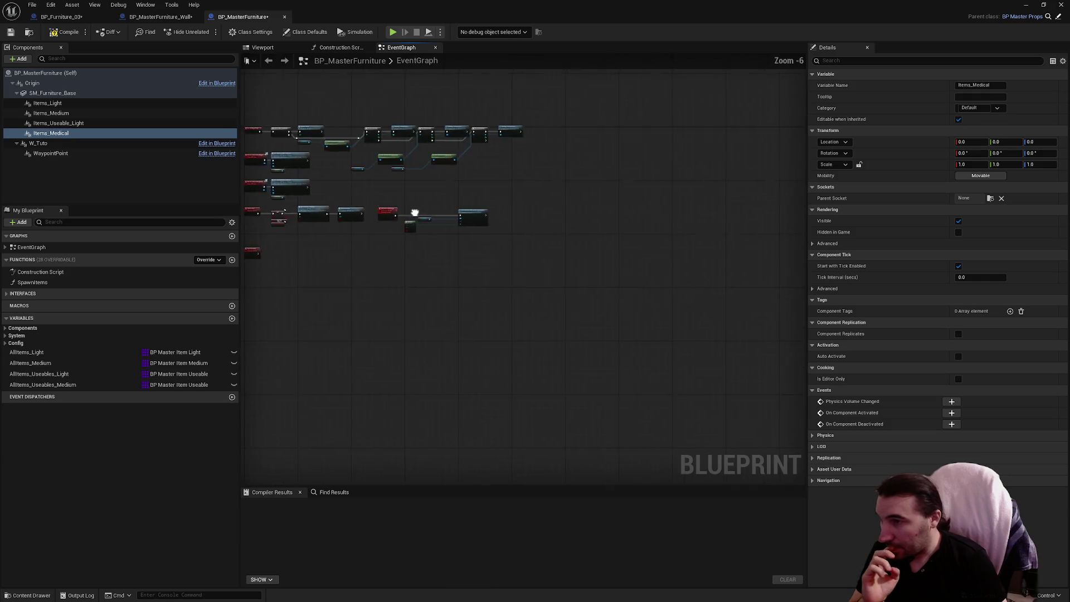
scroll(383, 301, "up", 3)
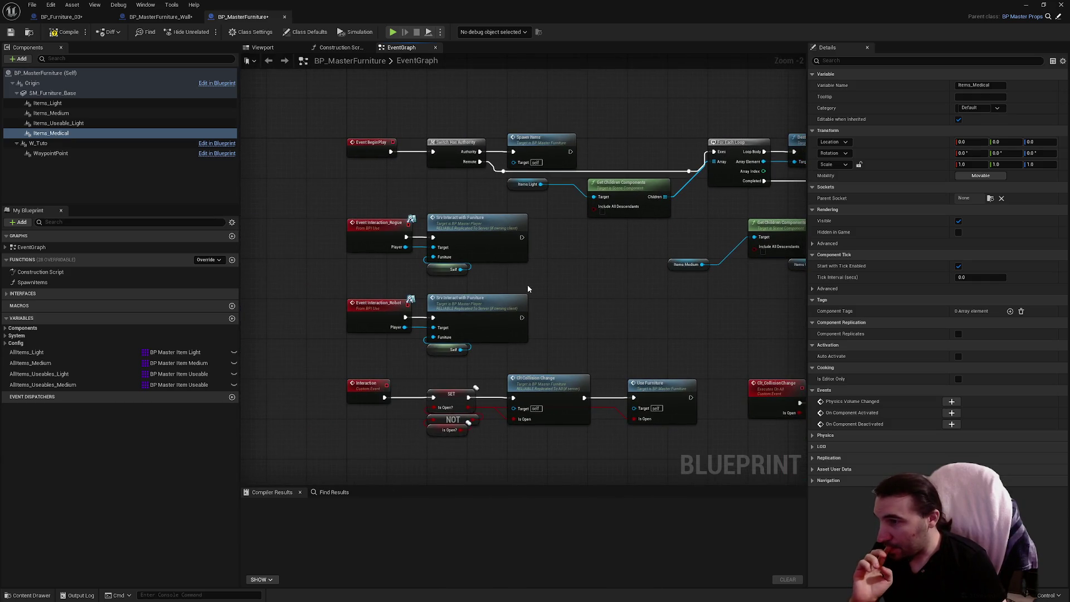
left_click_drag(631, 292, 467, 296)
double_click(366, 173)
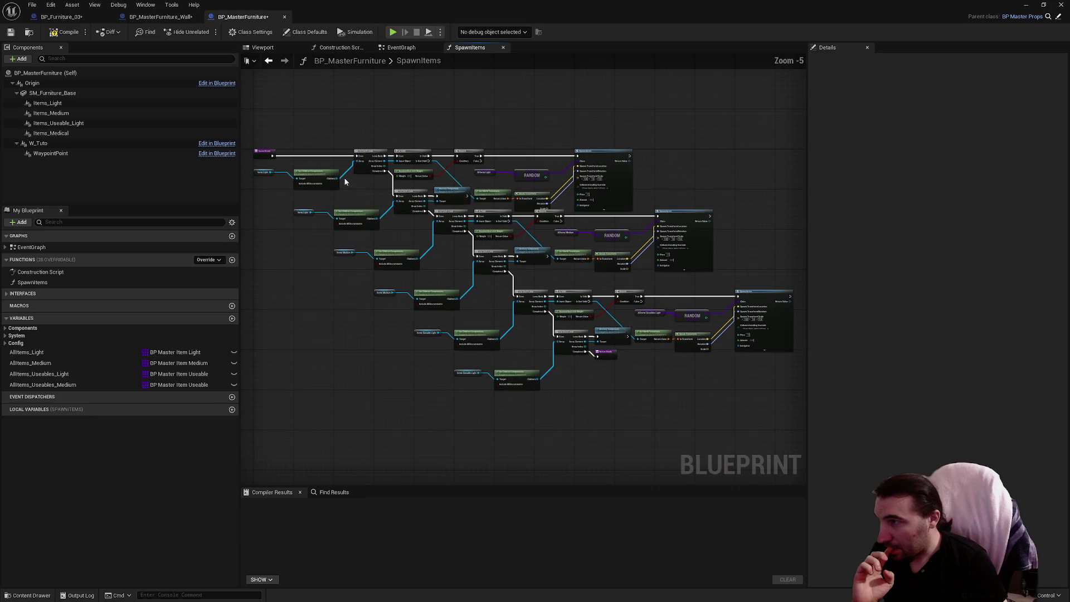
Add an Items_Medical getter and wire it into a pasted Get Children Components node's Target
mouse_move(502, 339)
left_mouse_down()
mouse_move(485, 280)
mouse_move(489, 247)
left_mouse_up()
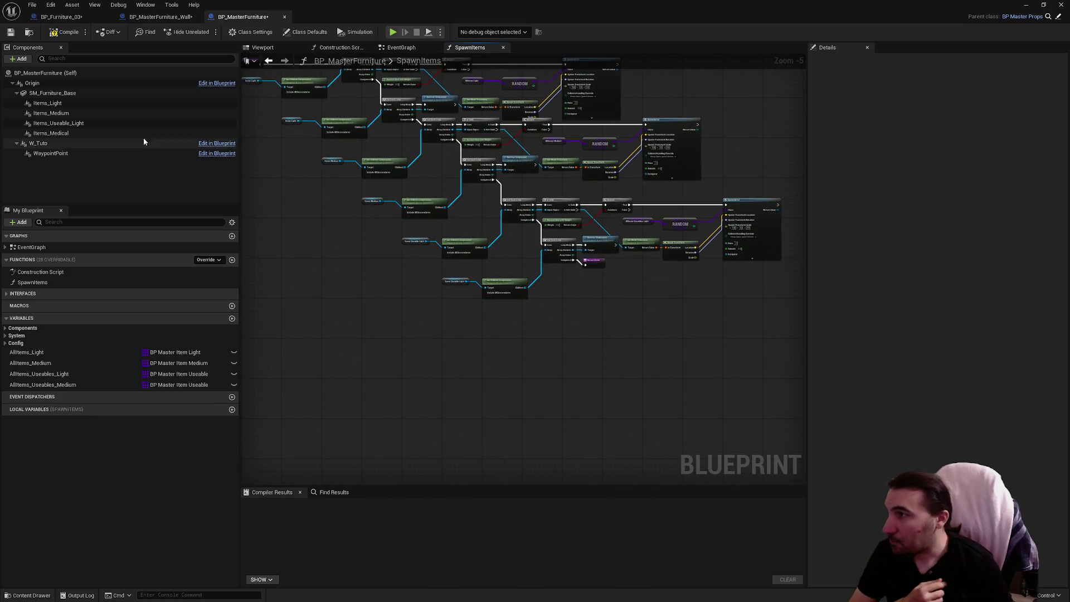
left_click_drag(51, 134, 481, 340)
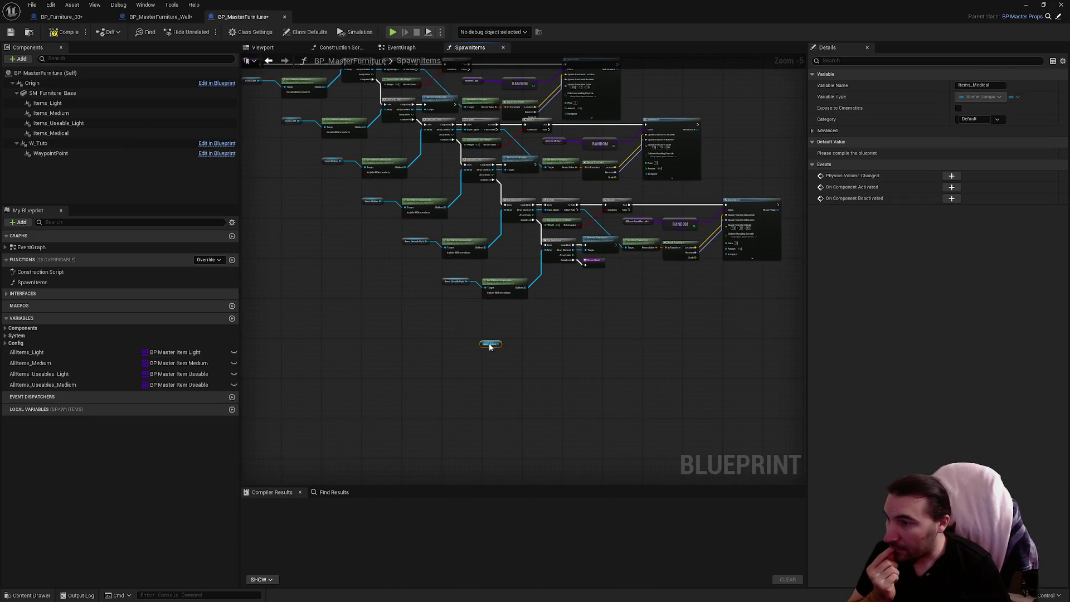
scroll(480, 340, "up", 5)
left_click(522, 177)
key("ctrl+c")
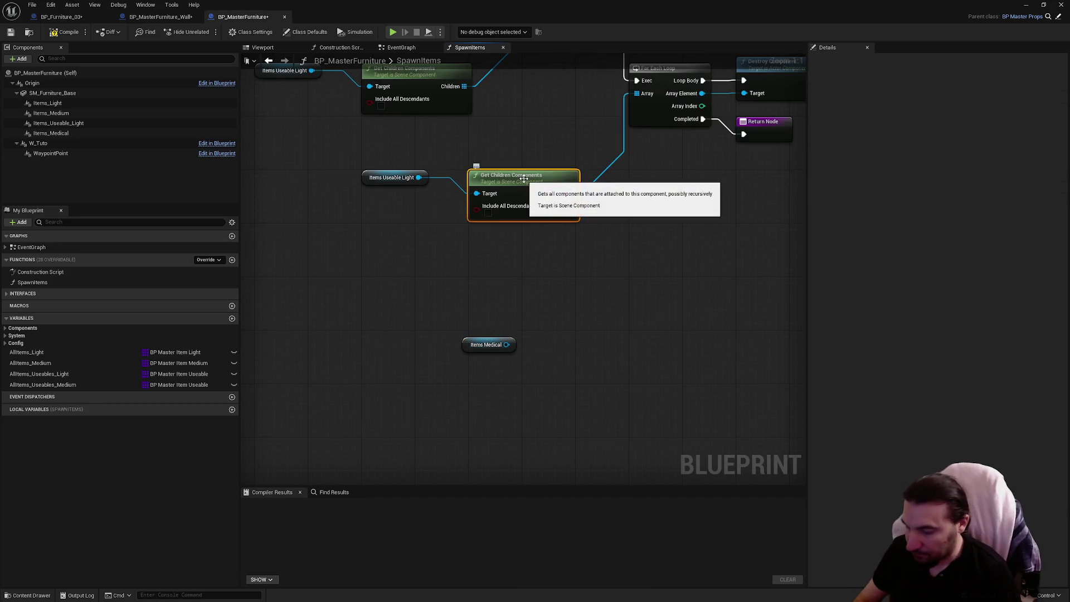
key("ctrl+v")
left_click_drag(572, 302, 544, 284)
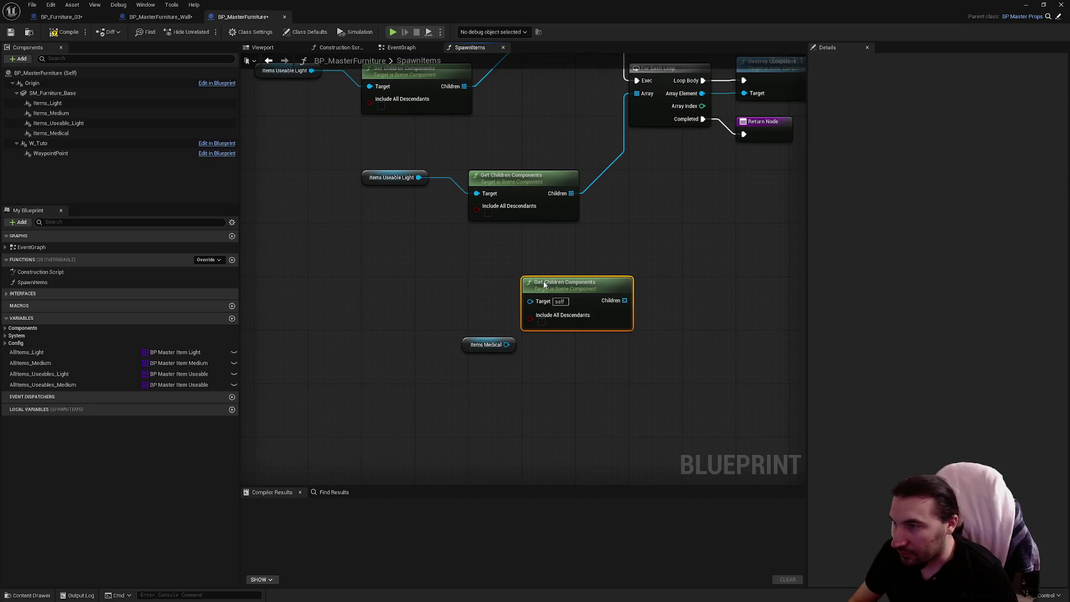
mouse_move(486, 338)
left_mouse_down()
mouse_move(439, 277)
mouse_move(542, 306)
left_mouse_up()
left_click(451, 201)
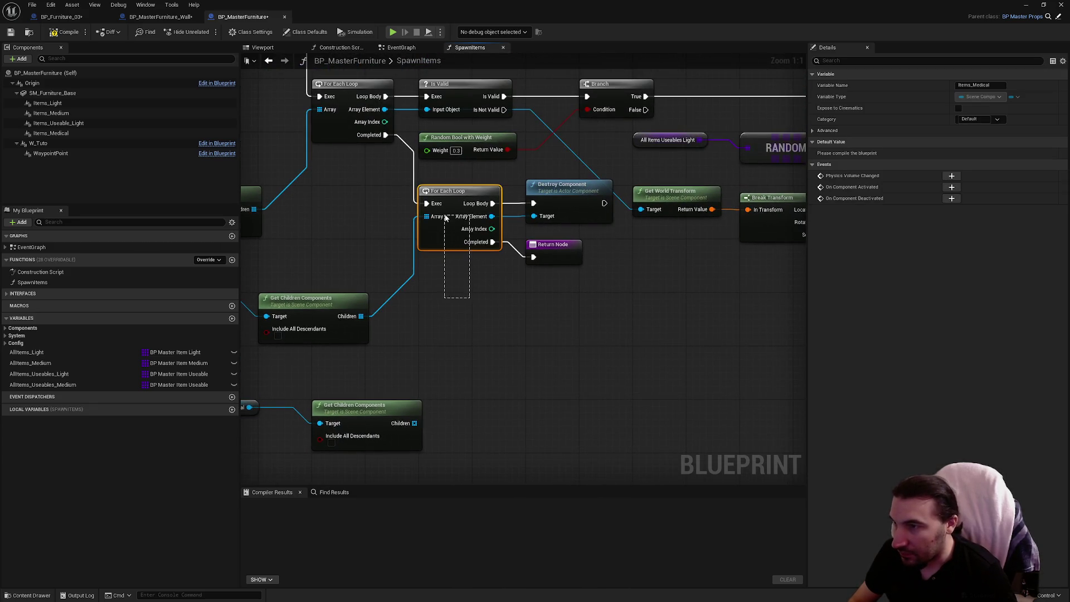
Copy the loop, validity, random, Destroy Component and SpawnActor node group and paste a duplicate
mouse_move(618, 273)
left_mouse_down()
mouse_move(513, 296)
mouse_move(591, 288)
left_mouse_up()
mouse_move(361, 245)
left_mouse_down()
mouse_move(628, 250)
mouse_move(410, 267)
mouse_move(374, 313)
left_mouse_up()
scroll(577, 250, "down", 2)
mouse_move(381, 229)
left_mouse_down()
mouse_move(405, 200)
mouse_move(508, 339)
mouse_move(535, 350)
left_mouse_up()
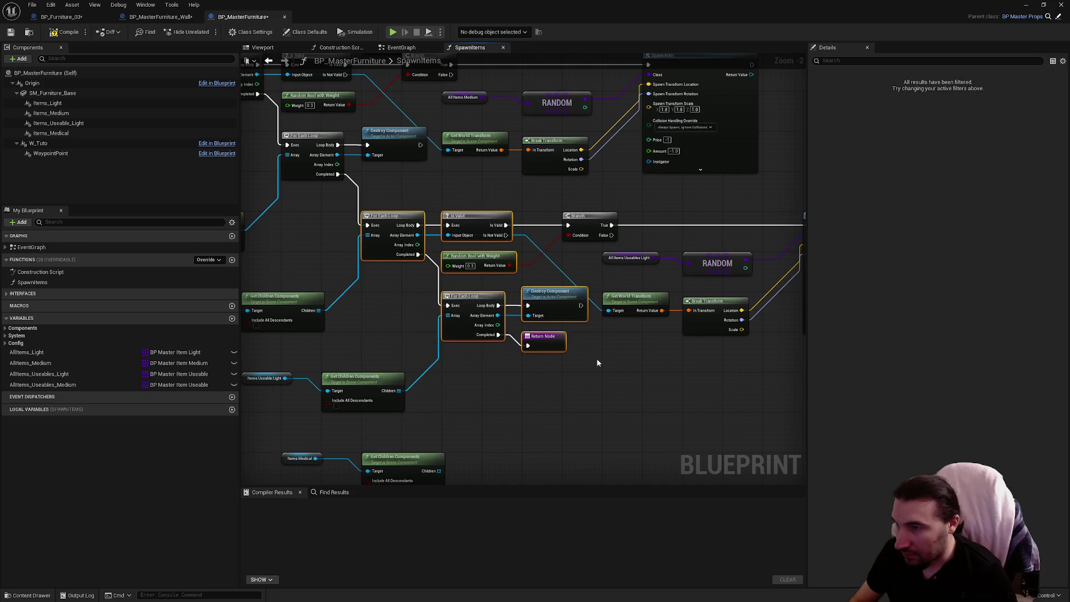
left_click_drag(628, 199, 503, 189)
mouse_move(524, 416)
left_mouse_down()
mouse_move(672, 287)
mouse_move(675, 245)
mouse_move(688, 234)
left_mouse_up()
key("ctrl+c")
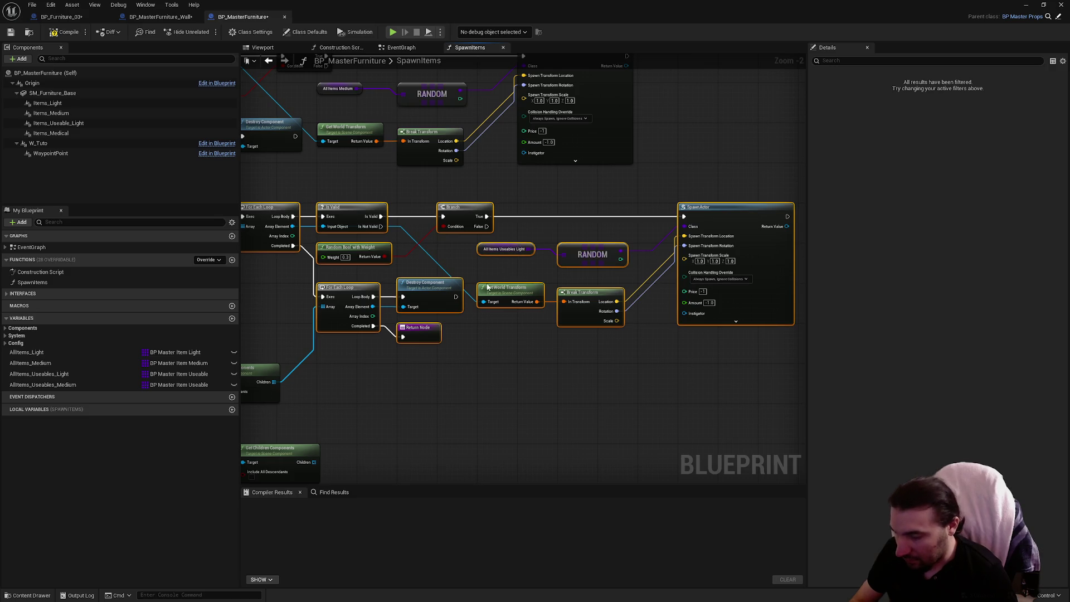
key("ctrl+v")
mouse_move(379, 209)
left_mouse_down()
mouse_move(419, 239)
mouse_move(445, 187)
left_mouse_up()
key("f")
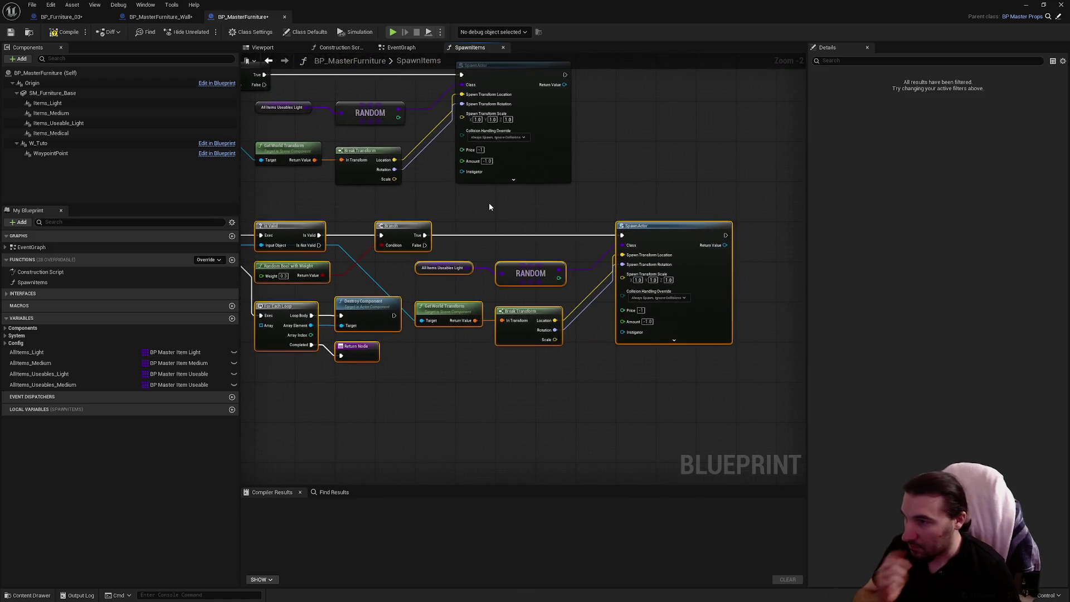
left_click(489, 202)
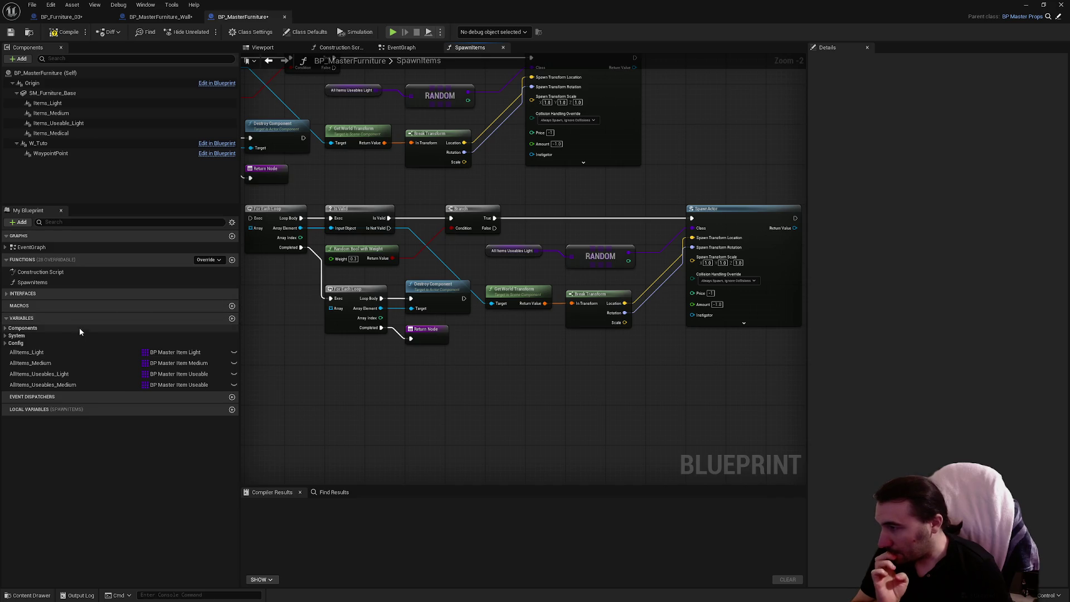
Duplicate the AllItems_Useables_Light variable and rename the copy AllItems_Useables_Medical
left_click(61, 374)
key("ctrl+d")
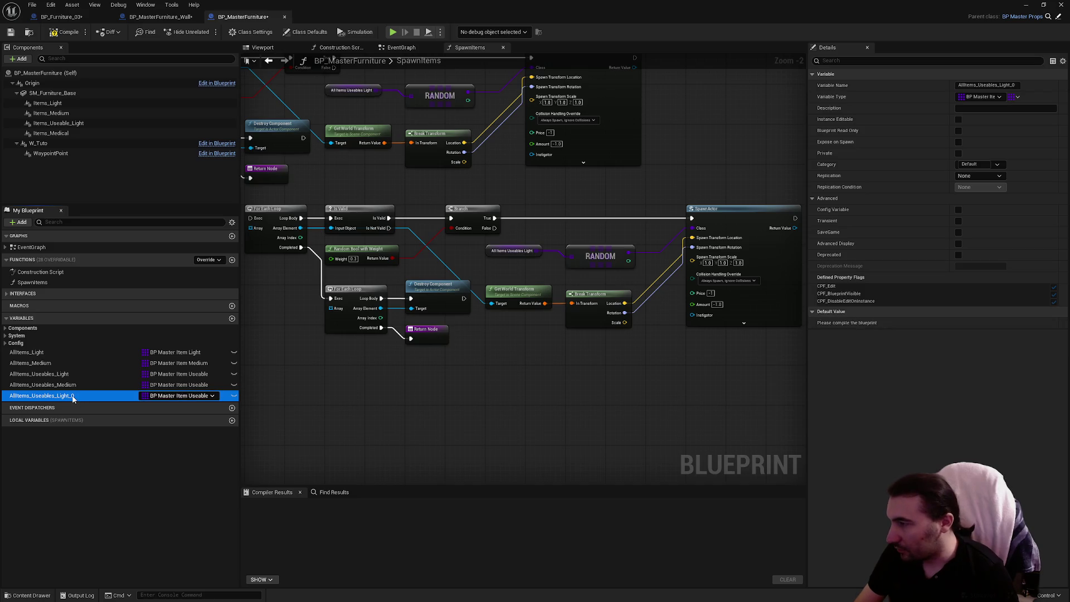
key("F2")
left_click(73, 396)
key("BackSpace")
key("BackSpace")
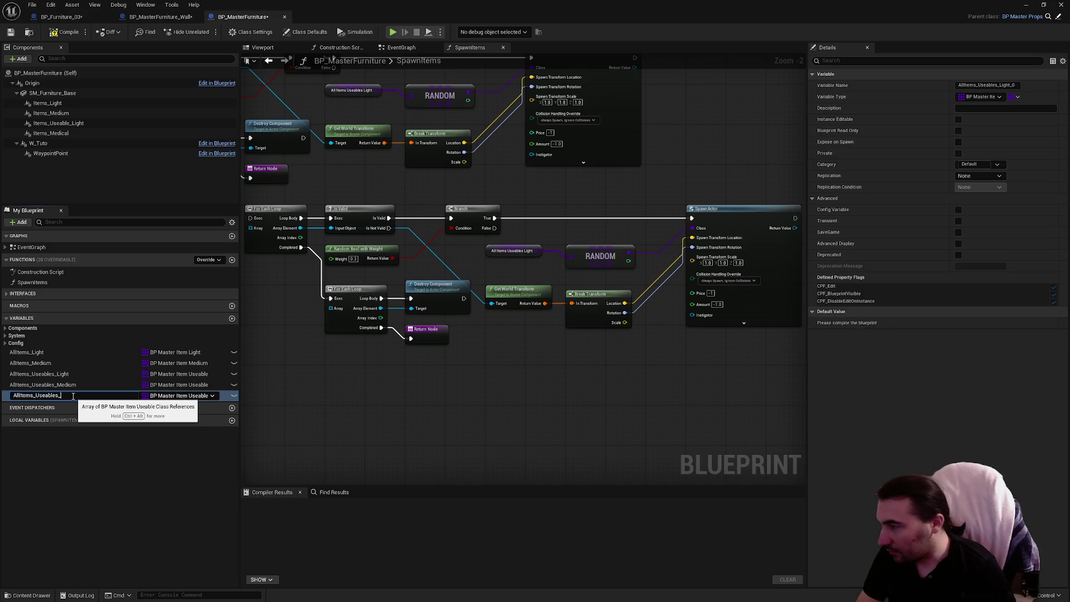
type("Medical")
key("Return")
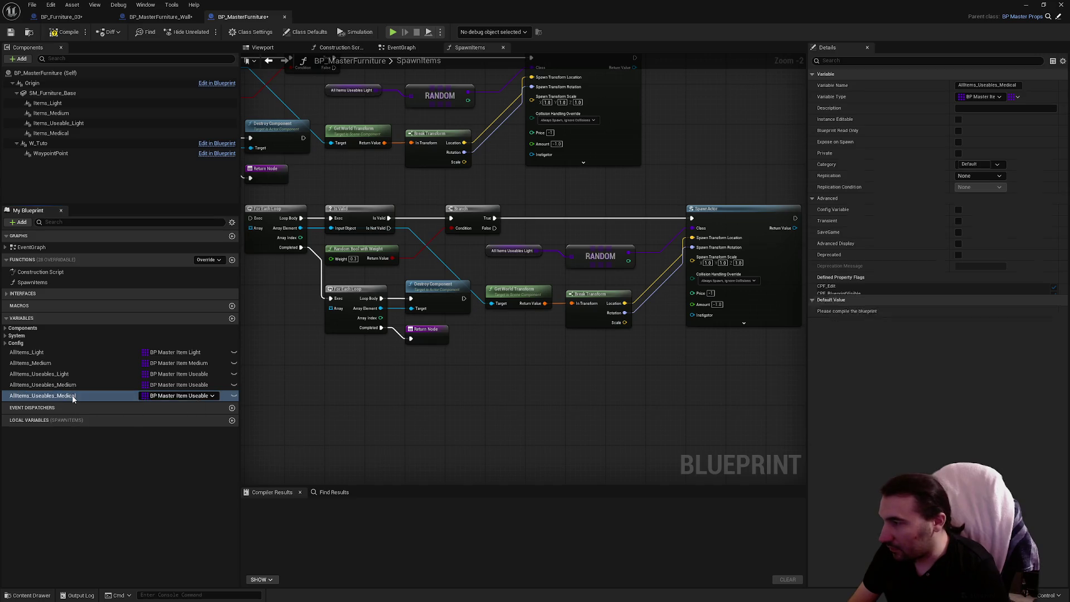
Set the AllItems_Useables_Medical variable's type to BP Item Master
left_click(178, 397)
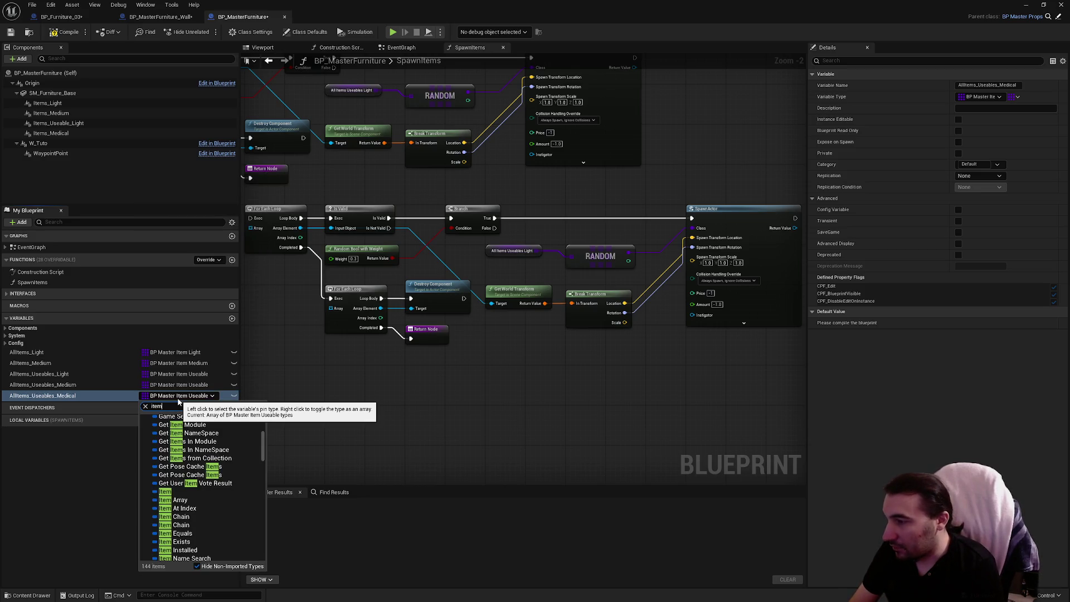
key("BackSpace")
key("BackSpace")
key("BackSpace")
type("master")
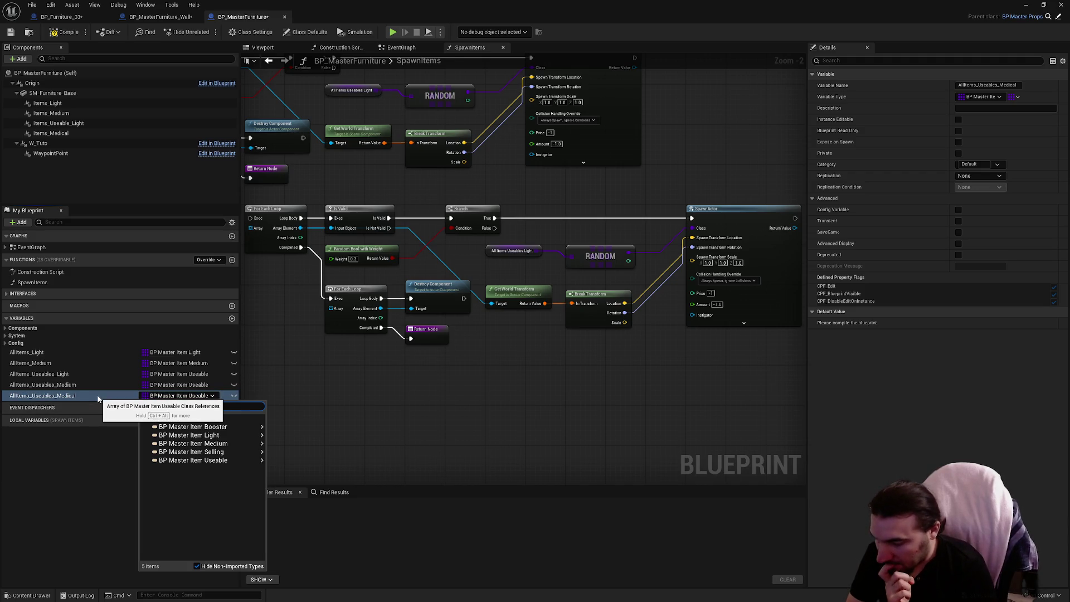
key("ctrl+a")
type("anim")
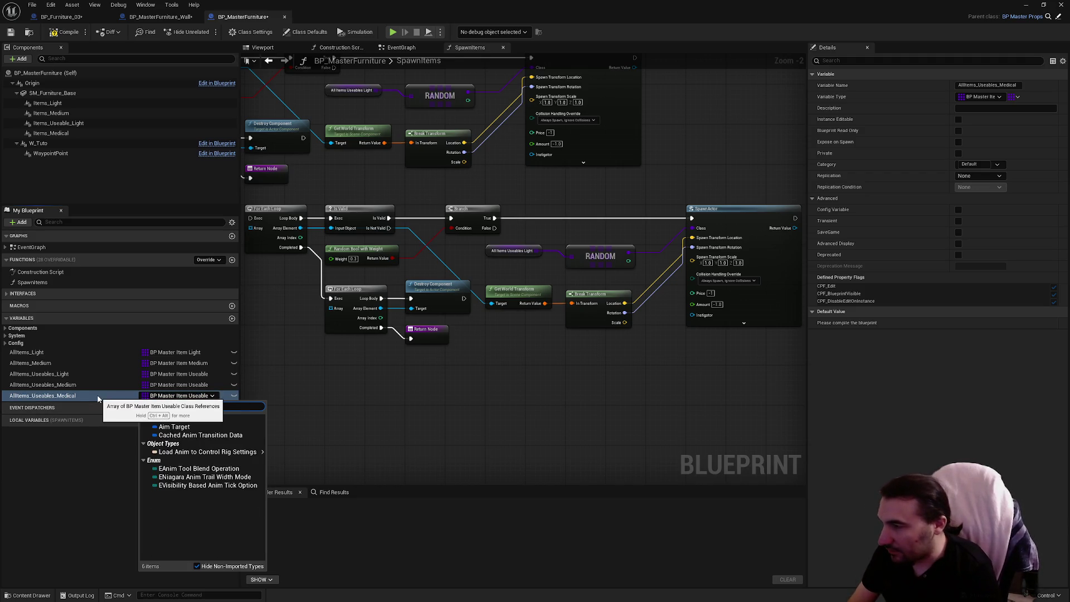
type("masteritem")
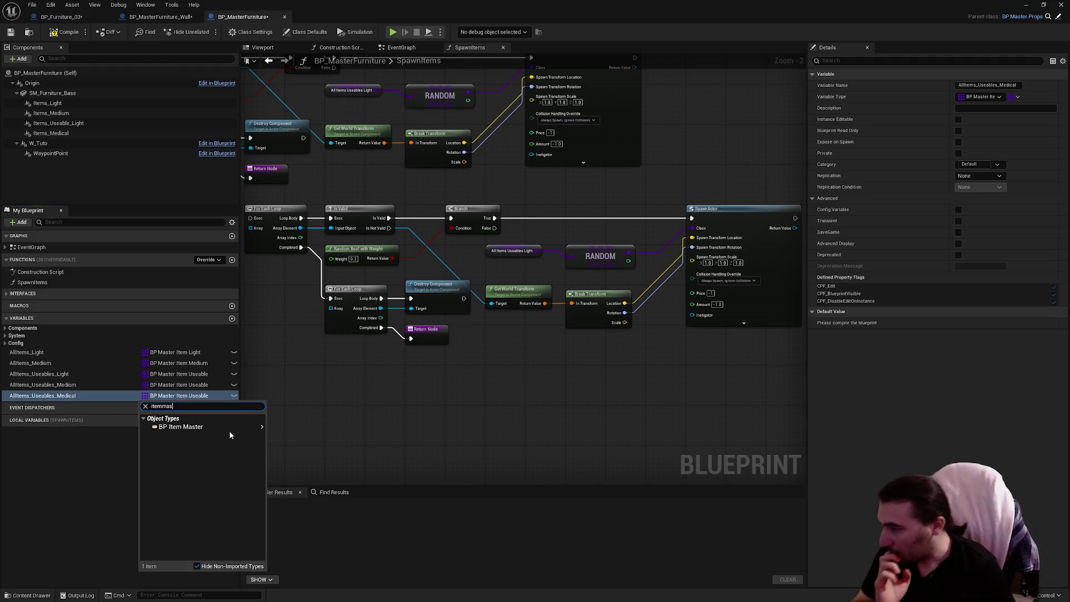
mouse_move(234, 427)
left_click(280, 435)
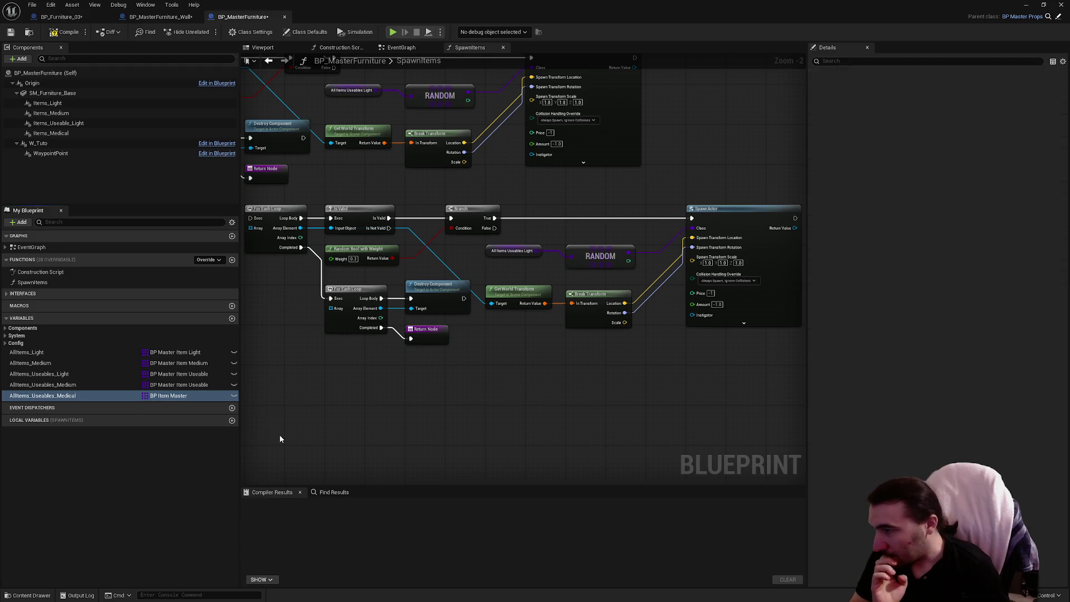